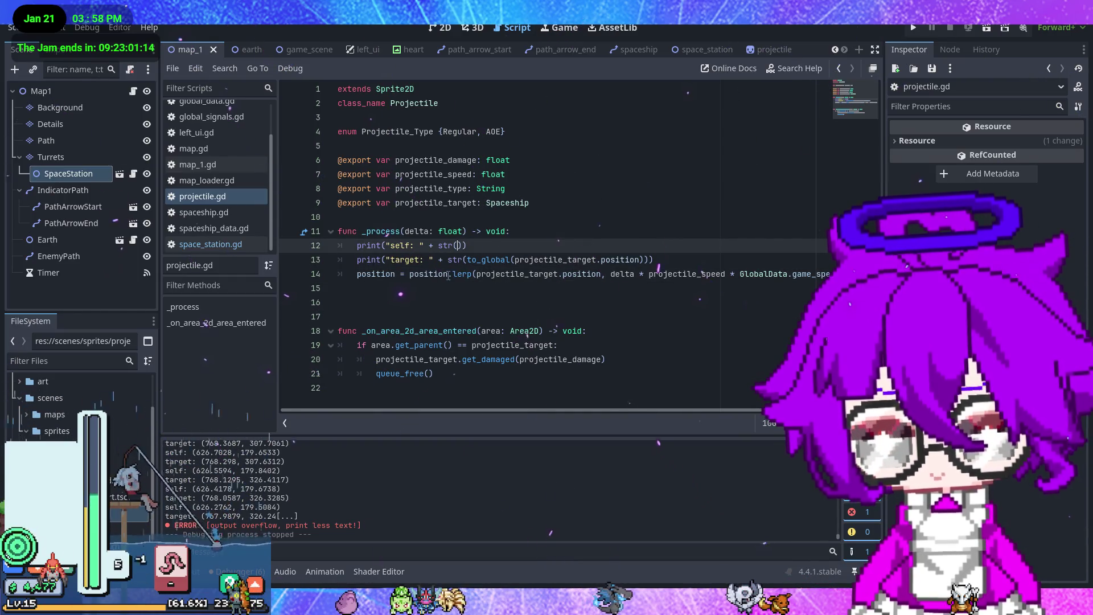
- Wrap the lerp's start and target positions in to_global() and delete both print lines
type("to_global(position)")
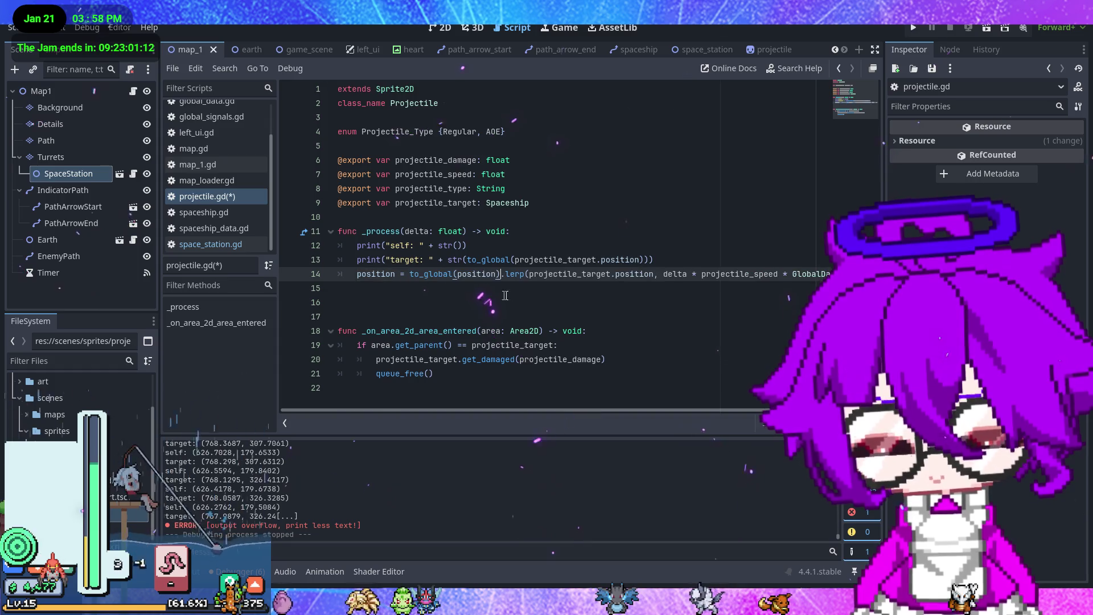
left_click_drag(644, 260, 467, 260)
key("ctrl+c")
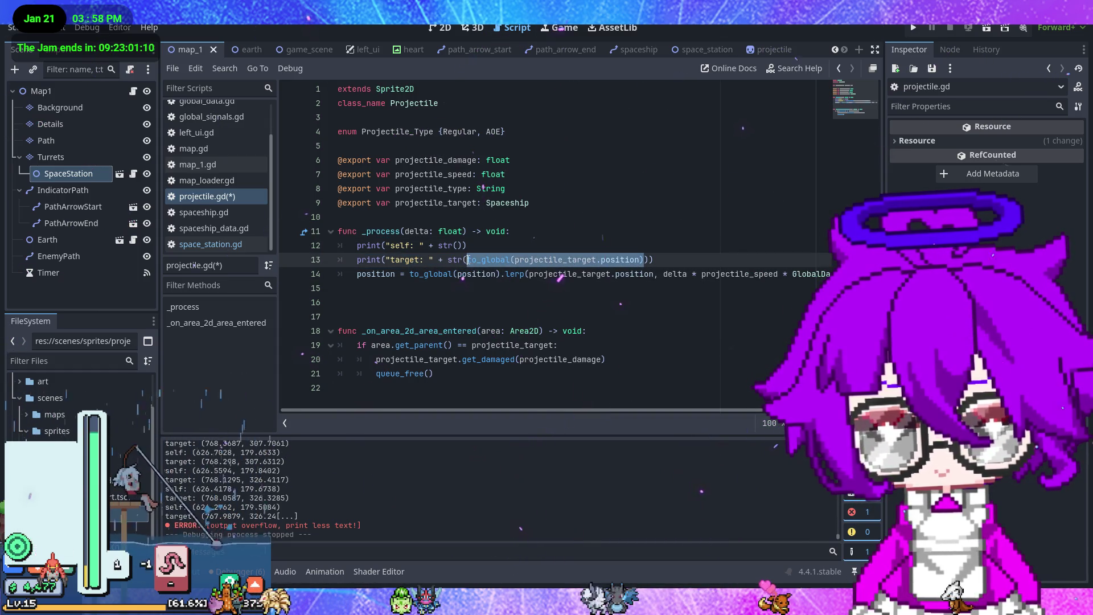
key("BackSpace")
left_click_drag(529, 275, 656, 276)
key("ctrl+v")
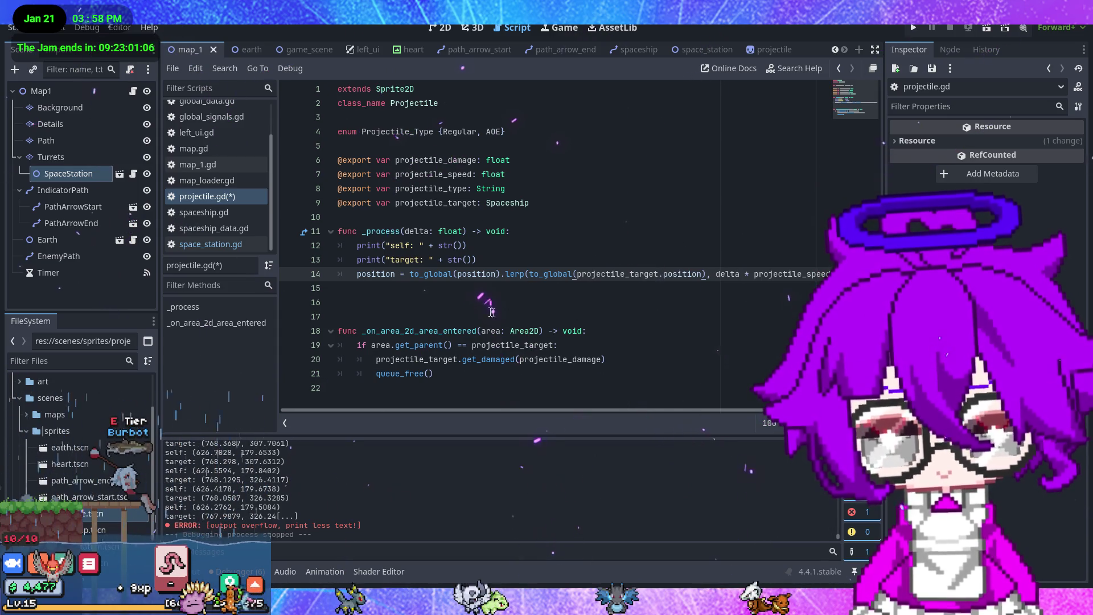
left_click_drag(483, 259, 510, 231)
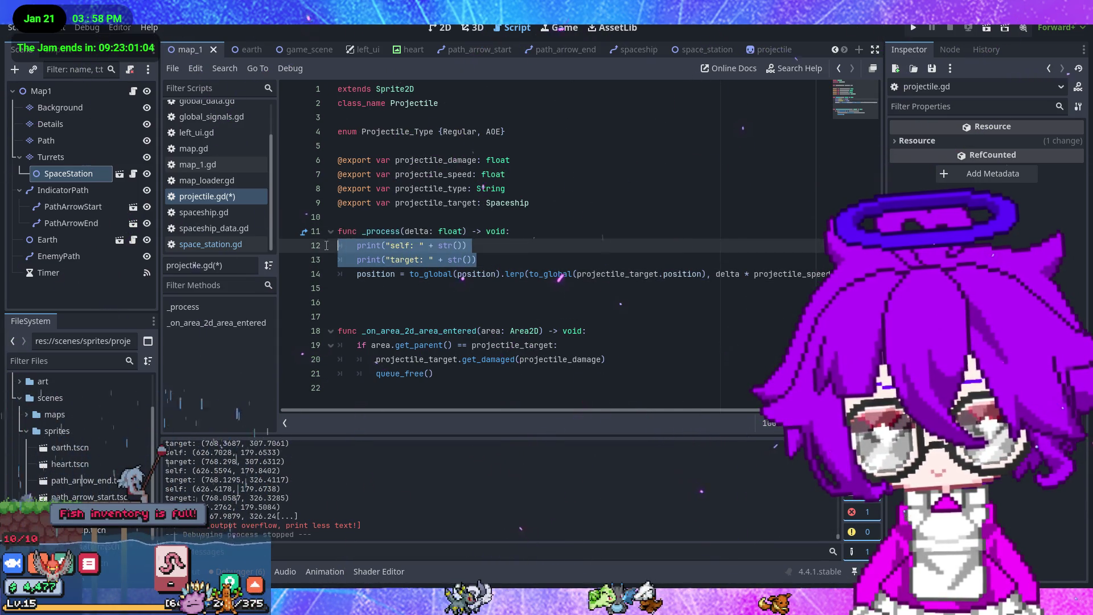
key("BackSpace")
- Wrap the lerp in to_local(), add the closing parenthesis, and save to run the game
key("Down")
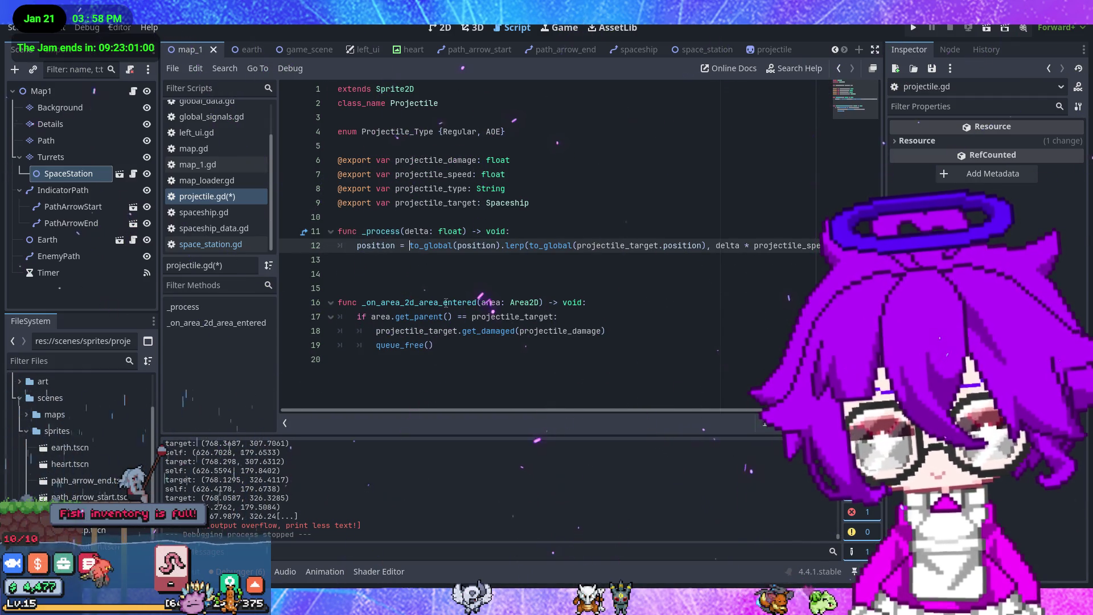
type("se")
key("BackSpace")
key("BackSpace")
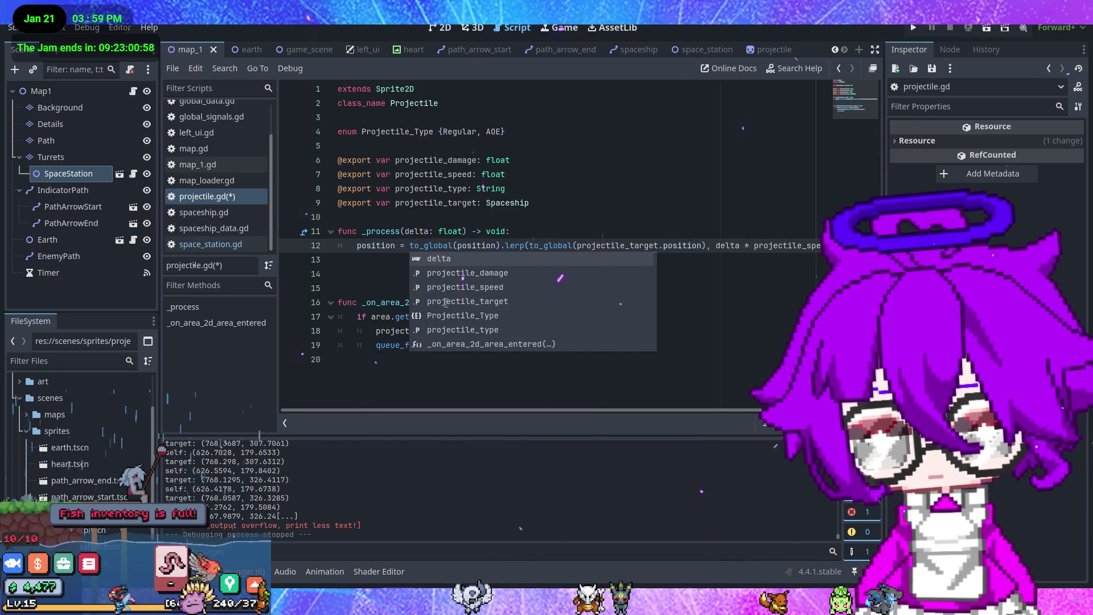
key("Escape")
type("to_")
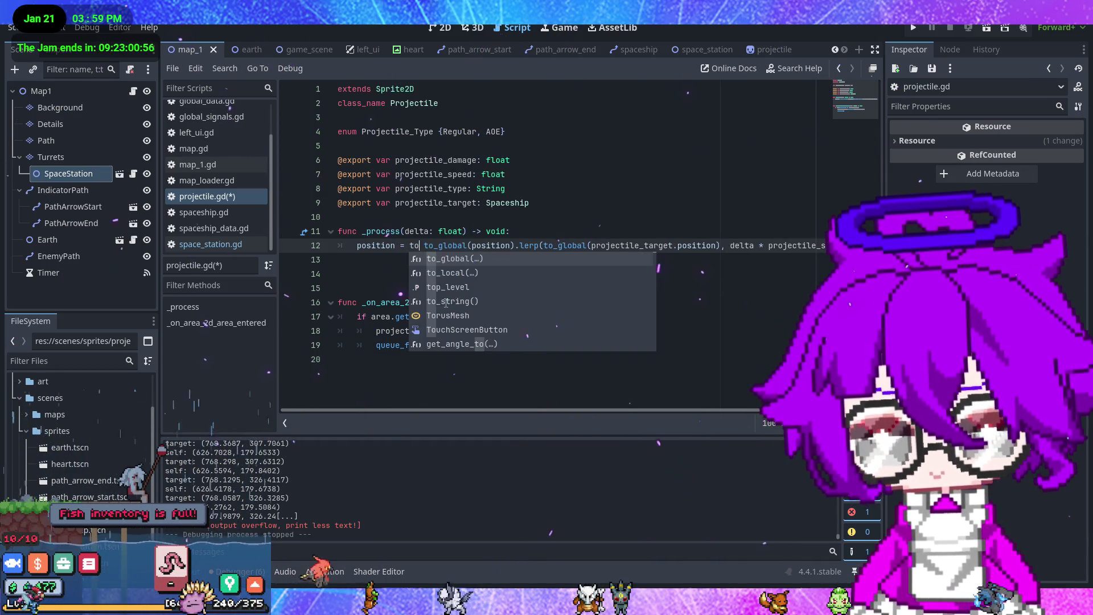
key("Down")
key("Return")
key("BackSpace")
key("BackSpace")
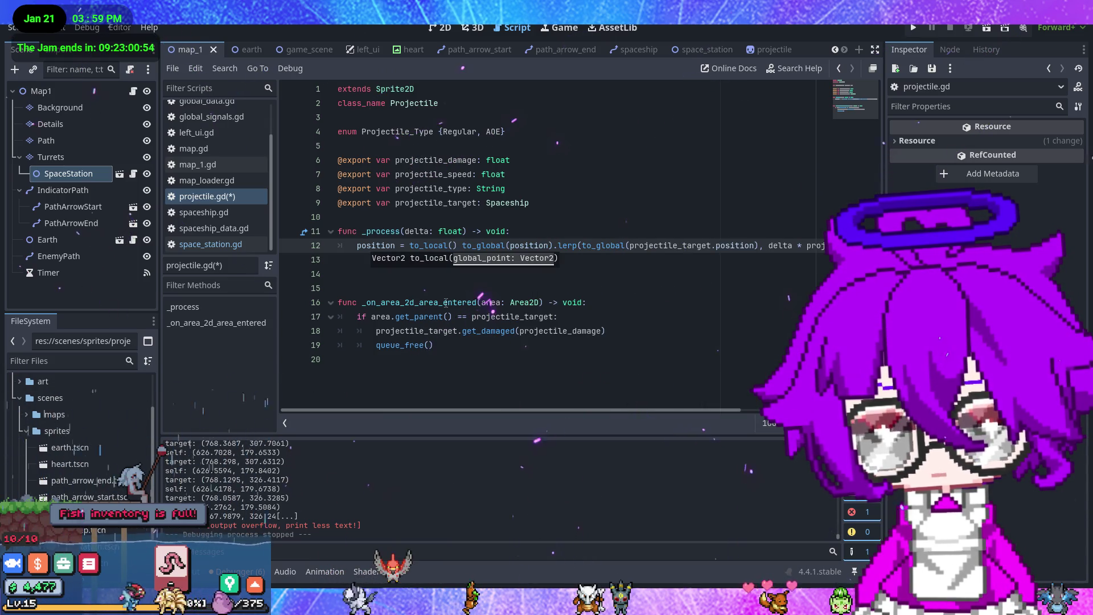
scroll(535, 412, "right", 5)
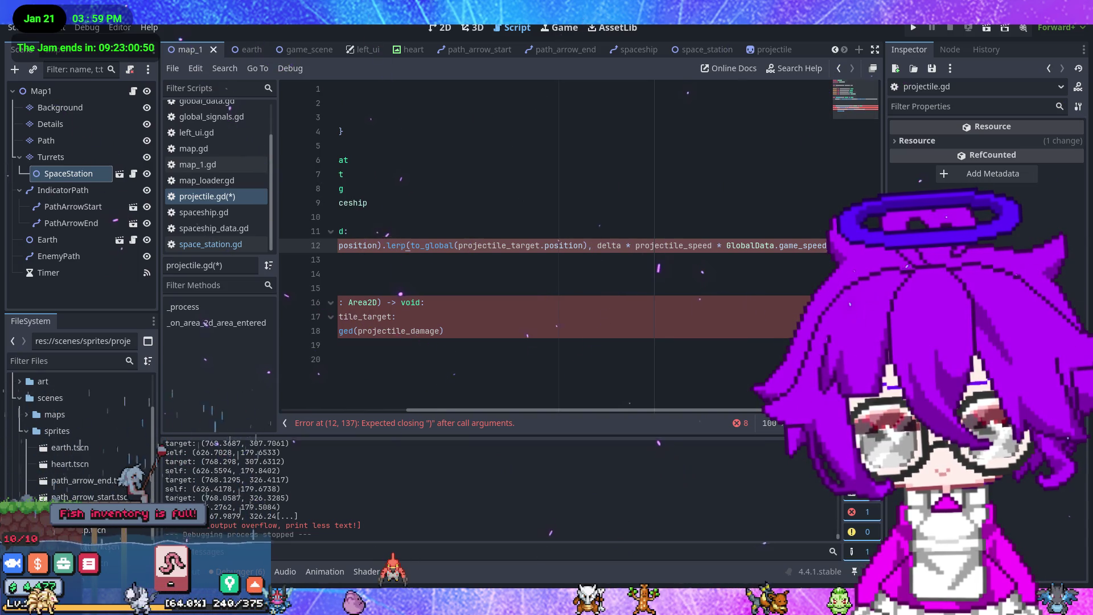
type(")")
key("ctrl+s")
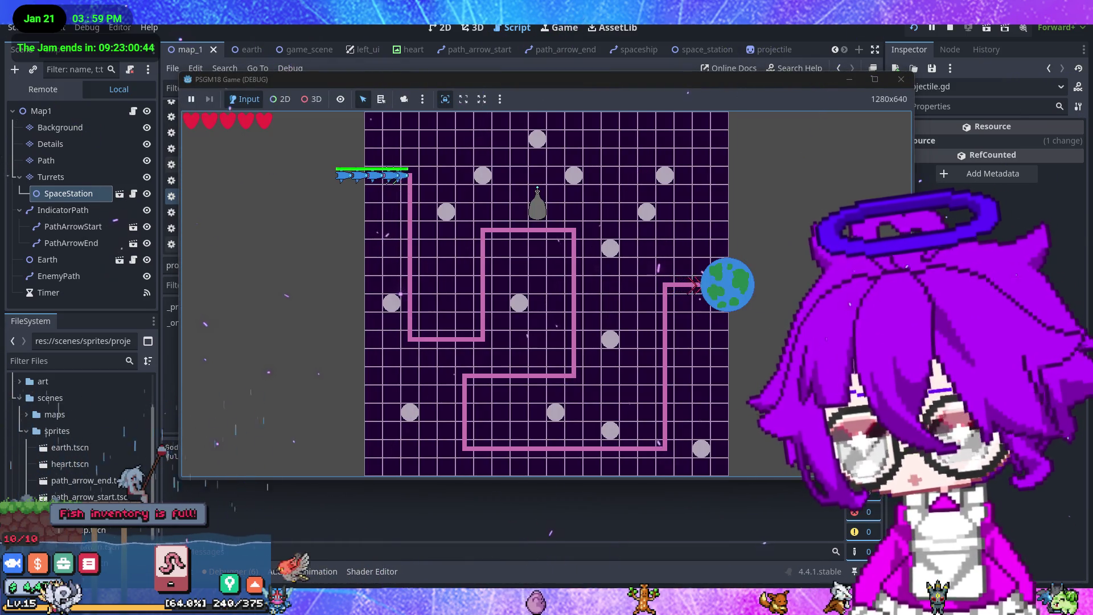
left_click(12, 561)
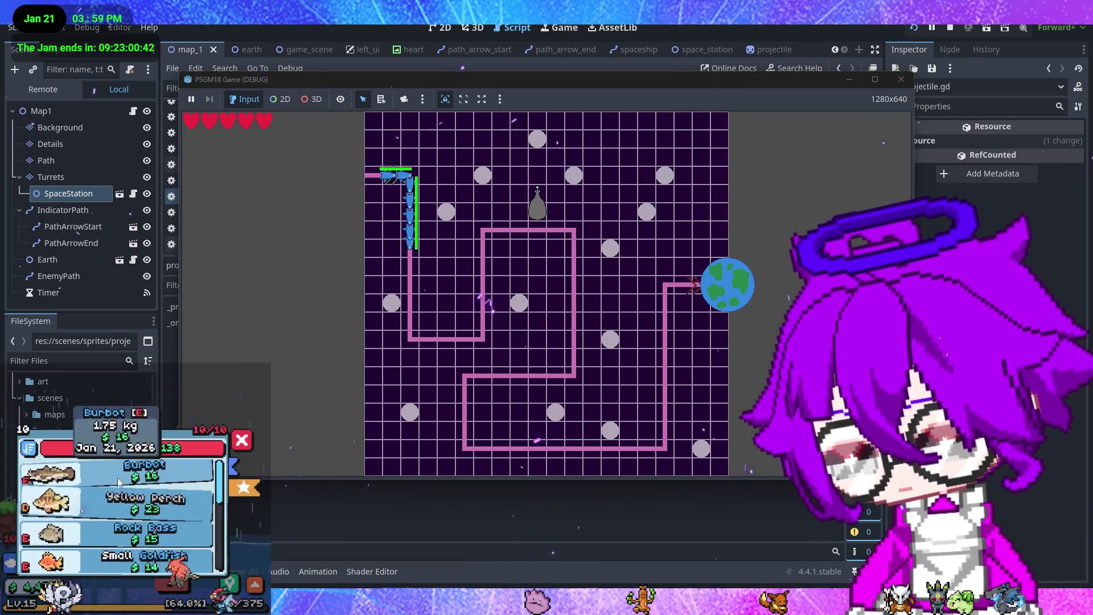
left_click(242, 440)
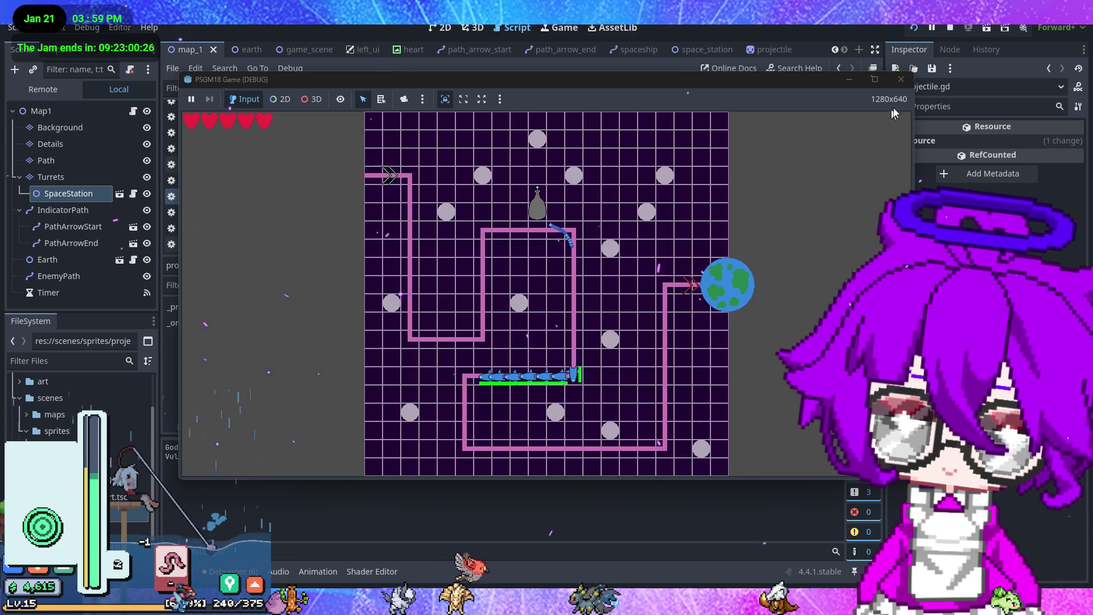
left_click(901, 80)
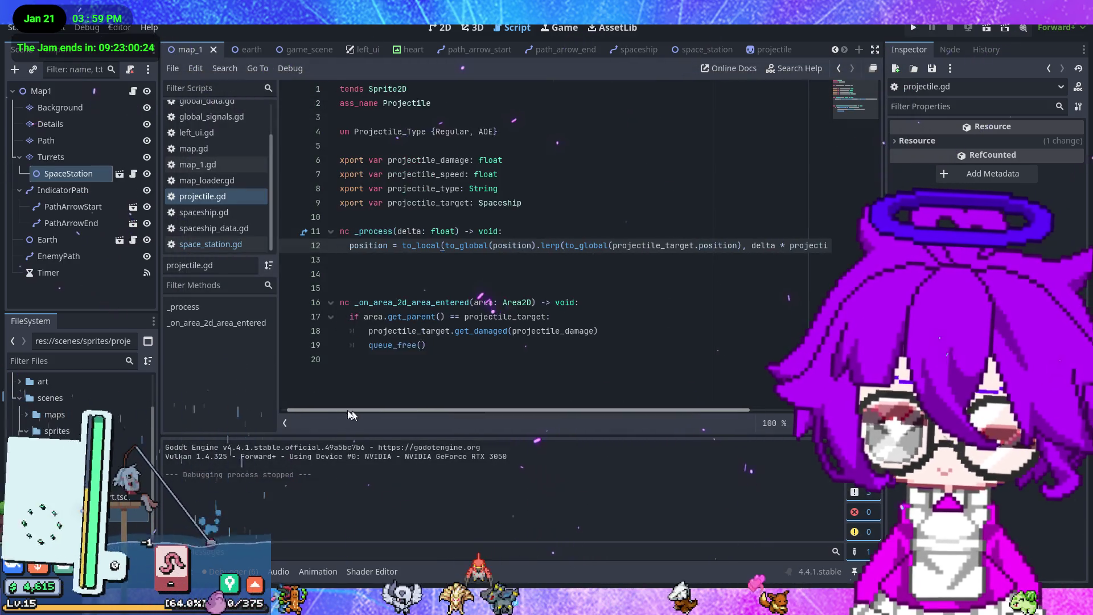
- In space_station.gd change projectile_speed from 0 to 1.0, save, and run the game
left_click(205, 213)
left_click(212, 246)
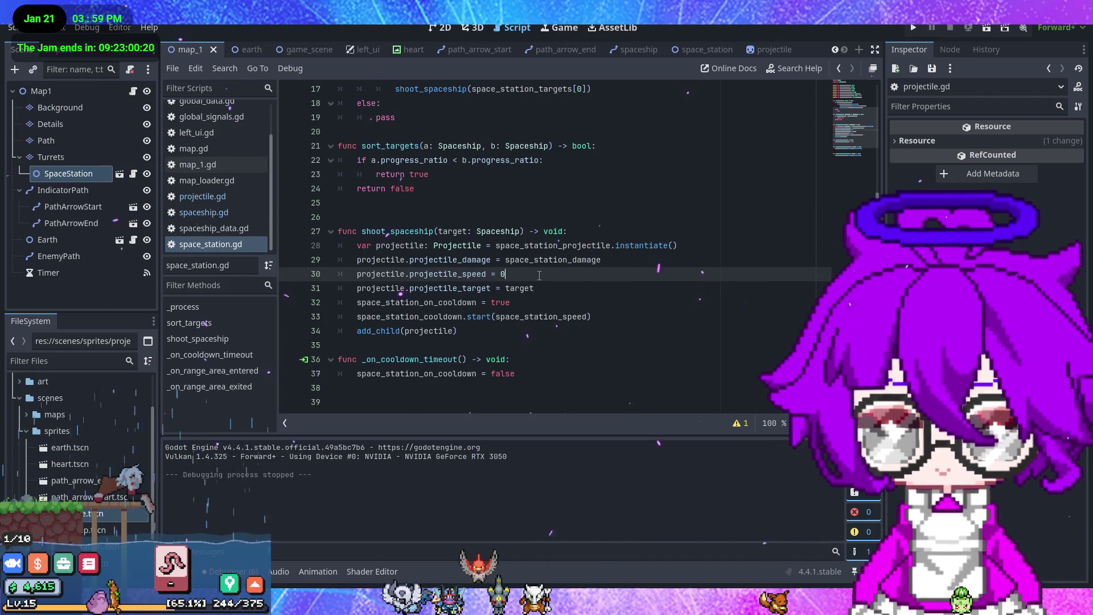
key("BackSpace")
key("ctrl+s")
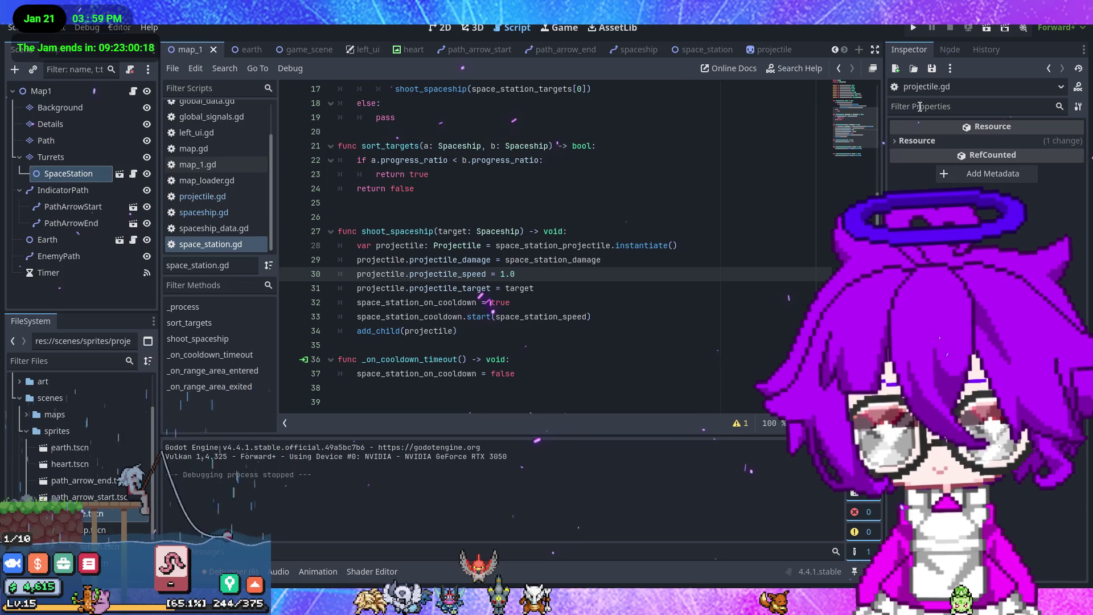
key("ctrl+s")
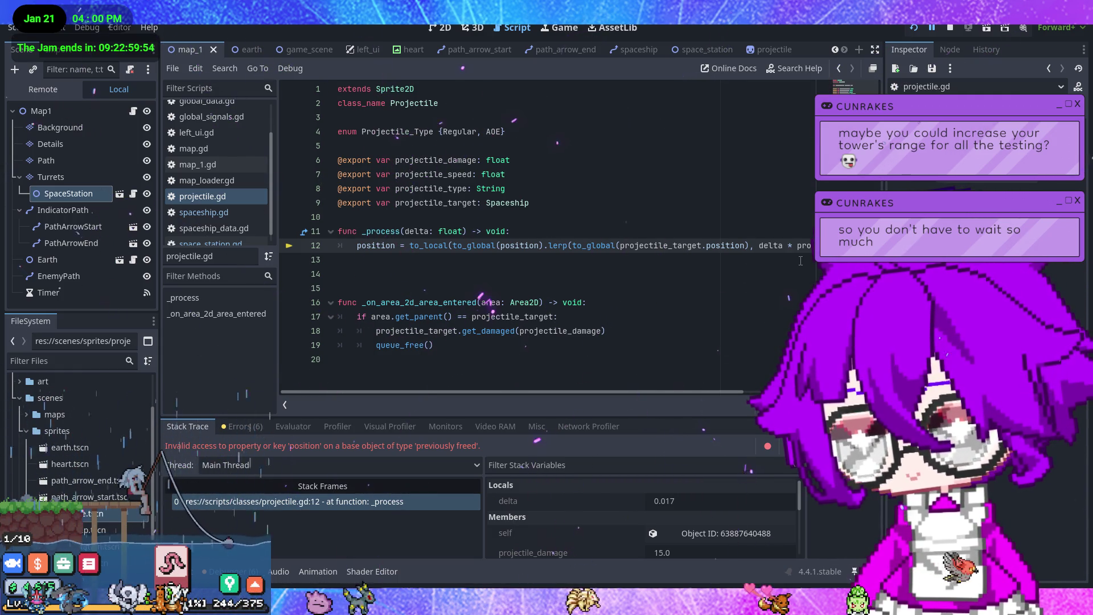
- Collapse the Debugger, stop the halted game, and reopen space_station.gd from the SpaceStation node
scroll(237, 172, "up", 3)
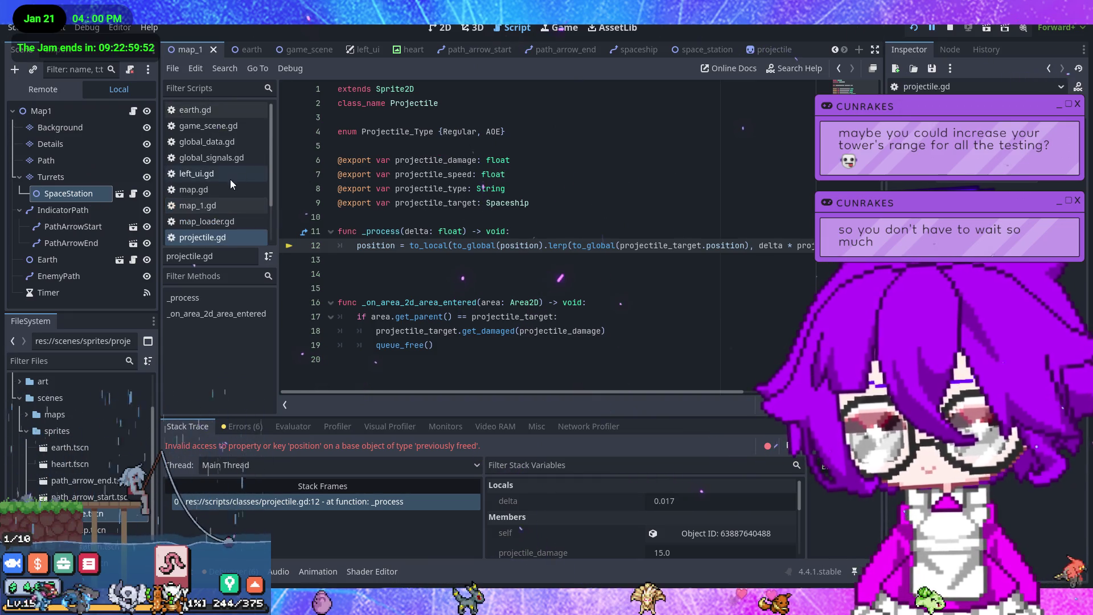
left_click(98, 196)
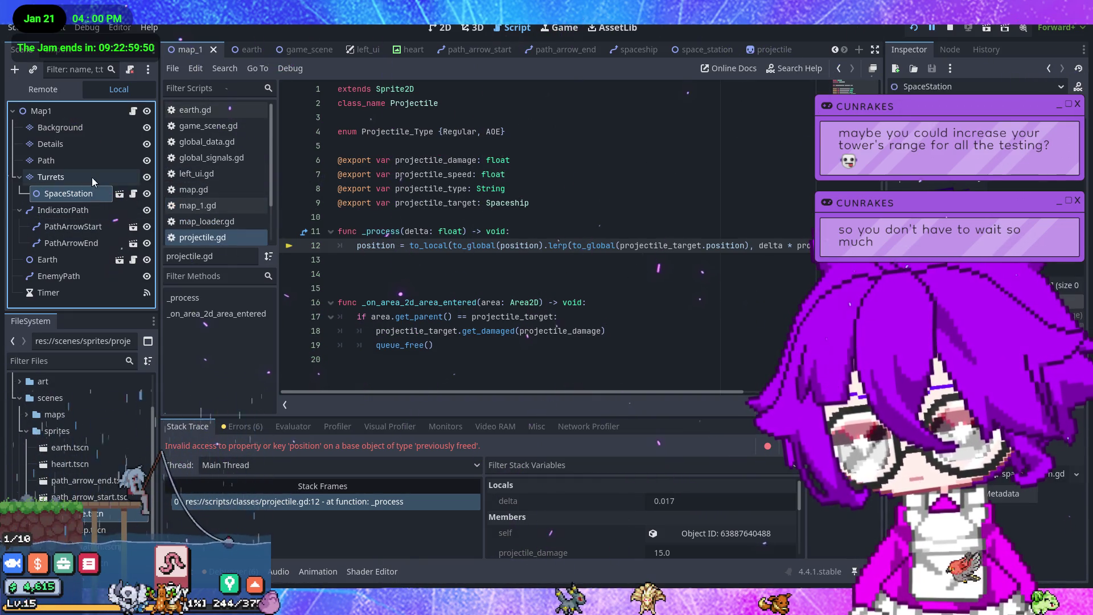
key("ctrl+j")
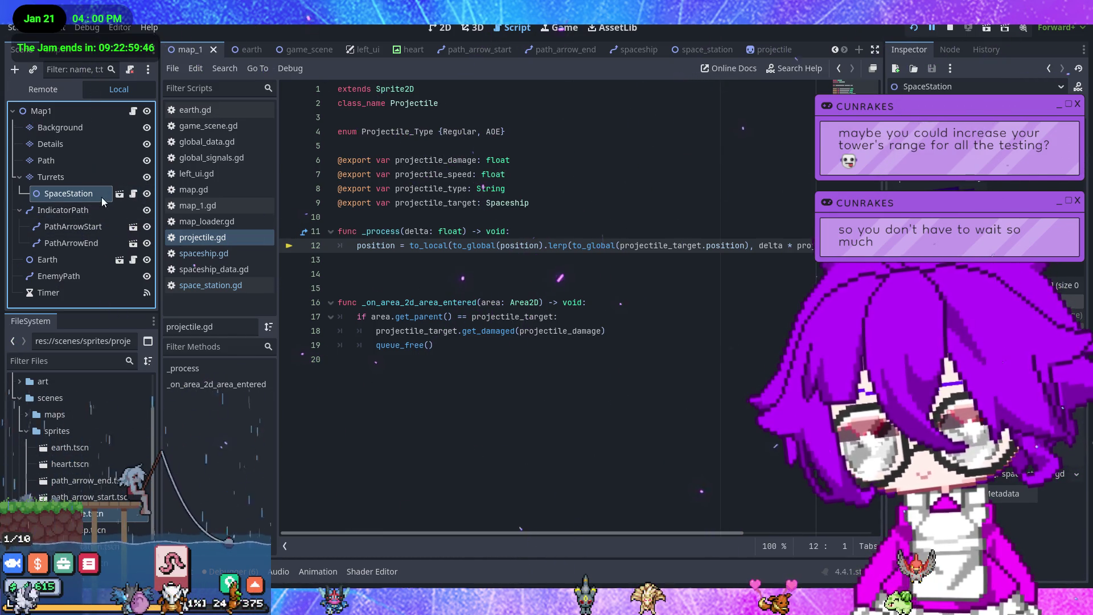
left_click(949, 28)
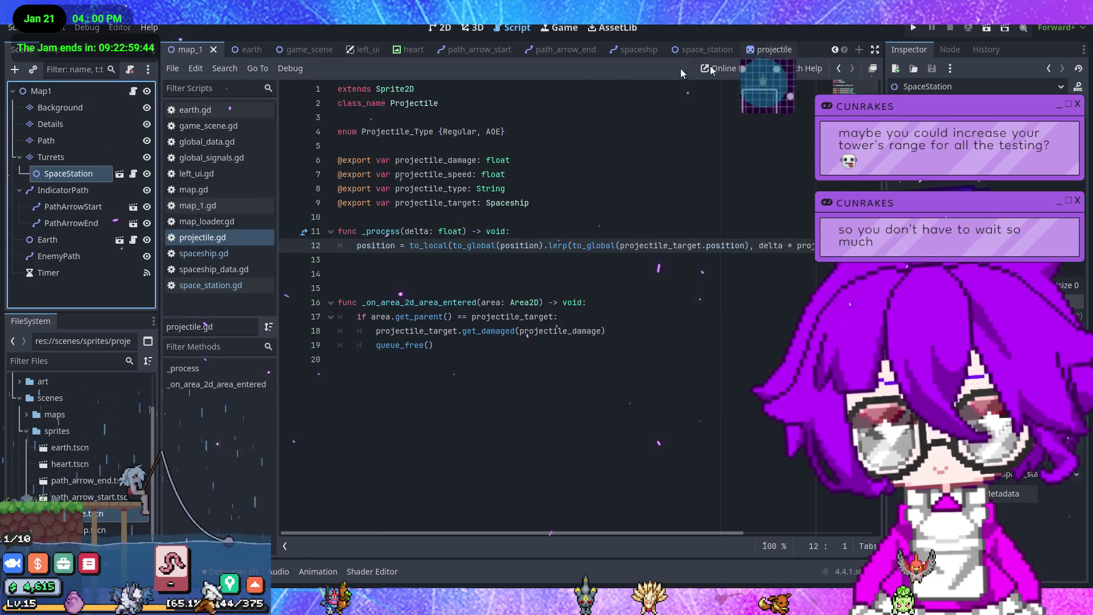
scroll(511, 257, "up", 4)
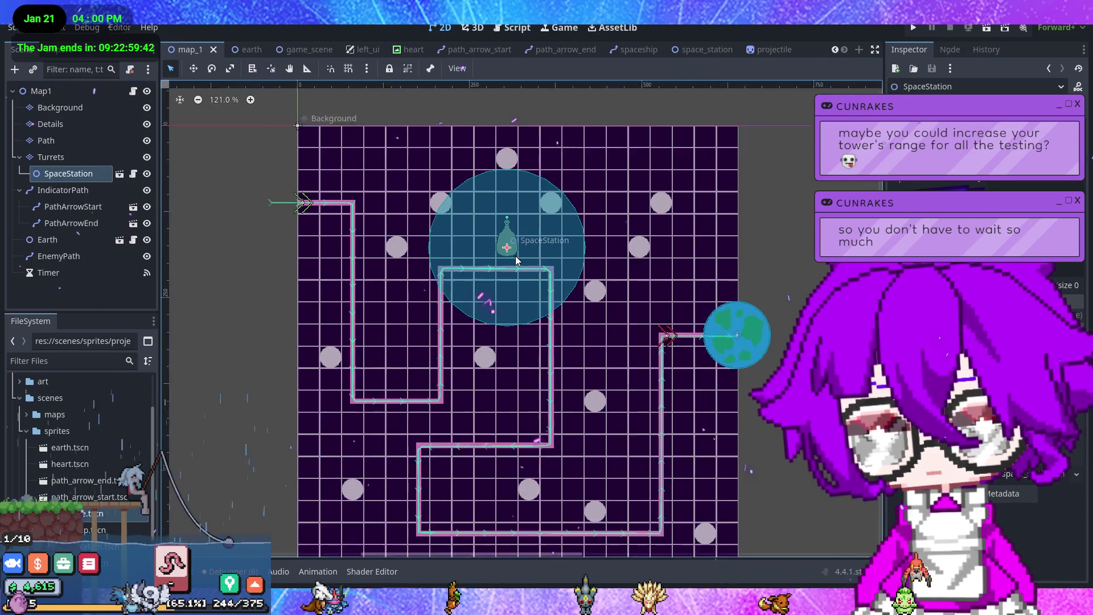
left_click(91, 176)
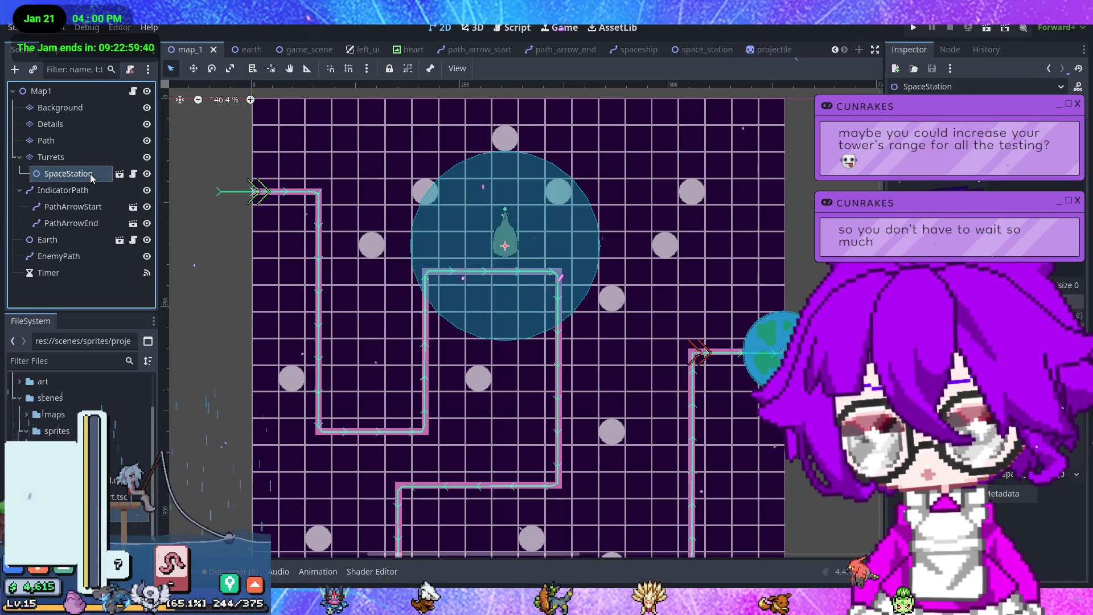
left_click(133, 173)
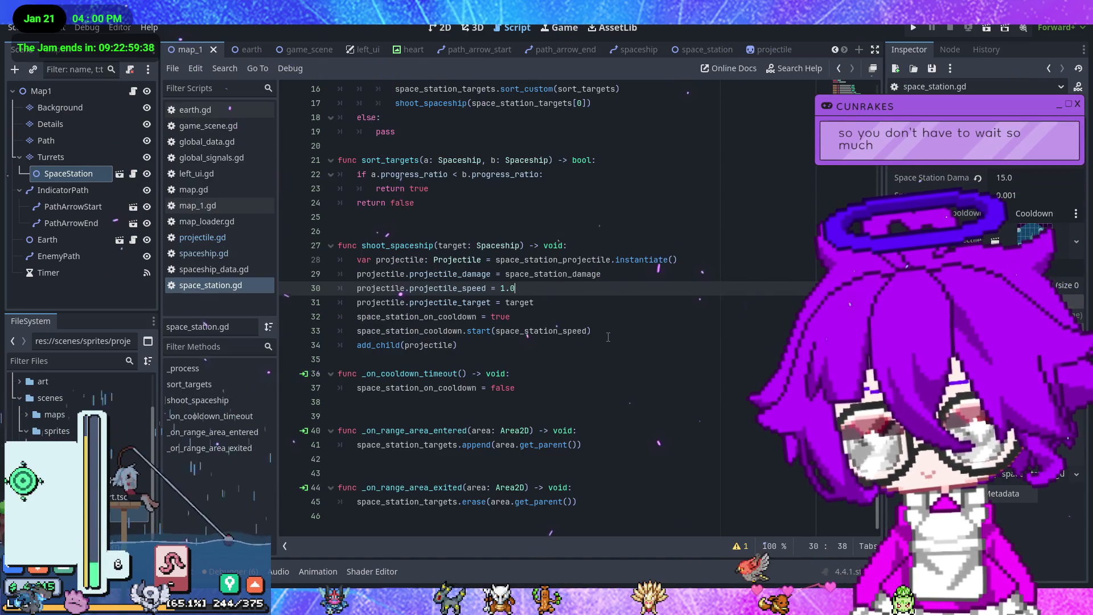
- Insert an empty func _ready() above _process and switch to the space_station scene
scroll(569, 347, "up", 5)
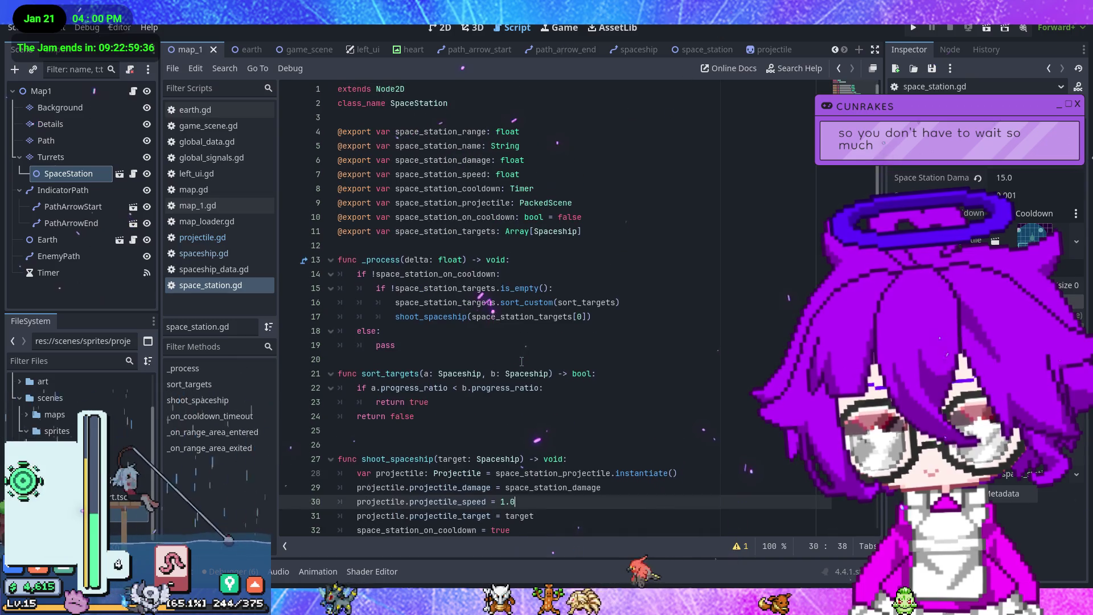
left_click(524, 250)
key("Return")
key("Return")
key("Up")
type("fu")
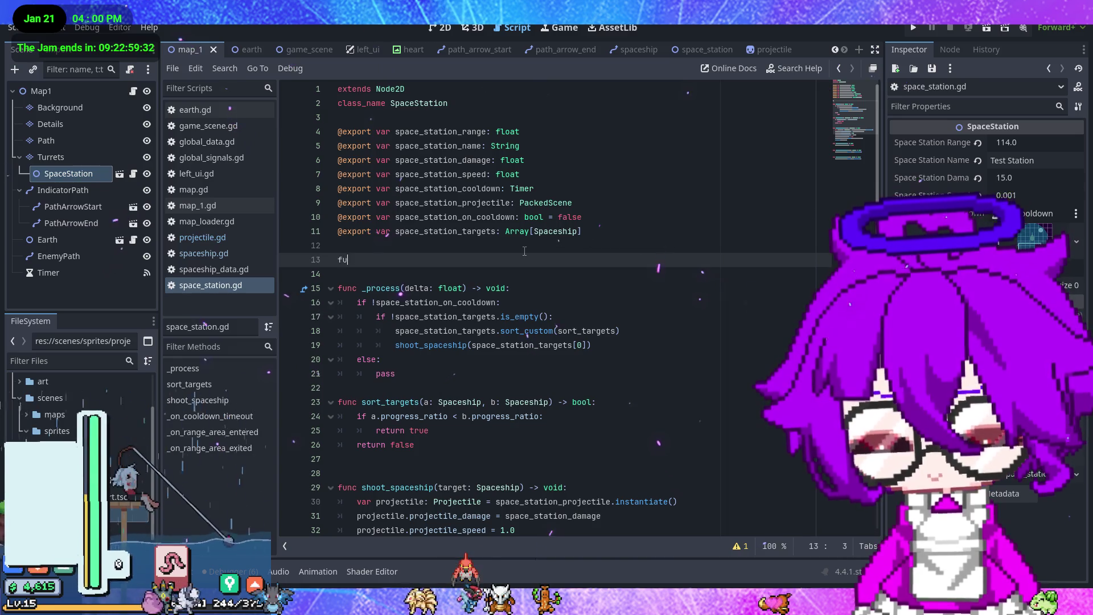
type("nc _re")
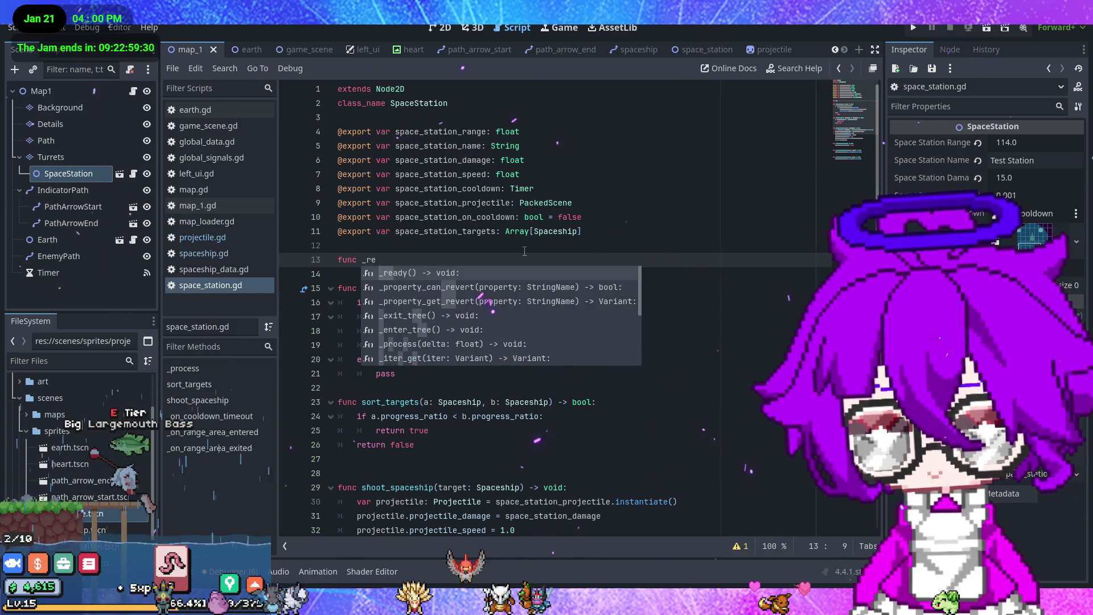
key("Return")
key("Return")
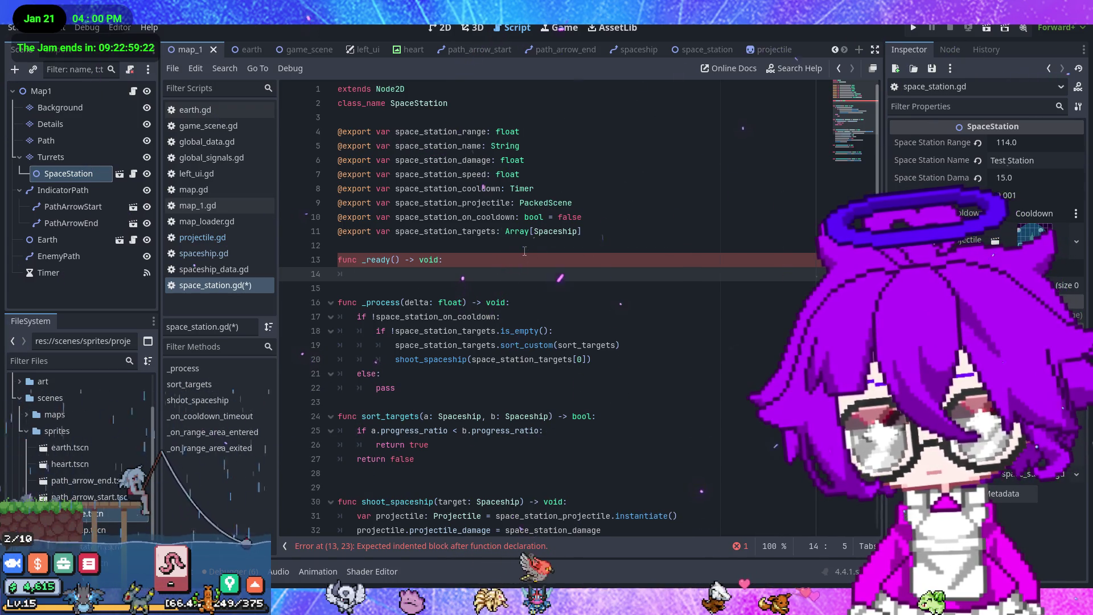
left_click(706, 52)
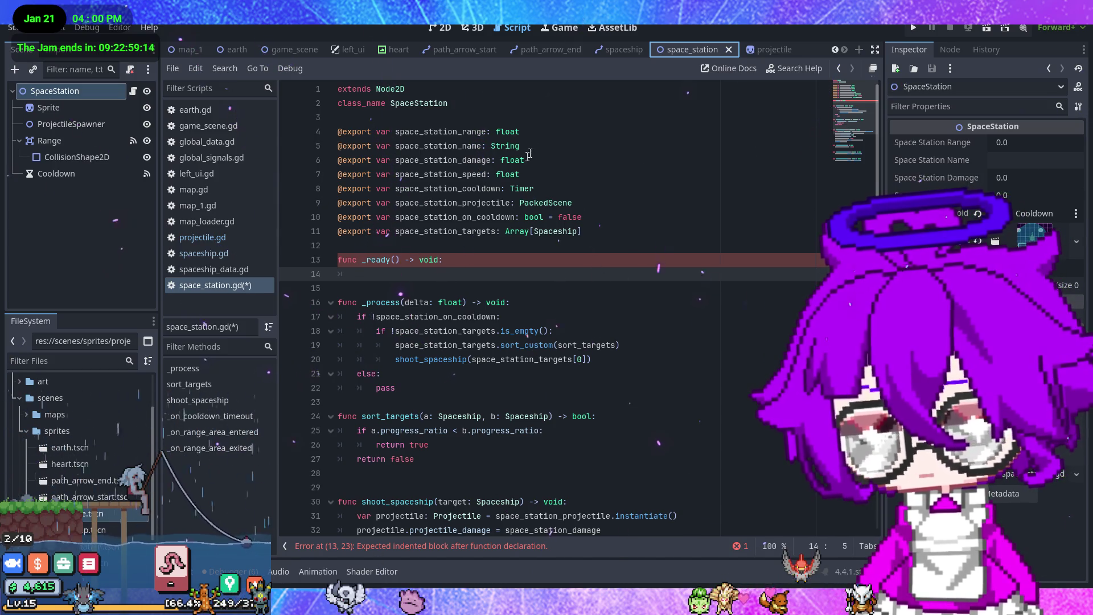
left_click(552, 132)
key("Return")
type("@export")
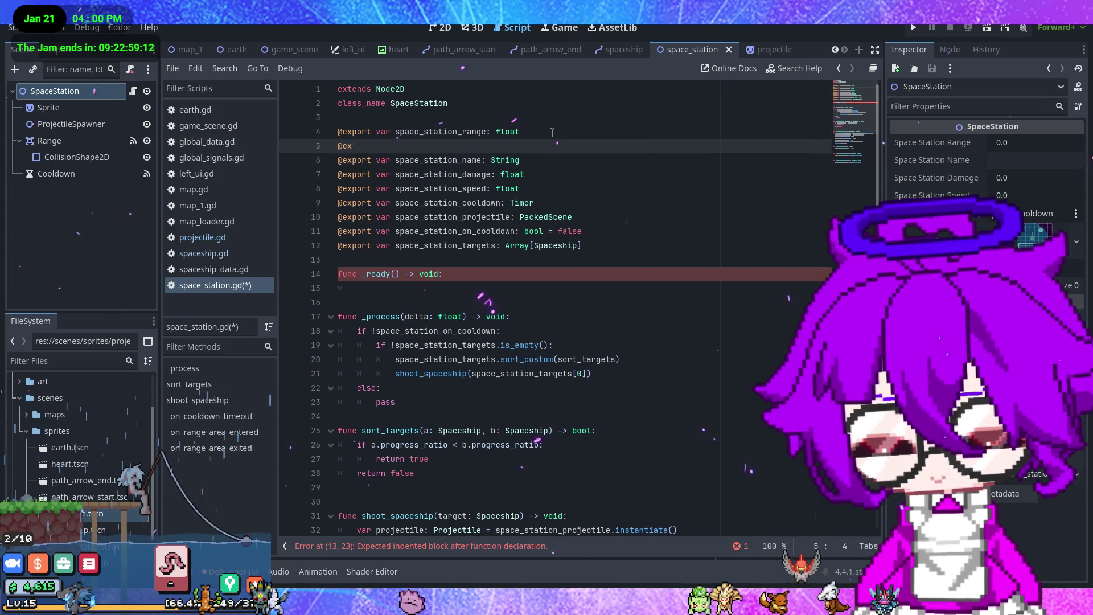
type(" var ")
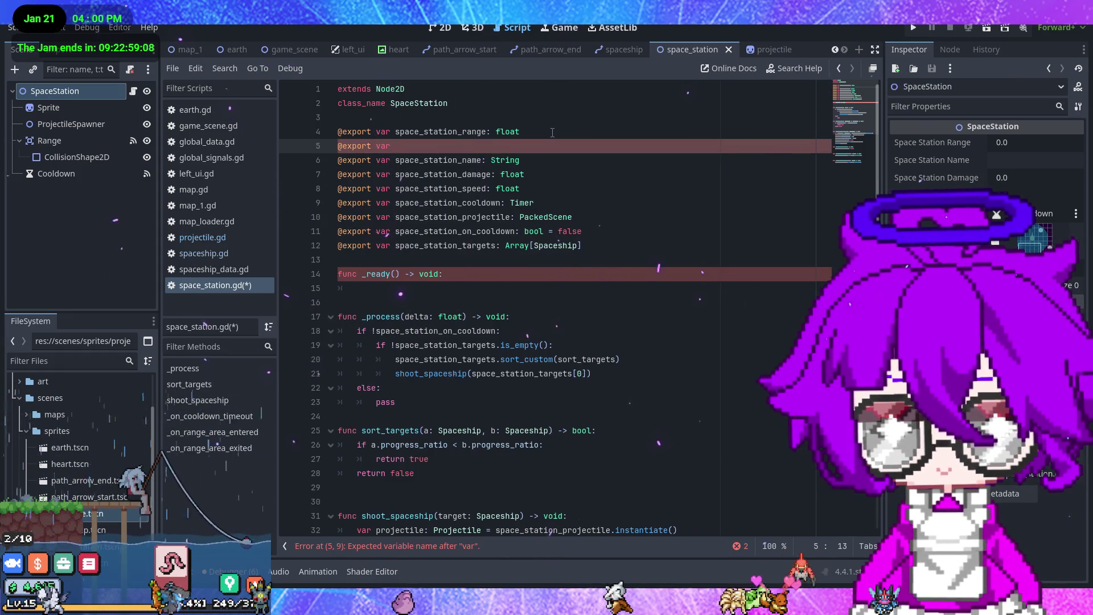
type("space_station_")
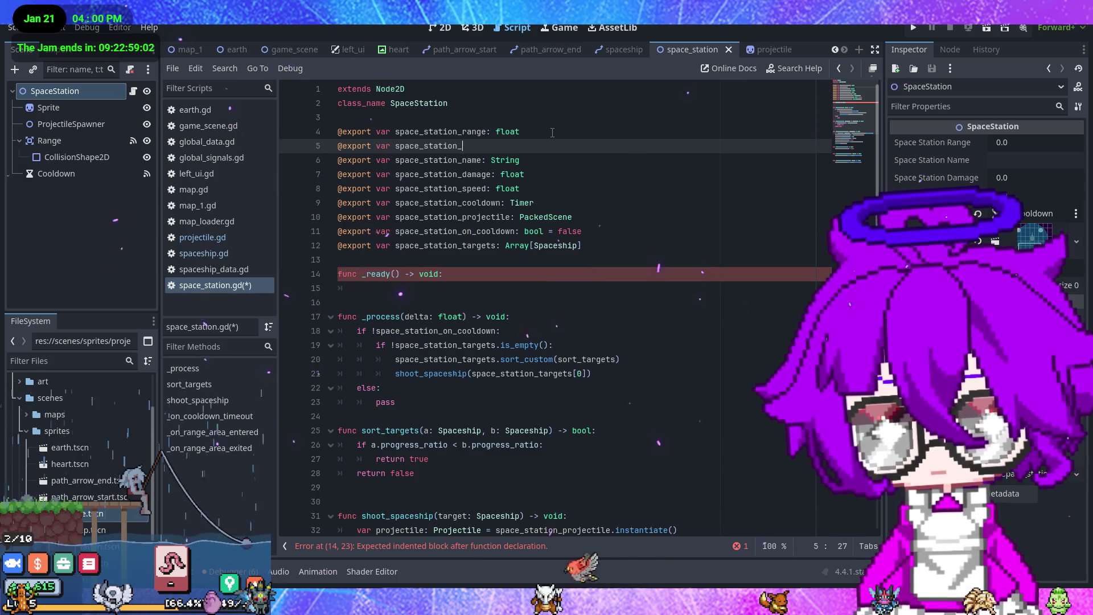
type("area: A")
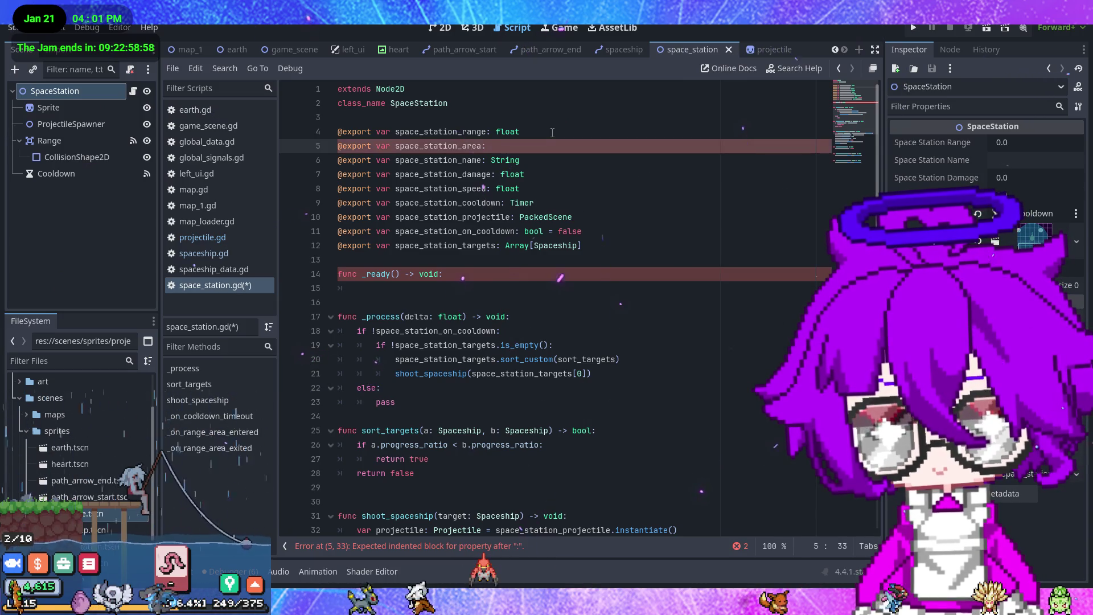
type("rea")
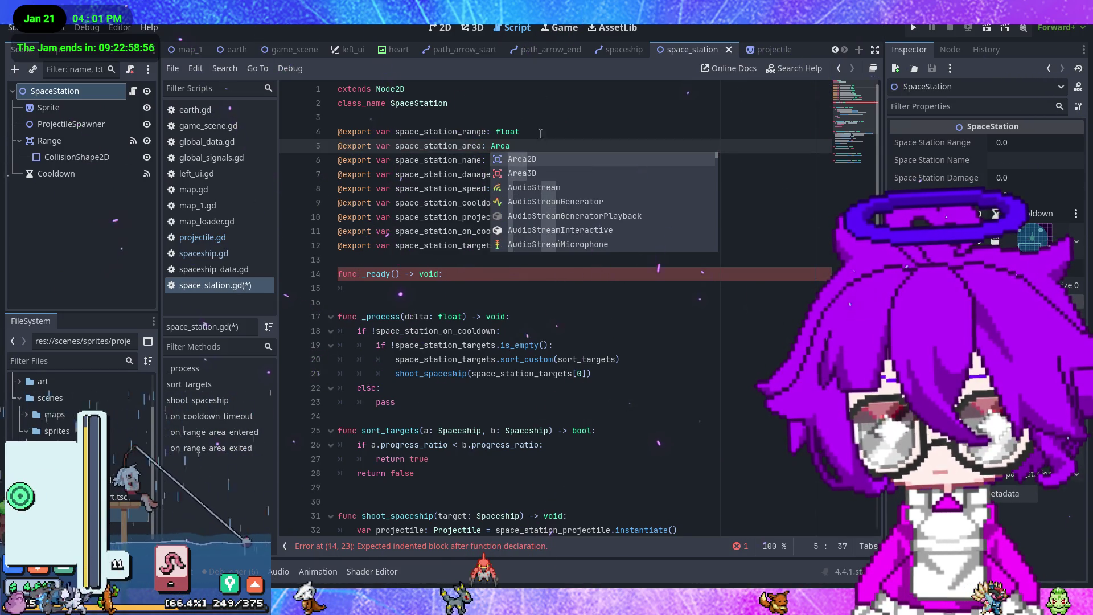
left_click(548, 158)
- Start a new line in _ready referencing space_station_area
left_click(474, 276)
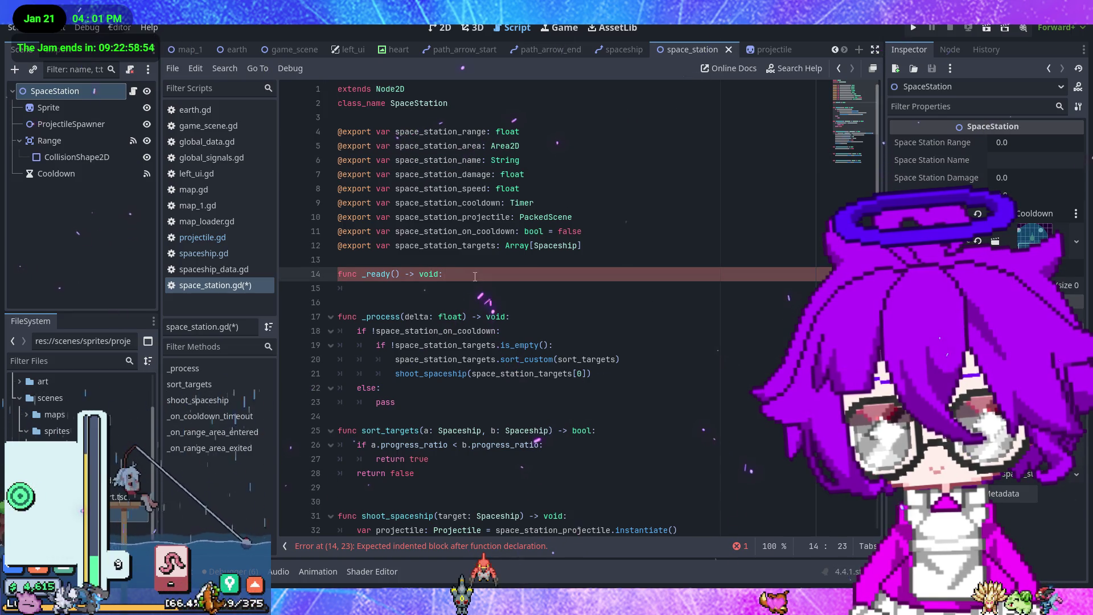
key("Return")
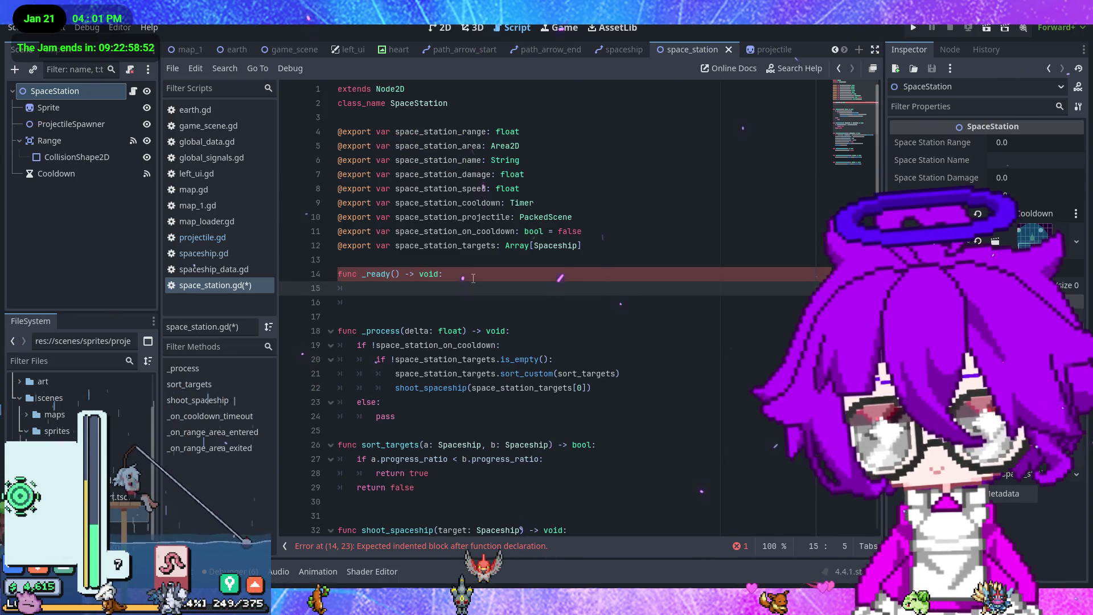
key("BackSpace")
key("BackSpace")
type("space")
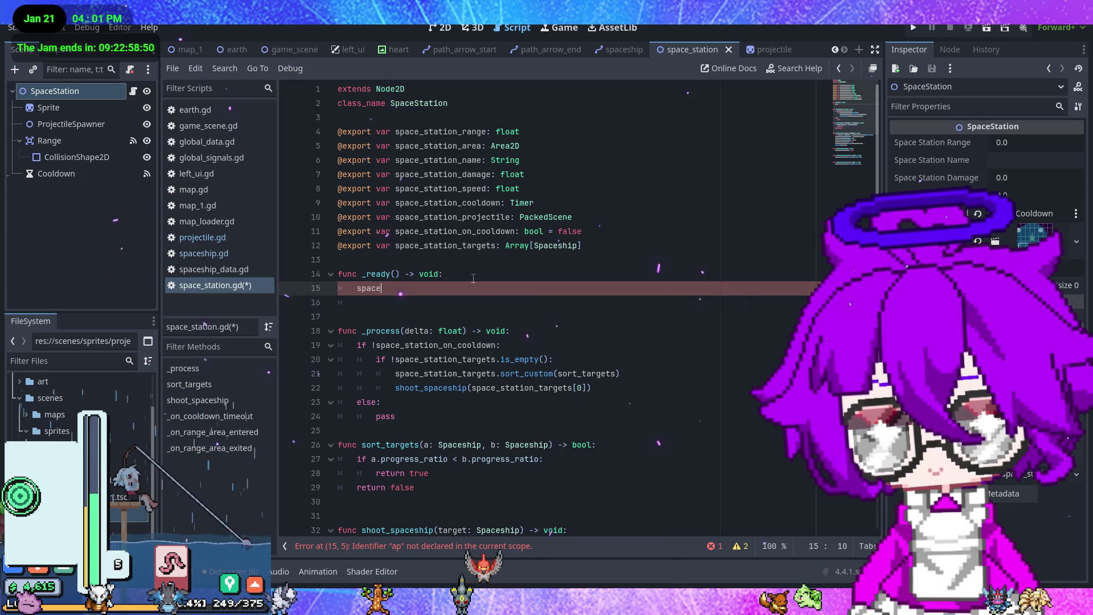
key("Return")
type(".")
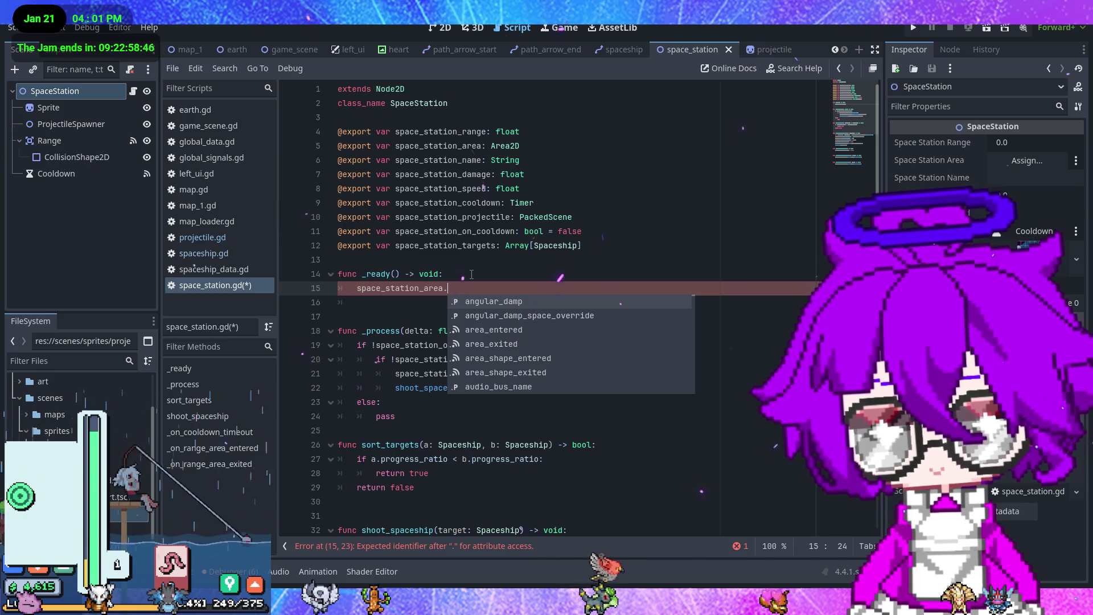
- Complete the _ready line as space_station_area.get_child(0)
key("Down")
key("Down")
key("Down")
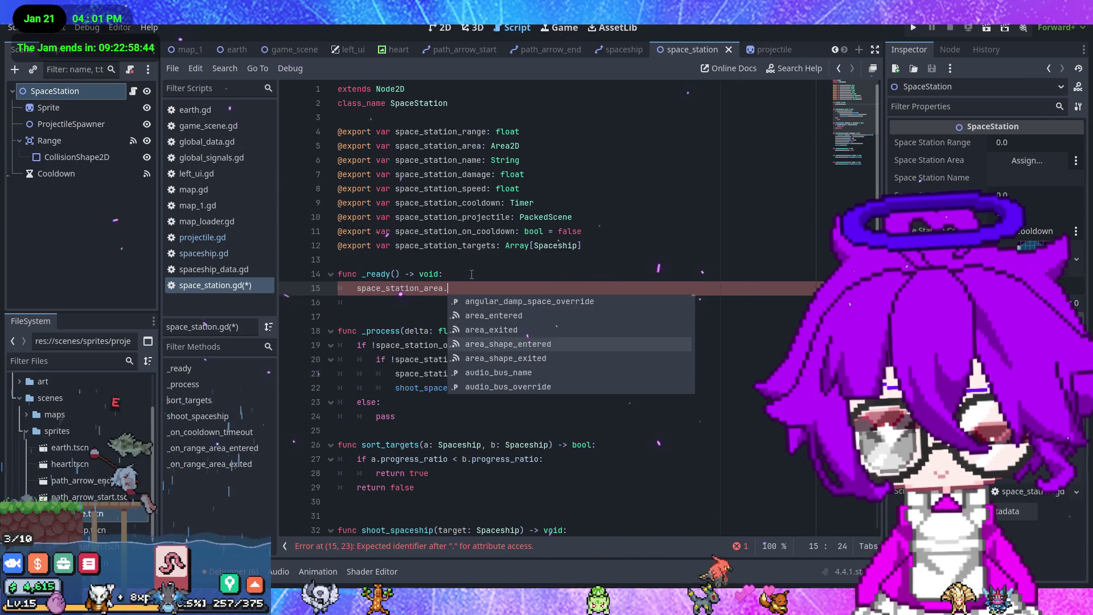
key("Down")
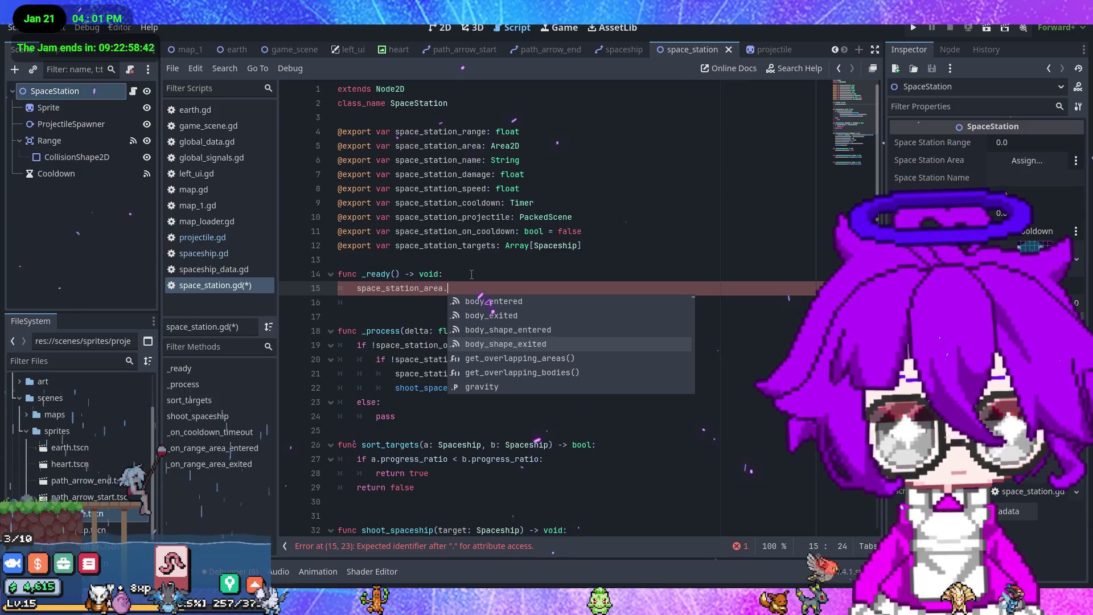
type("sha")
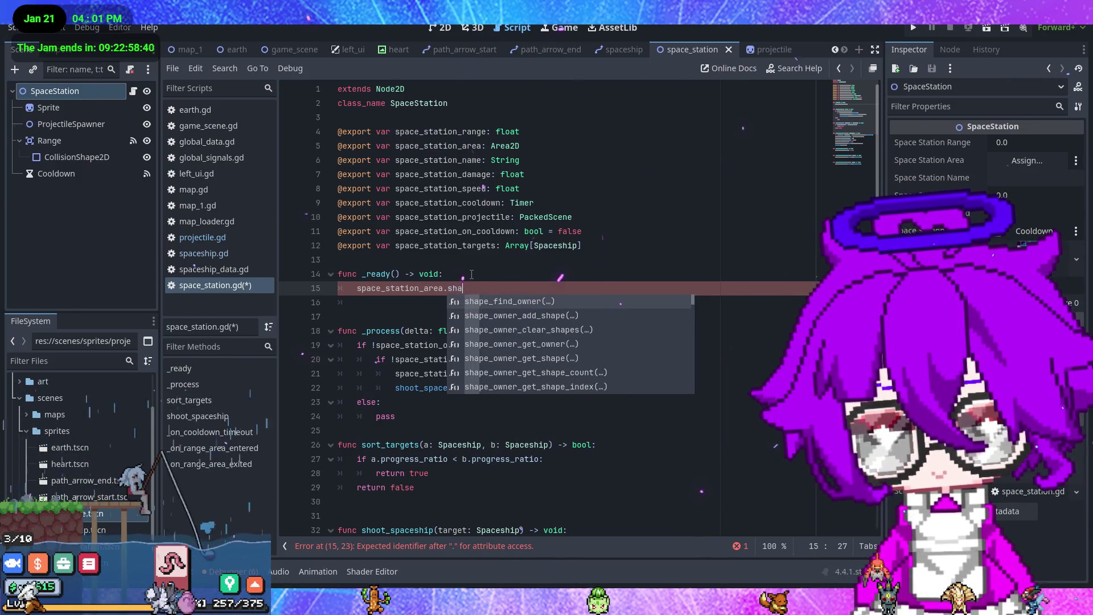
key("BackSpace")
key("BackSpace")
key("BackSpace")
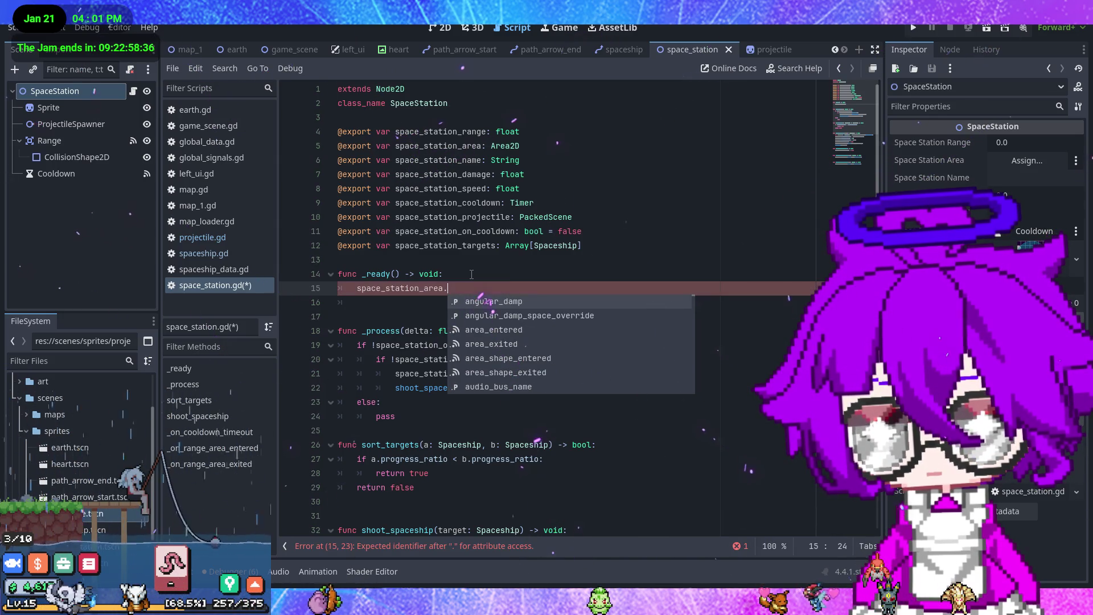
type("get_")
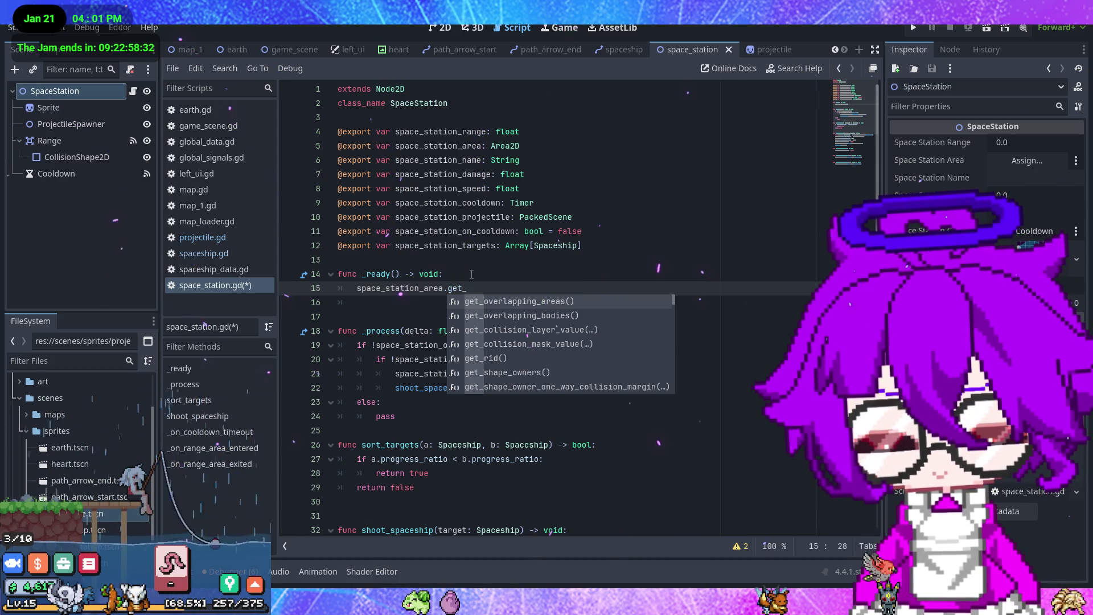
type("chi")
key("Return")
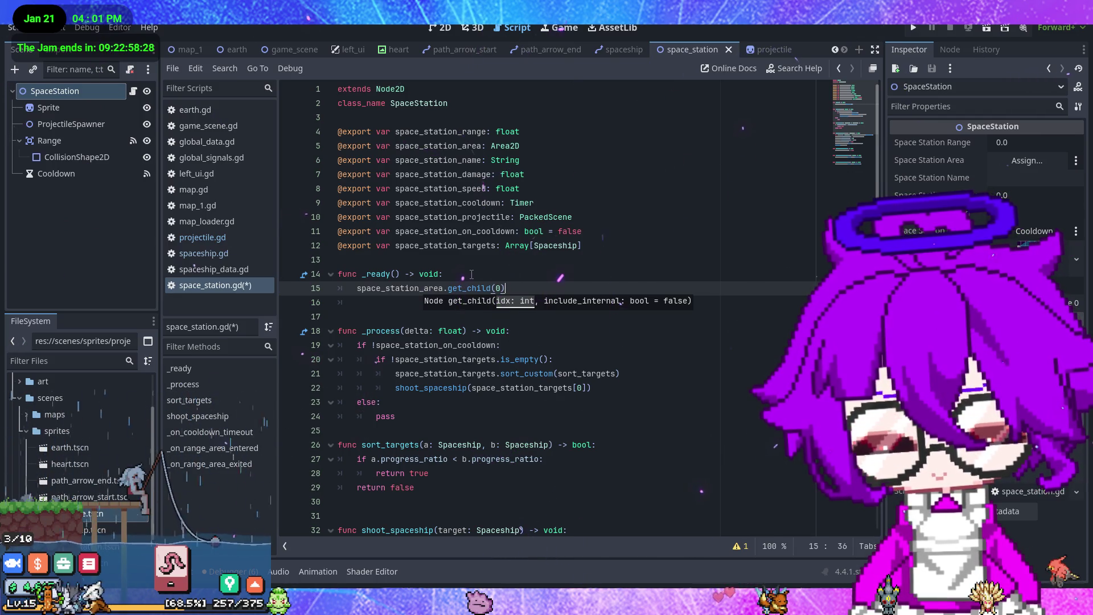
type(".")
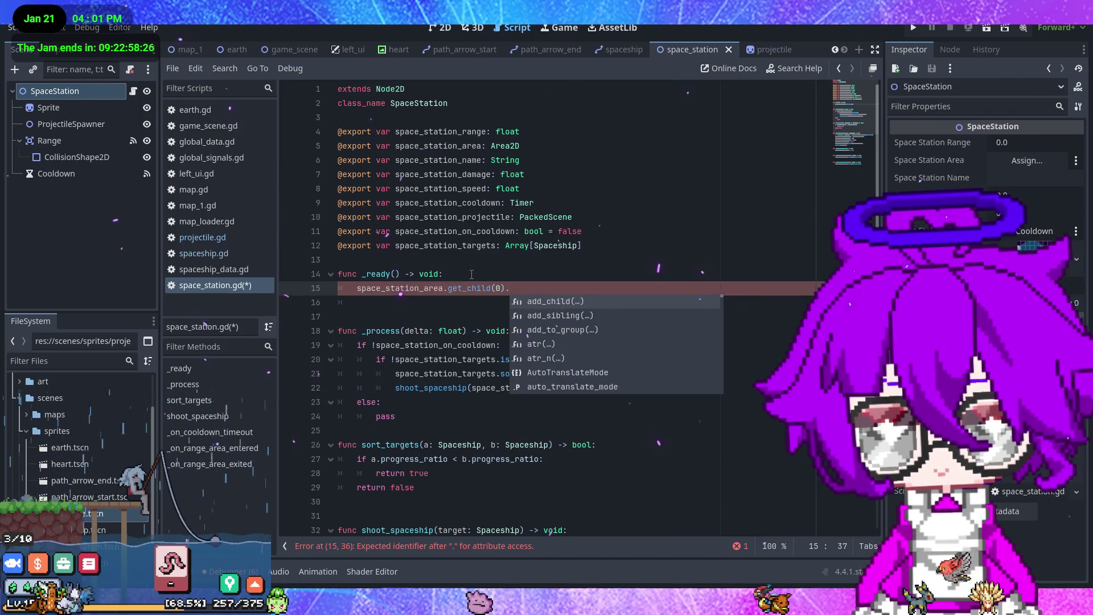
key("BackSpace")
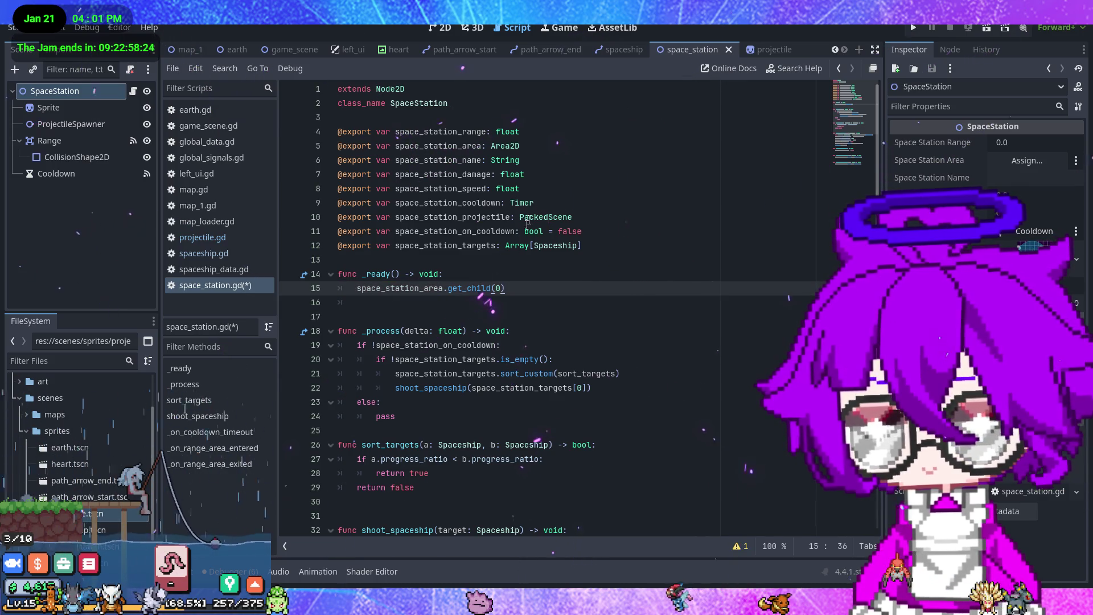
left_click_drag(530, 151, 491, 146)
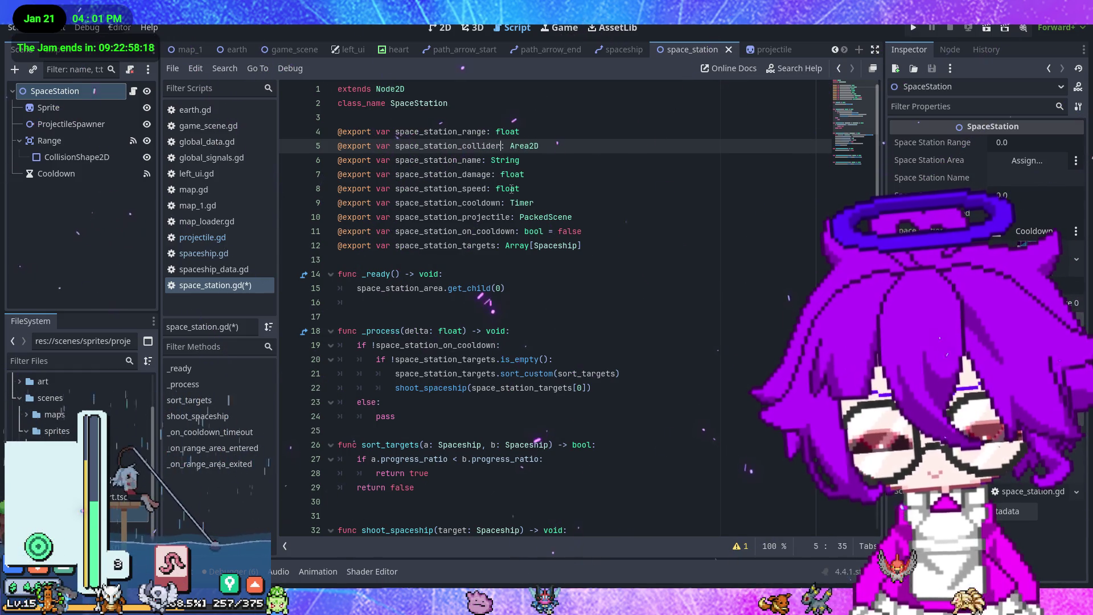
- Change the exported collider variable's type from Area2D to CollisionShape2D
left_click_drag(515, 147, 512, 147)
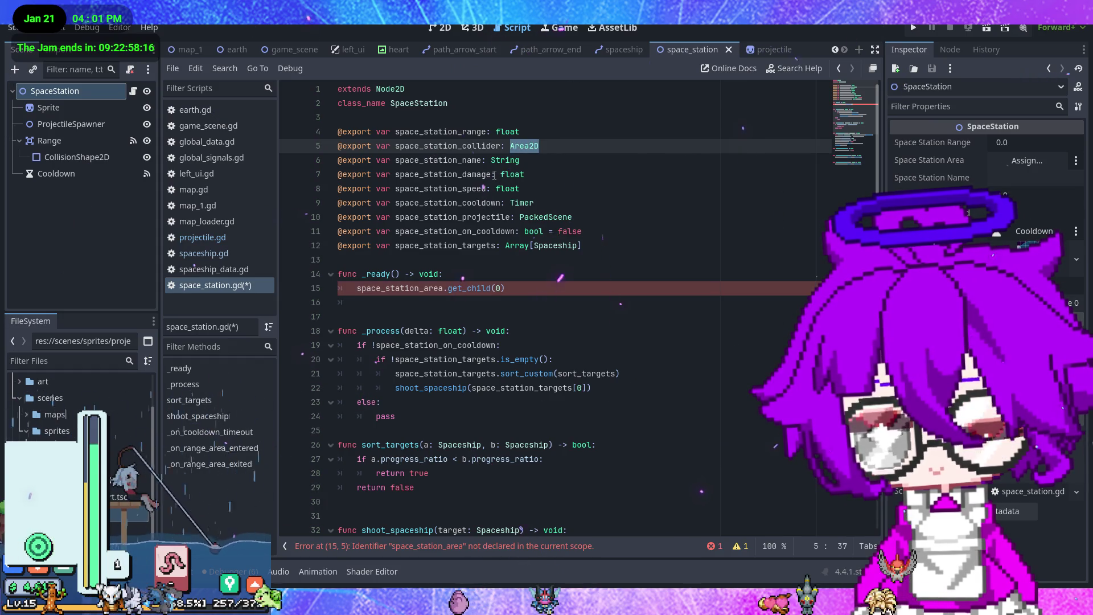
type("Collis")
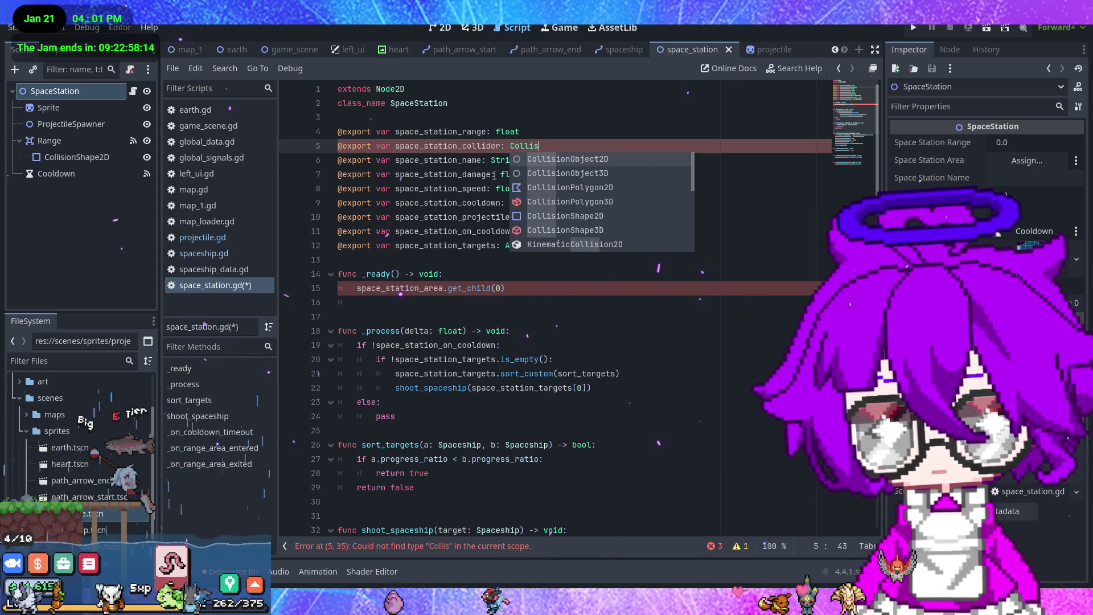
key("Down")
key("Down")
key("Down")
key("Return")
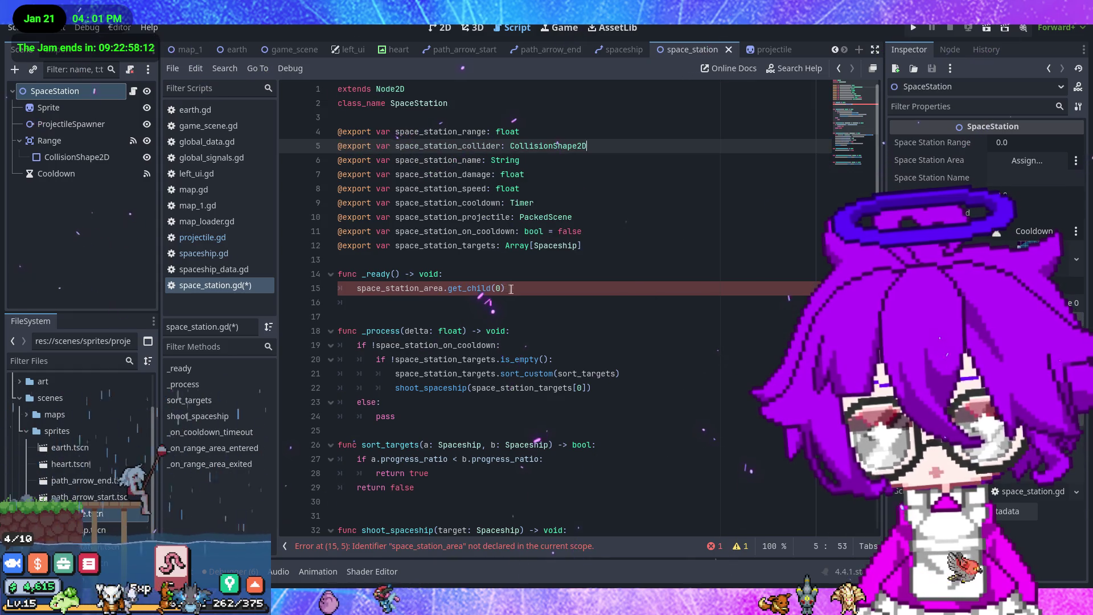
- Replace area.get_child(0) on line 15 with space_station_collider.shape
left_click_drag(511, 289, 444, 289)
key("BackSpace")
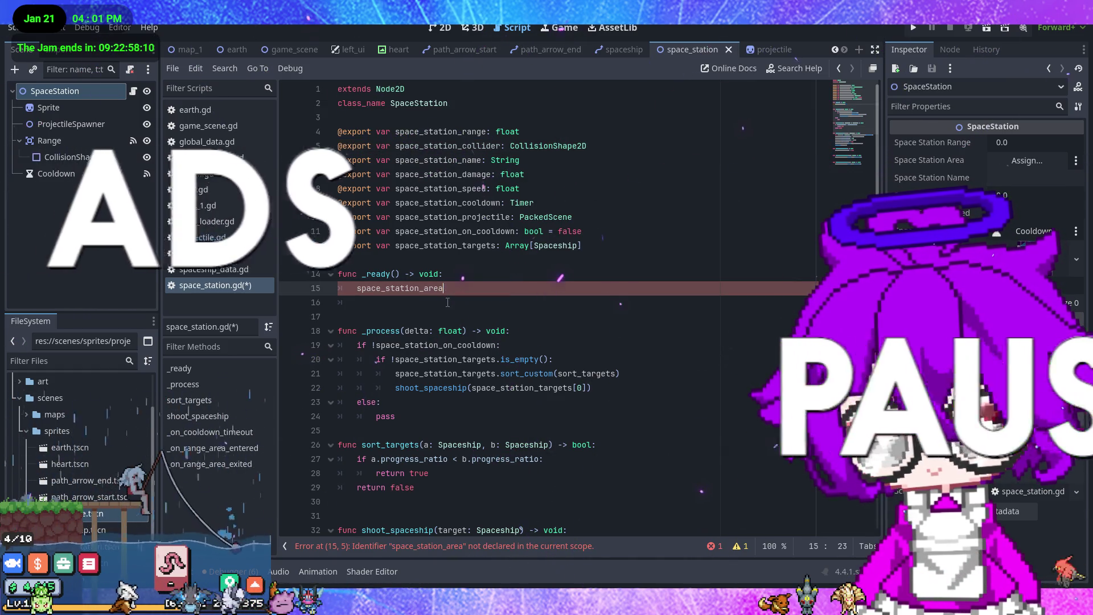
key("BackSpace")
key("BackSpace")
key("BackSpace")
type("collider")
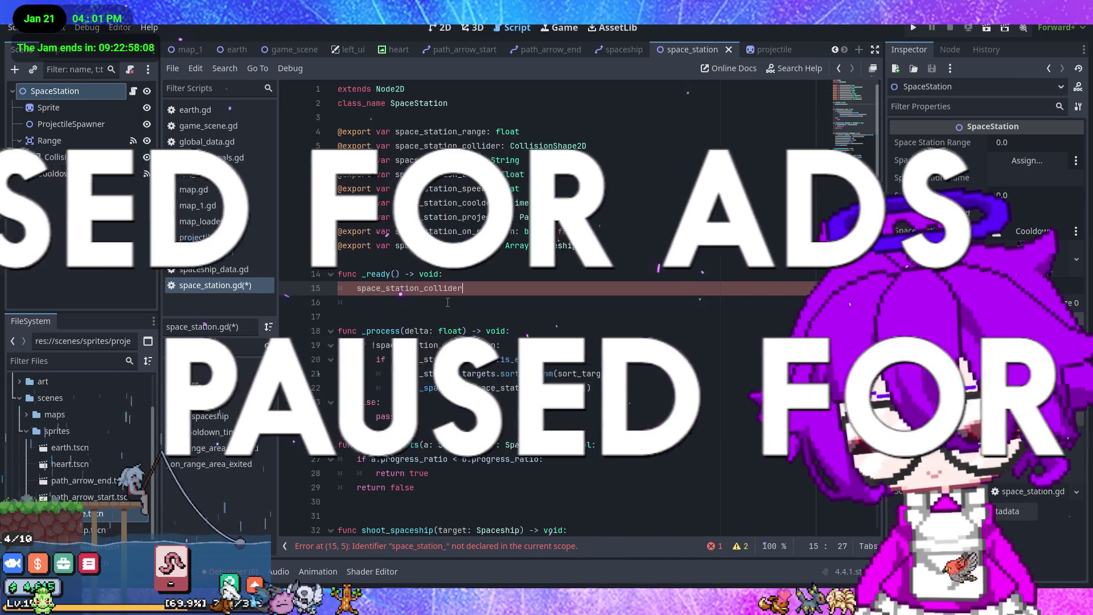
type(".sha")
key("Return")
type(".")
key("Down")
key("Down")
key("Down")
key("Down")
key("Down")
key("Down")
key("Down")
key("Down")
key("Down")
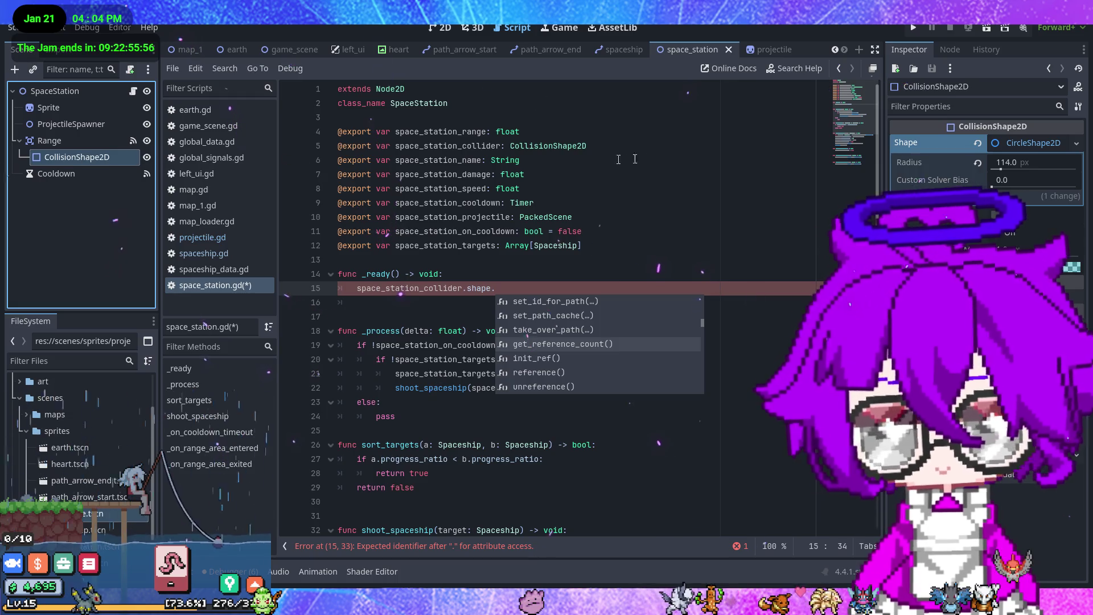
- Complete line 15 as space_station_collider.shape.radius = space_station_range and save
left_click(510, 284)
type("ad")
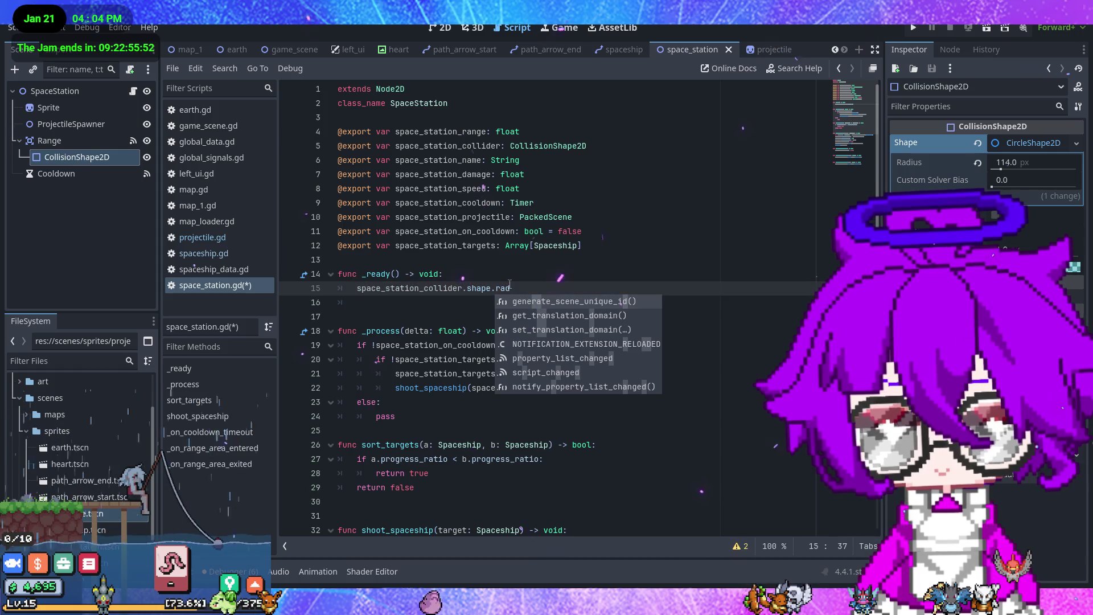
type("i")
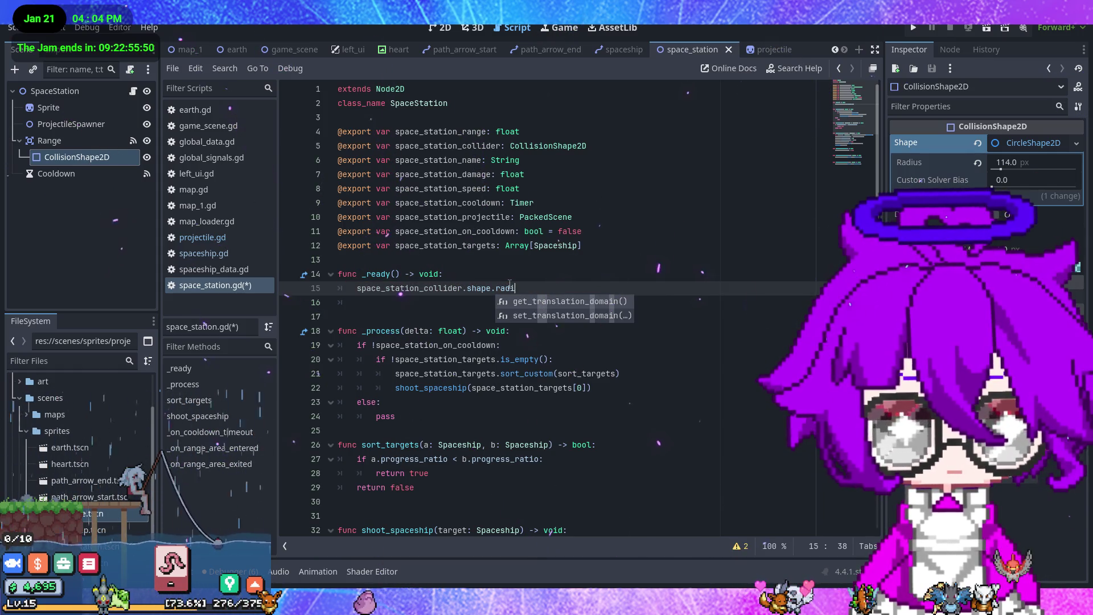
type("us =")
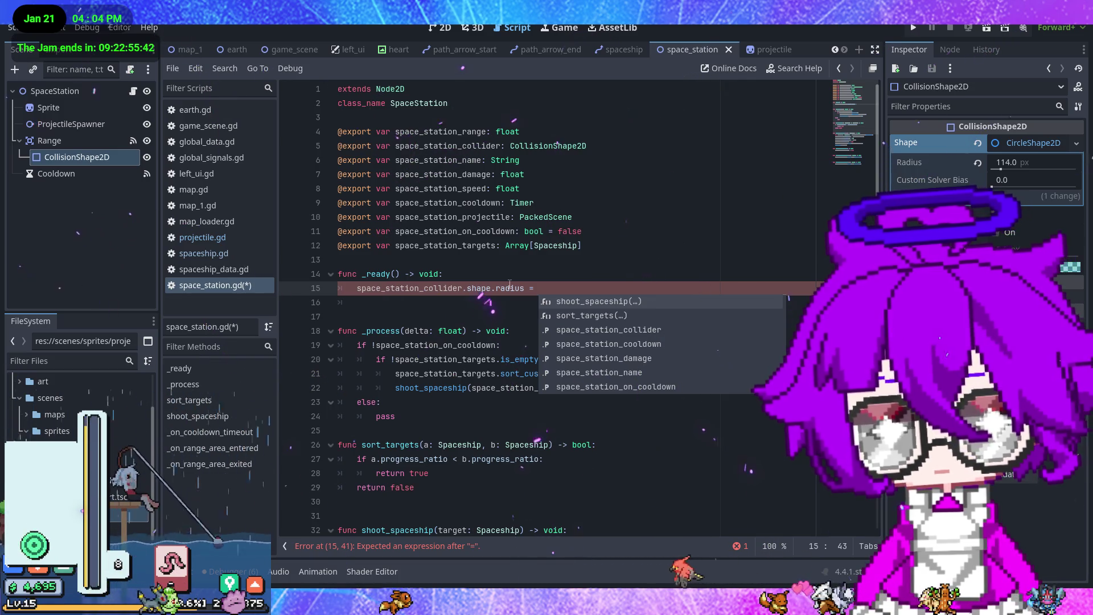
type("a")
key("BackSpace")
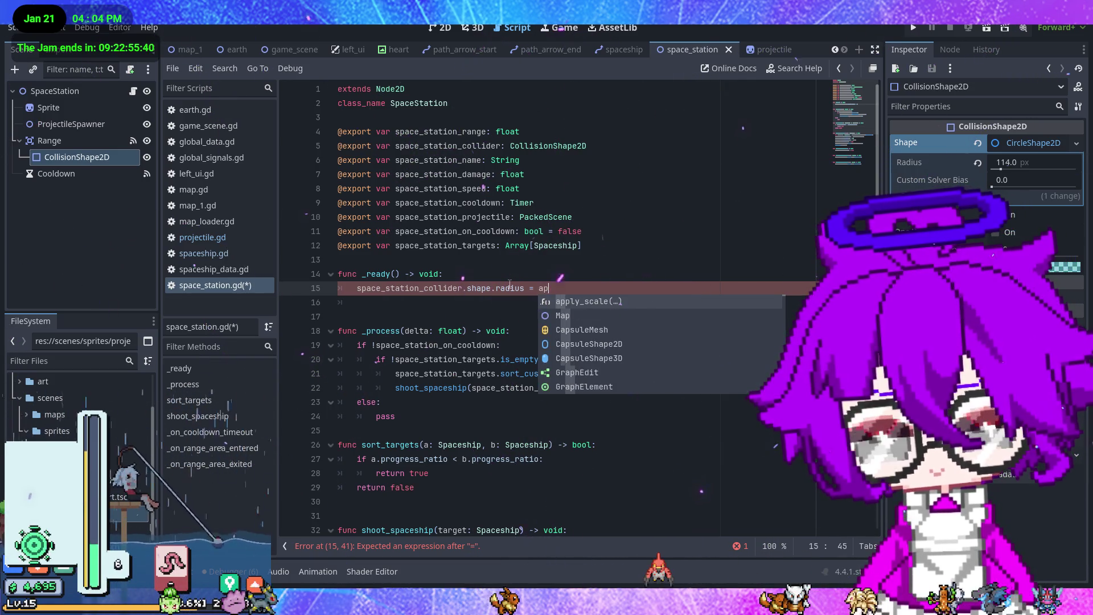
type("space")
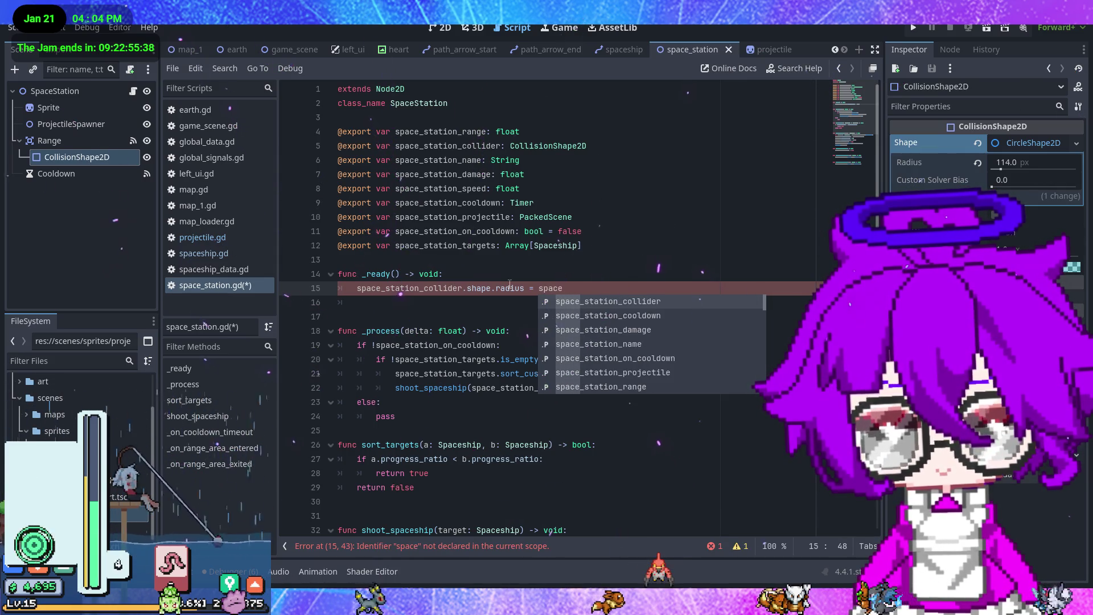
key("Down")
key("Down")
key("Down")
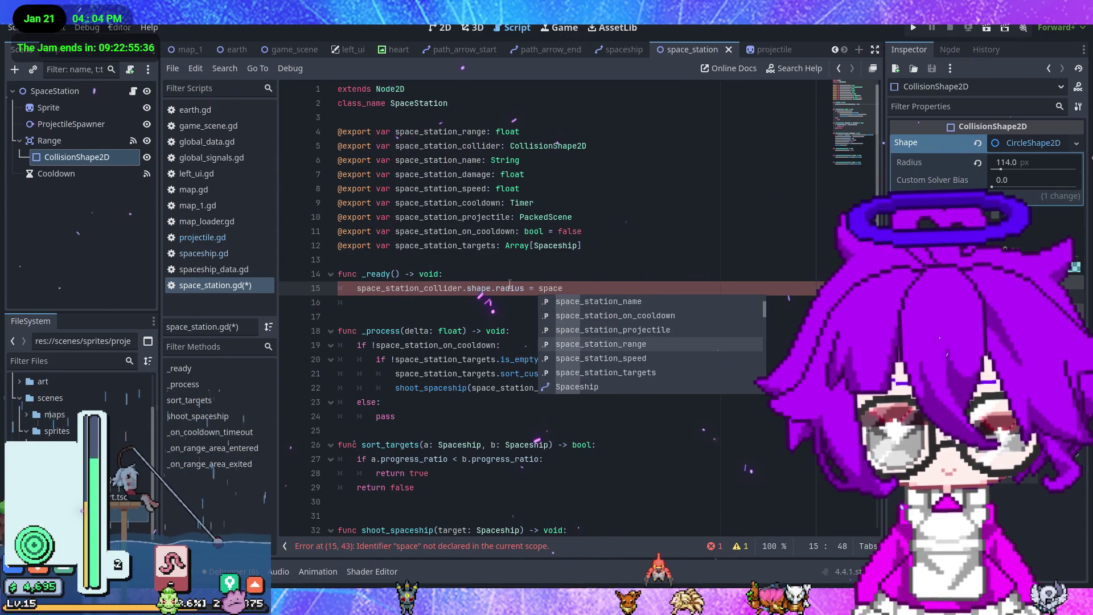
key("Return")
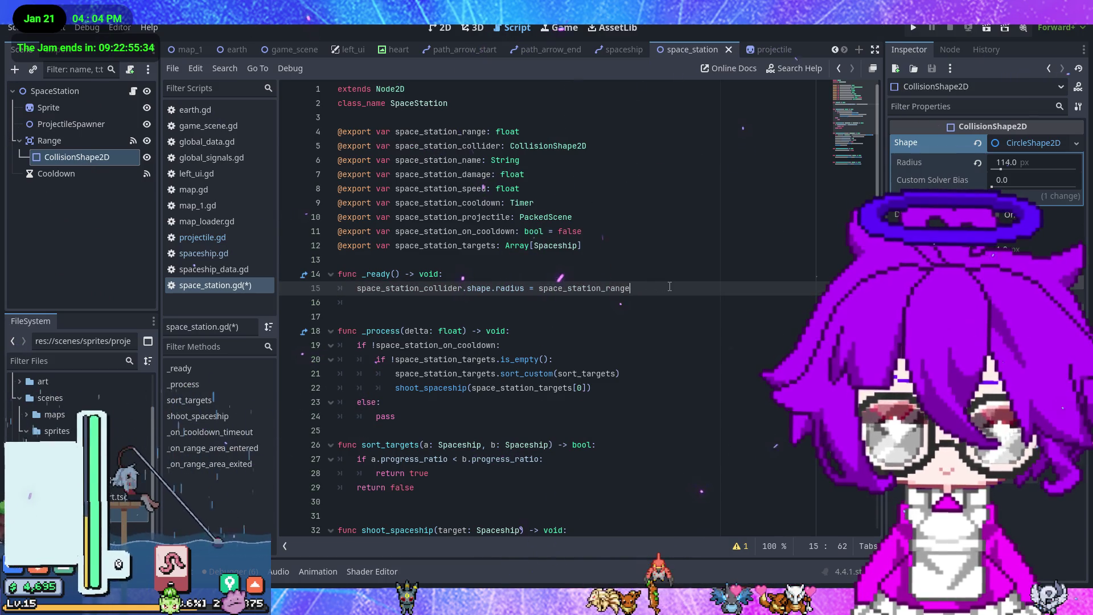
key("ctrl+s")
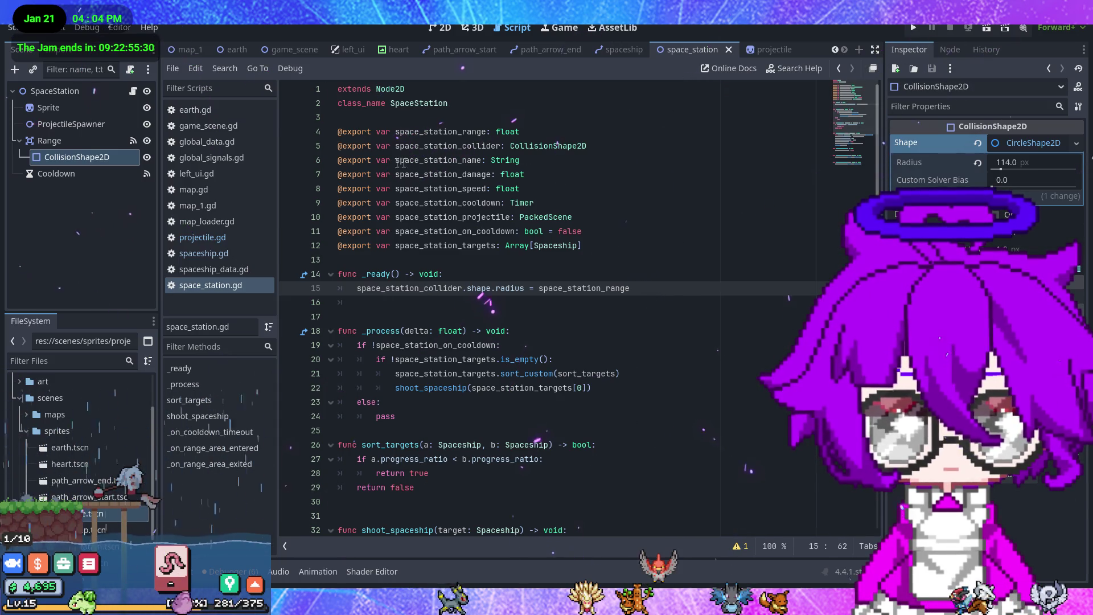
- In map_1 set the SpaceStation's Space Station Range to 400 and run the project
left_click(185, 49)
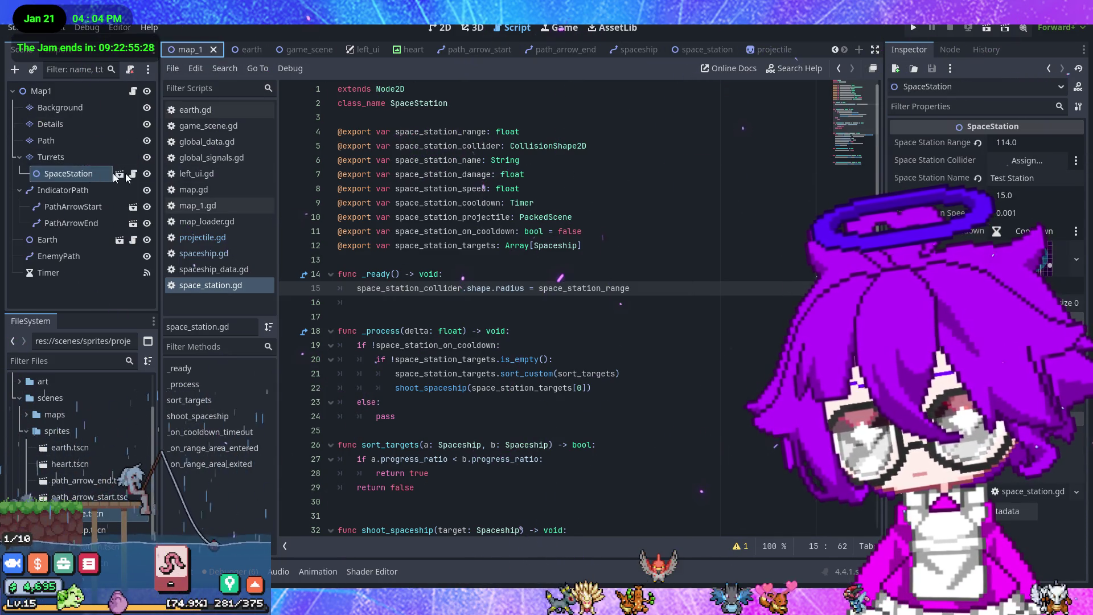
left_click(1019, 143)
type("400")
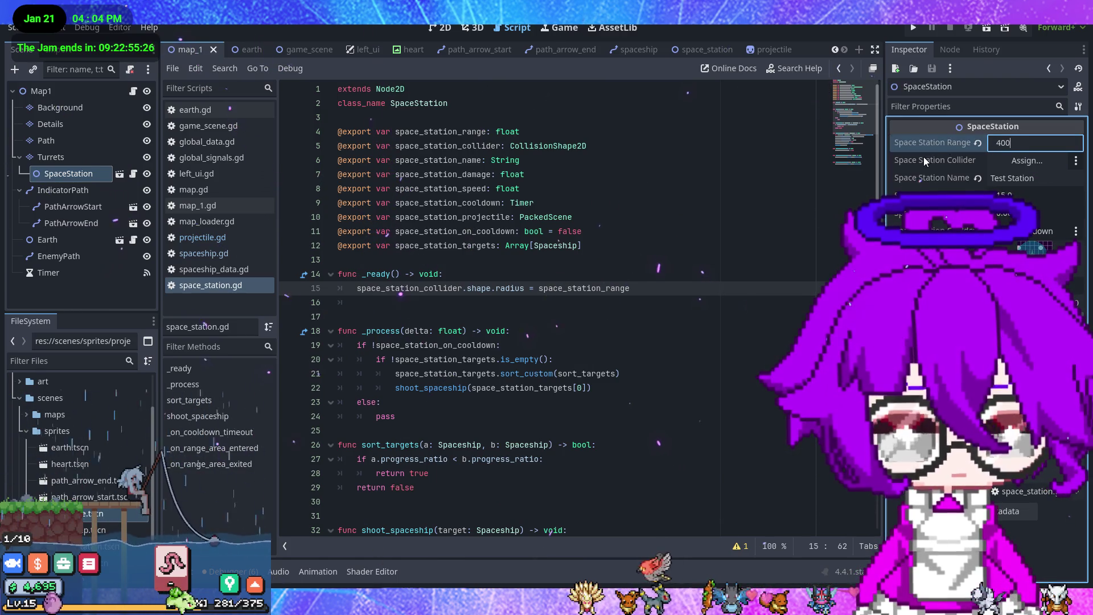
left_click(87, 27)
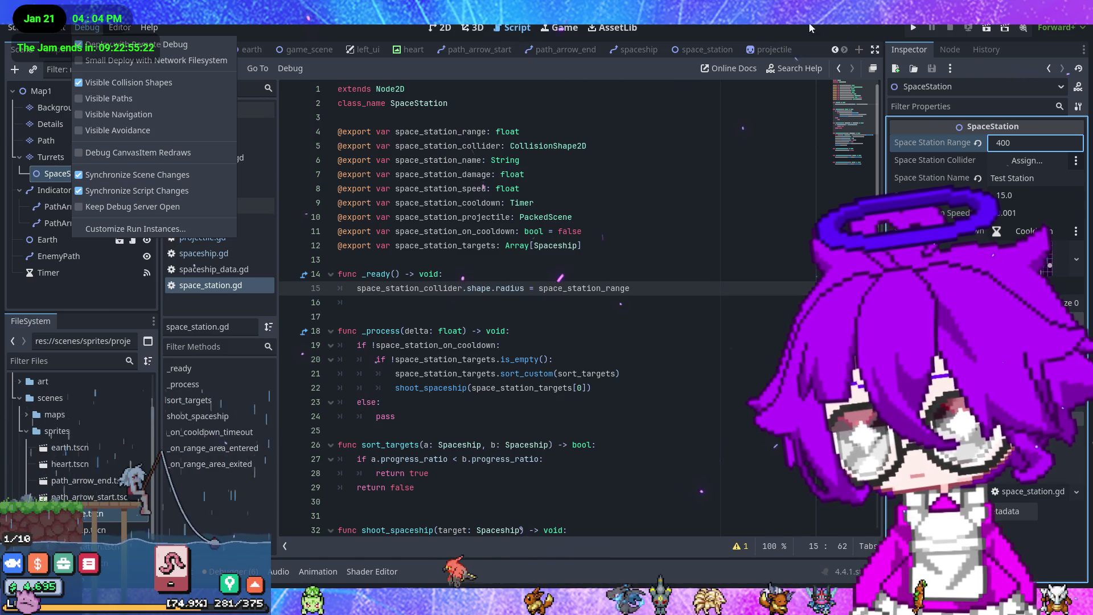
left_click(611, 181)
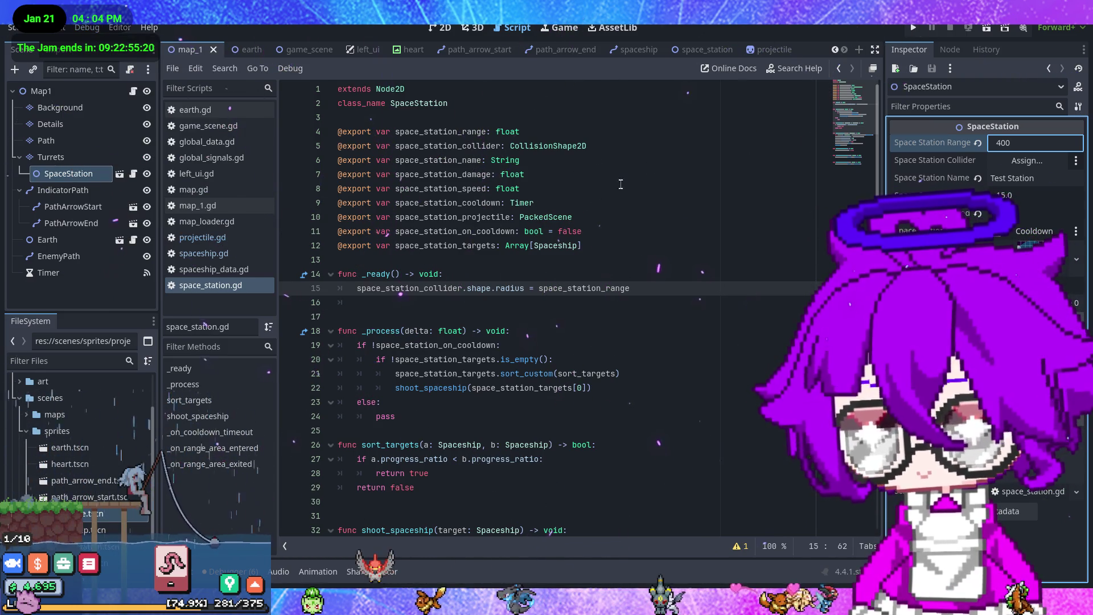
left_click(914, 27)
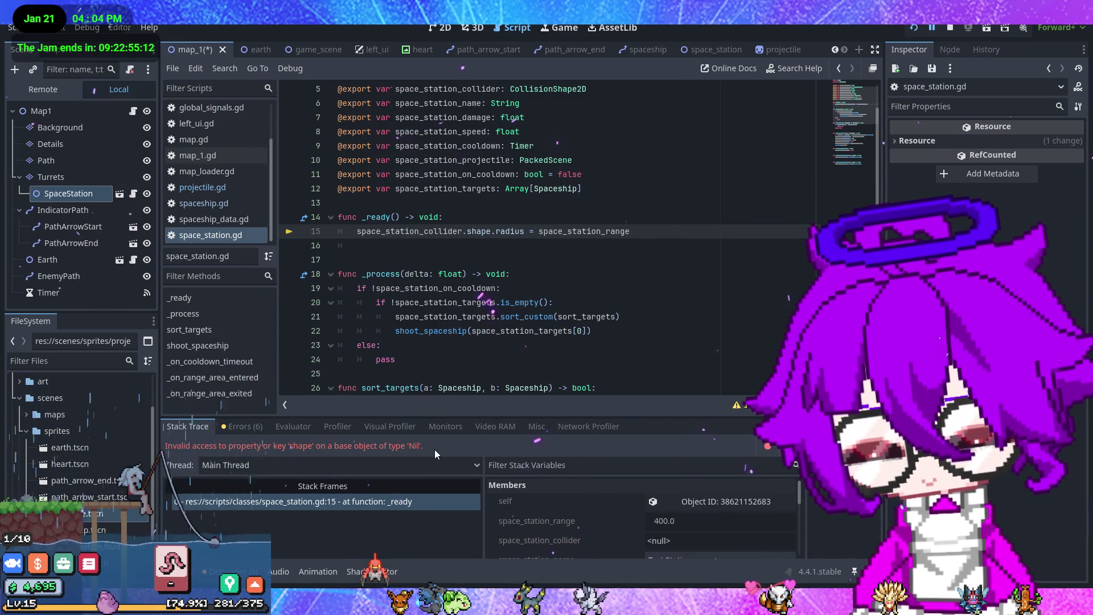
- Stop the game, assign Range's CollisionShape2D to Space Station Collider, and rerun
left_click(948, 28)
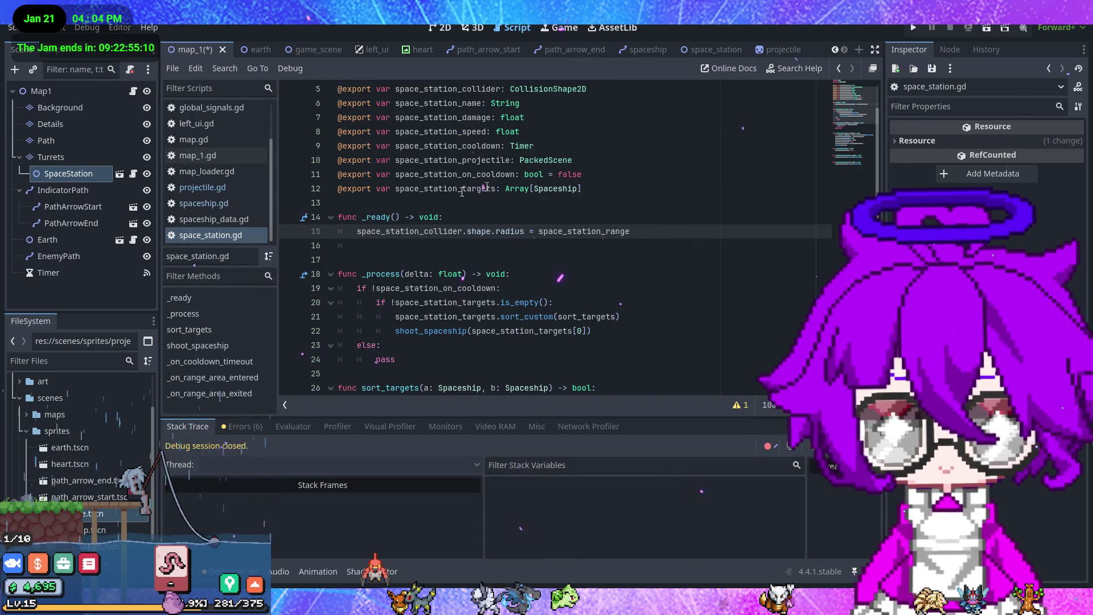
left_click(45, 91)
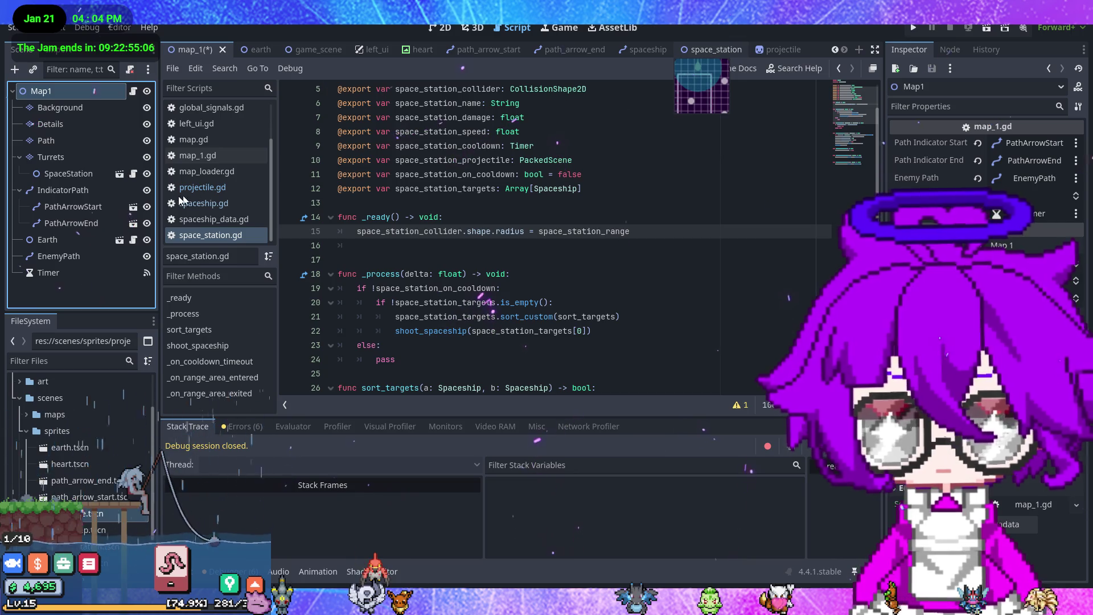
left_click(712, 49)
left_click(76, 92)
mouse_move(74, 157)
left_mouse_down()
mouse_move(677, 132)
mouse_move(1020, 166)
left_mouse_up()
left_click(913, 28)
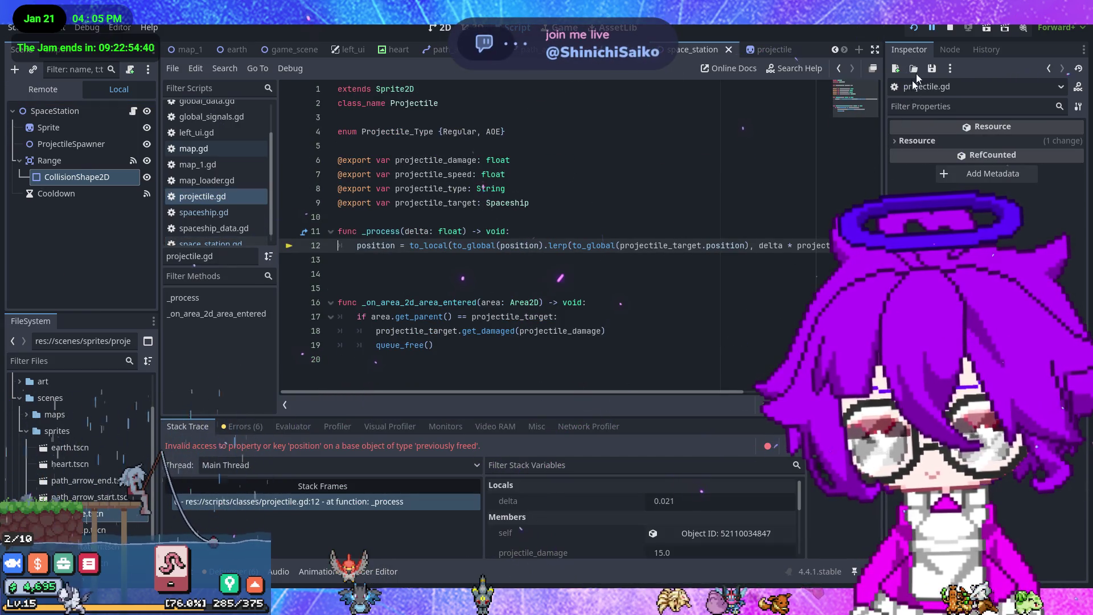
- Stop the crashed game and remove the extra closing parenthesis on projectile.gd line 12
left_click(949, 32)
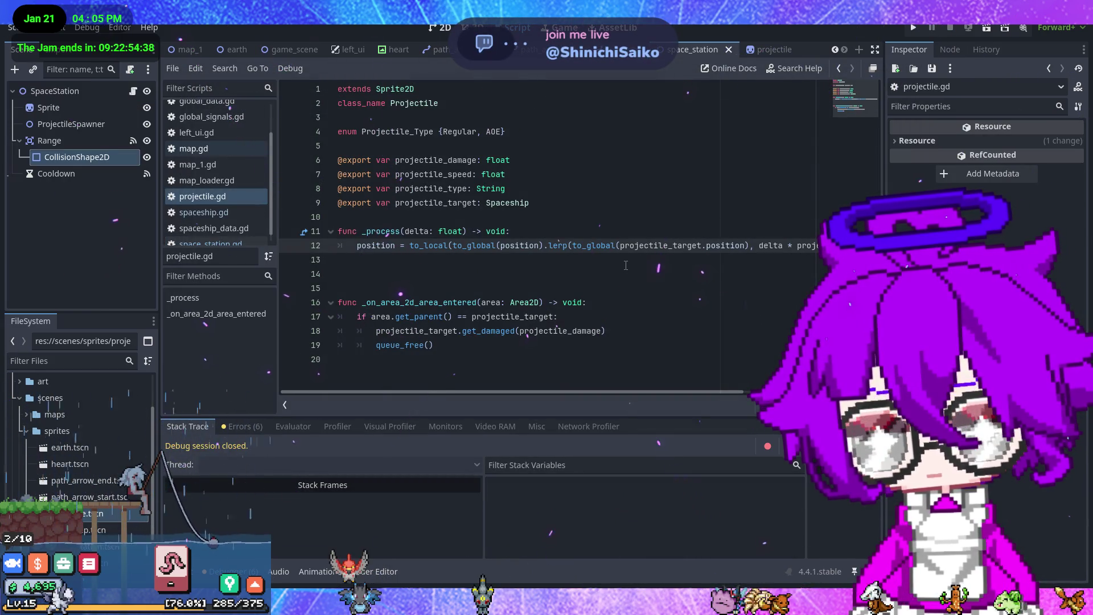
left_click(551, 203)
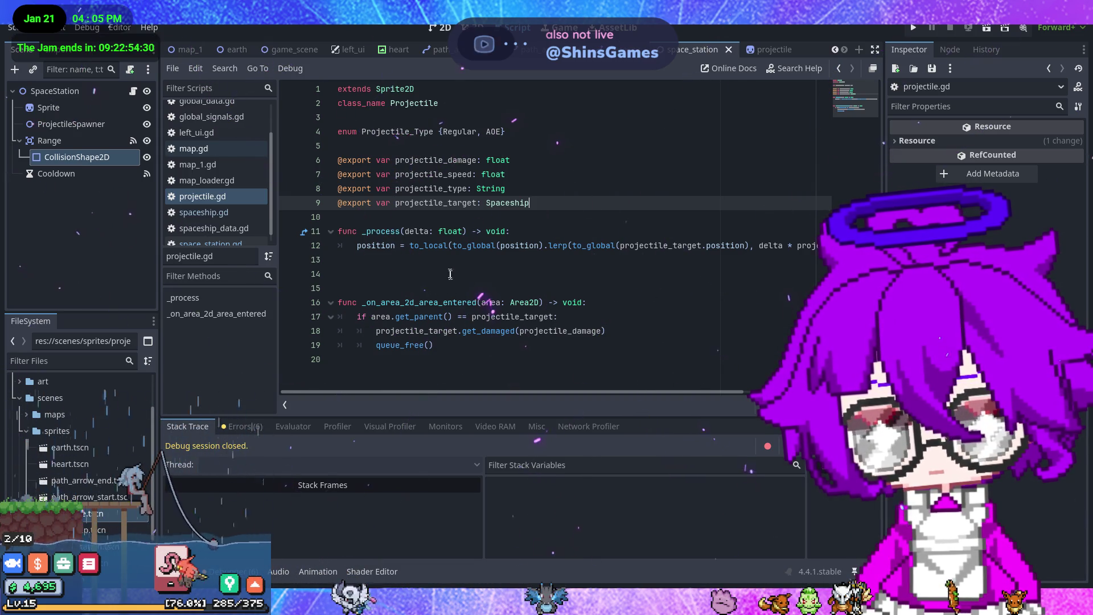
left_click(449, 245)
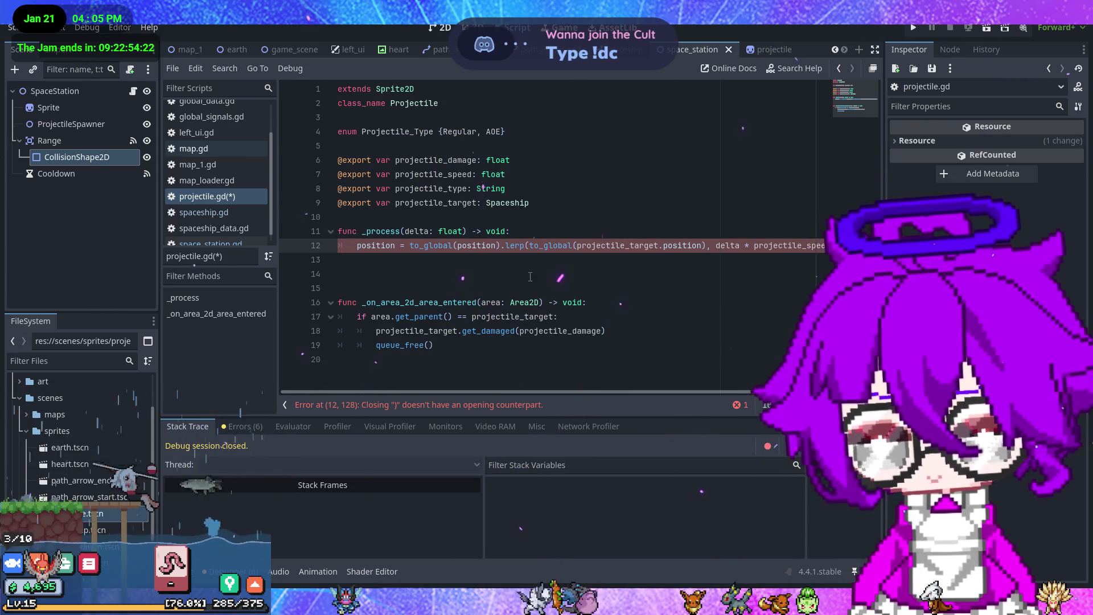
left_click_drag(478, 391, 578, 392)
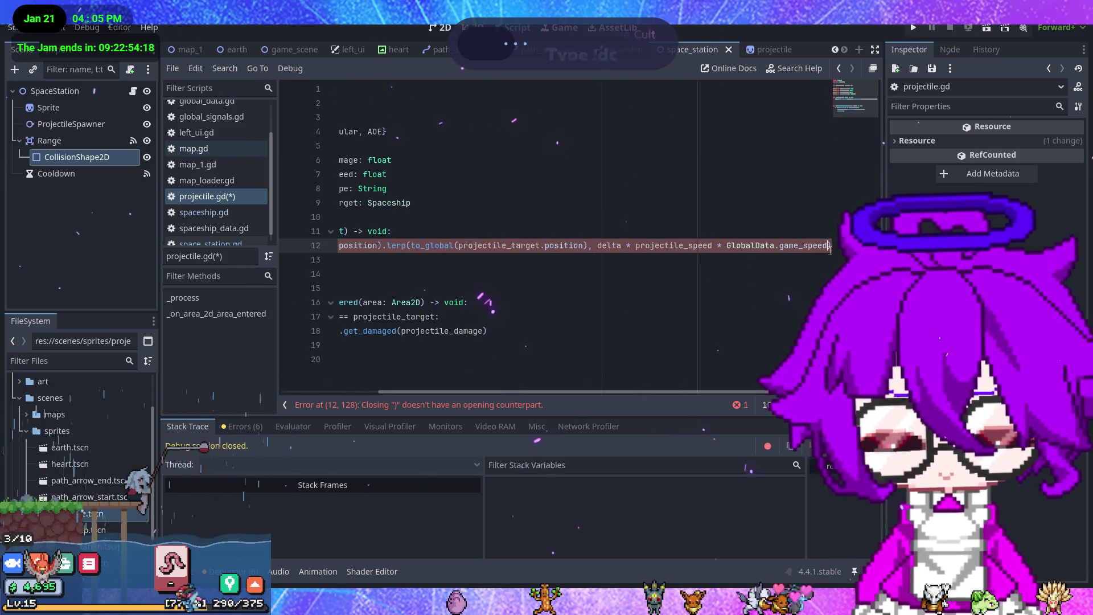
key("BackSpace")
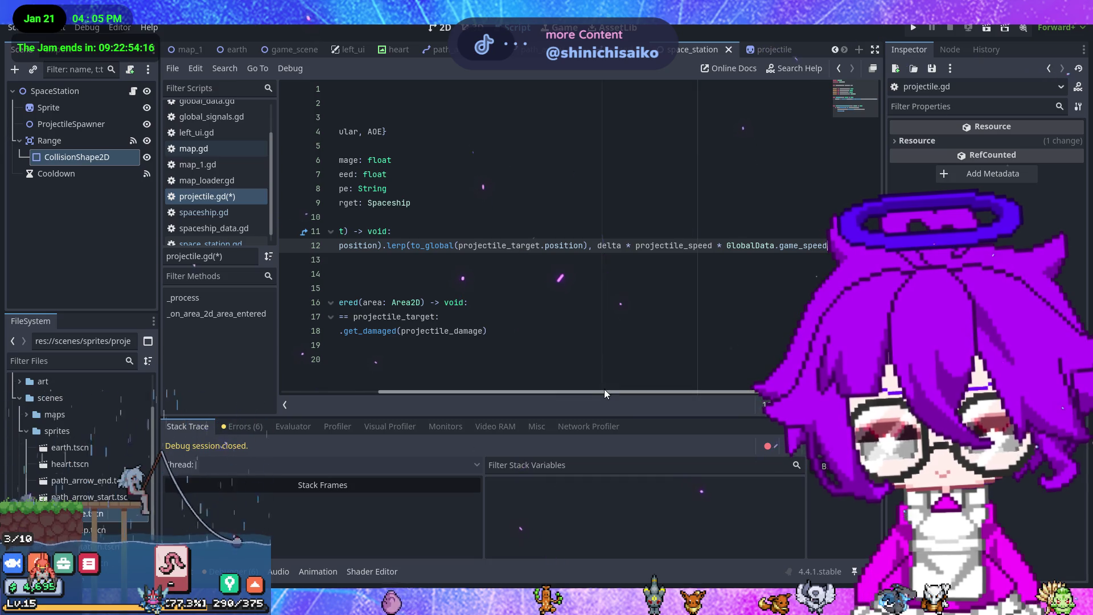
left_click_drag(594, 391, 449, 388)
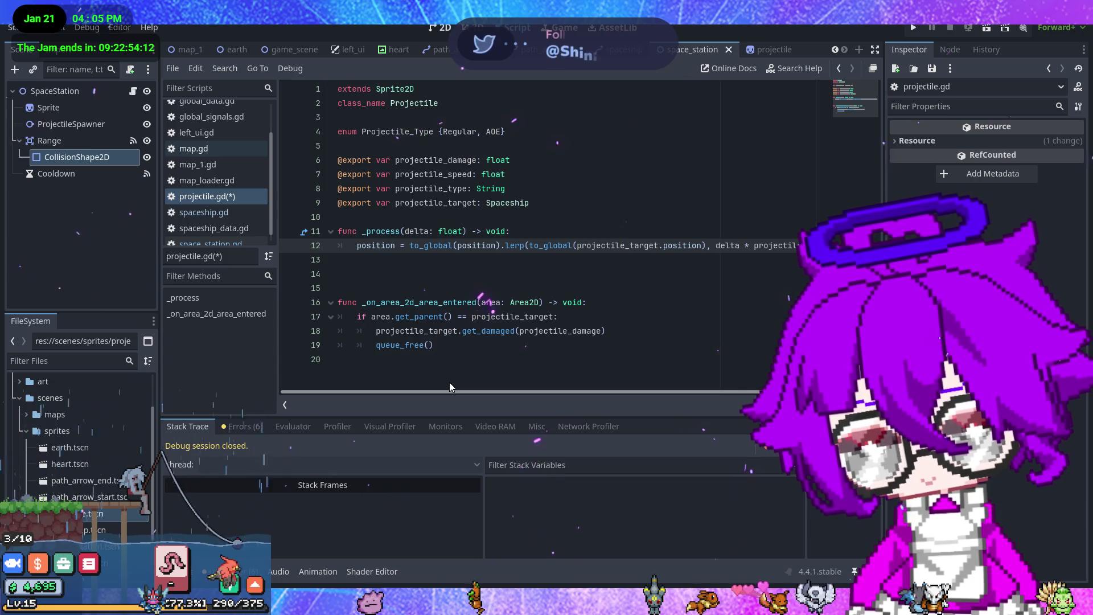
mouse_move(507, 387)
left_mouse_down()
mouse_move(695, 382)
mouse_move(443, 390)
left_mouse_up()
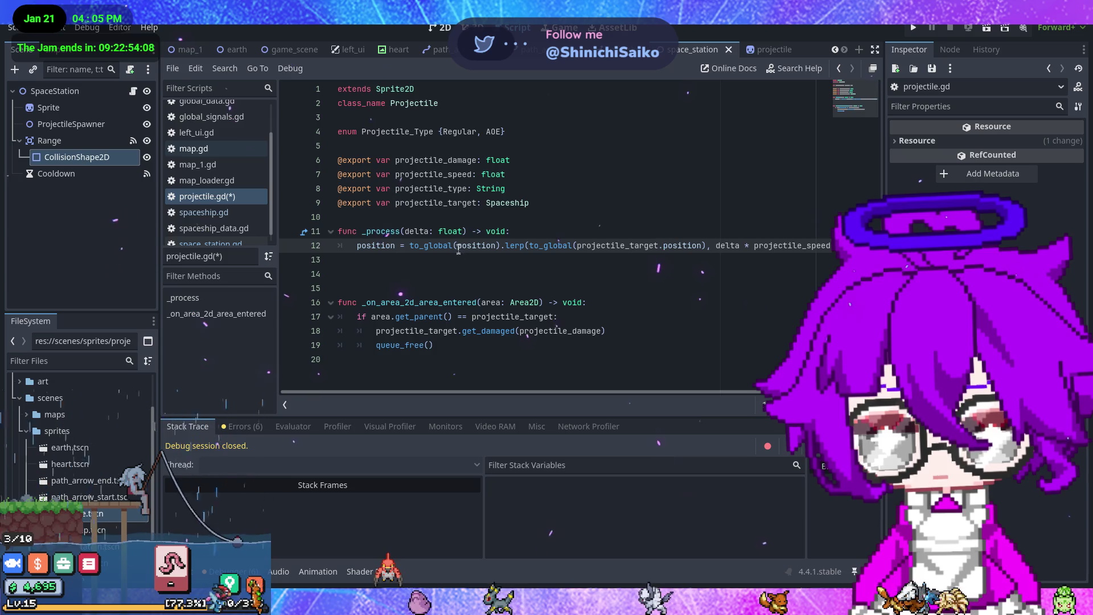
- Delete both to_global( wrappers and the stray parenthesis on line 12, then save projectile.gd
left_click_drag(457, 245, 409, 245)
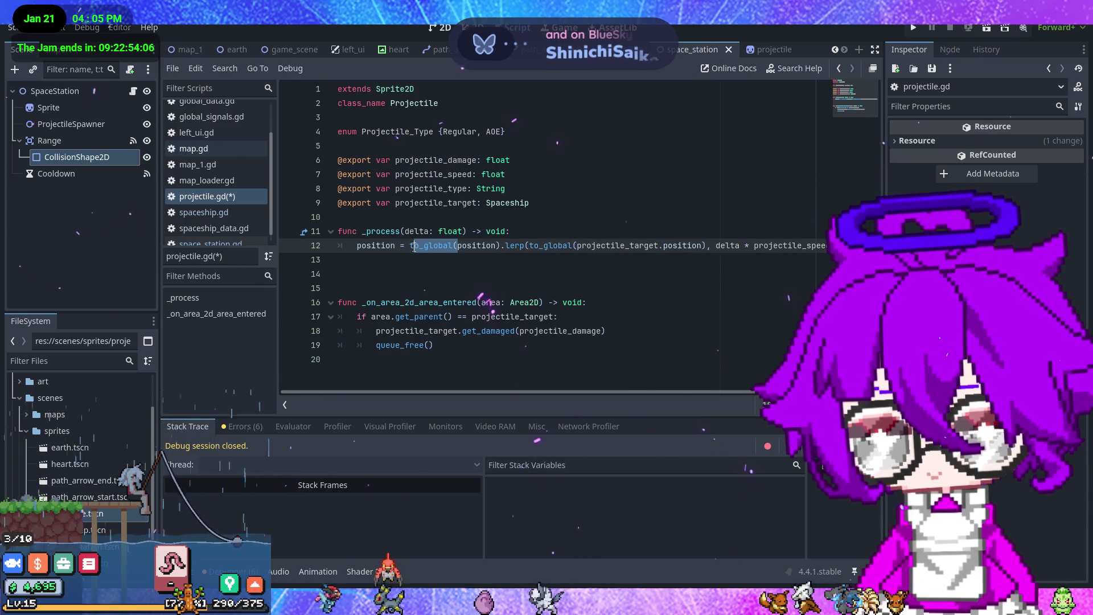
key("BackSpace")
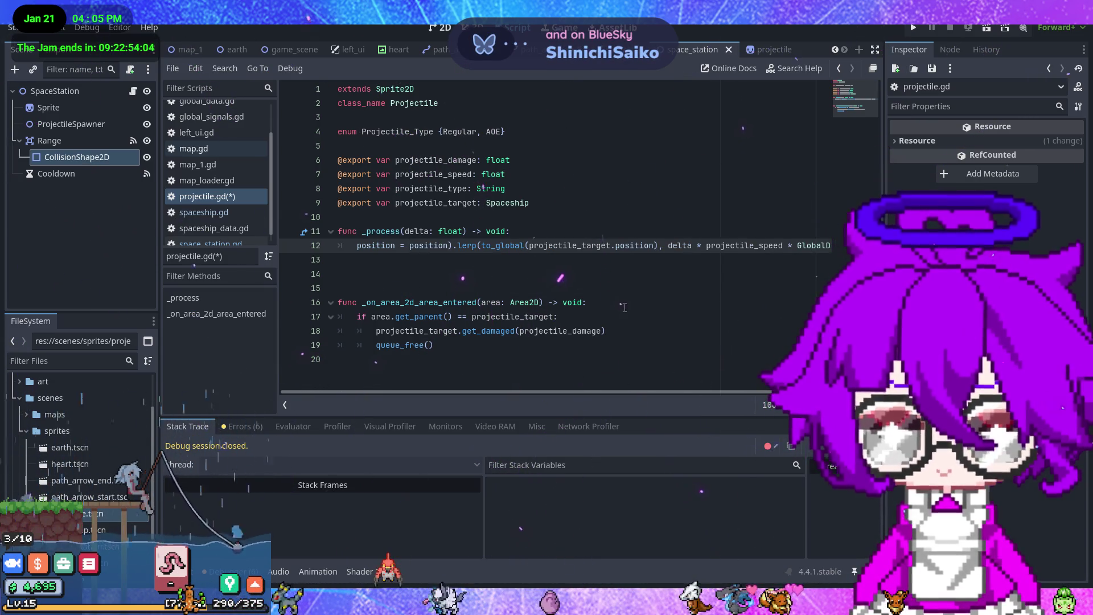
left_click_drag(529, 246, 479, 247)
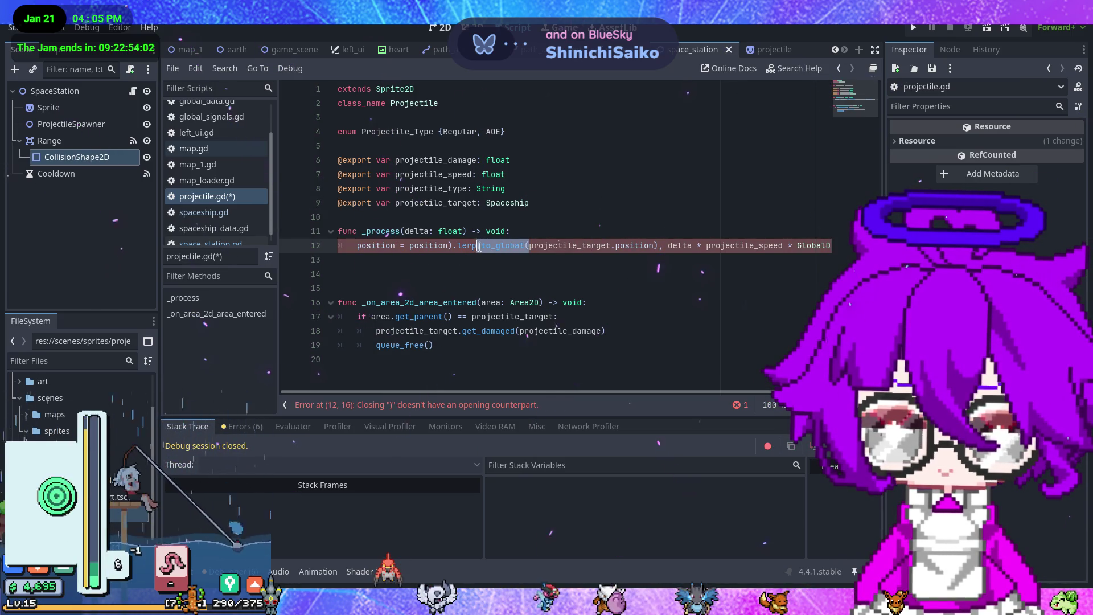
key("BackSpace")
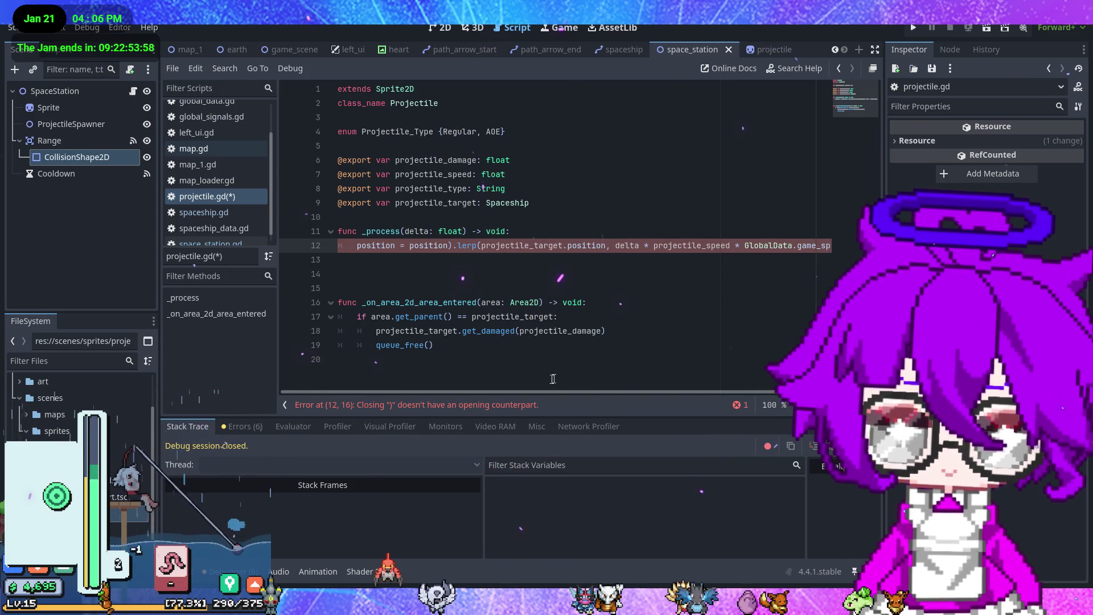
left_click_drag(534, 390, 551, 389)
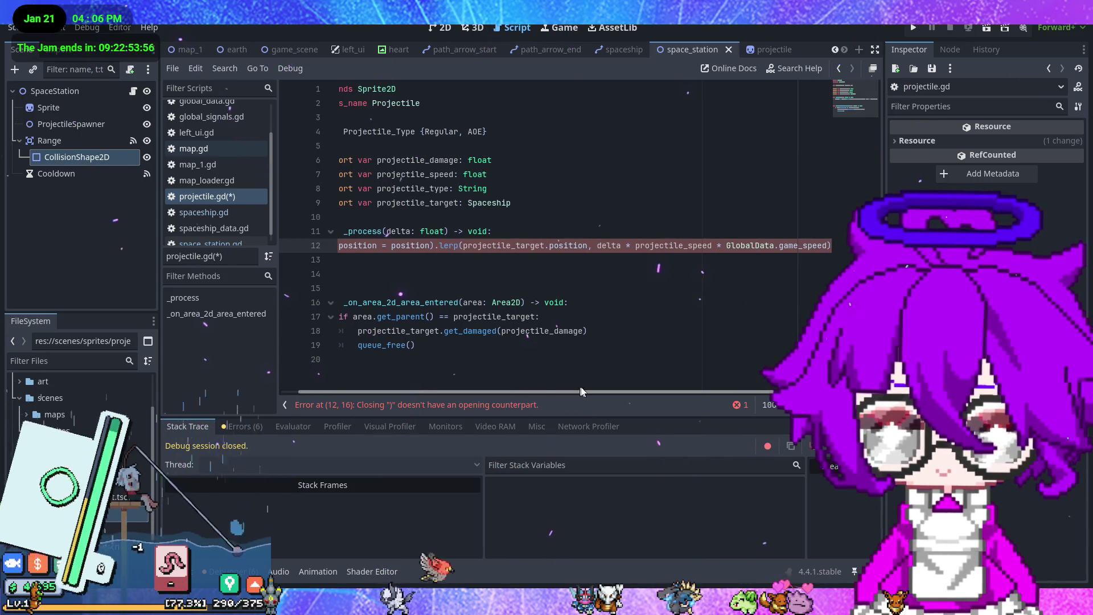
left_click(438, 246)
key("BackSpace")
key("ctrl+s")
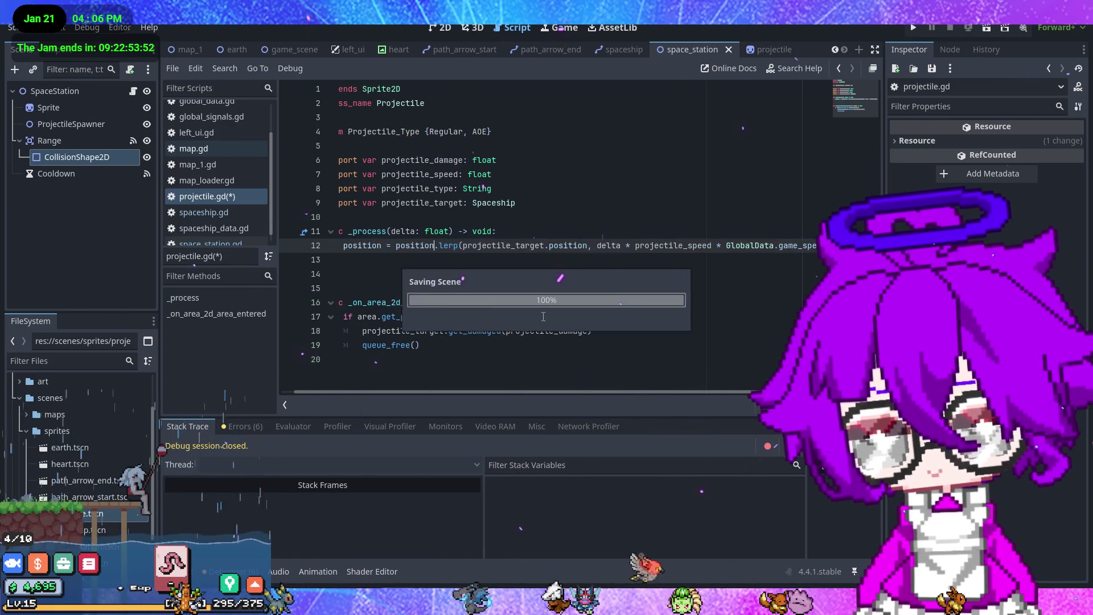
left_click(536, 234)
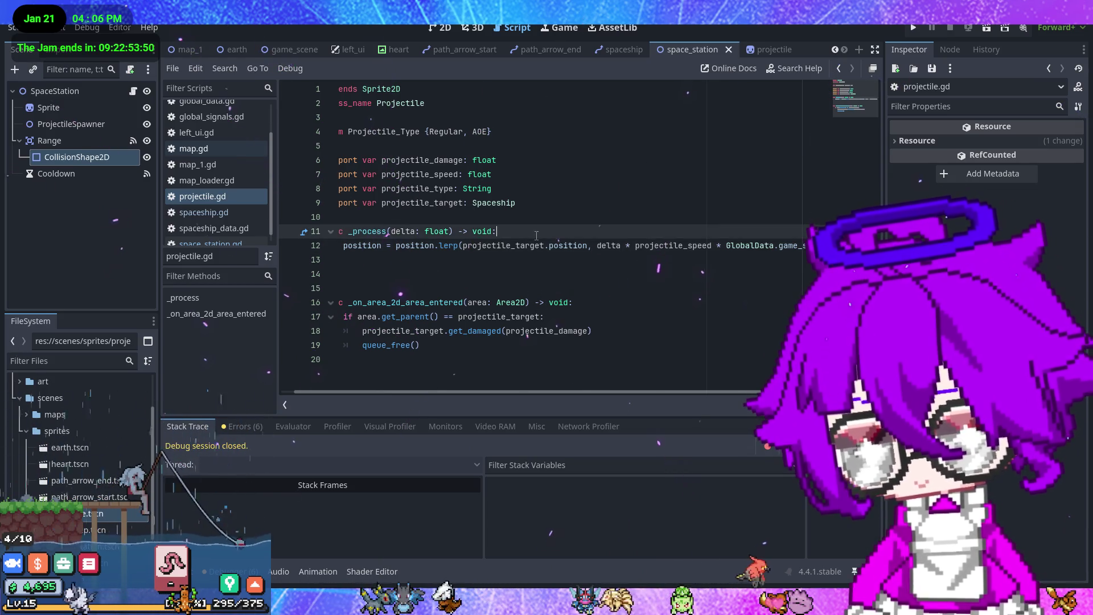
- Add print(delta) to the projectile's _process and test-run the game to watch the output
key("Return")
type("print(")
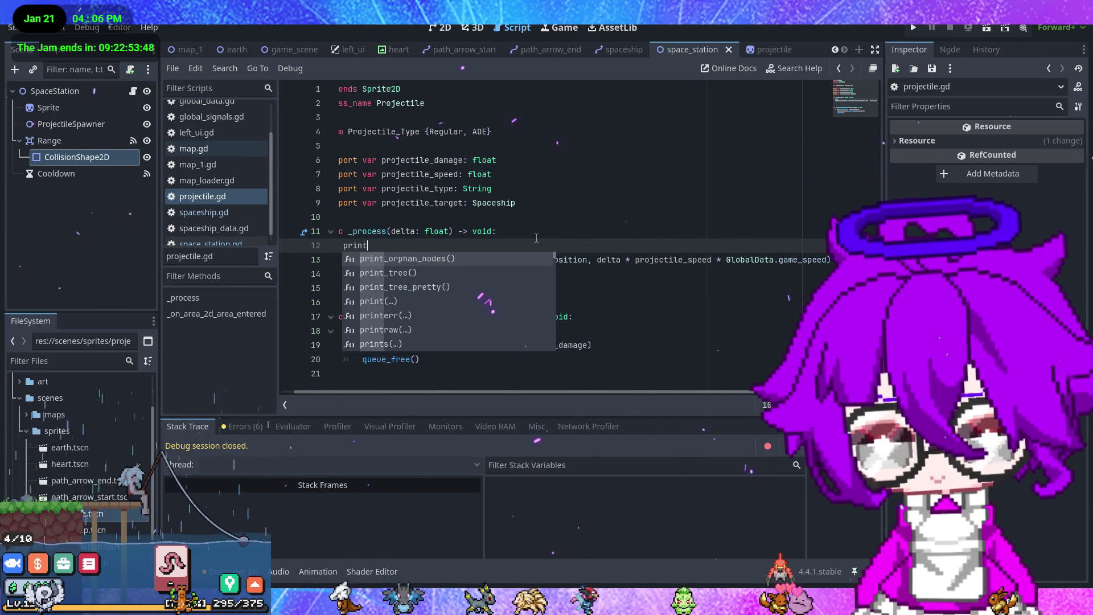
type("delta")
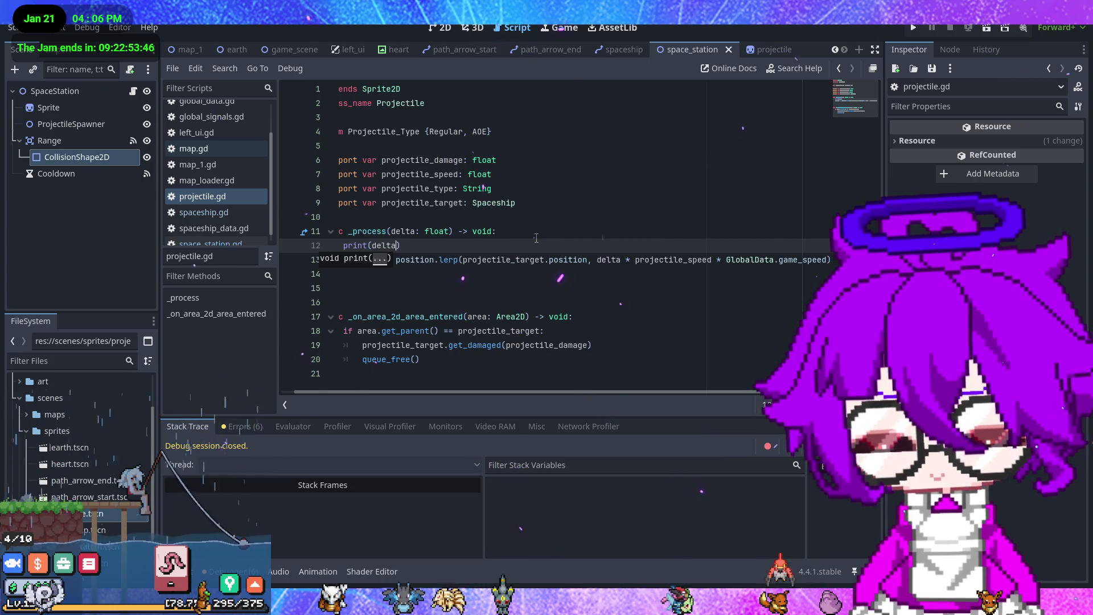
left_click(909, 29)
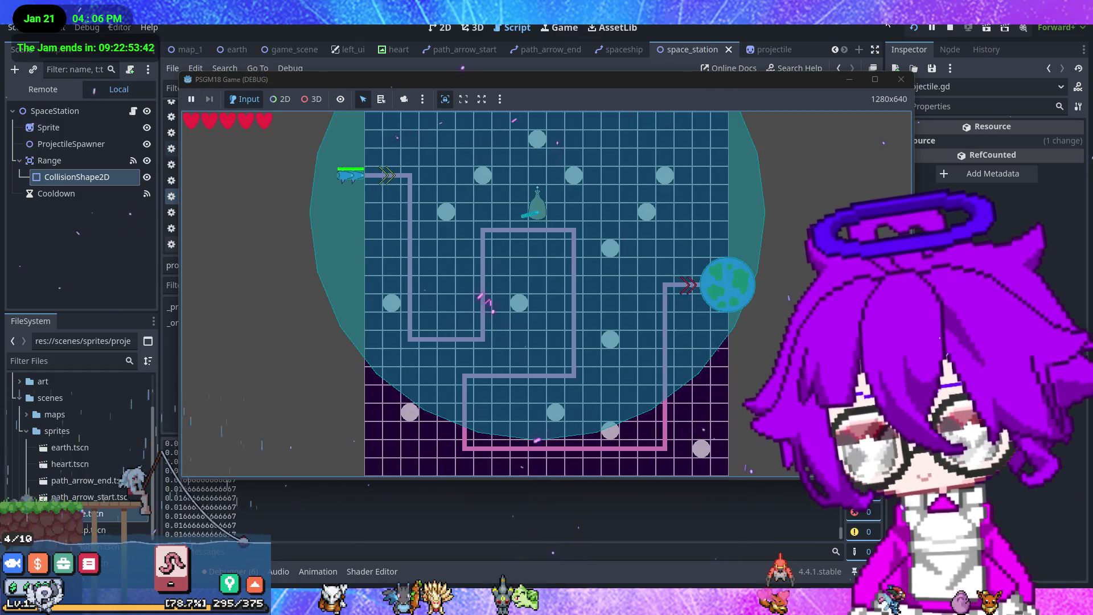
left_click(903, 84)
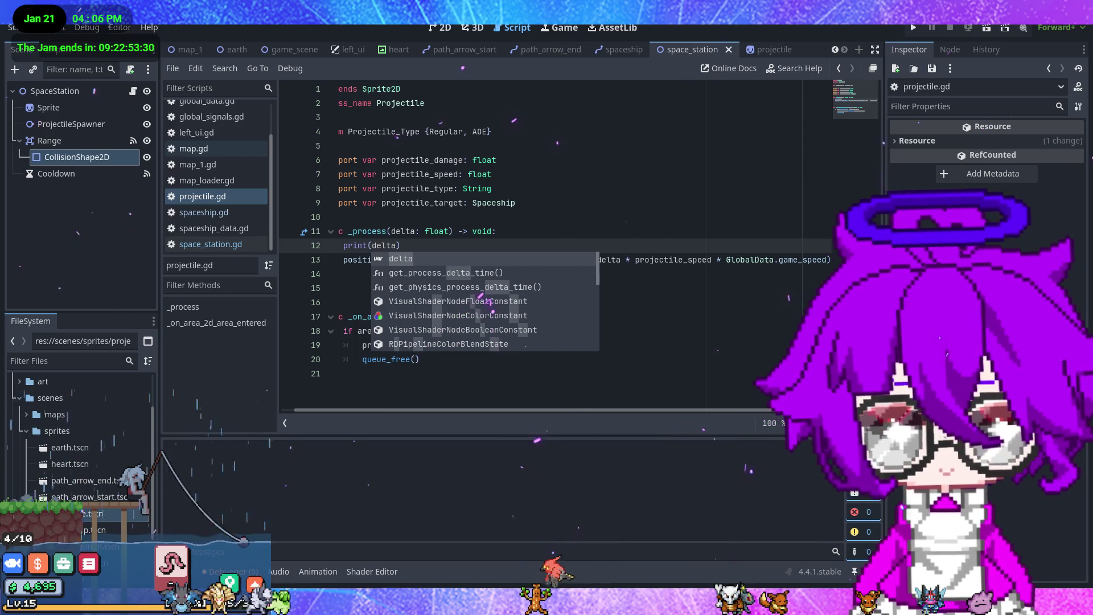
- Delete the print(delta) debug line and switch to space_station.gd
left_click(416, 231)
left_click_drag(445, 245, 329, 252)
key("BackSpace")
key("BackSpace")
key("BackSpace")
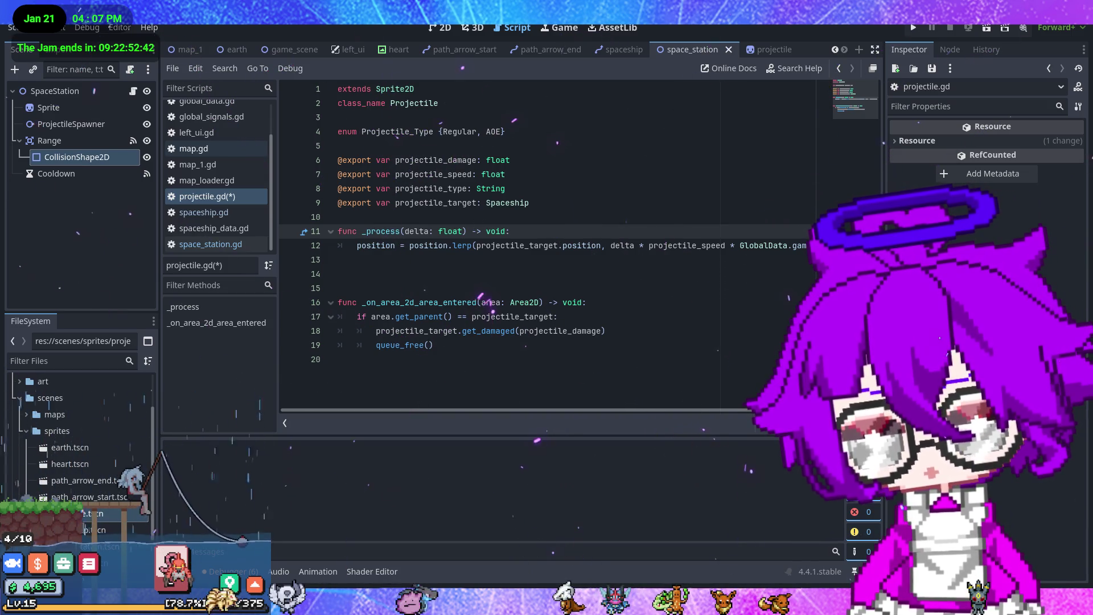
left_click(247, 247)
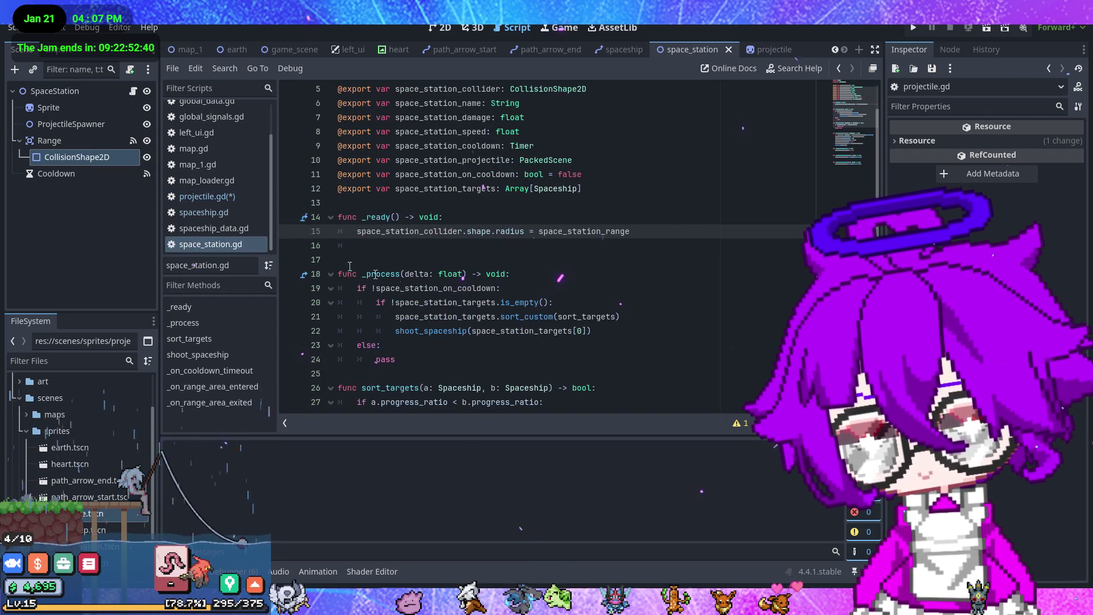
- Add print("bullet spawnable") to _on_cooldown_timeout and select that line
scroll(438, 302, "down", 8)
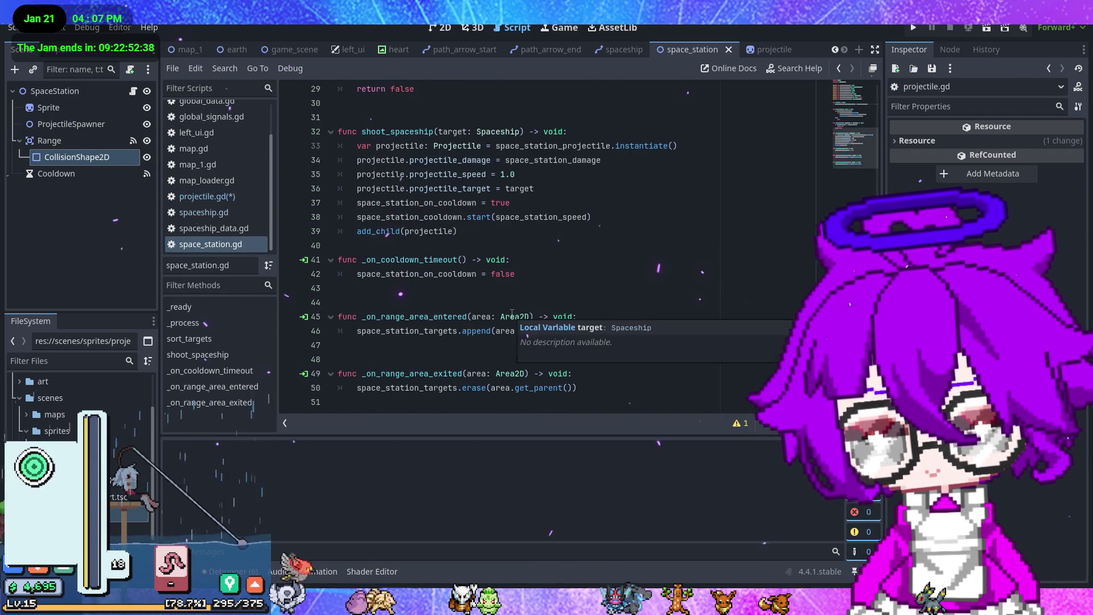
left_click(524, 260)
key("Return")
type("p")
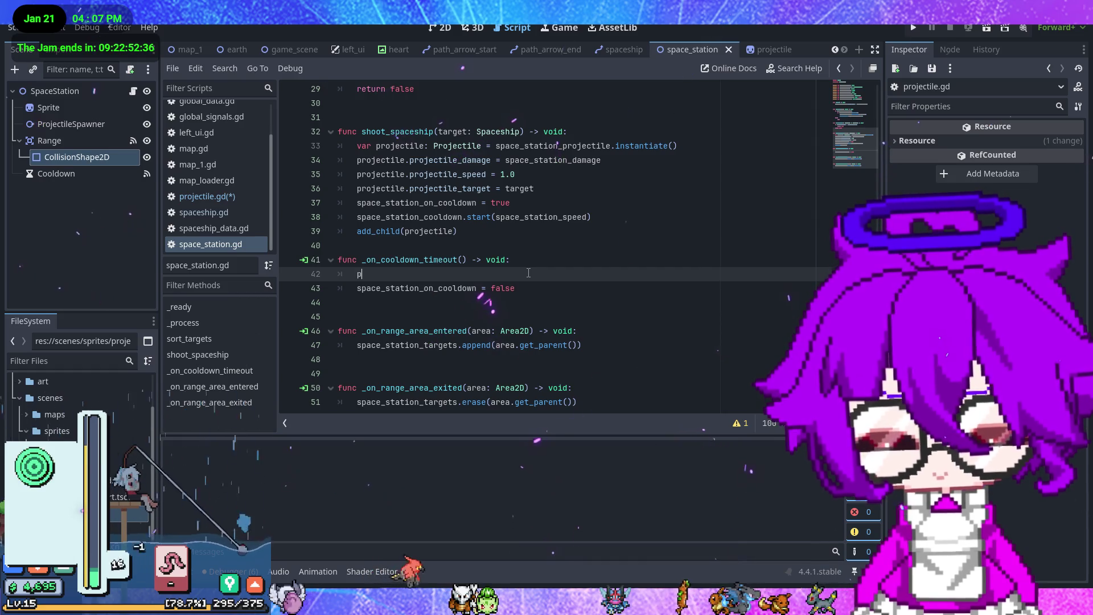
type("\"")
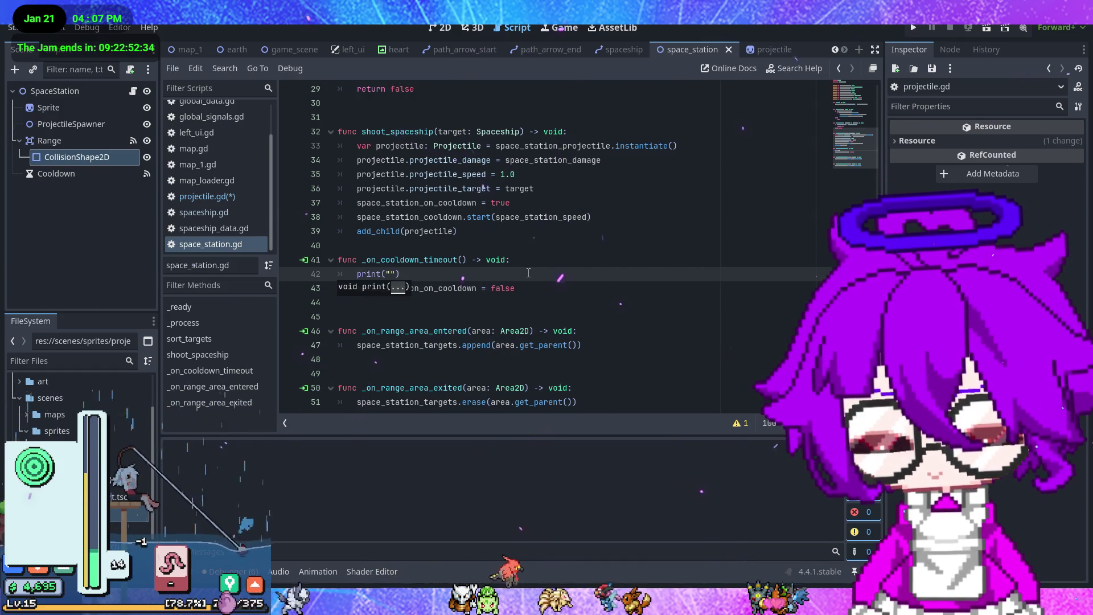
type("bu")
type("d")
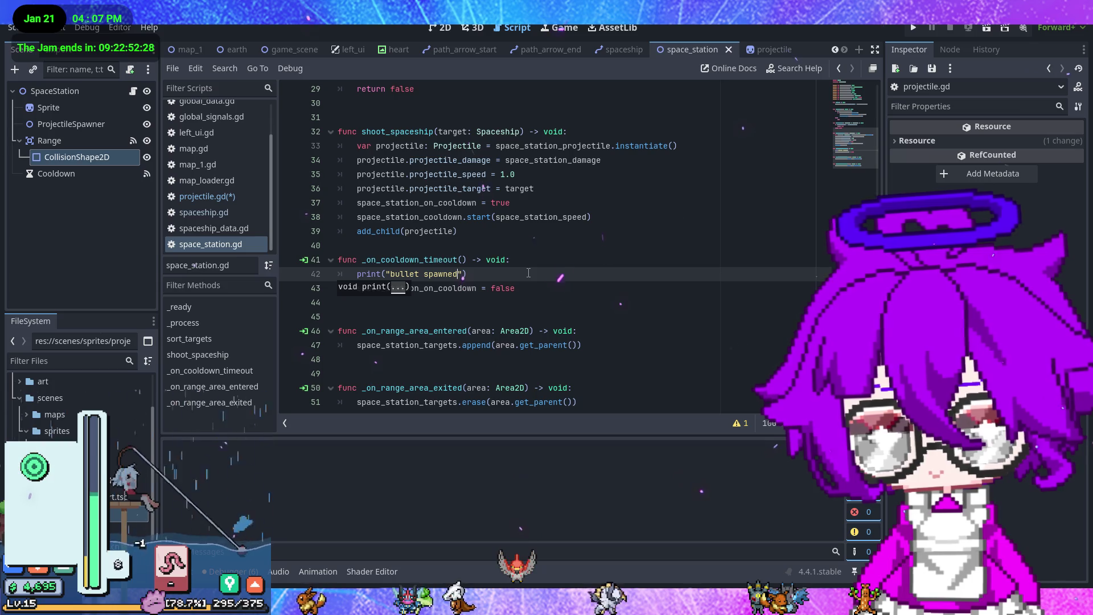
key("BackSpace")
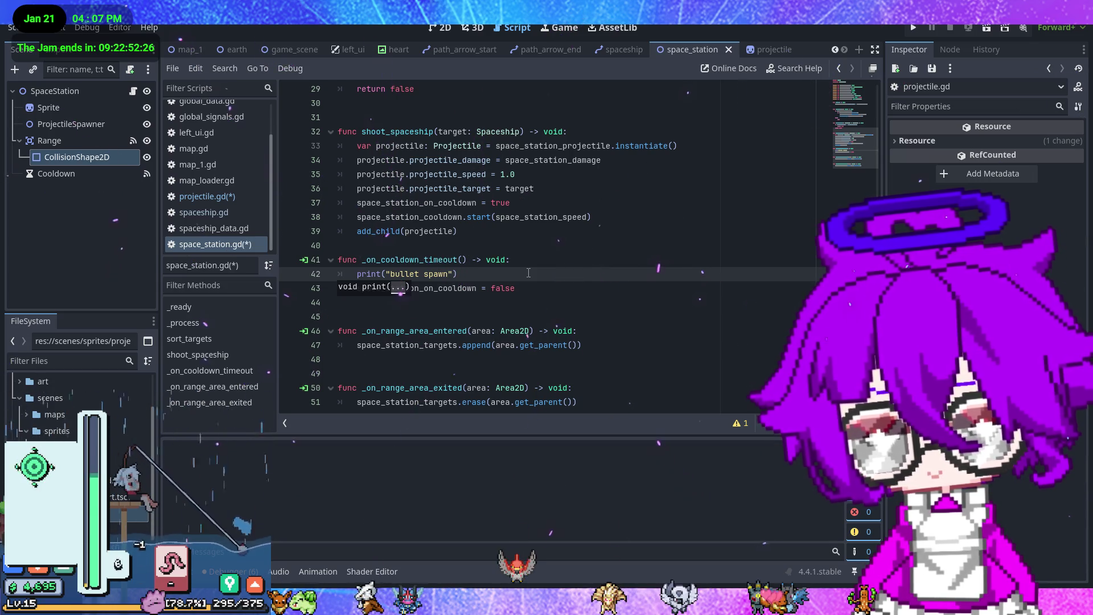
type("le")
left_click_drag(476, 273, 358, 276)
key("ctrl+c")
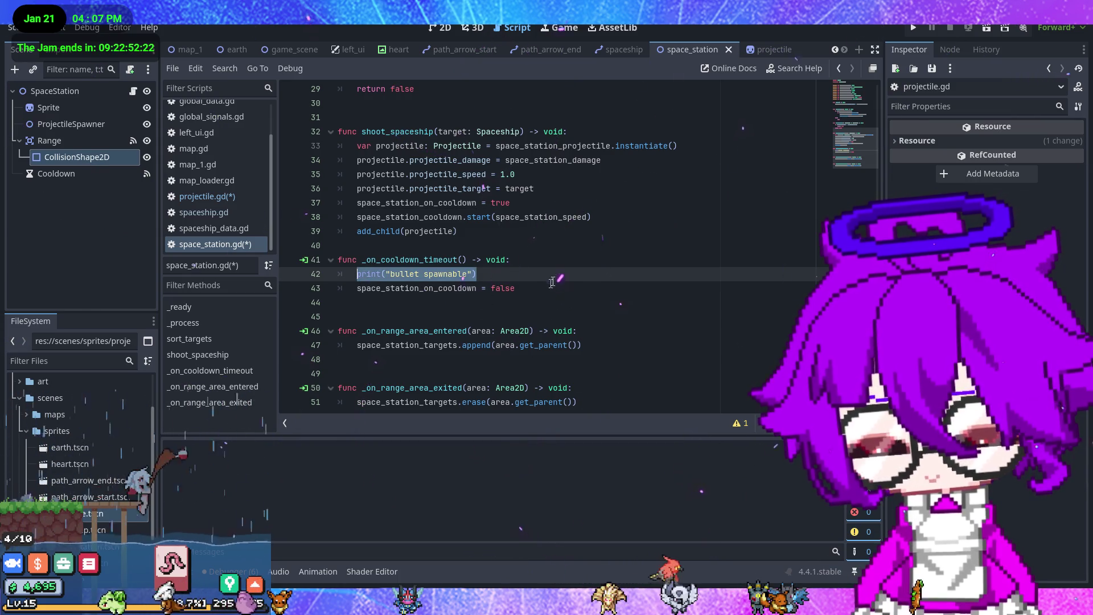
- Paste the print above add_child in shoot_spaceship, change it to "bullet spawned", and save
left_click(629, 215)
key("Return")
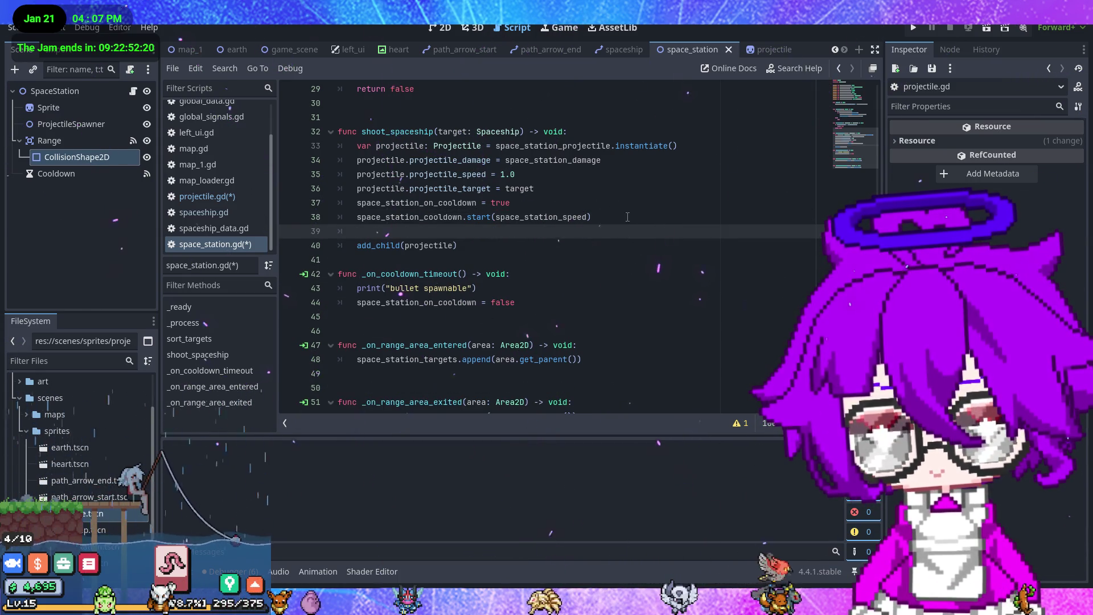
key("ctrl+v")
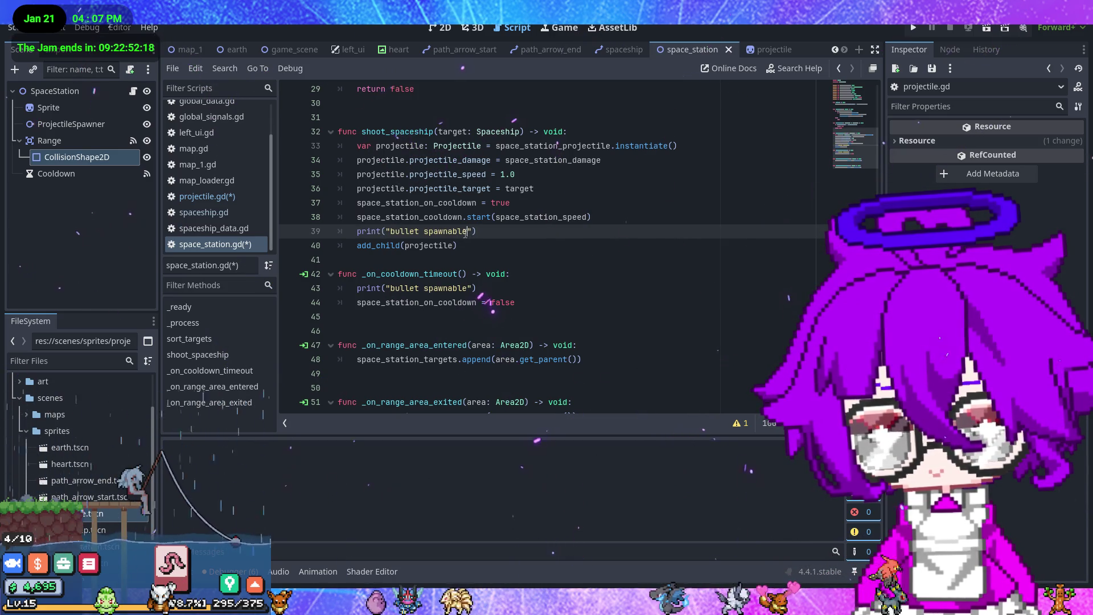
left_click_drag(465, 232, 449, 232)
type("d")
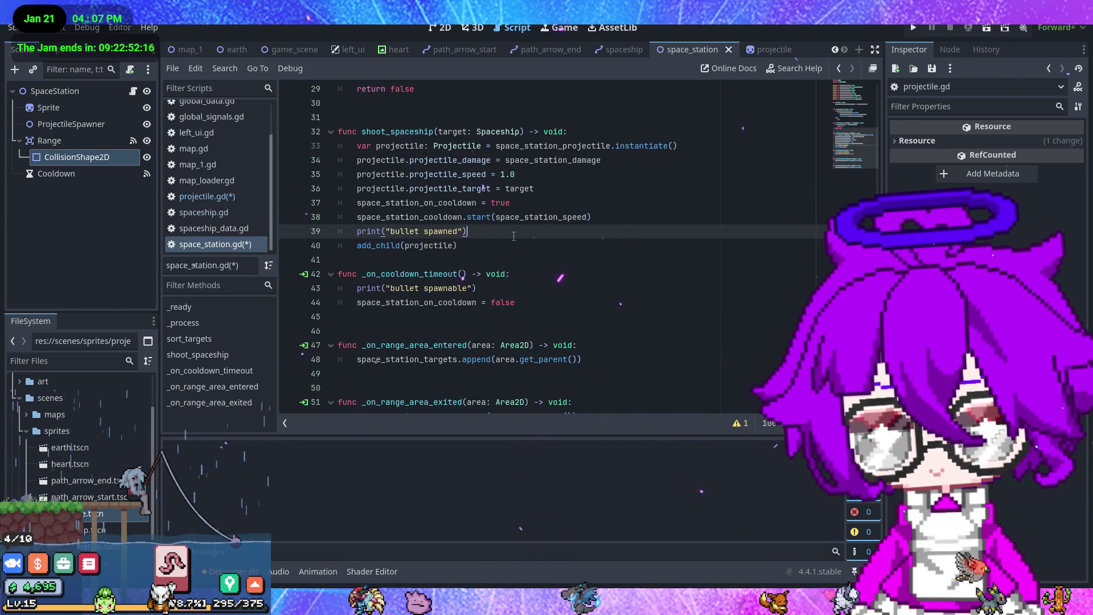
key("ctrl+s")
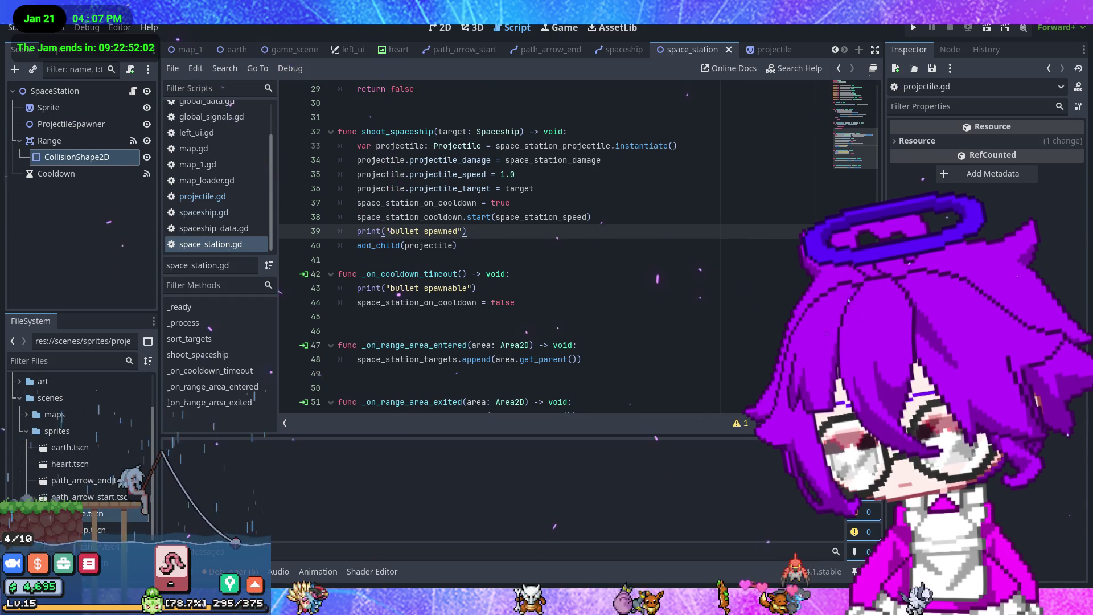
left_click(777, 68)
type("inter")
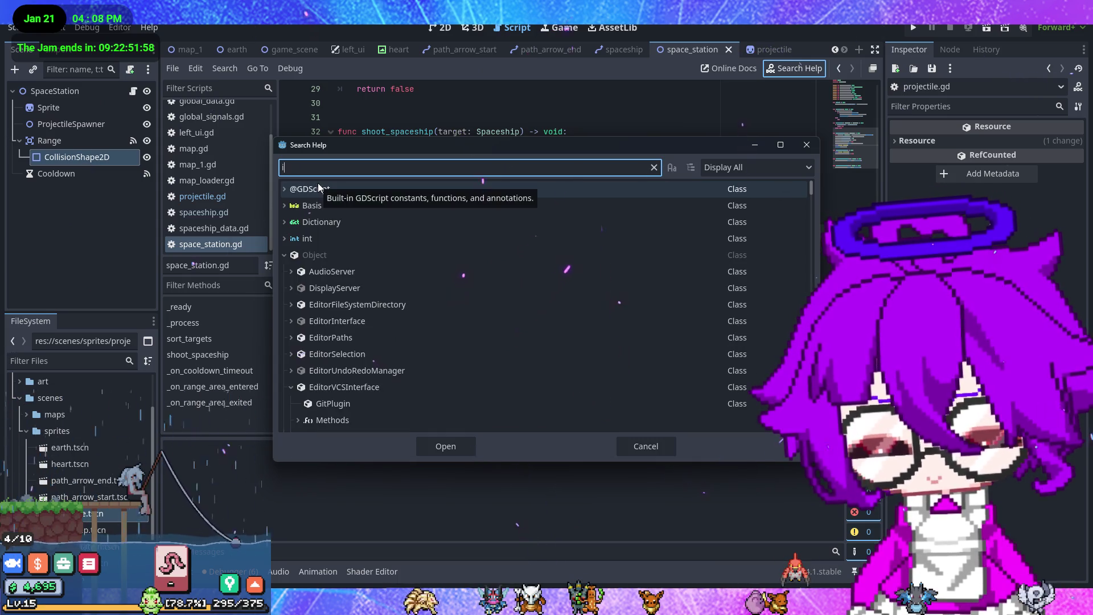
type("pola")
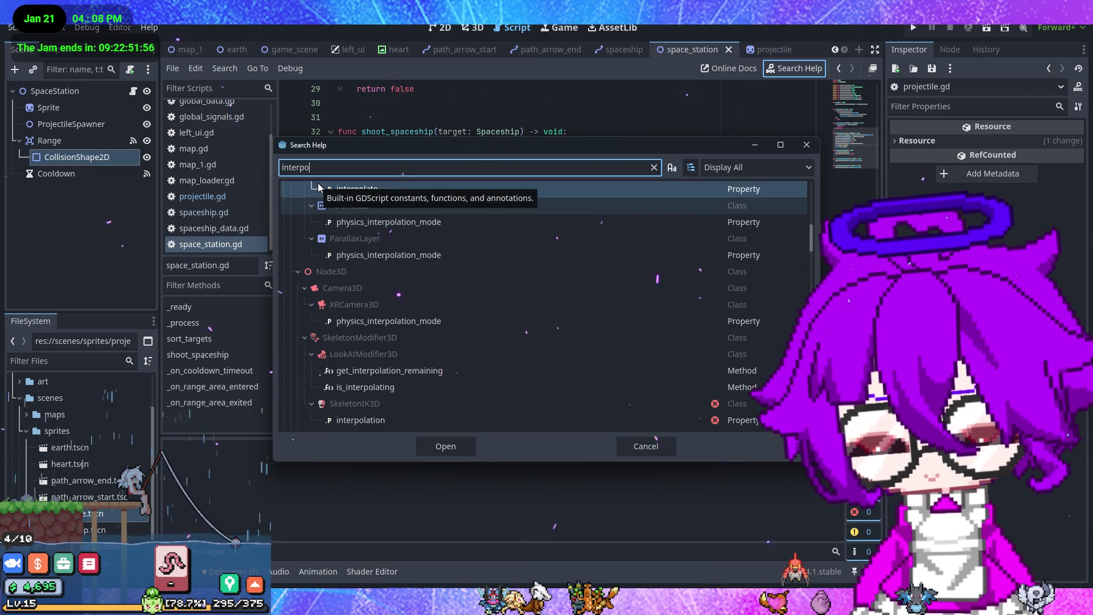
scroll(406, 222, "up", 4)
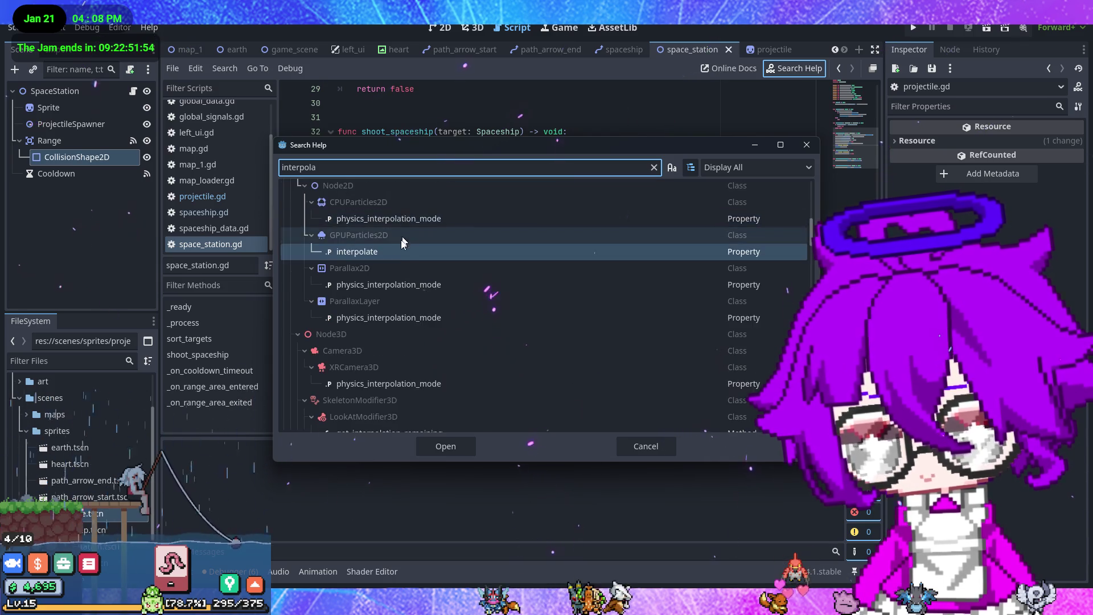
scroll(385, 298, "up", 8)
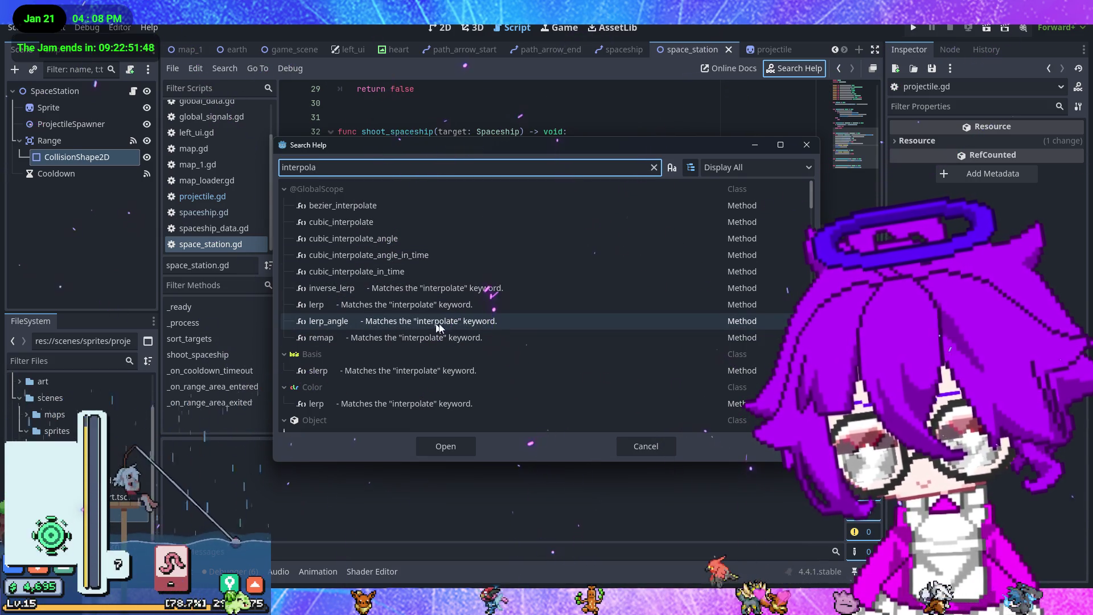
double_click(380, 337)
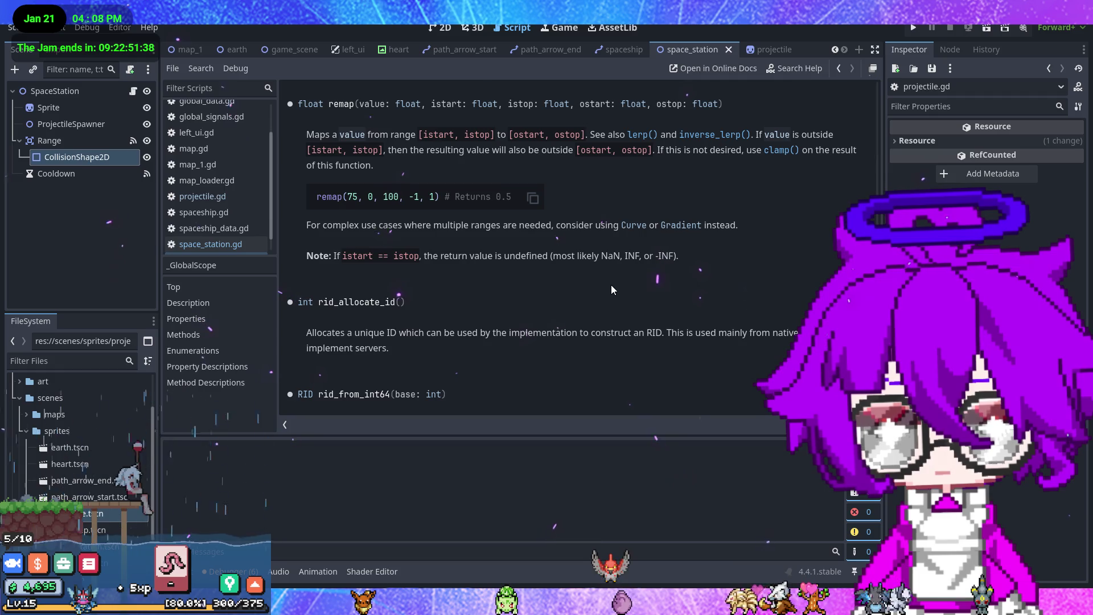
scroll(424, 274, "up", 3)
scroll(424, 274, "up", 4)
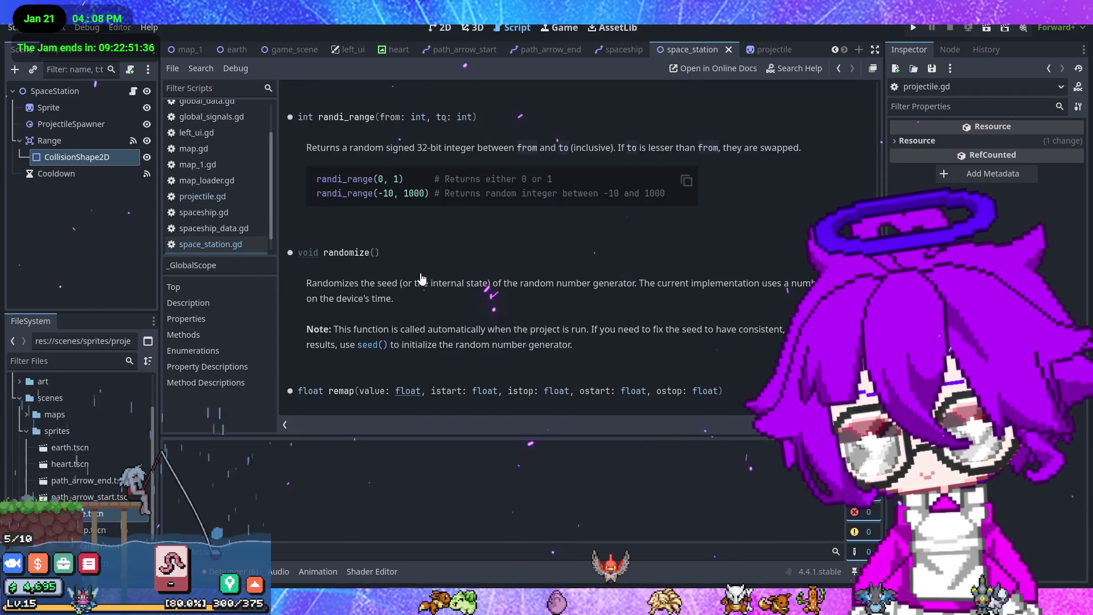
scroll(407, 269, "up", 2)
scroll(405, 268, "up", 14)
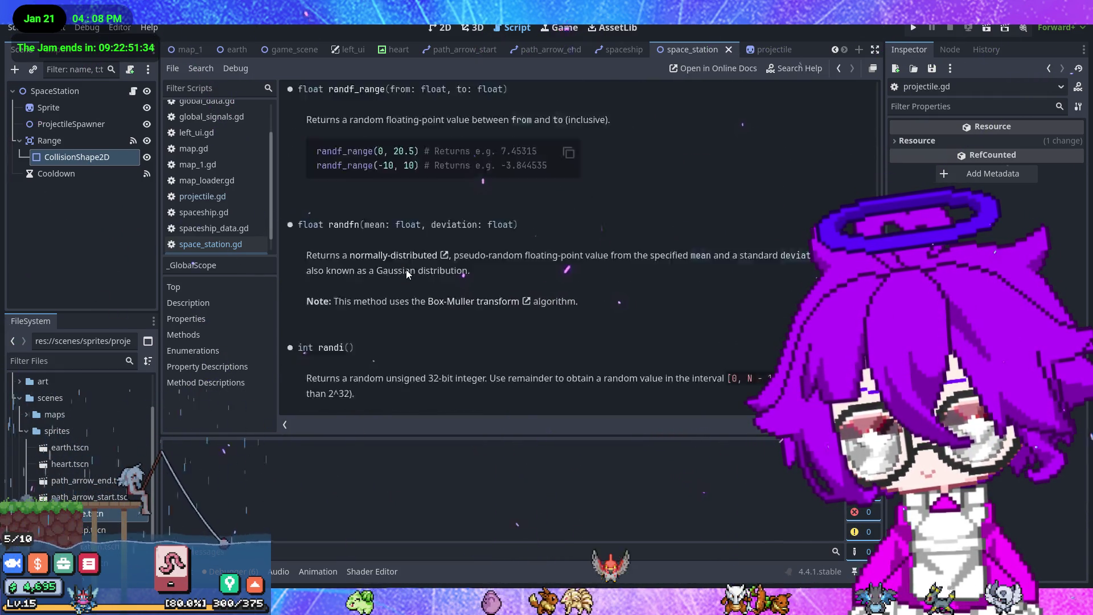
scroll(410, 271, "up", 10)
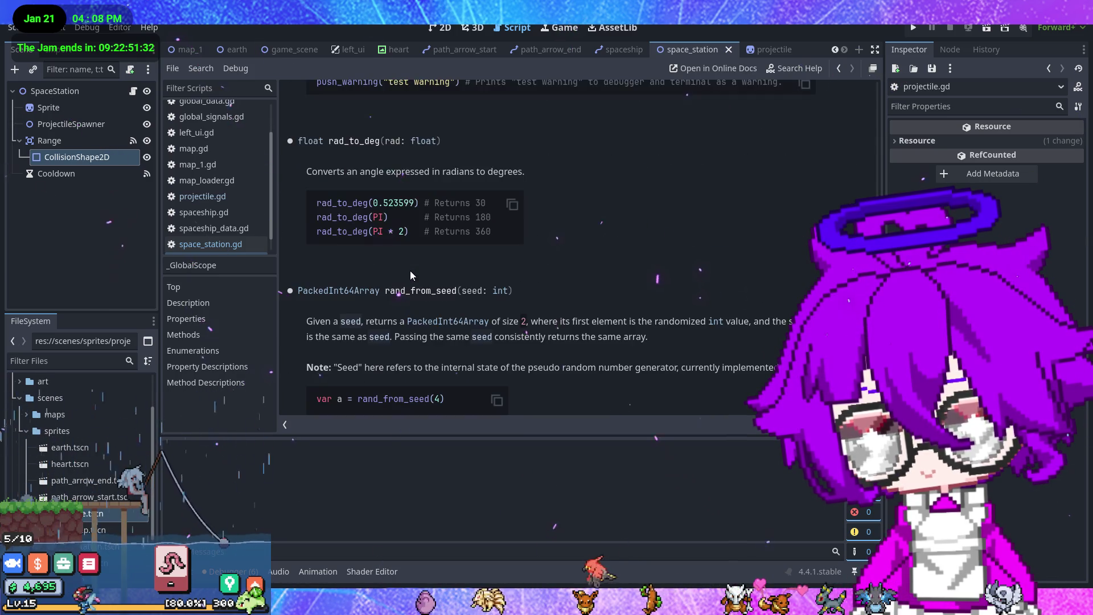
scroll(412, 270, "up", 9)
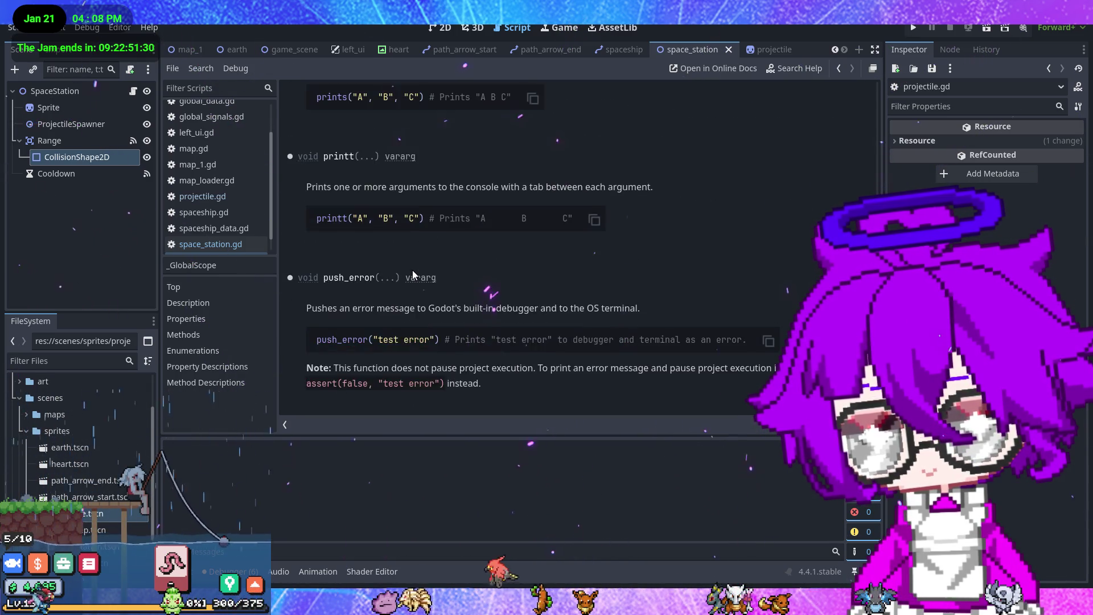
scroll(413, 270, "up", 10)
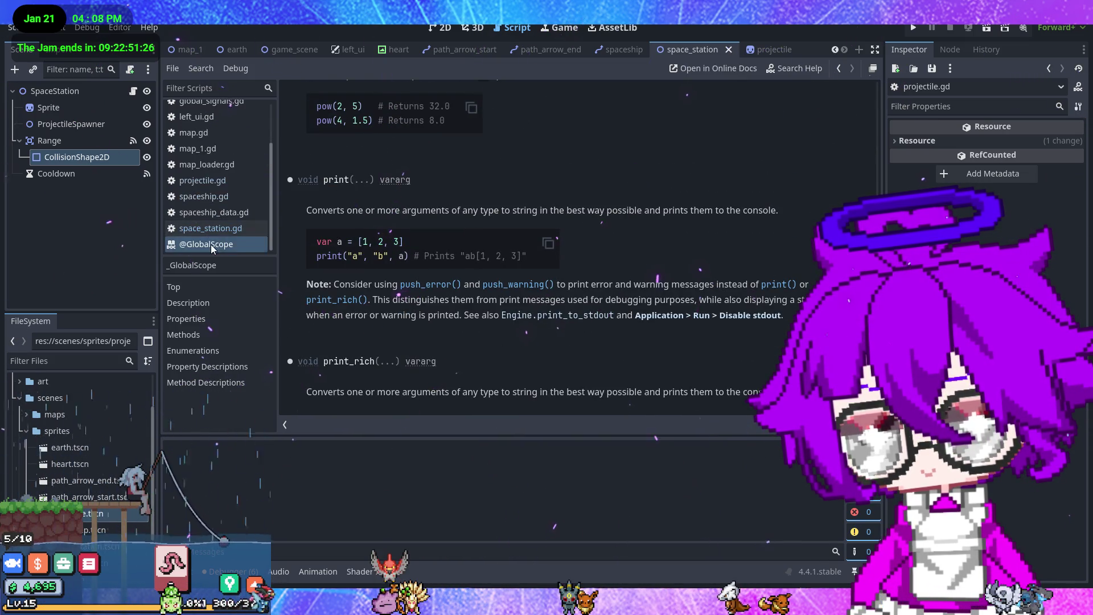
right_click(210, 244)
left_click(211, 244)
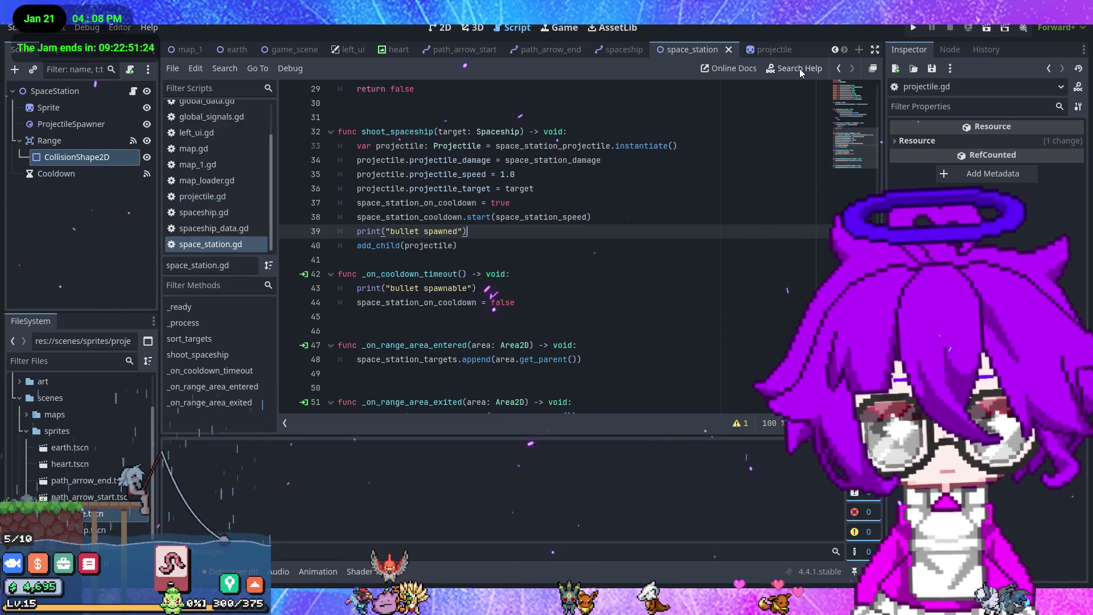
left_click(799, 69)
left_click(477, 167)
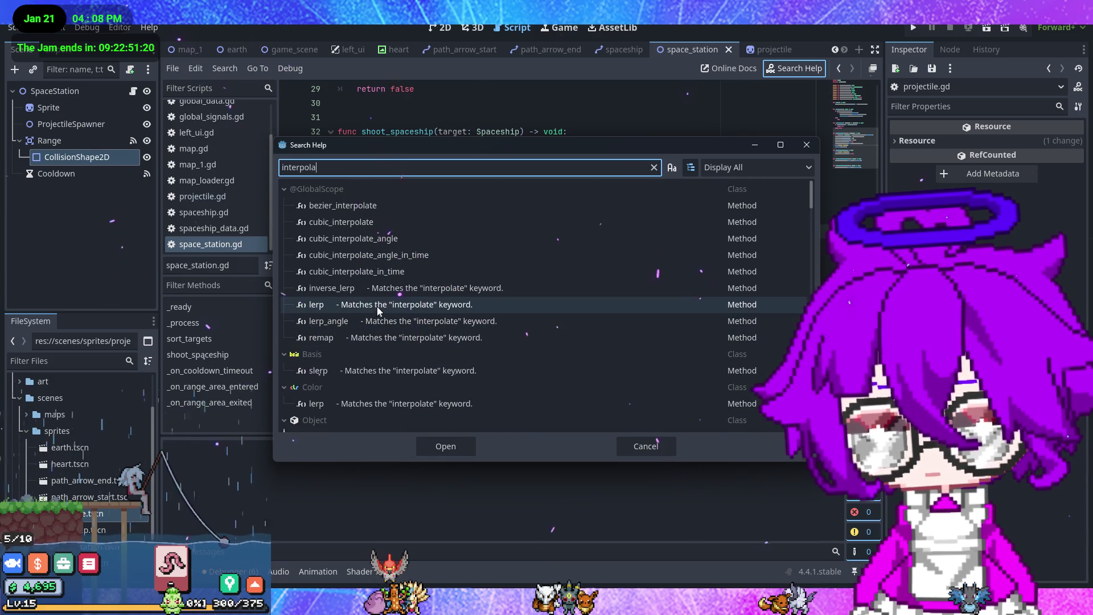
left_click(381, 306)
double_click(385, 306)
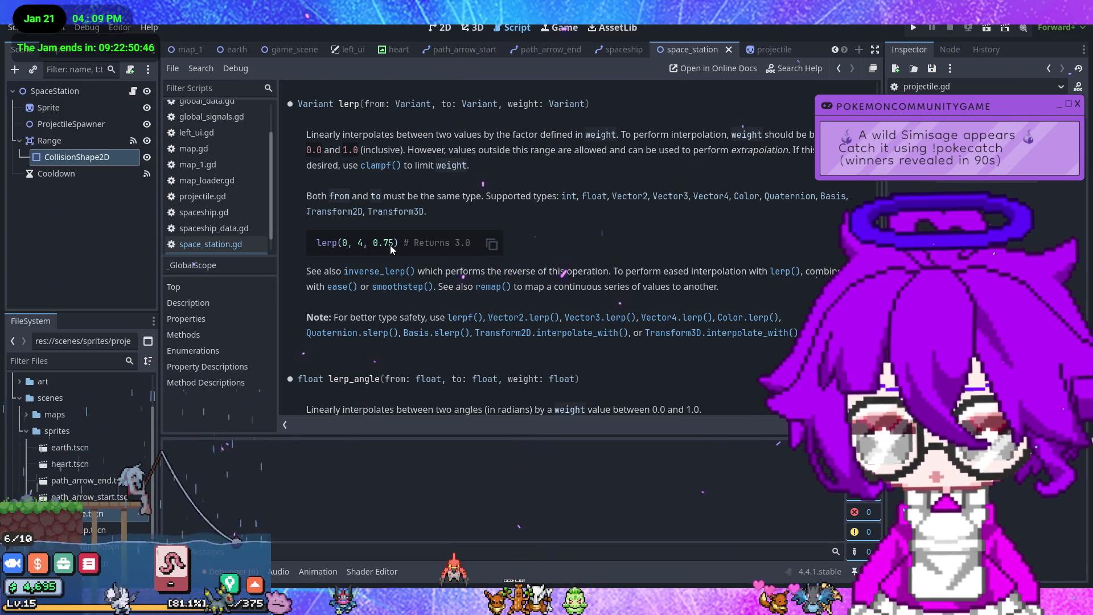
scroll(219, 230, "down", 1)
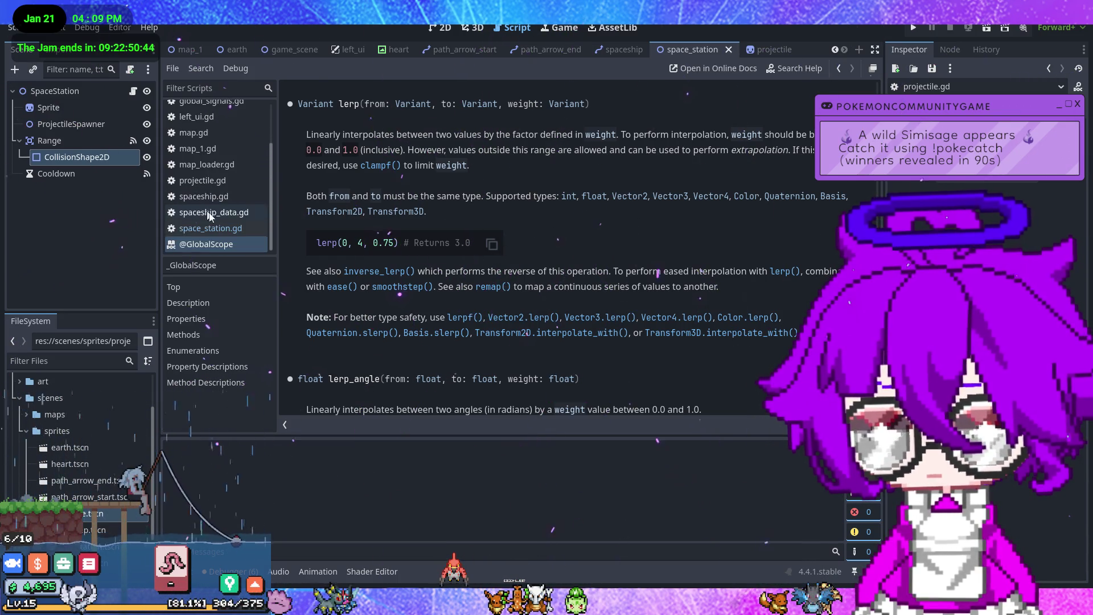
left_click(221, 228)
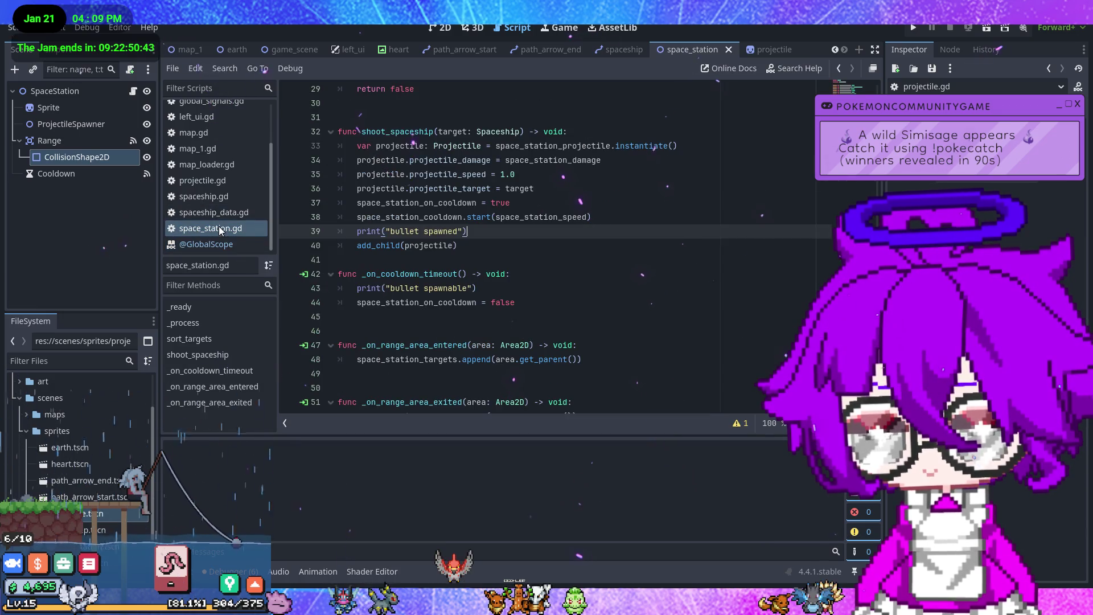
- Wrap the lerp's target position in to_global() in projectile.gd, save, and test-run
left_click(221, 179)
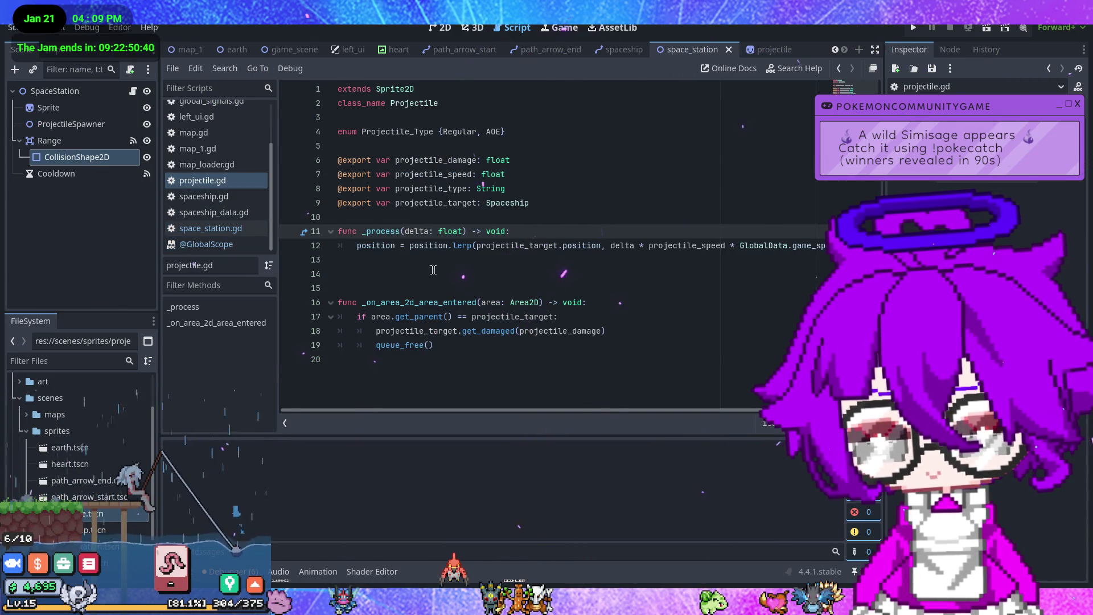
left_click(410, 247)
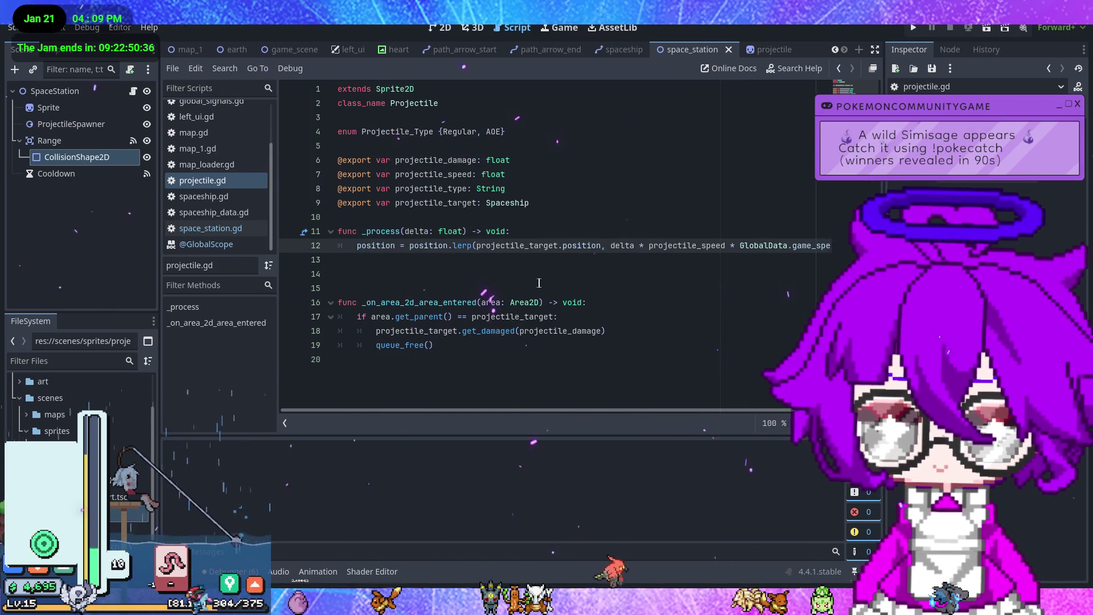
type("to_gl")
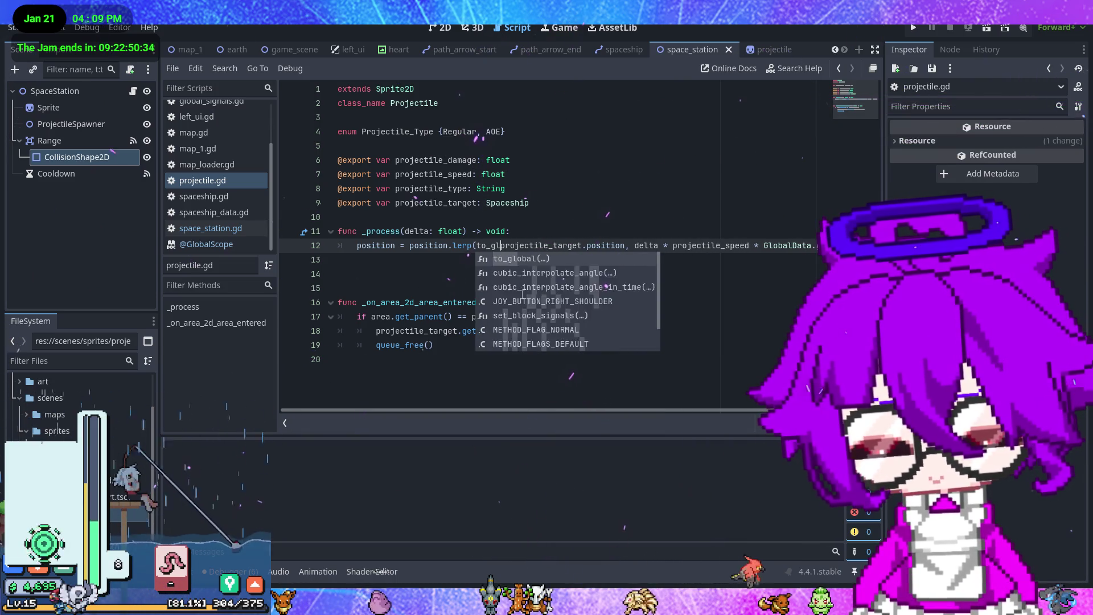
key("Return")
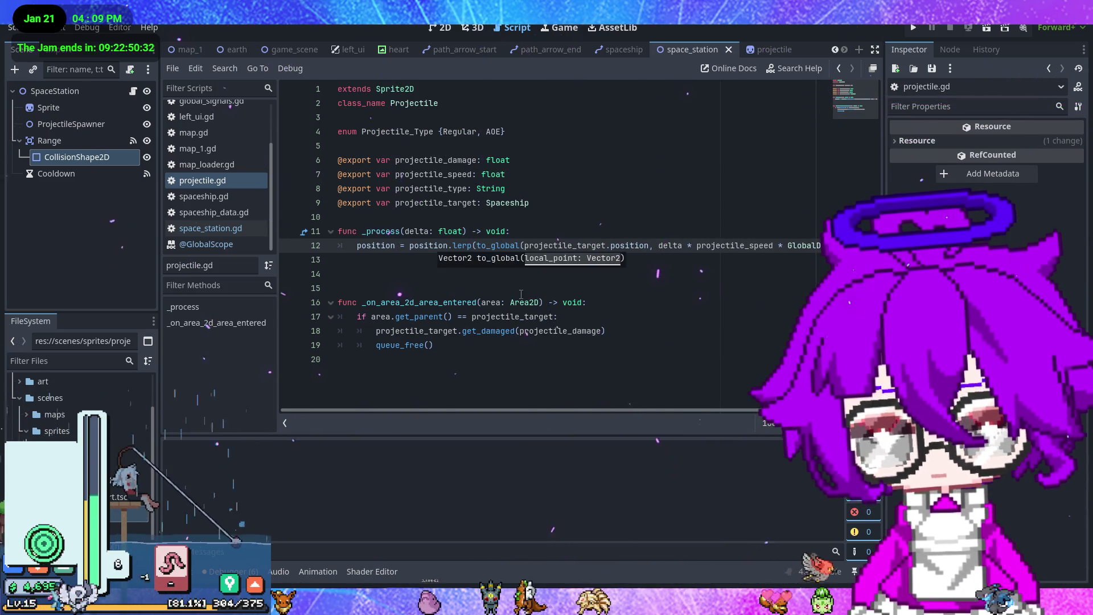
left_click(650, 245)
type(")")
key("ctrl+s")
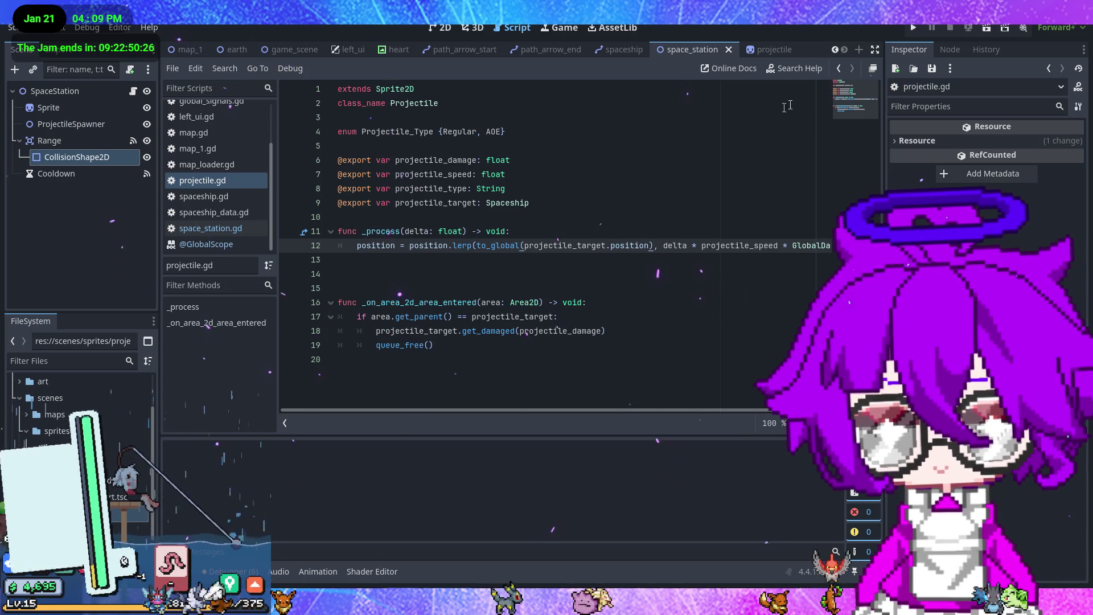
left_click(914, 28)
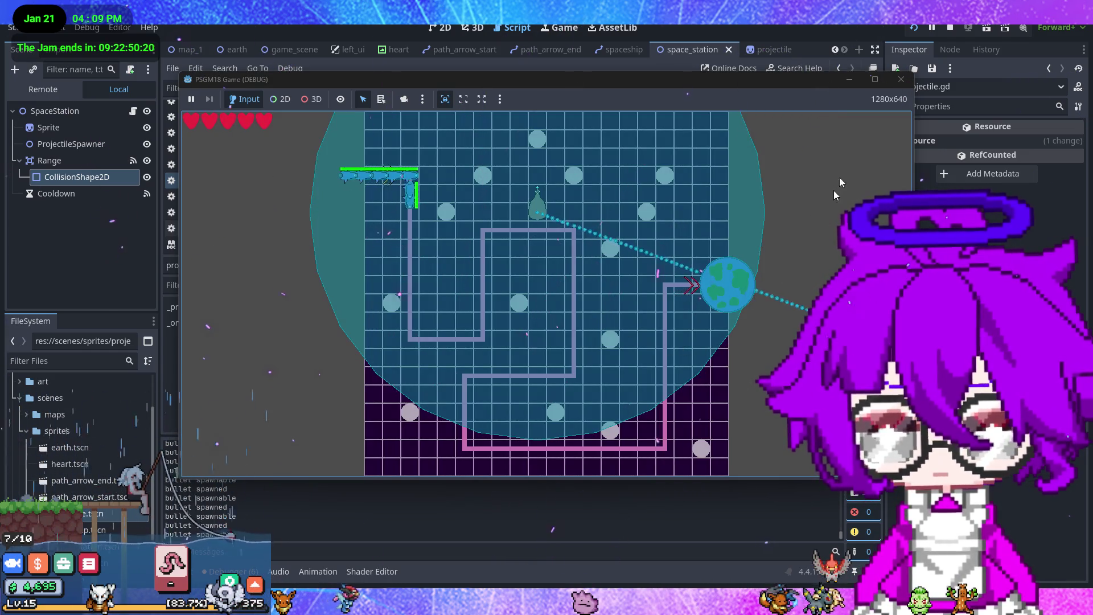
left_click(901, 80)
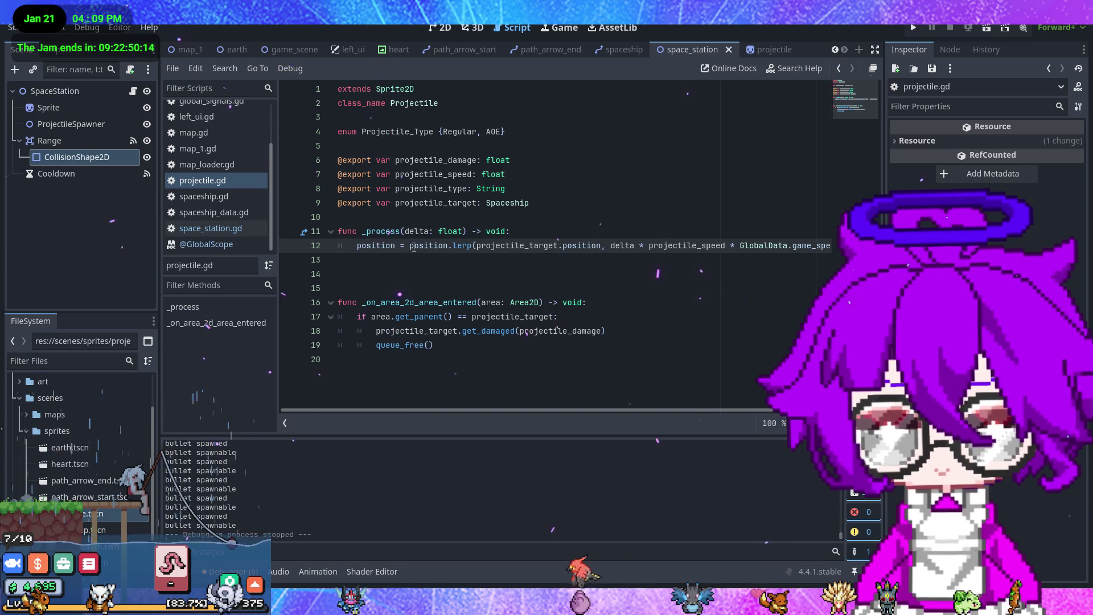
- Make line 12 lerp from to_global(position), save, and test-run again
type("to_glob")
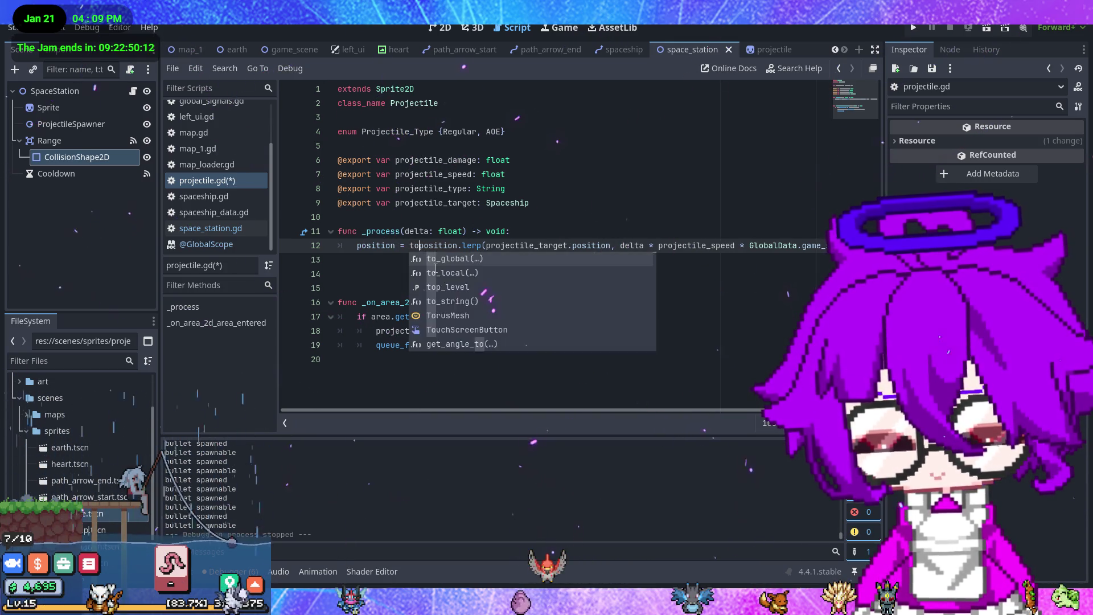
type("al(")
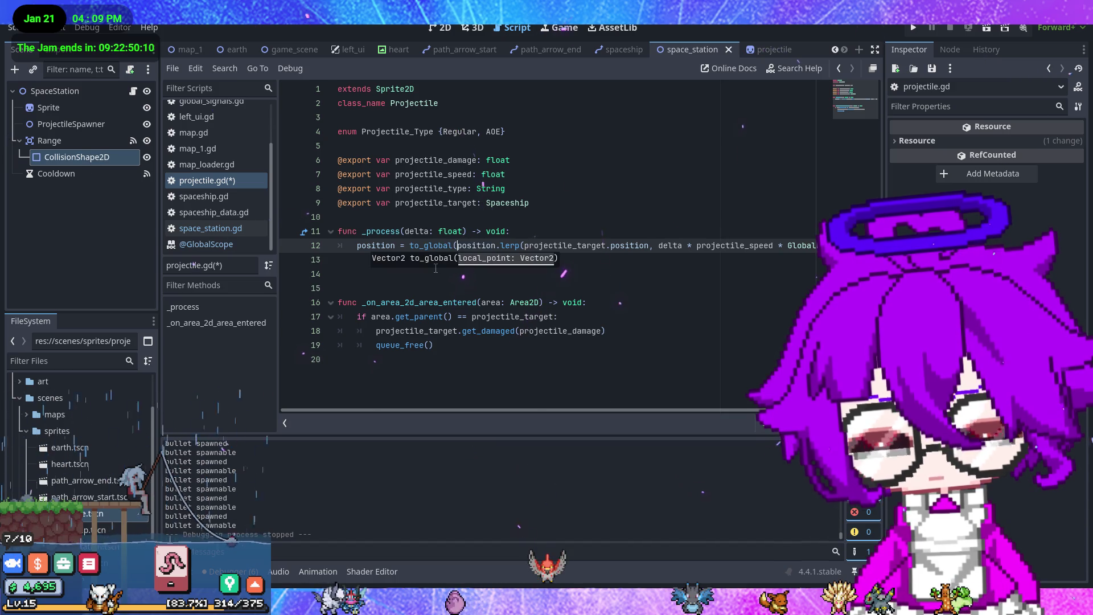
left_click(497, 244)
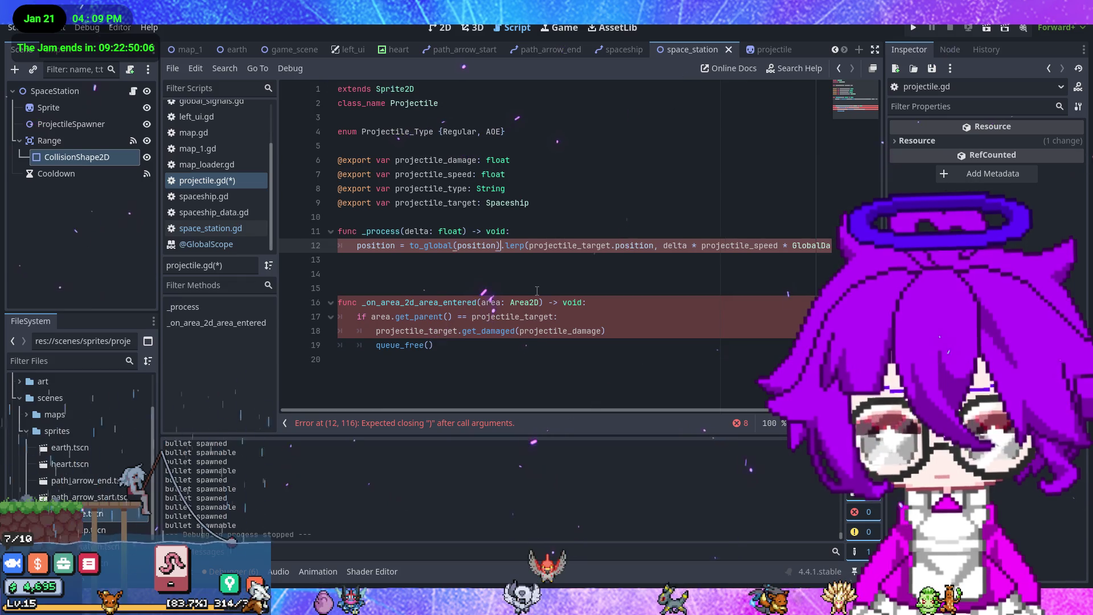
type(")")
key("ctrl+s")
left_click(912, 29)
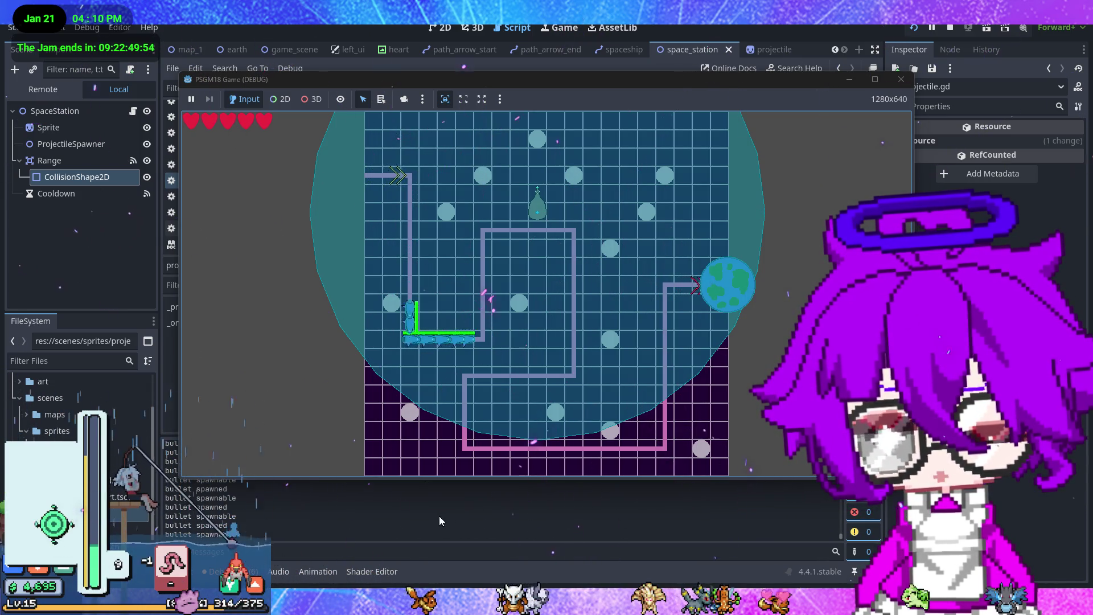
left_click(901, 79)
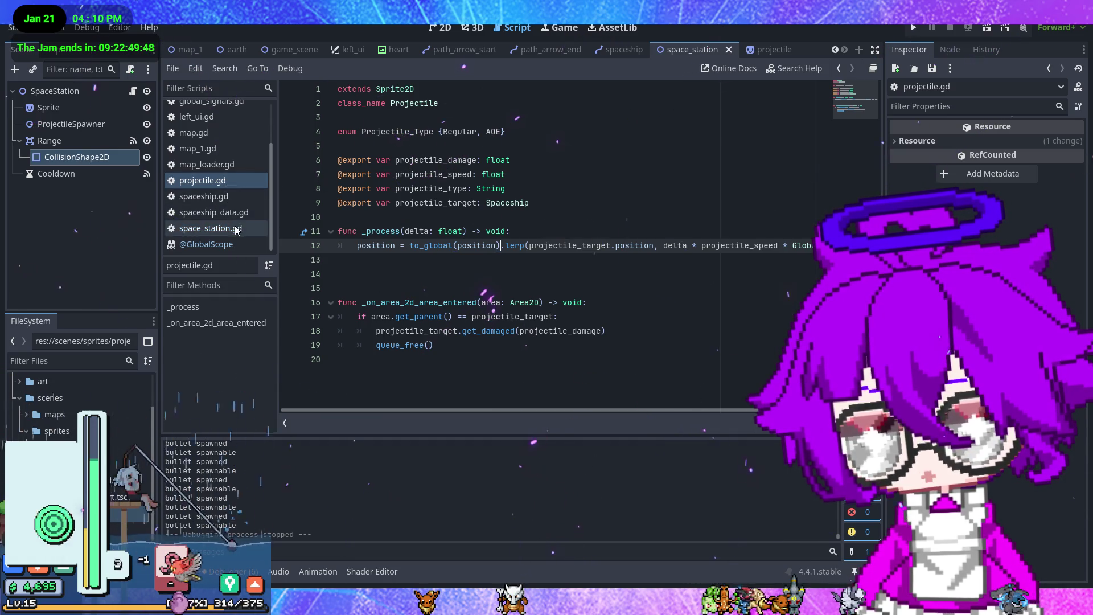
- Change the speed value on the SpaceStation root node in the Inspector
left_click(624, 50)
left_click(688, 48)
left_click(65, 93)
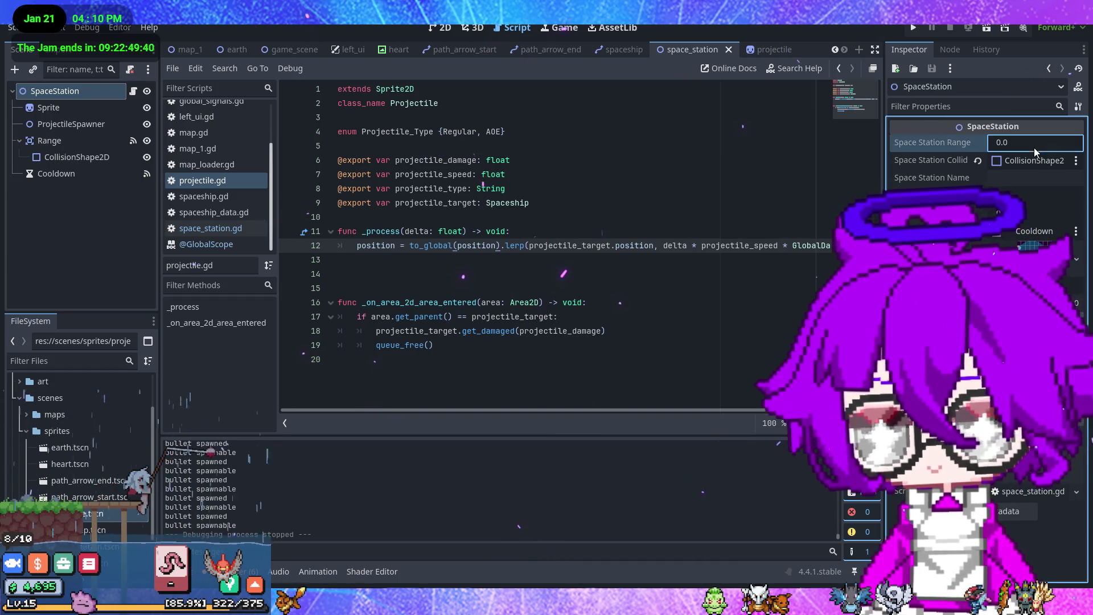
left_click(987, 213)
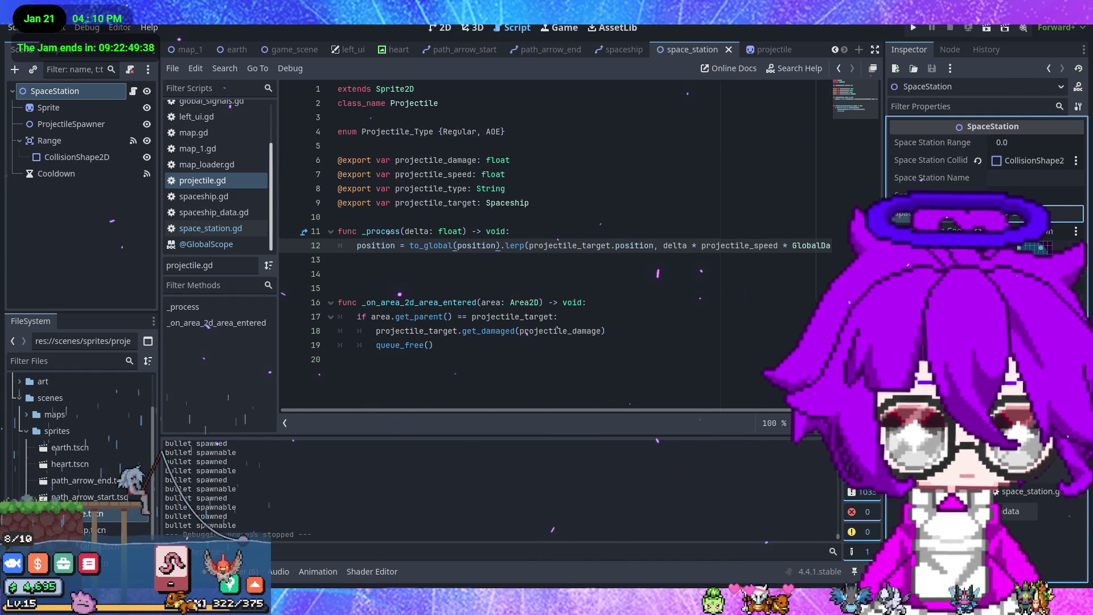
key("Return")
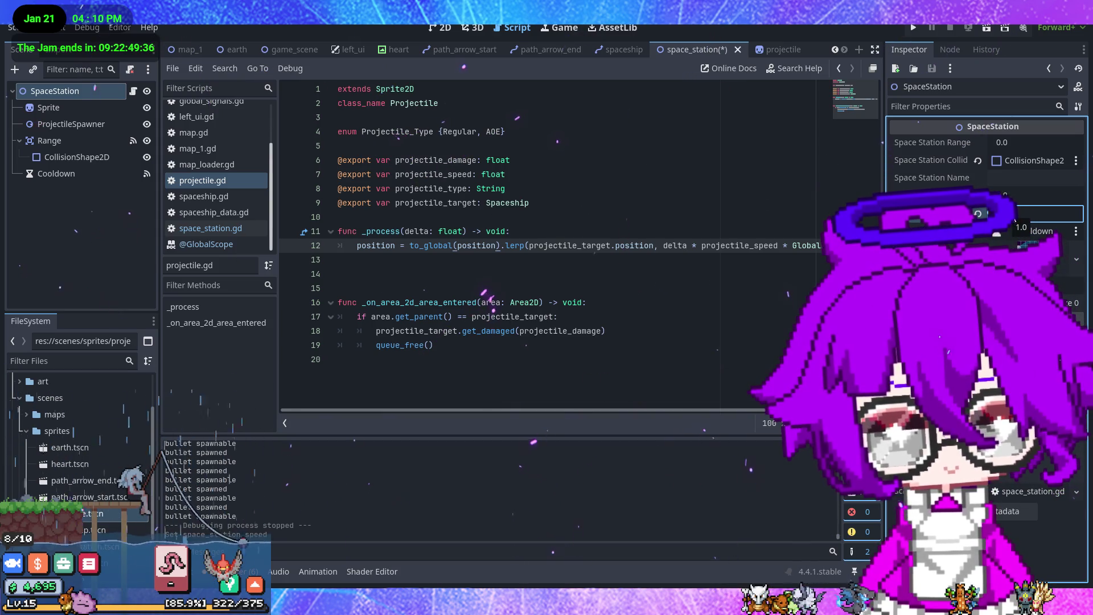
- Set the speed on Map1's SpaceStation instance and test-run the game
left_click(175, 51)
left_click(78, 174)
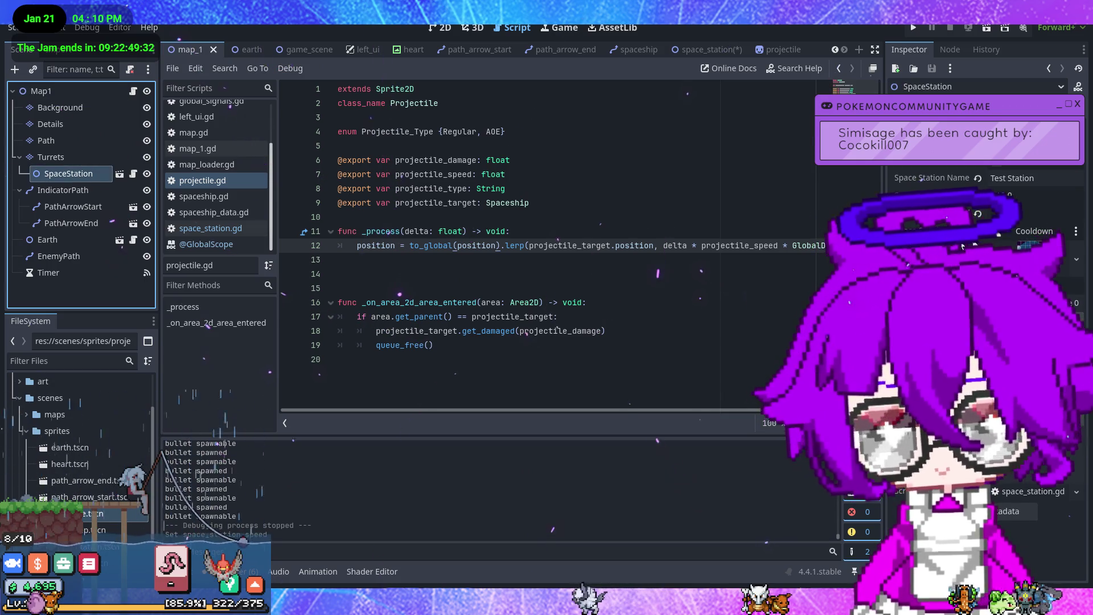
left_click(1039, 222)
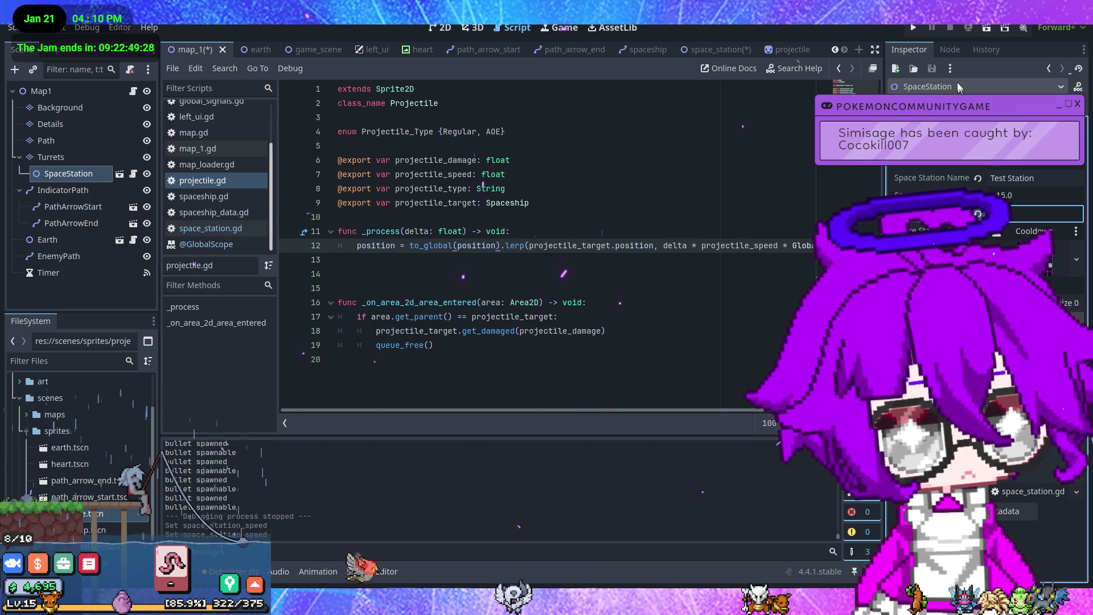
left_click(913, 27)
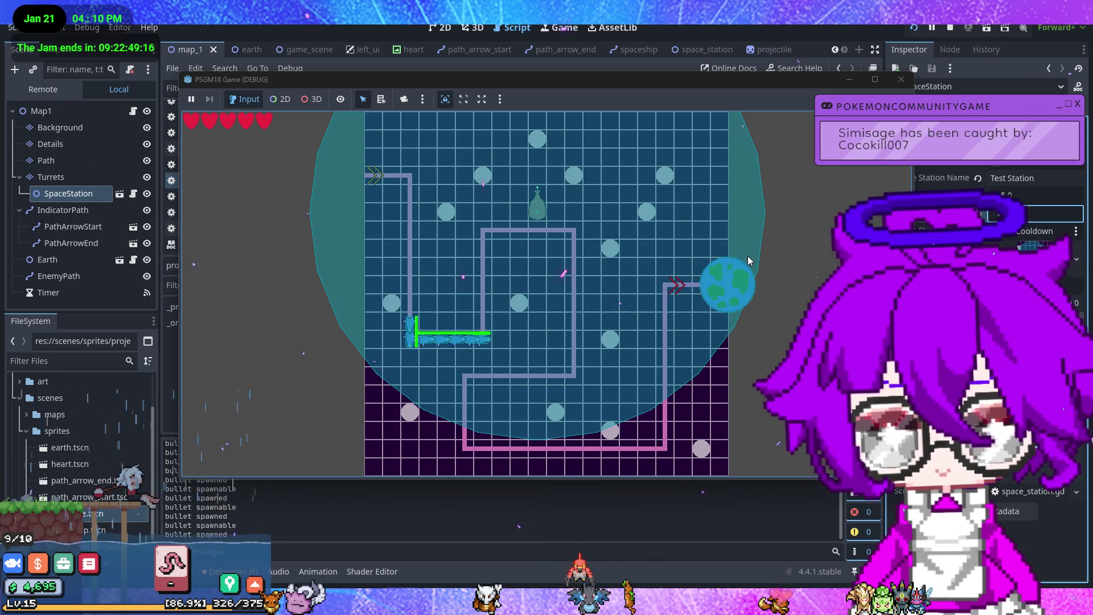
left_click(901, 80)
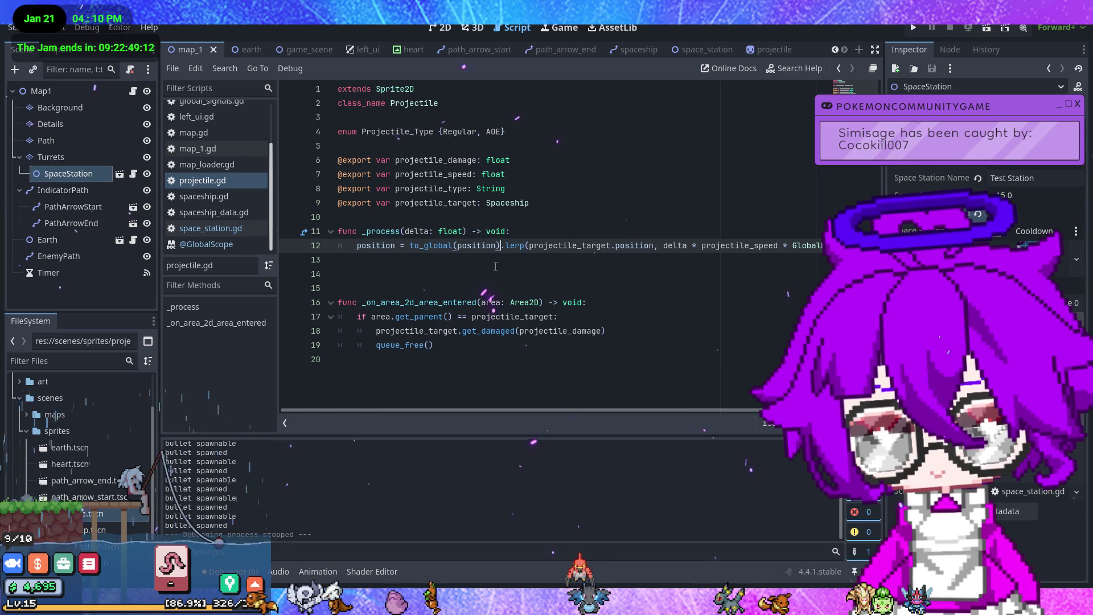
- Remove the to_global() wrapper so line 12 lerps from plain position
left_click(498, 245)
key("BackSpace")
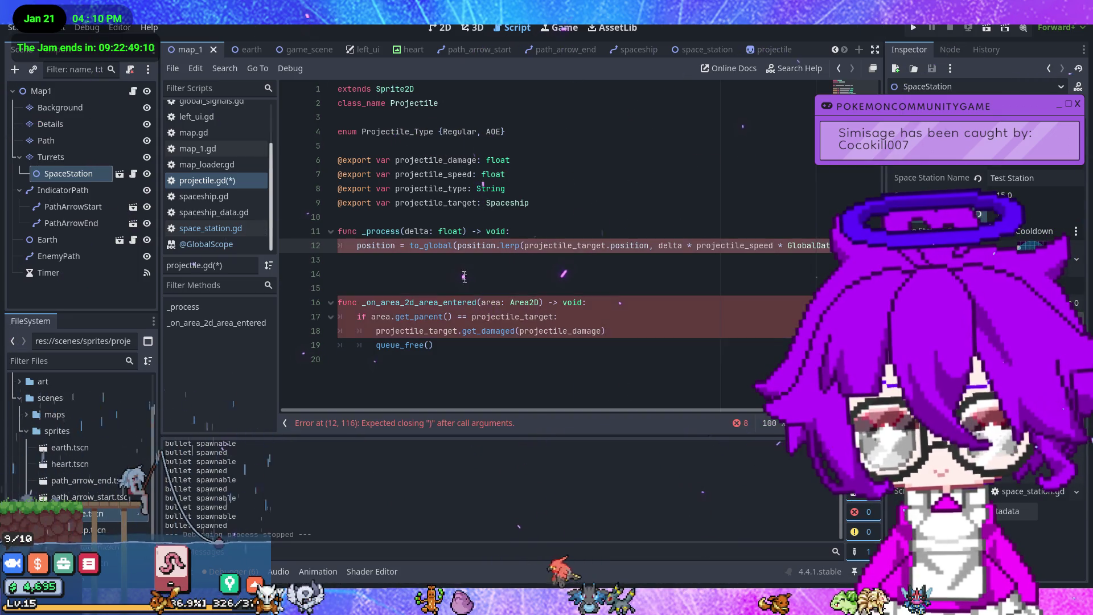
left_click_drag(457, 245, 410, 249)
key("BackSpace")
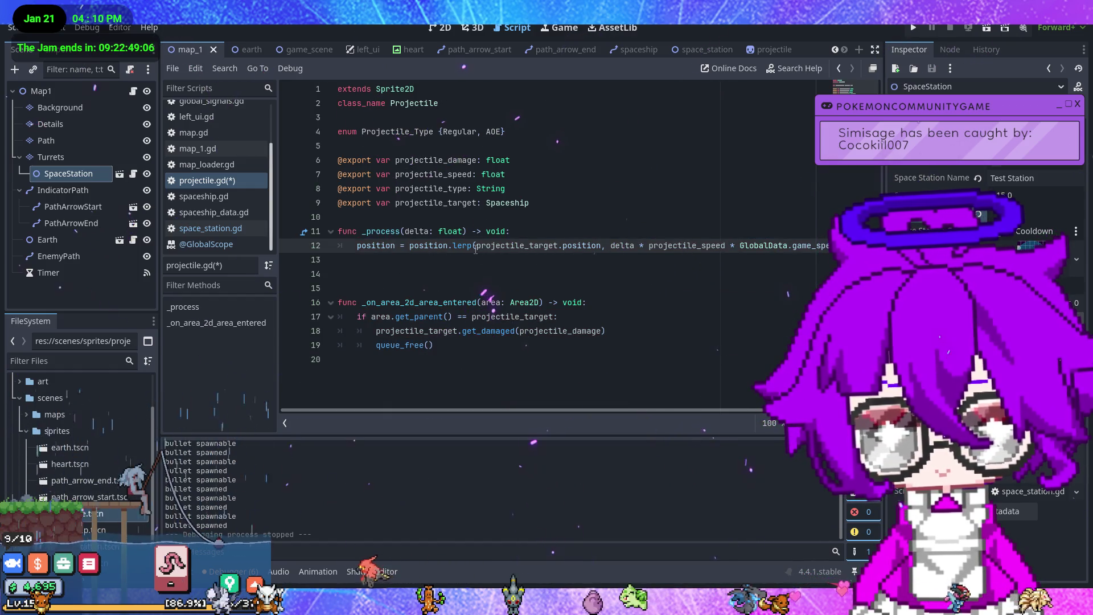
- Wrap projectile_target.position in to_local(), save, and test-run the game
left_click(476, 246)
type("to_loacl")
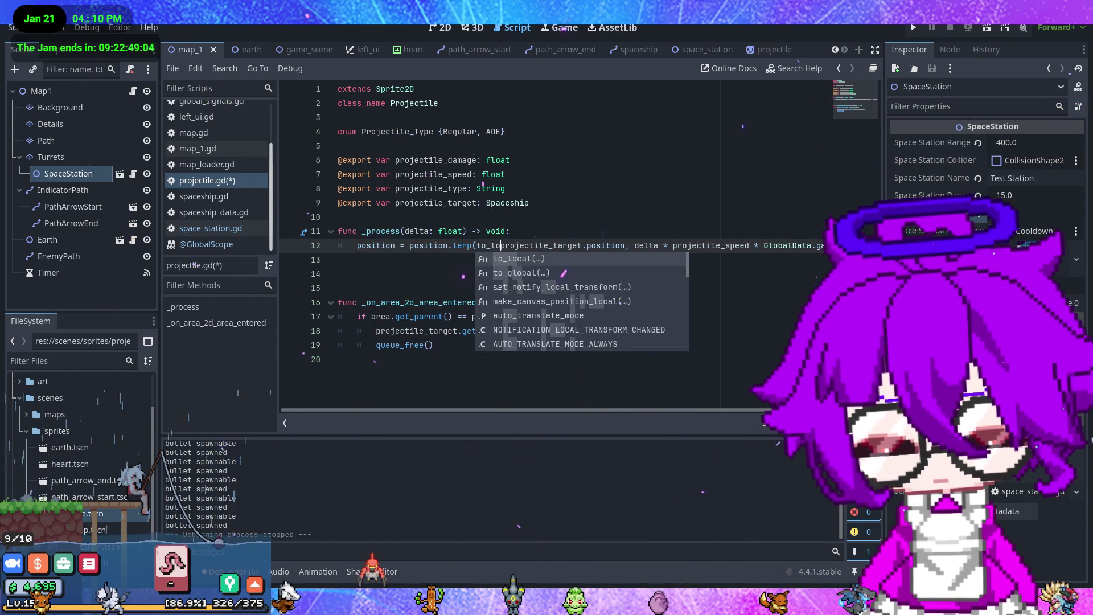
key("BackSpace")
key("BackSpace")
key("BackSpace")
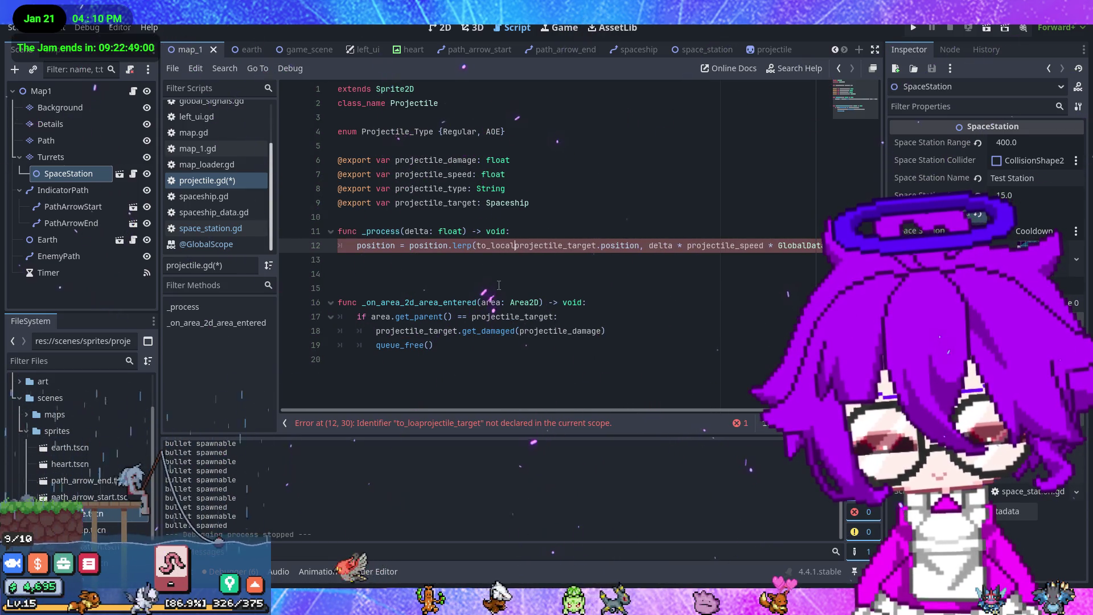
type("cal(")
left_click(644, 245)
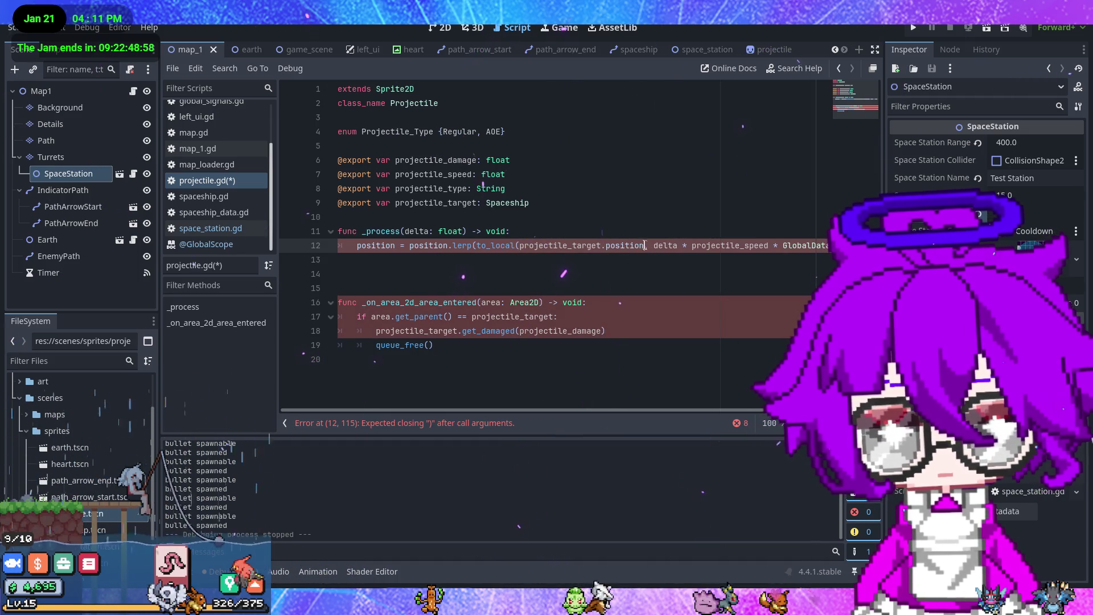
type(")")
key("ctrl+s")
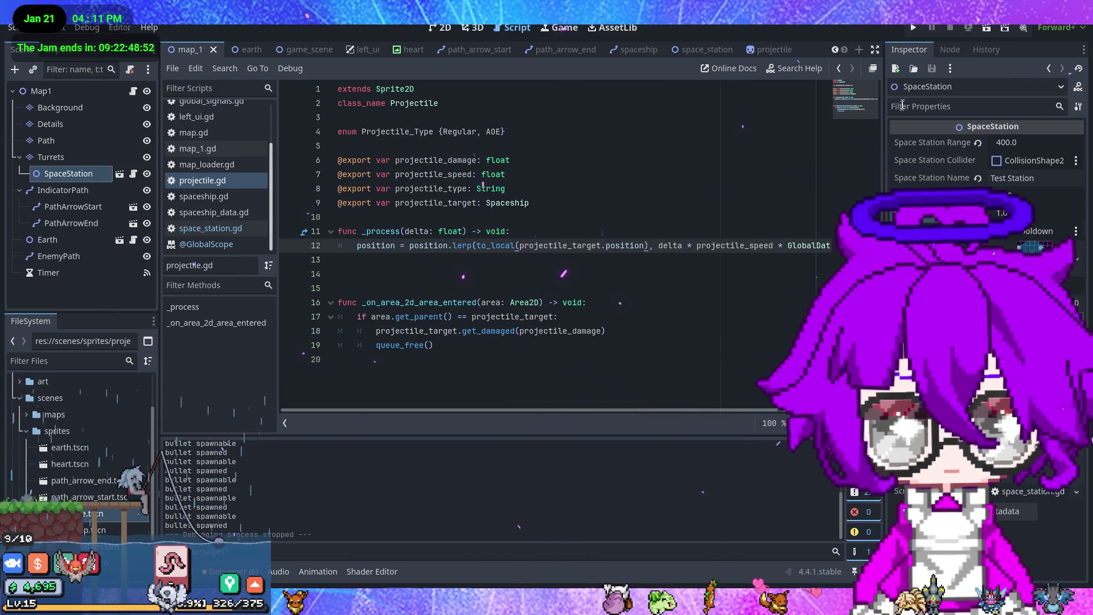
left_click(913, 30)
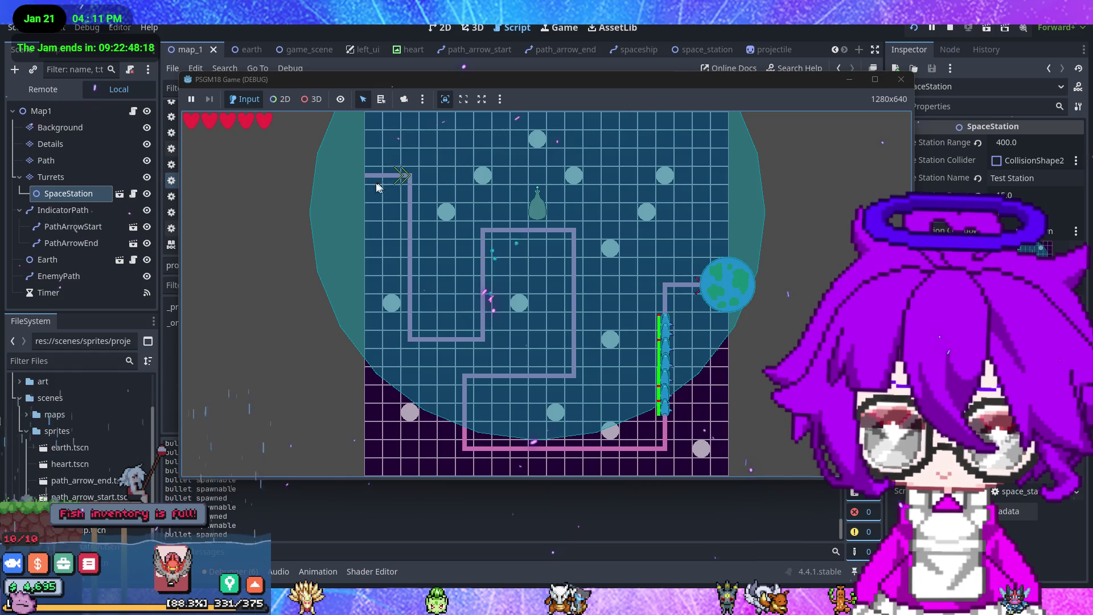
left_click(901, 79)
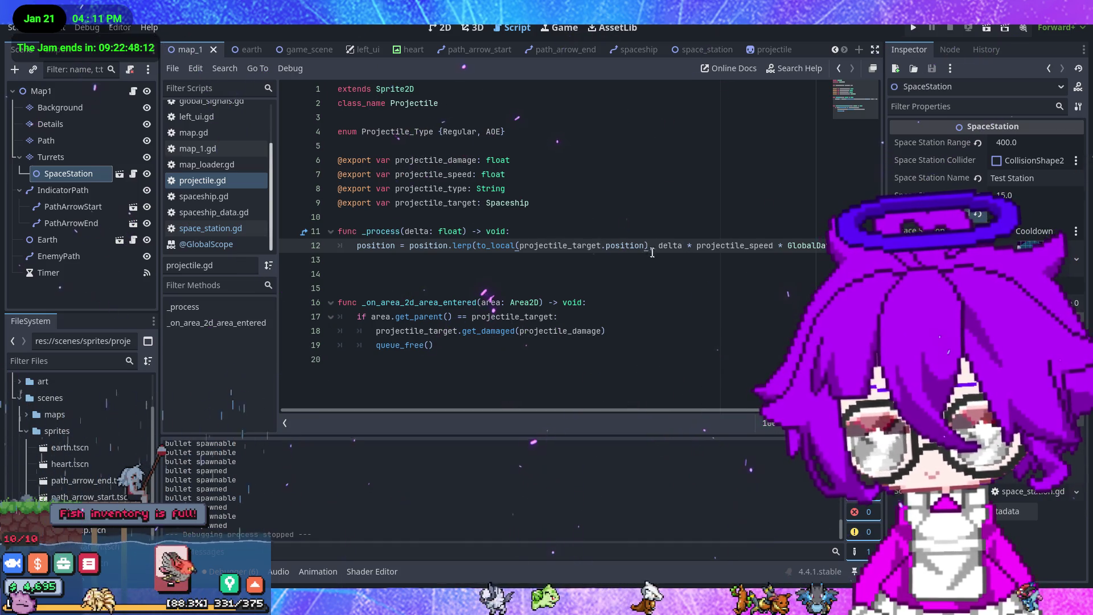
- Strip to_local() so the lerp targets projectile_target.position directly
key("BackSpace")
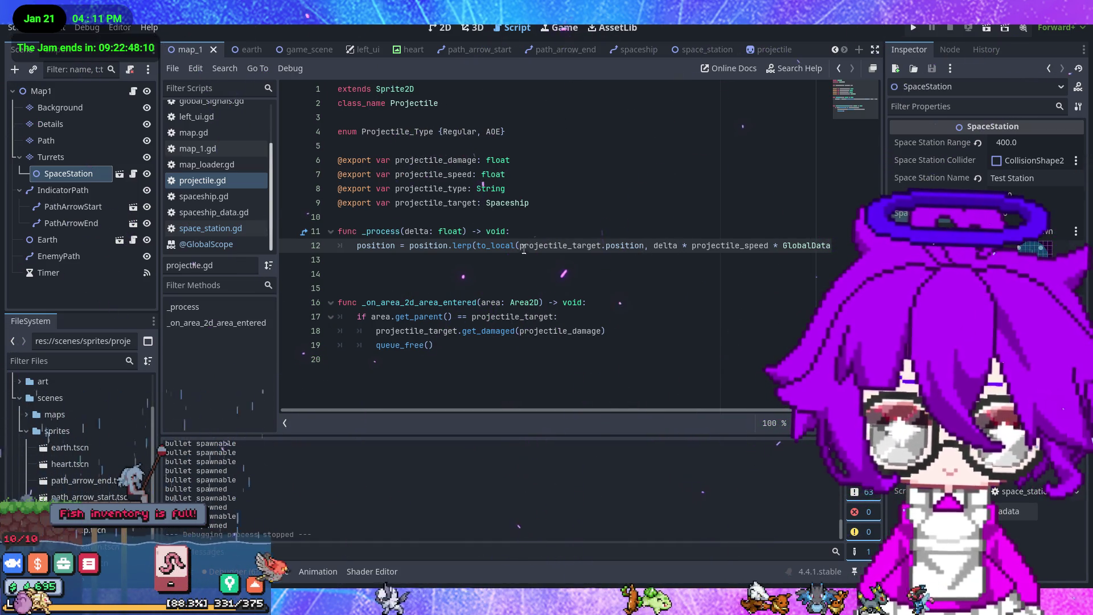
left_click_drag(521, 246, 476, 246)
key("BackSpace")
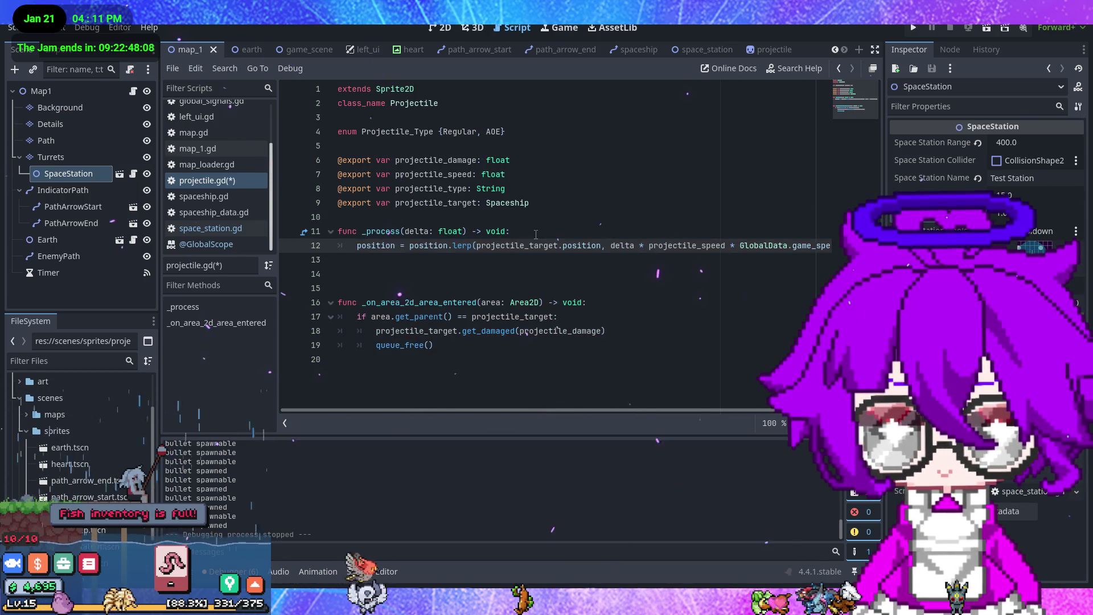
- Add a print line above the lerp with str(position) + "/" + str()
left_click(535, 234)
key("Return")
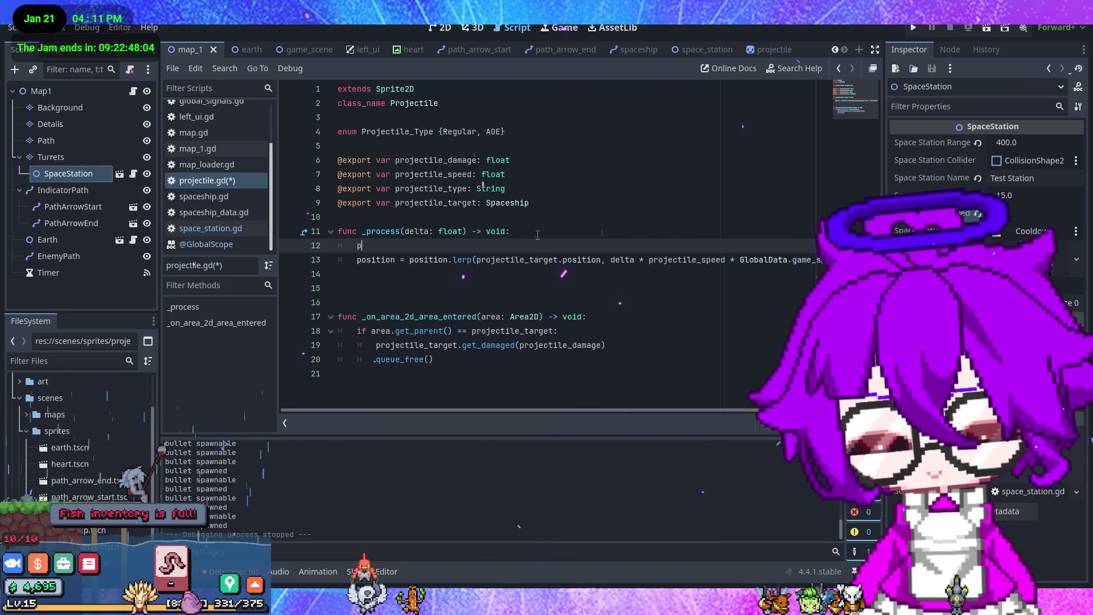
type("t(")
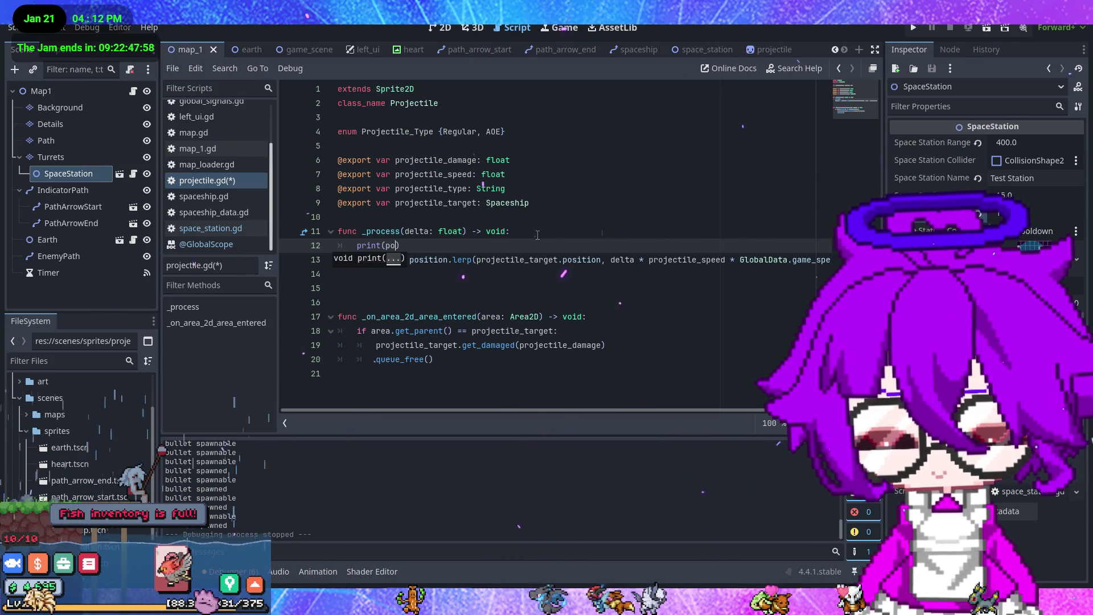
type("position")
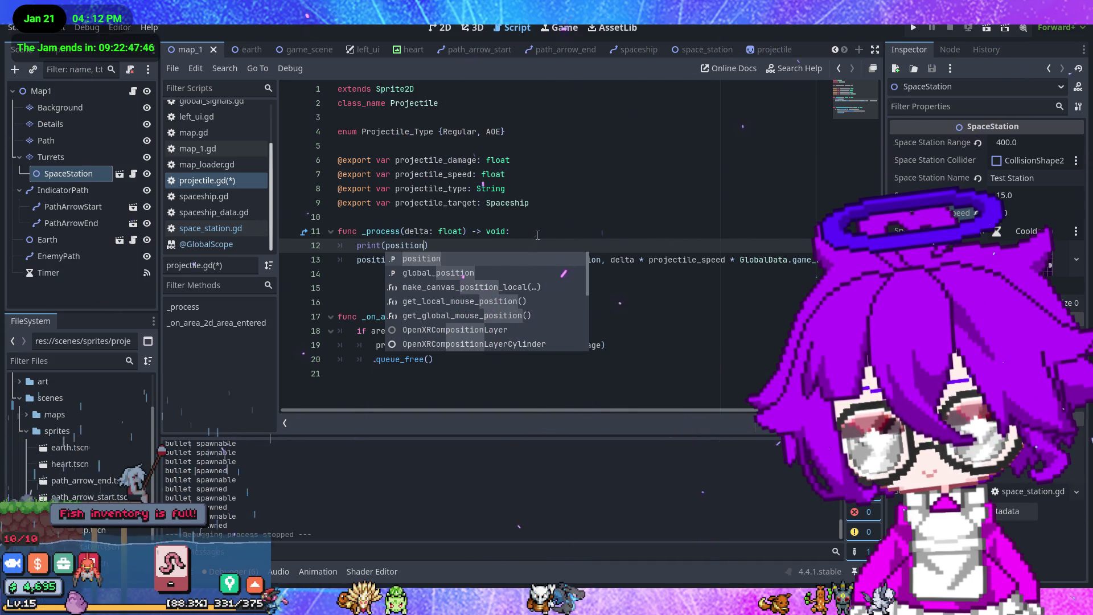
type("+")
key("Escape")
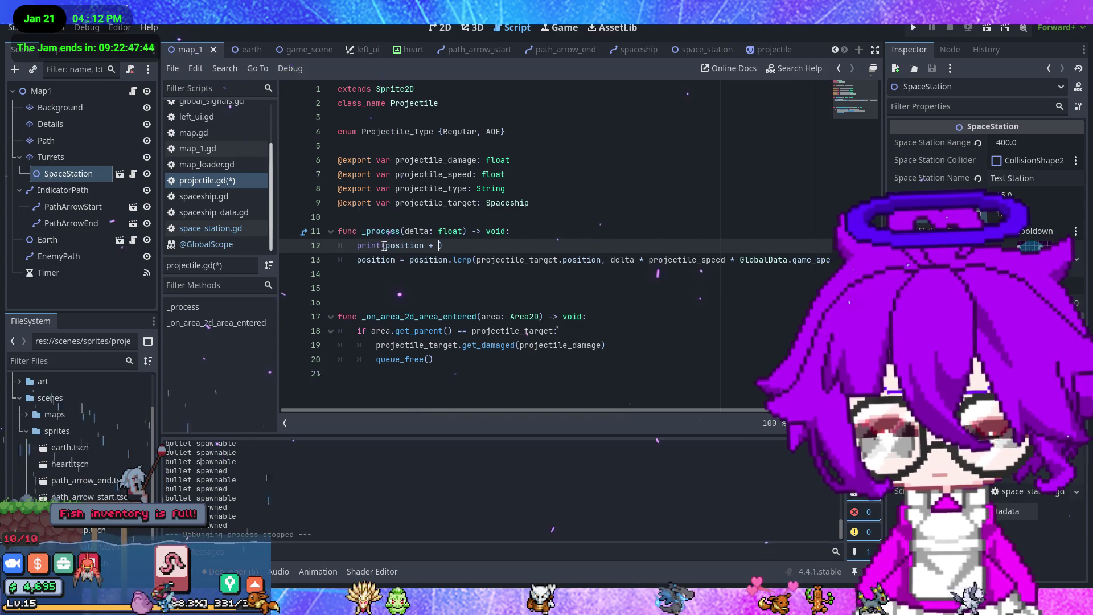
left_click(385, 245)
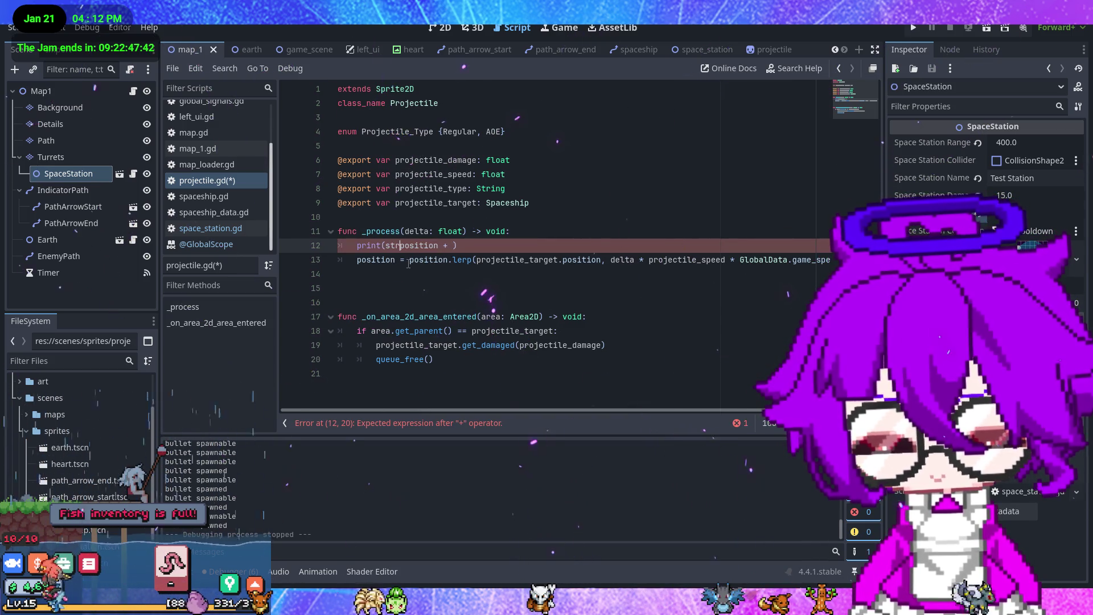
type("(")
left_click(443, 245)
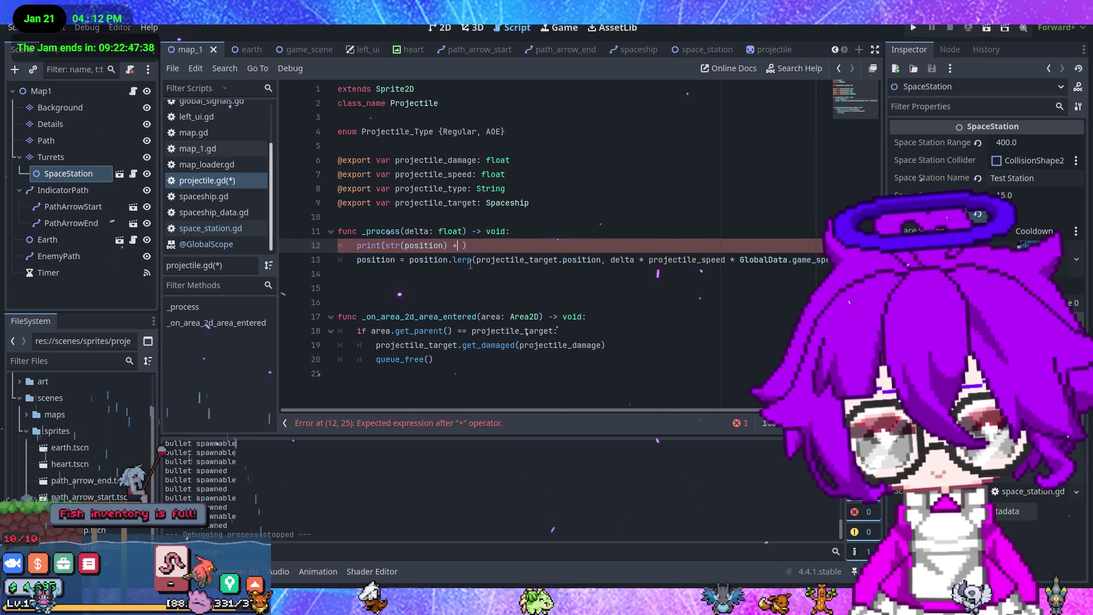
type("/\" + ")
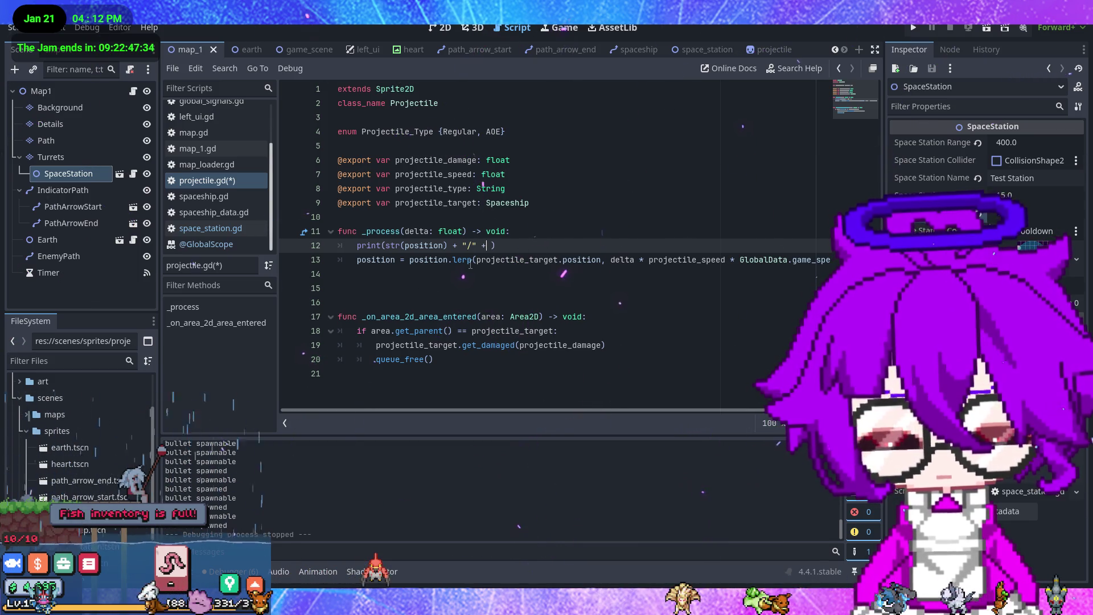
type("(")
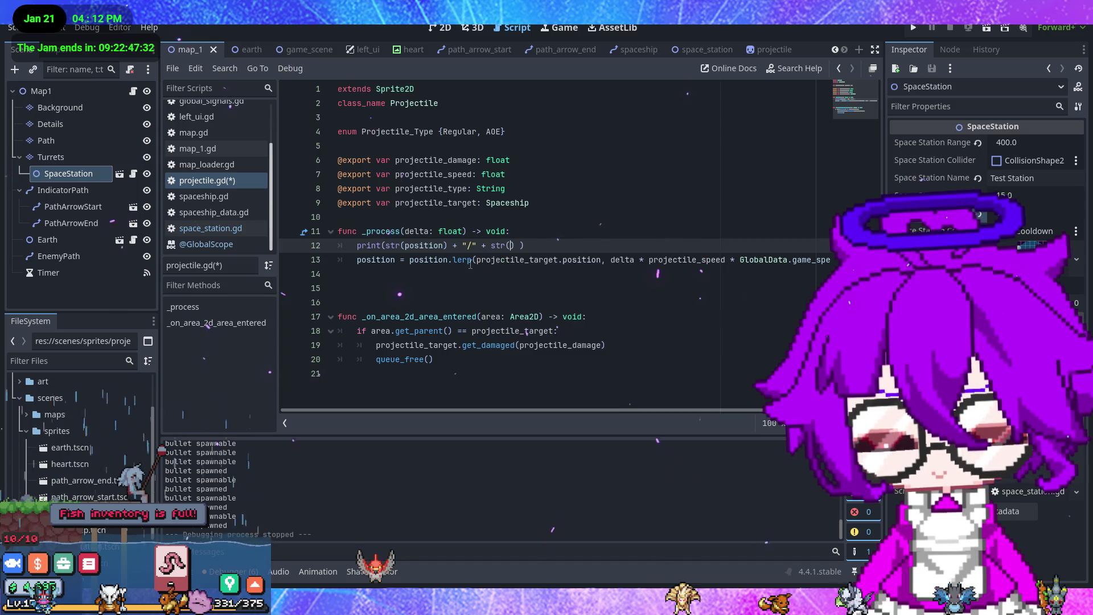
- Fill the empty str() with projectile_target.position, save, and run the game with F5
left_click(568, 281)
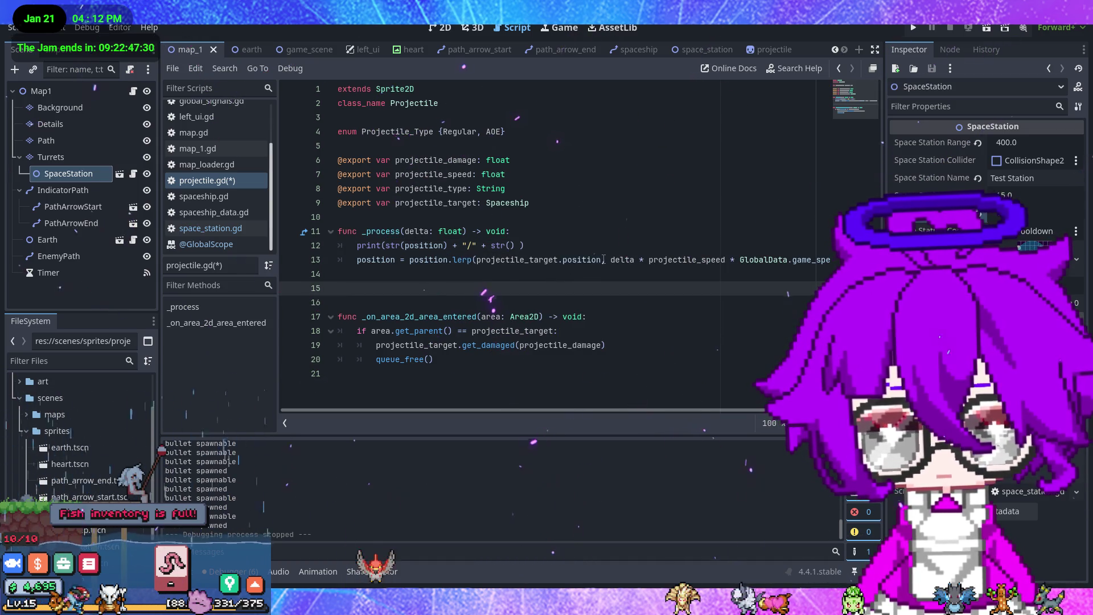
left_click_drag(602, 260, 524, 259)
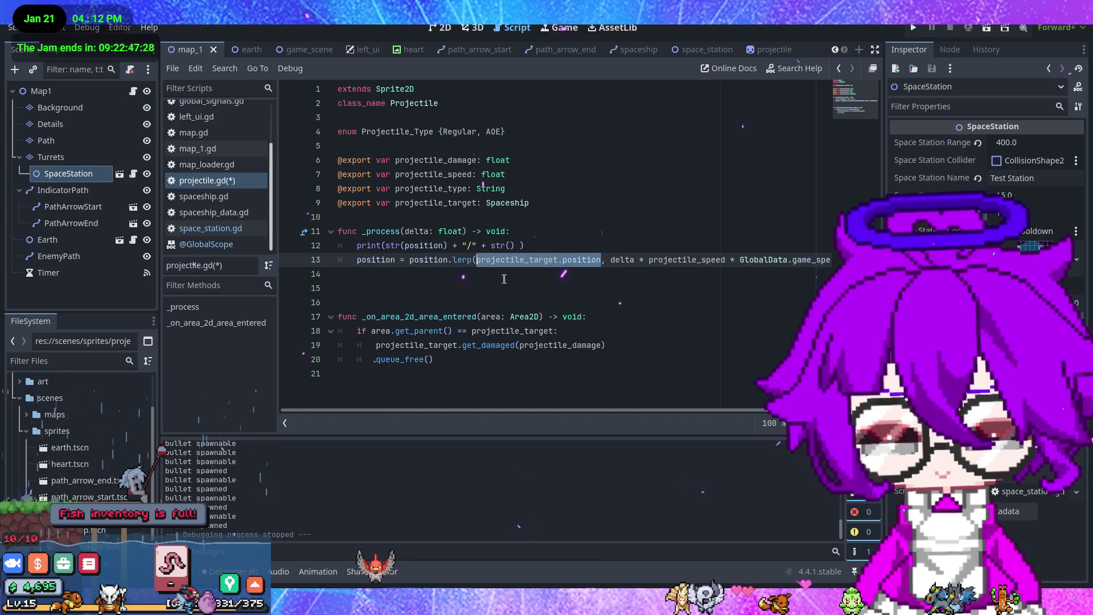
key("ctrl+c")
left_click(512, 245)
key("ctrl+v")
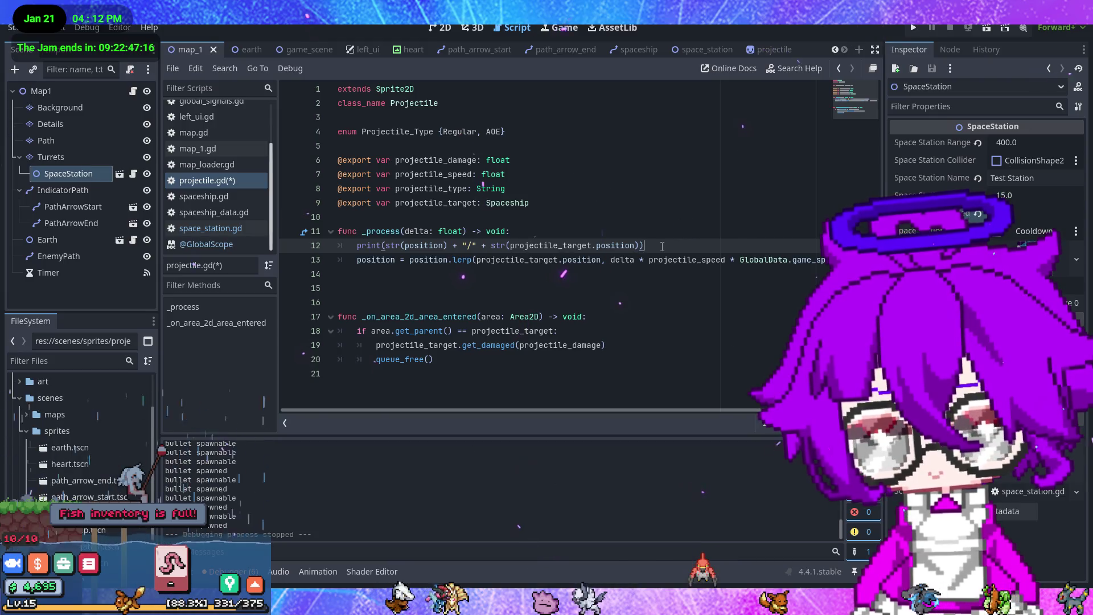
key("Delete")
key("ctrl+s")
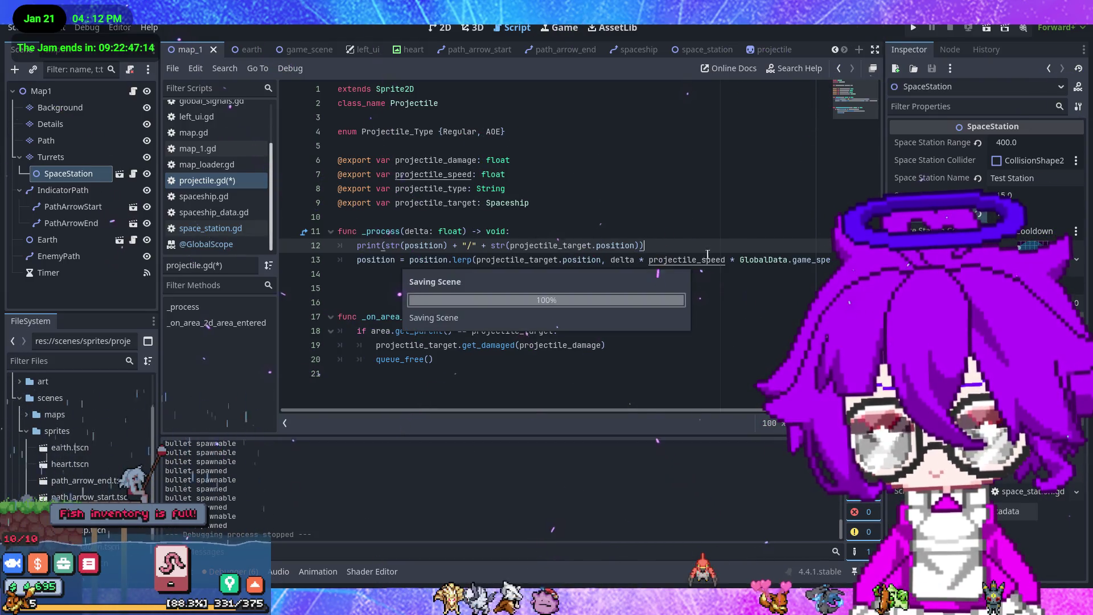
key("F5")
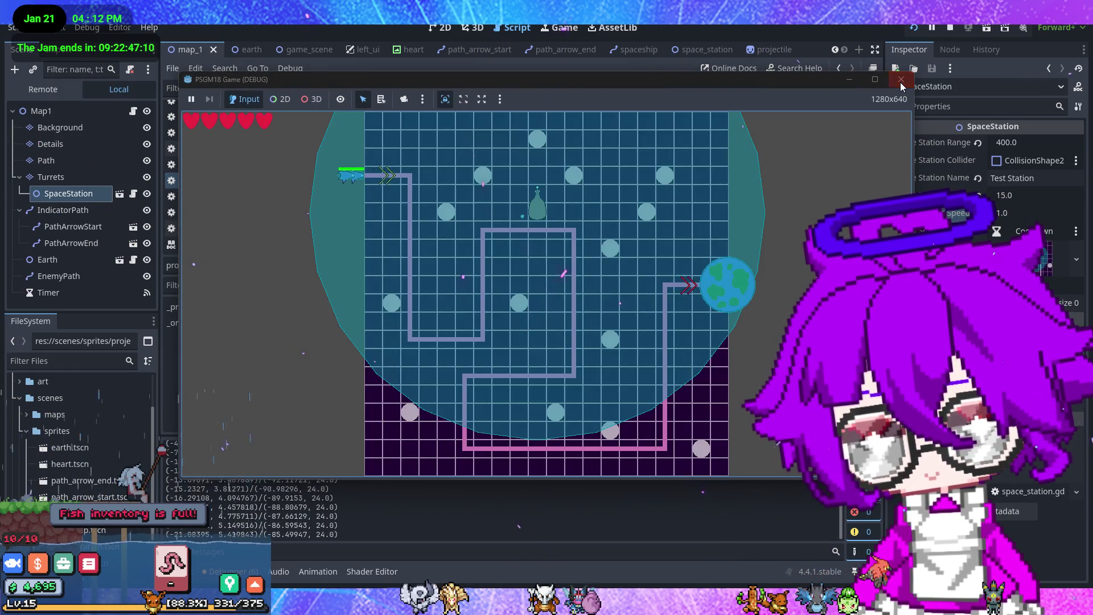
- Close the game window, leaving the position/target coordinate pairs in the Output panel
left_click(900, 80)
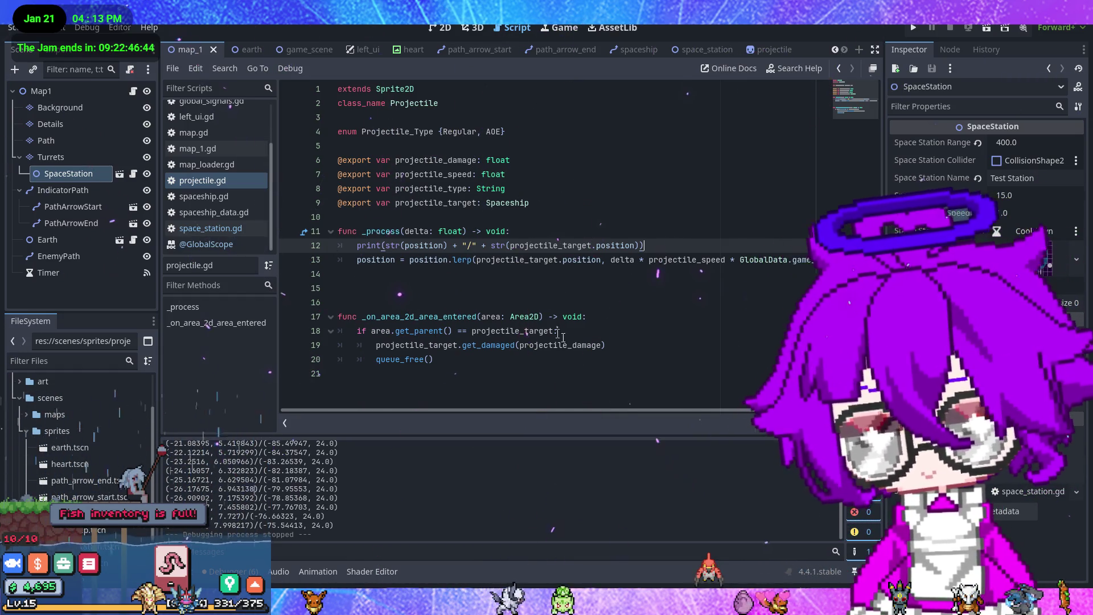
- Close the output panel and open space_station.gd at shoot_spaceship's projectile_speed of 1.0
left_click_drag(544, 410, 575, 414)
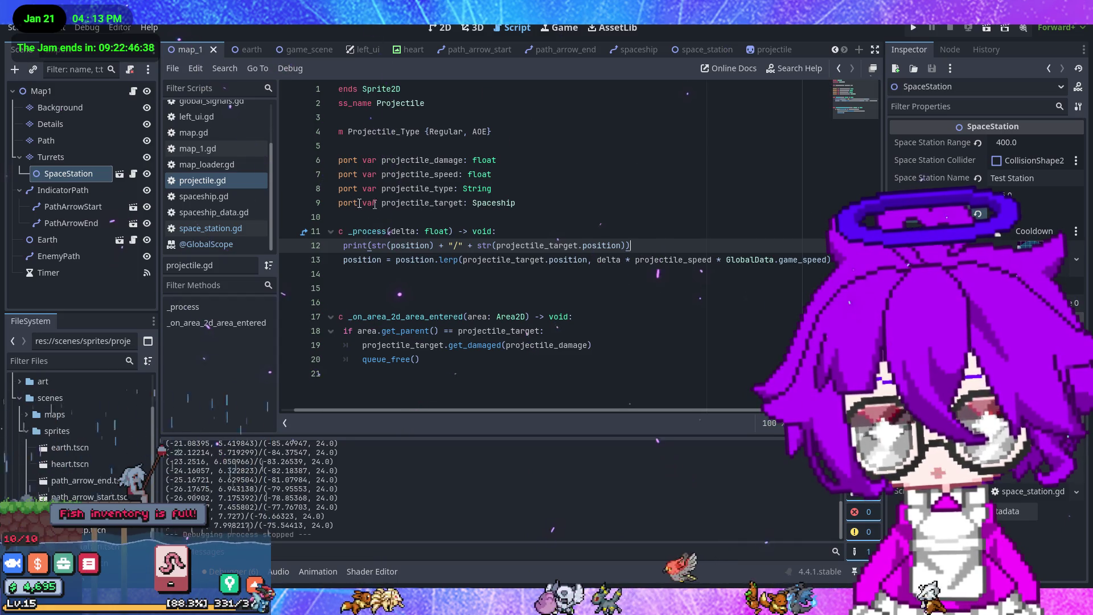
left_click(76, 173)
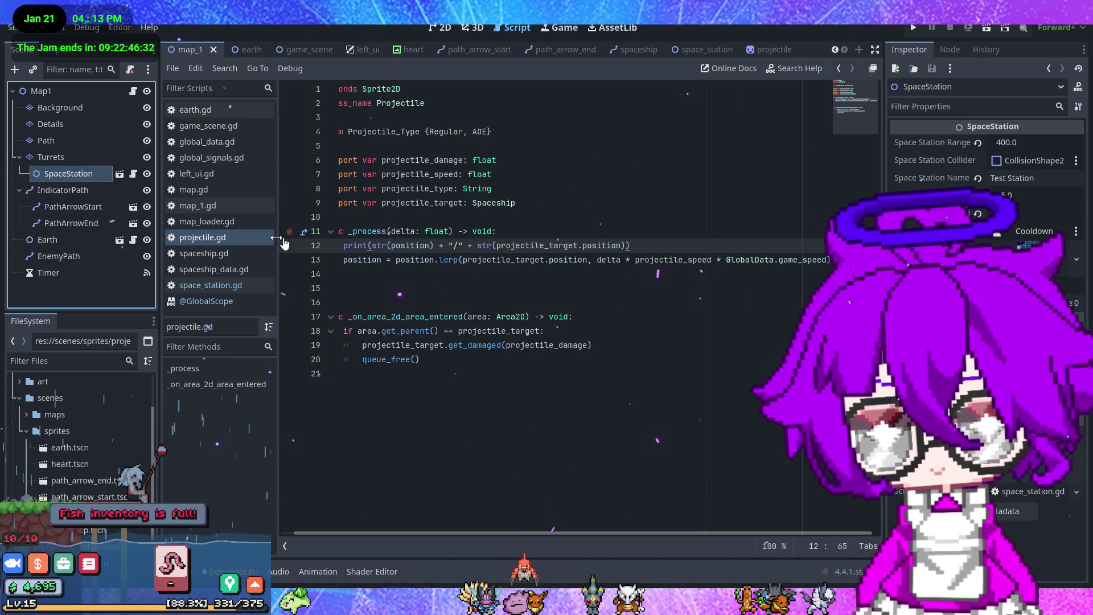
left_click(223, 223)
left_click(225, 233)
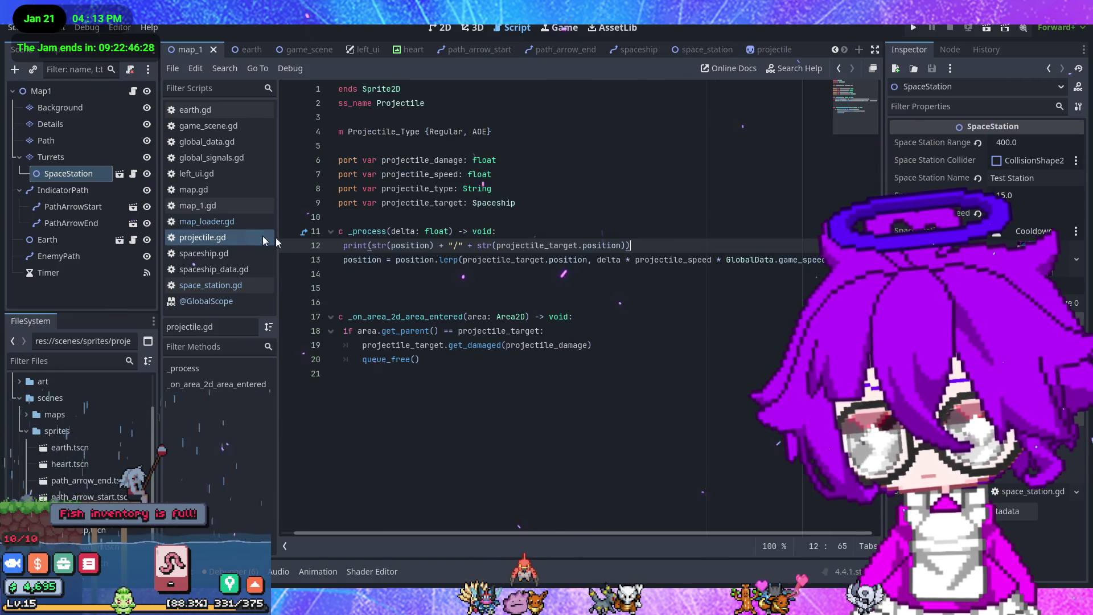
left_click_drag(494, 534, 433, 538)
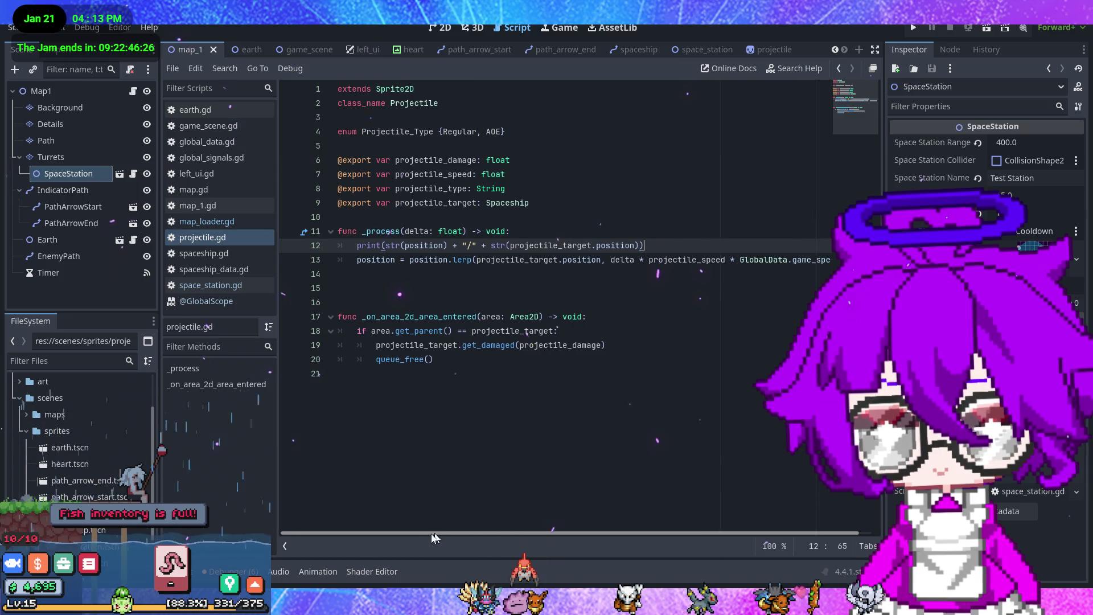
left_click(222, 284)
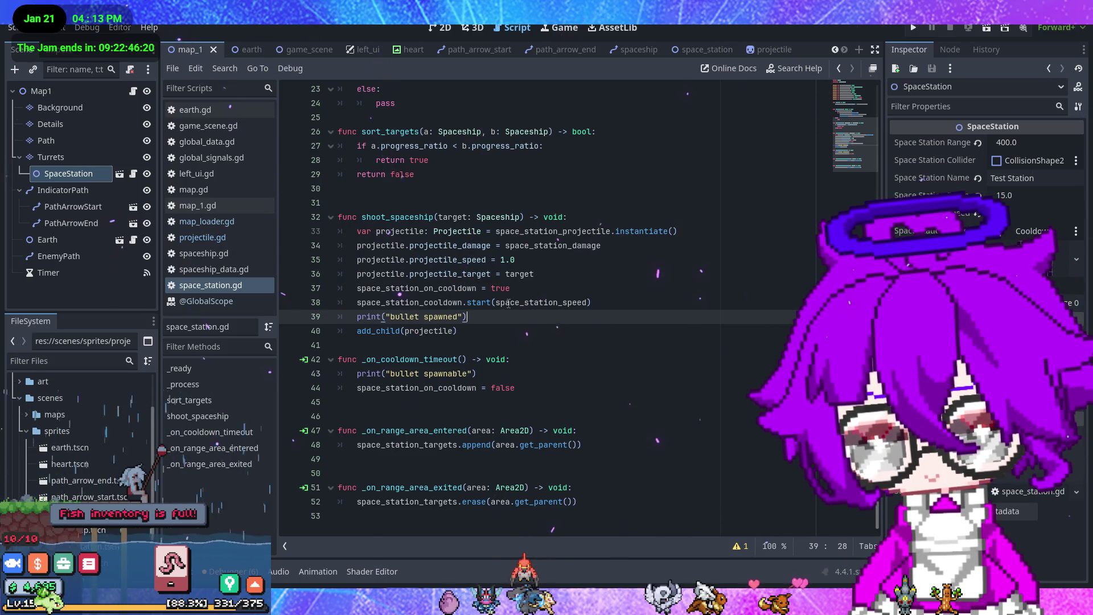
scroll(495, 336, "up", 5)
scroll(509, 308, "up", 2)
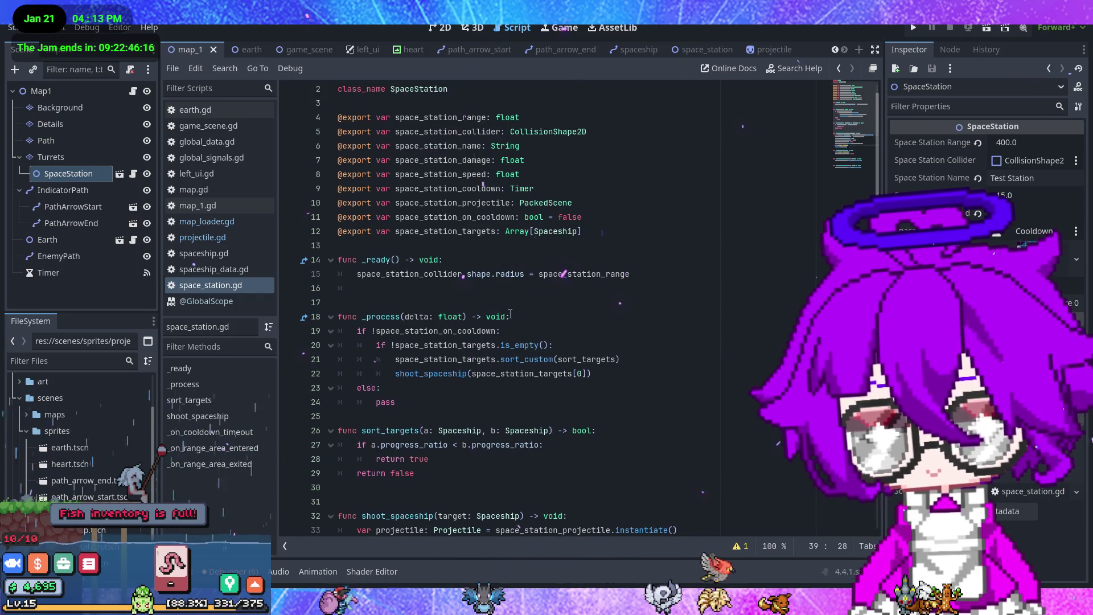
scroll(511, 314, "down", 4)
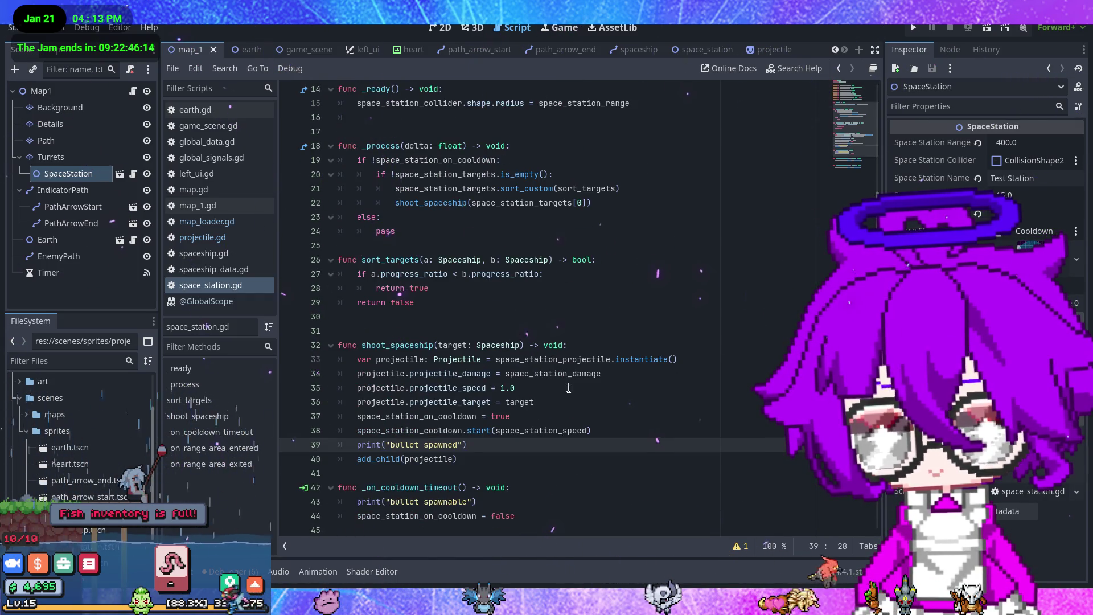
left_click(509, 387)
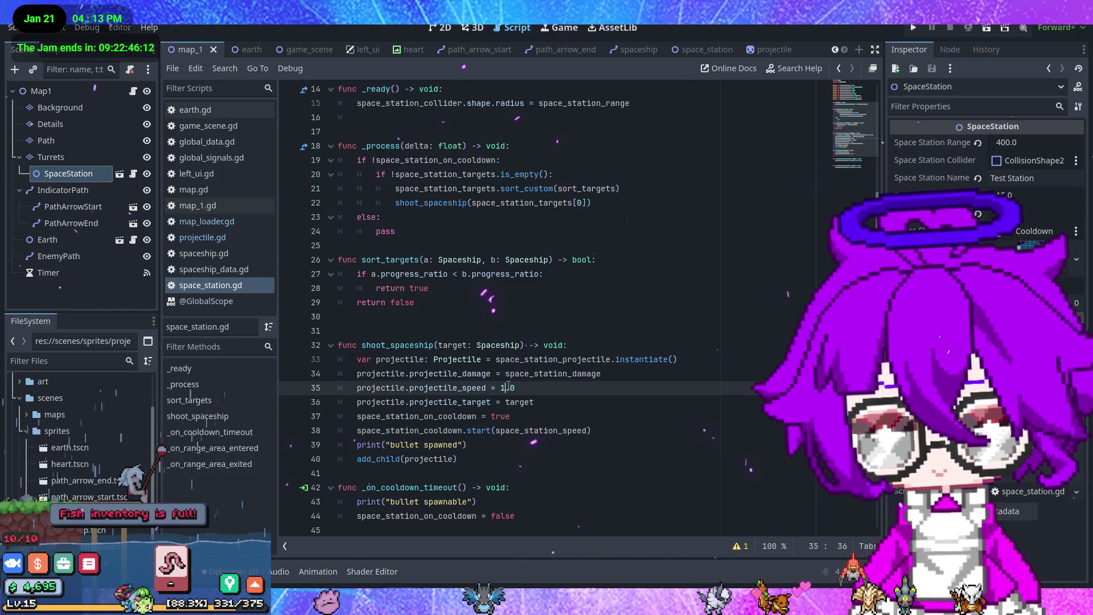
- Change projectile_speed on line 35 from 1.0 to 8.0 and test-run the game
key("BackSpace")
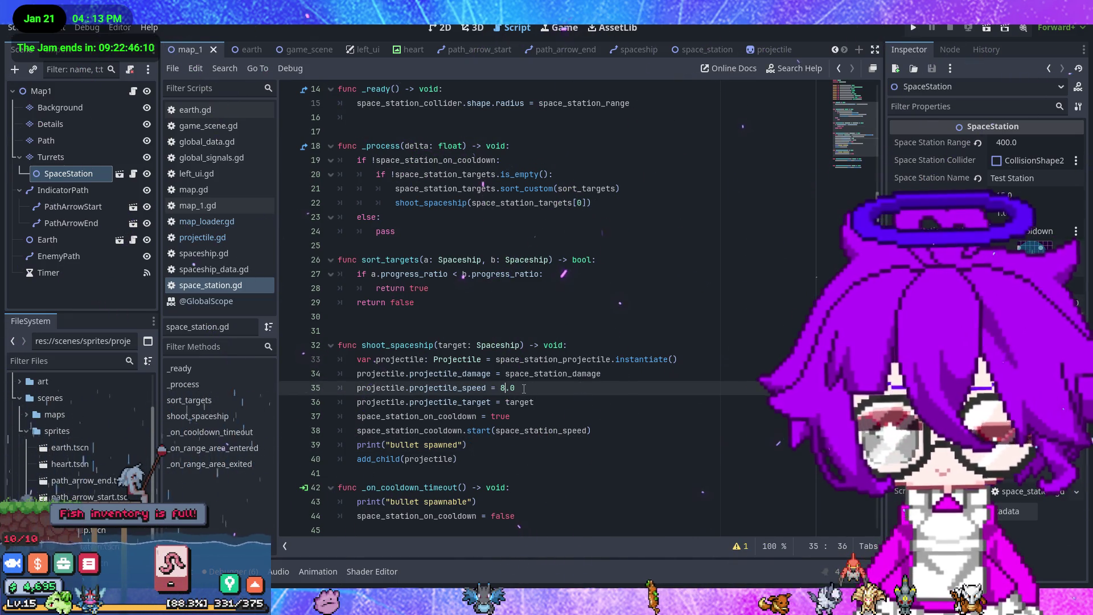
left_click(523, 388)
left_click(921, 33)
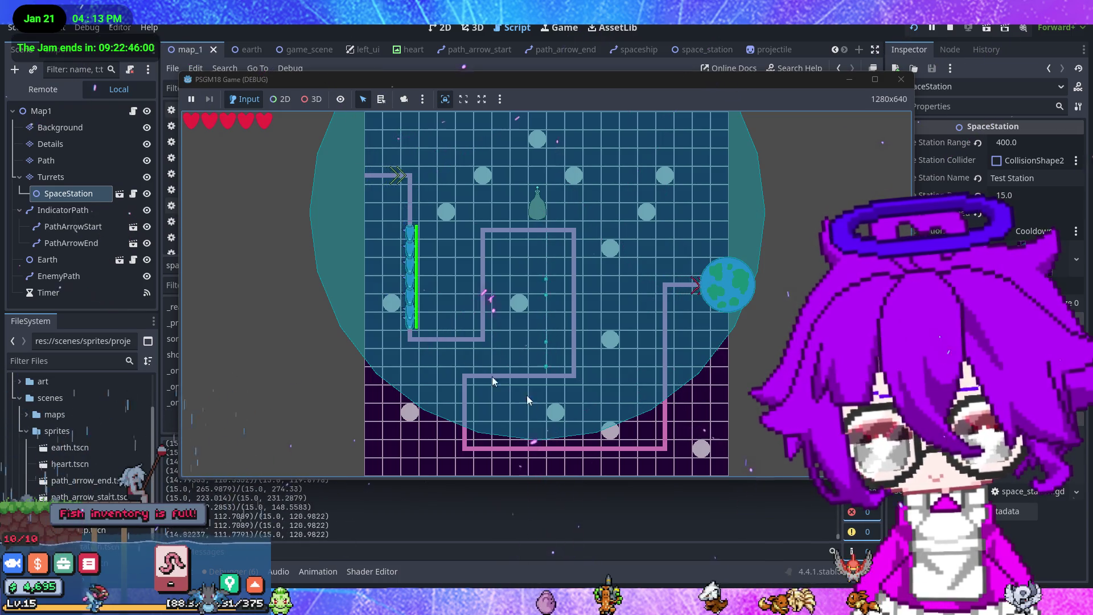
left_click(900, 80)
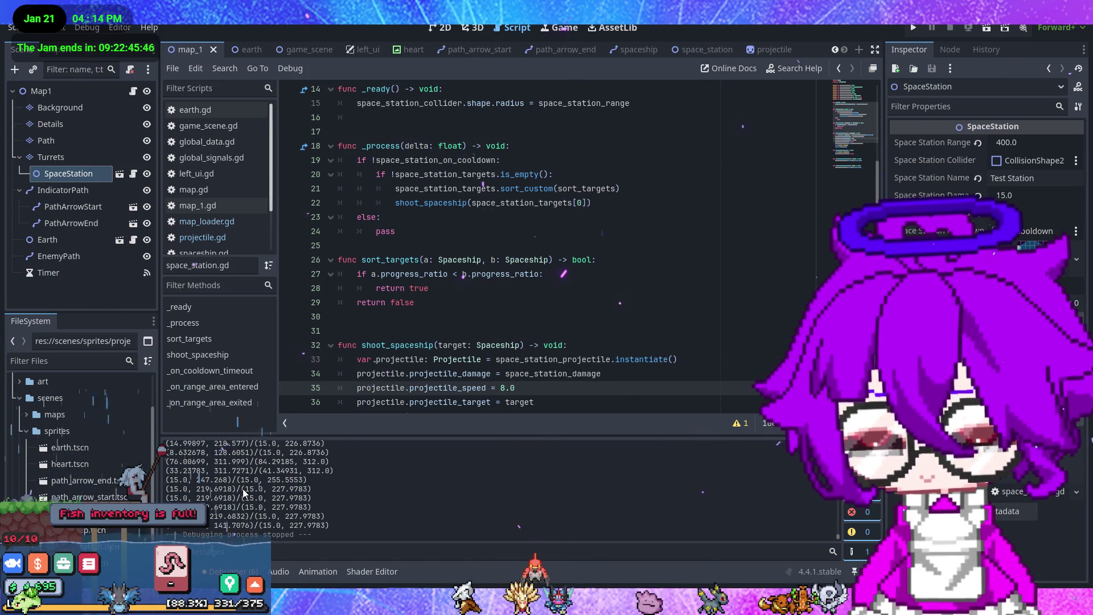
scroll(242, 490, "up", 2)
scroll(242, 490, "down", 3)
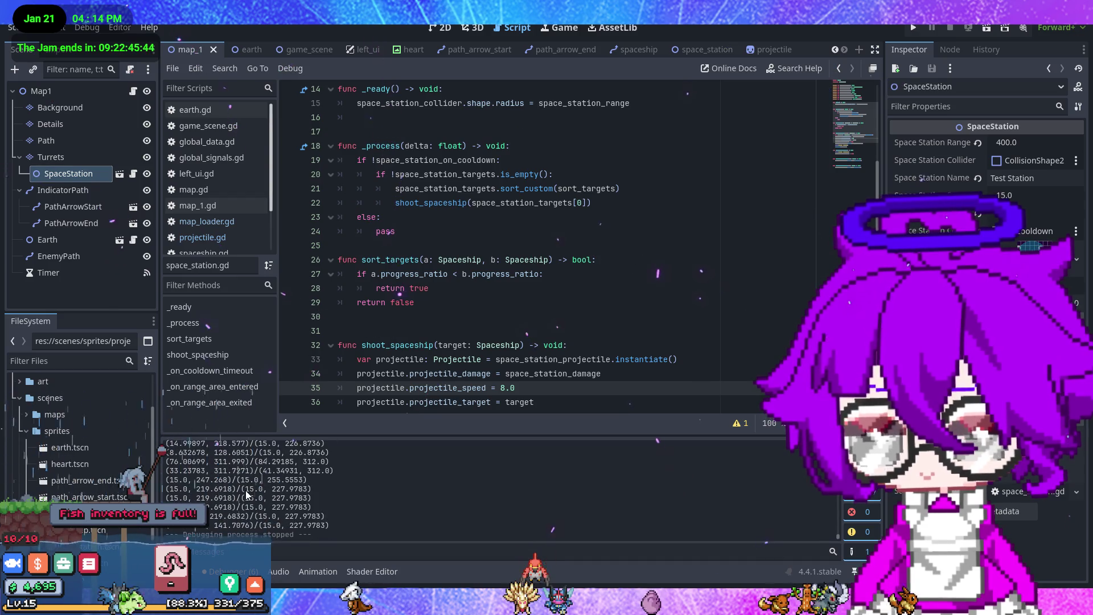
scroll(214, 225, "down", 2)
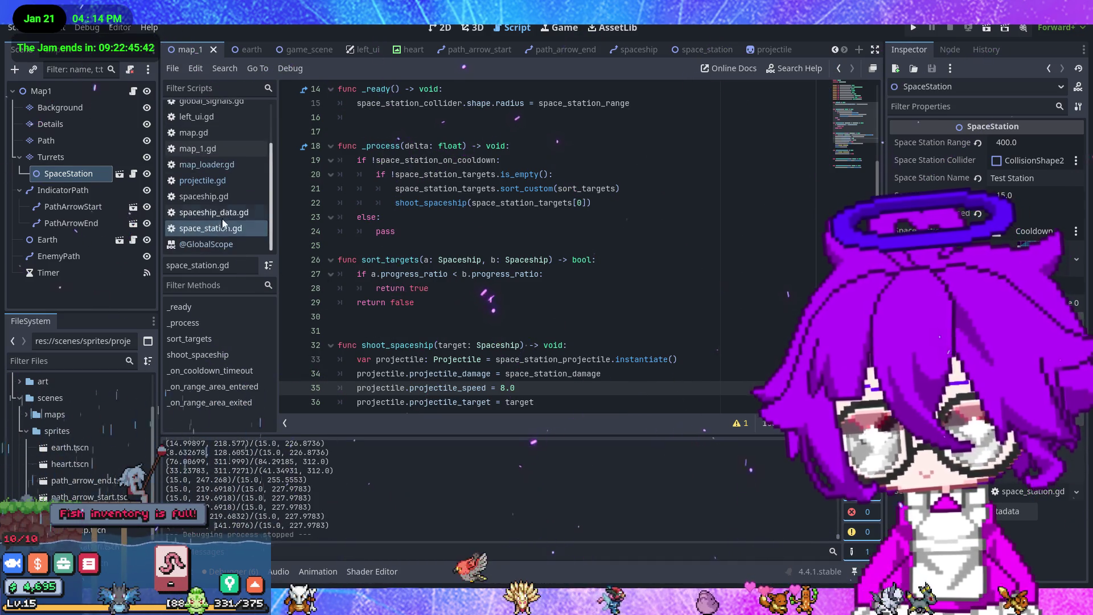
- Prefix the projectile's position print with name + ":" in projectile.gd
left_click(202, 180)
left_click(384, 246)
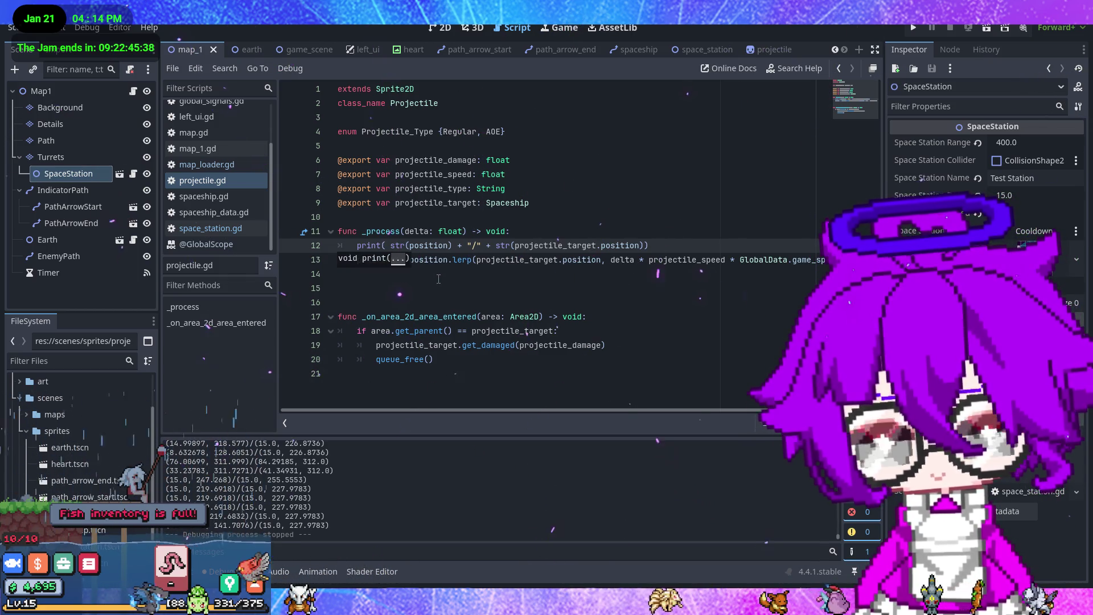
type("+")
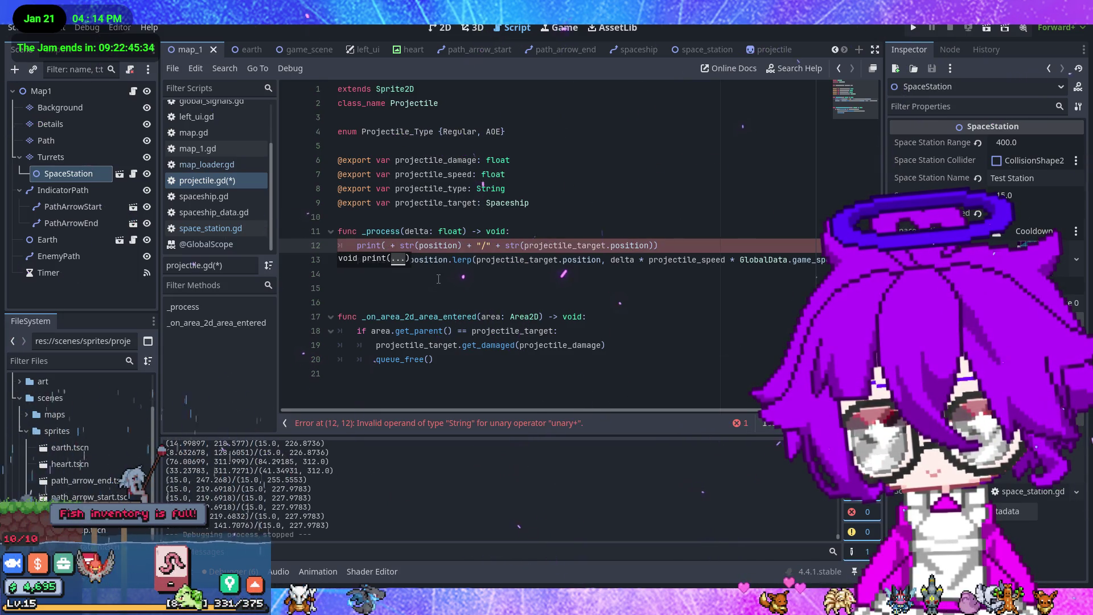
type("\" ")
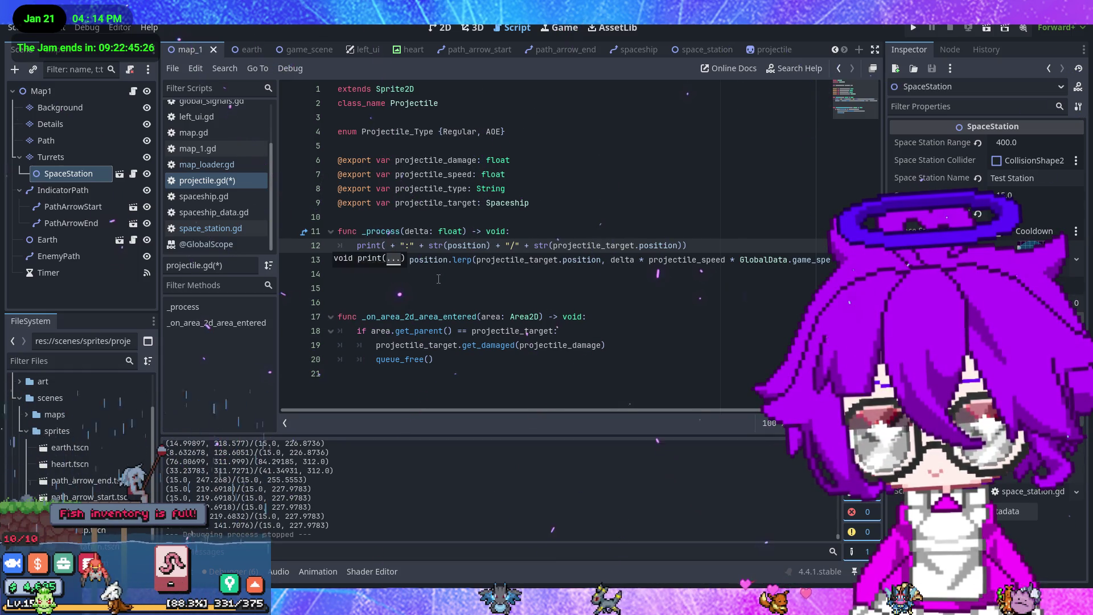
type(" me")
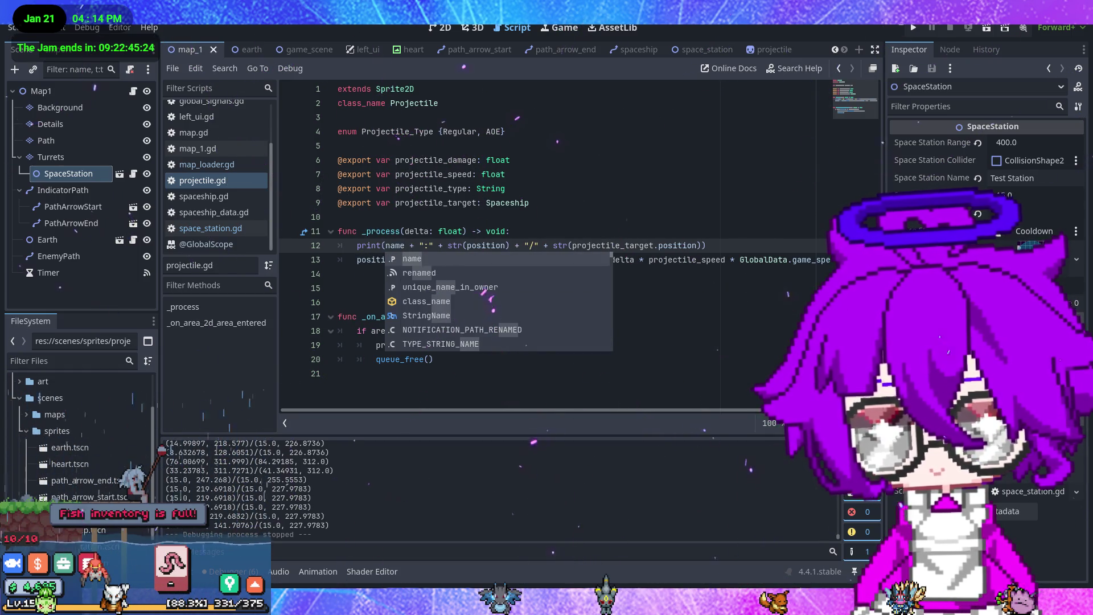
- Run and stop the game, then scroll the Output to check the Projectile:-labelled coordinates
key("F5")
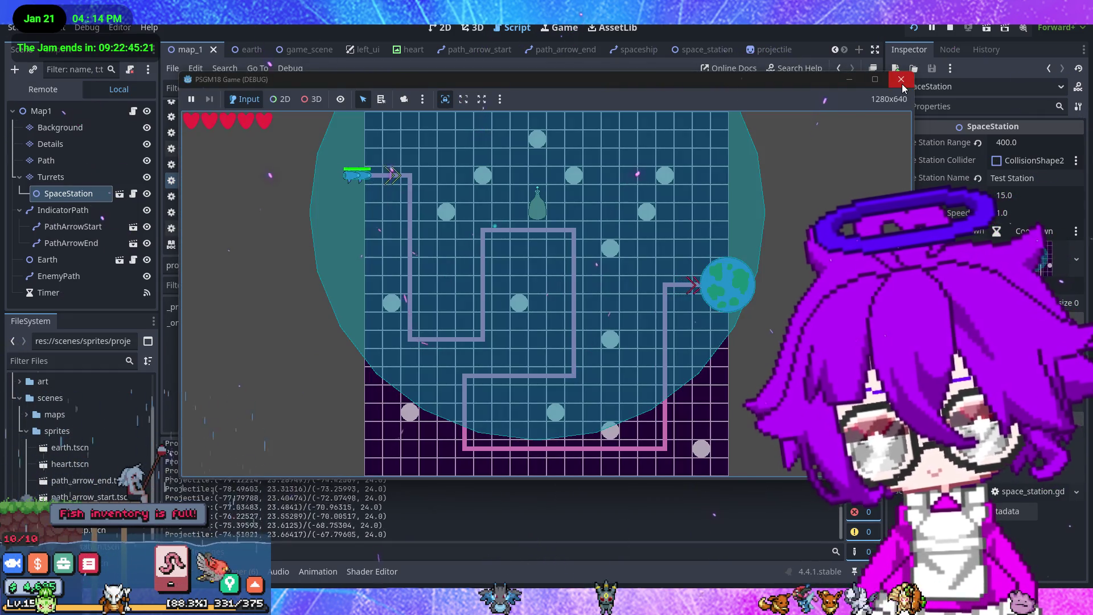
left_click(901, 80)
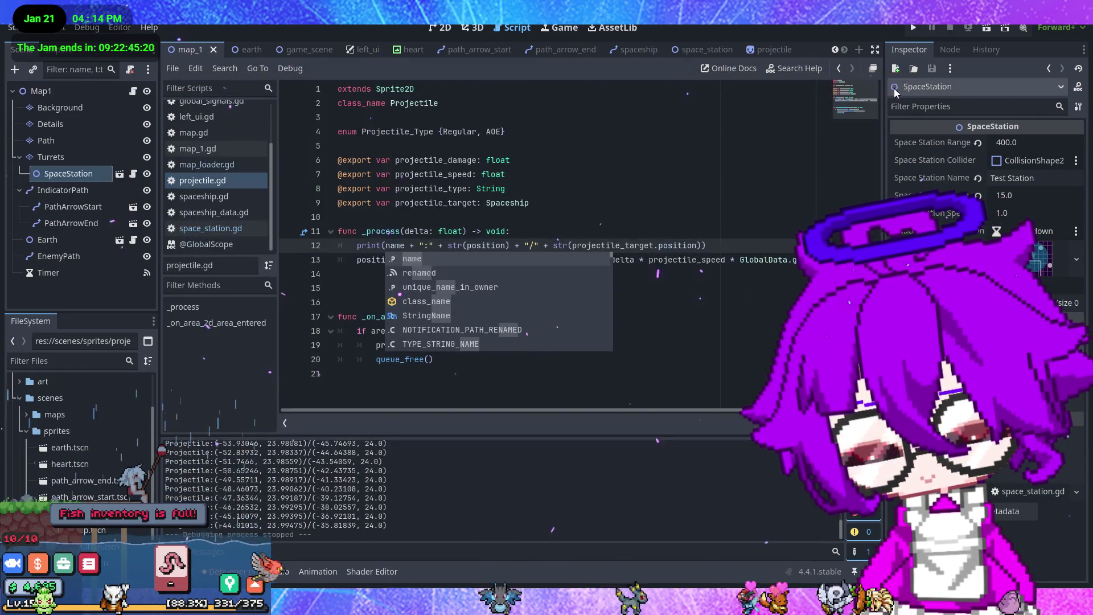
scroll(248, 506, "up", 2)
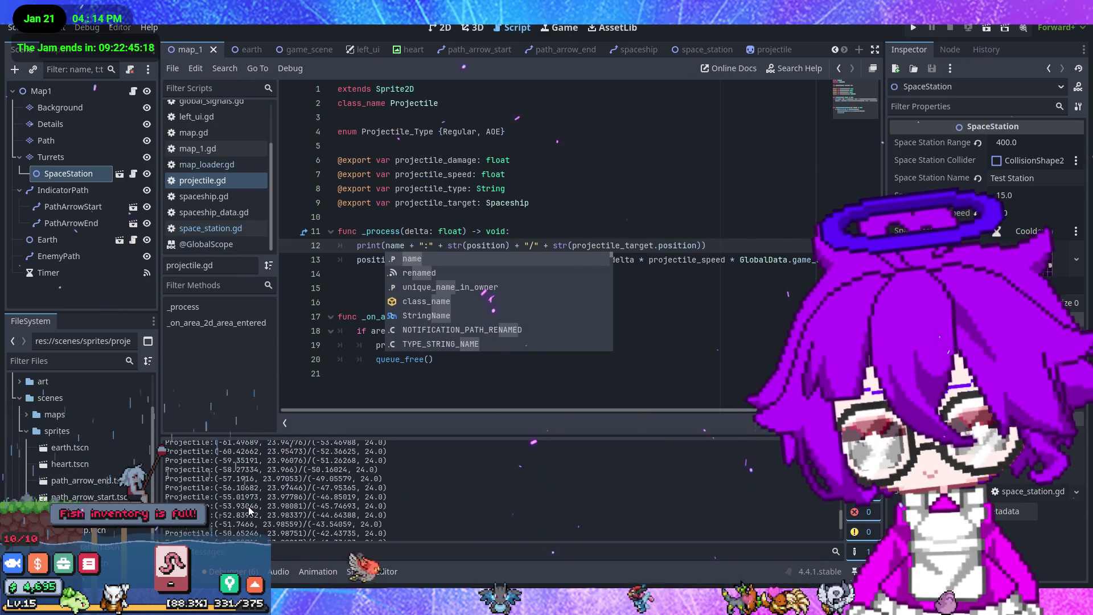
scroll(248, 506, "up", 10)
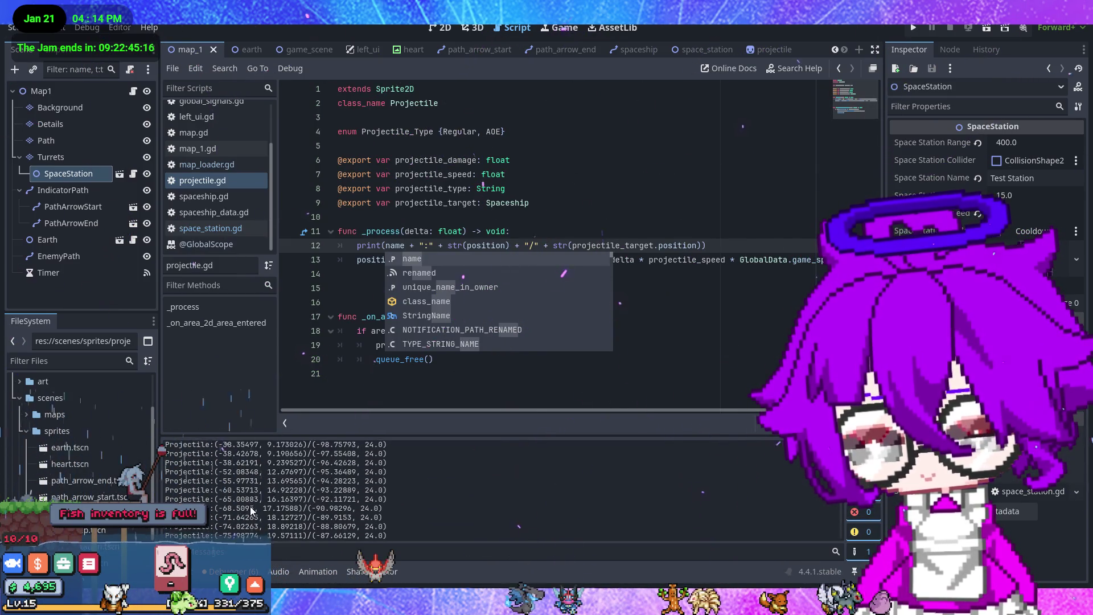
scroll(251, 506, "up", 2)
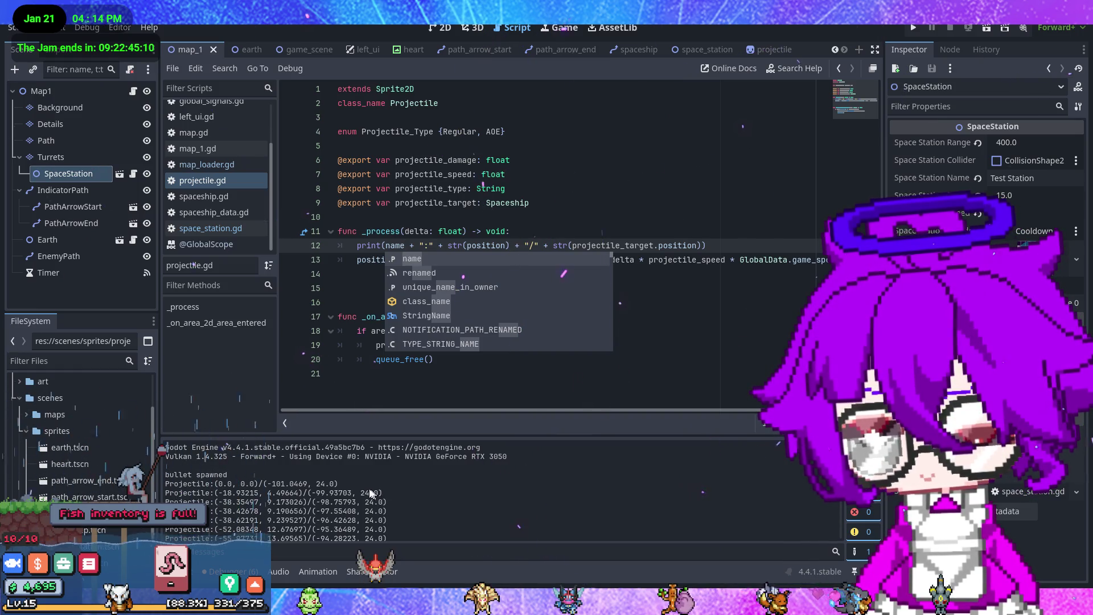
key("Escape")
key("Down")
key("Down")
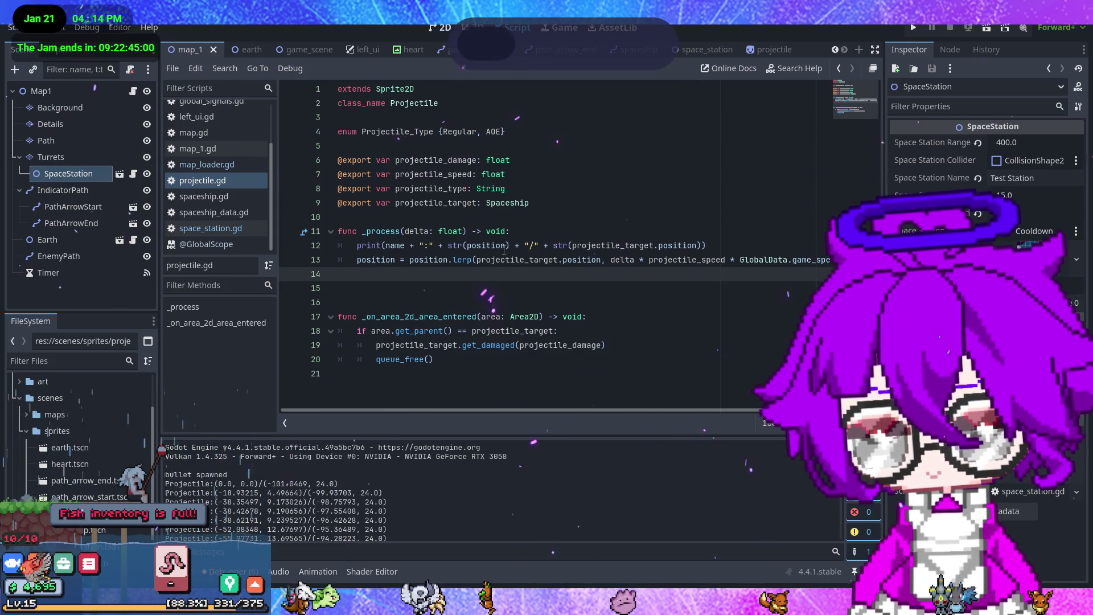
- Wrap the projectile's own position in to_global on line 12's print
left_click(467, 246)
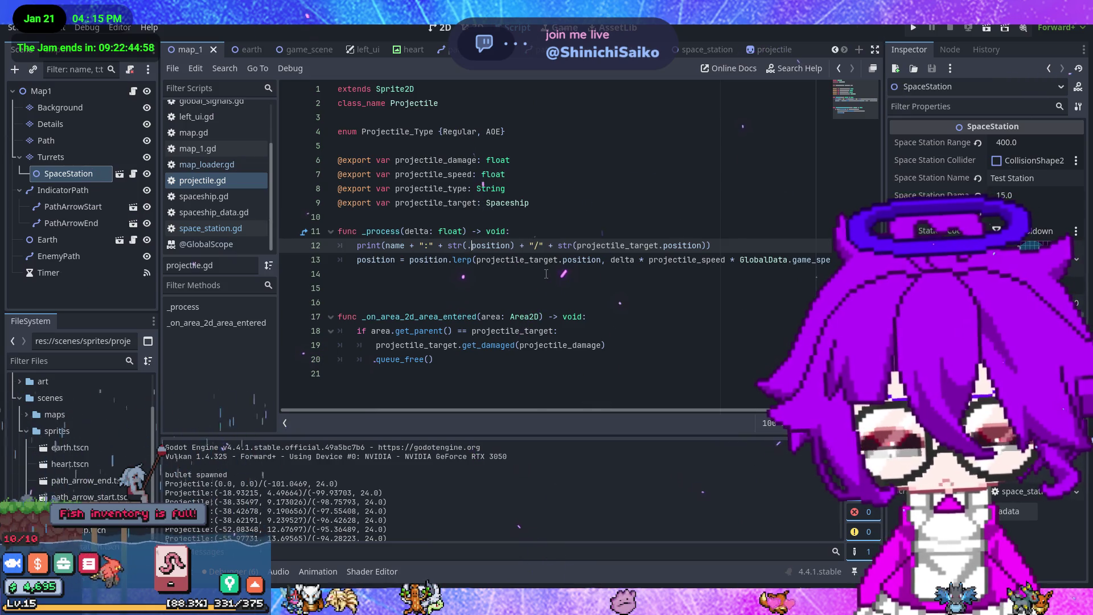
key("ctrl+space")
type("to_gl")
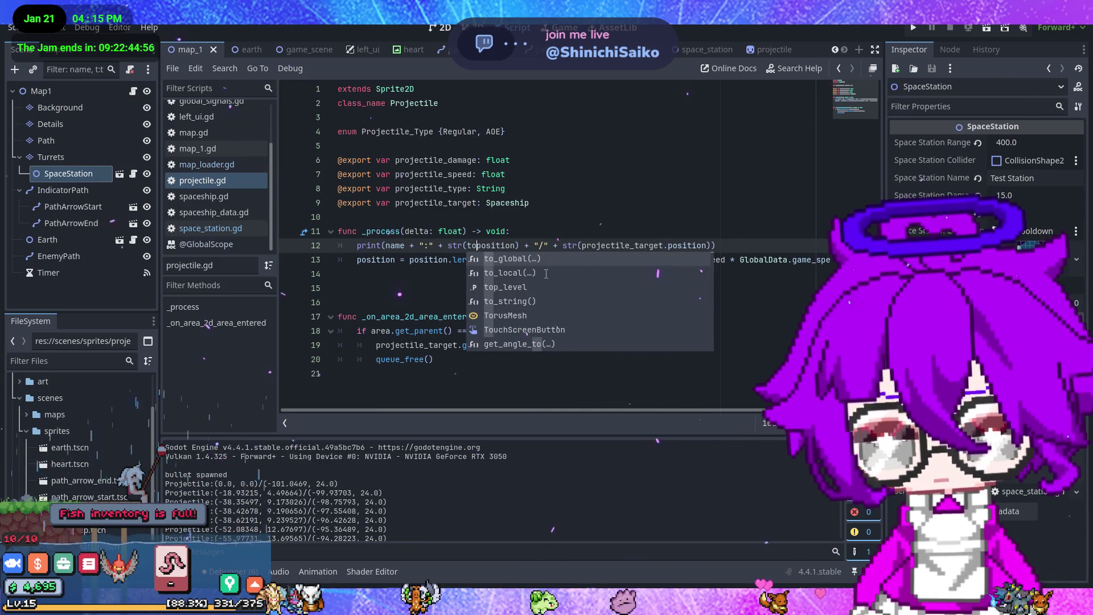
key("Tab")
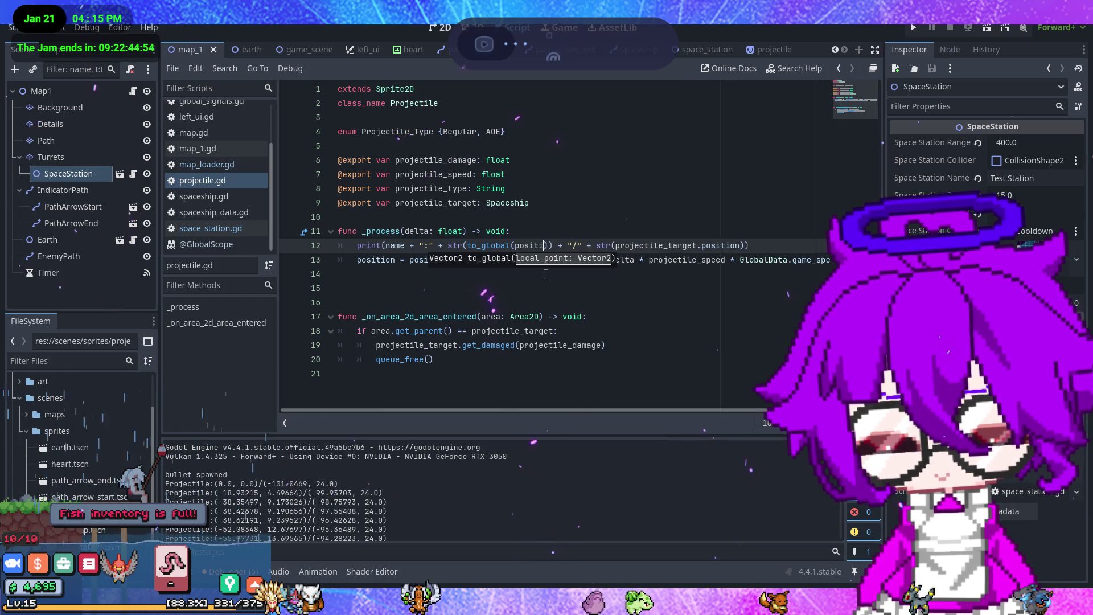
type("sition")
- Run the game briefly, stop it, and scroll back through the printed output
left_click(914, 27)
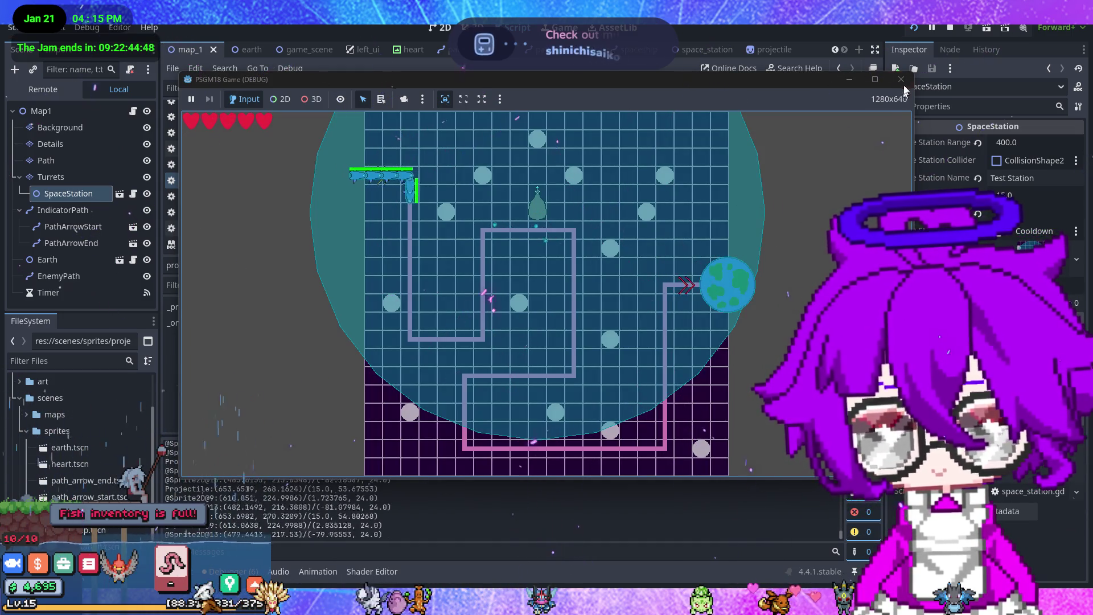
key("F8")
scroll(234, 501, "up", 15)
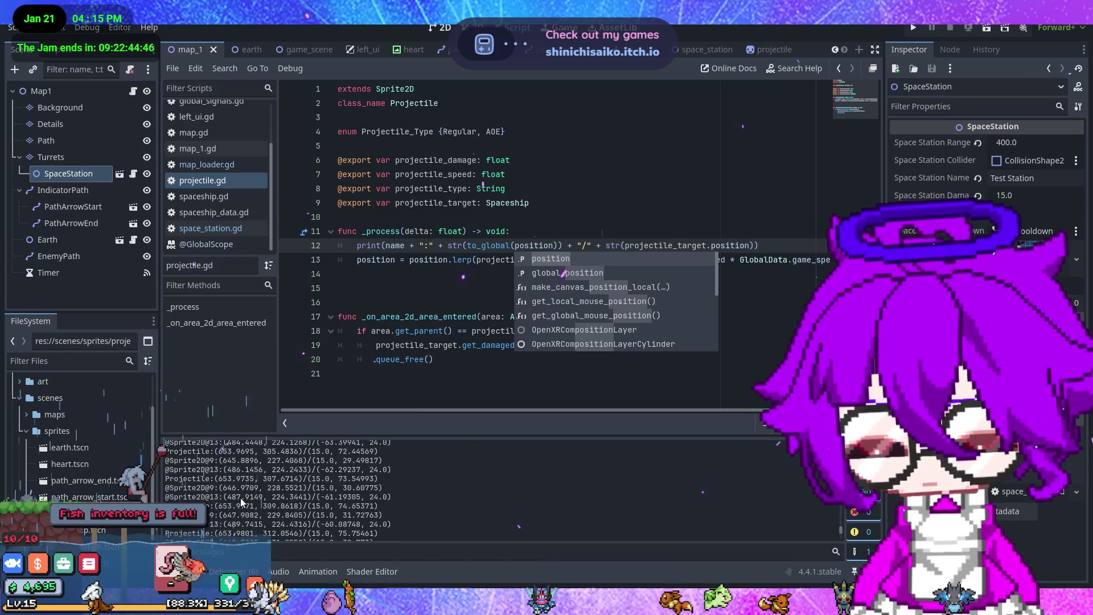
scroll(245, 494, "up", 15)
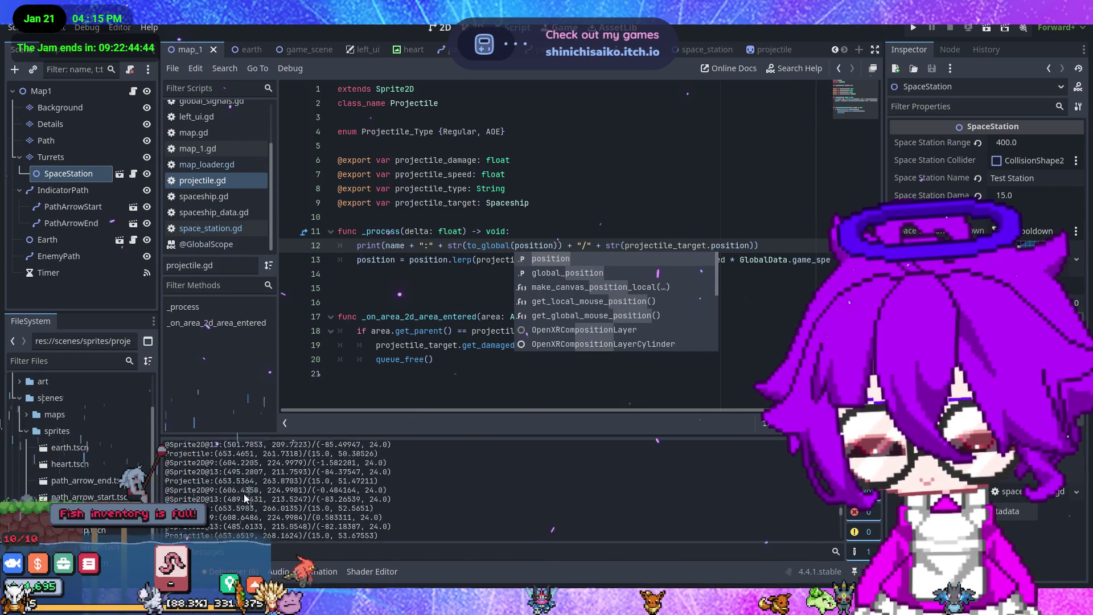
scroll(249, 486, "up", 10)
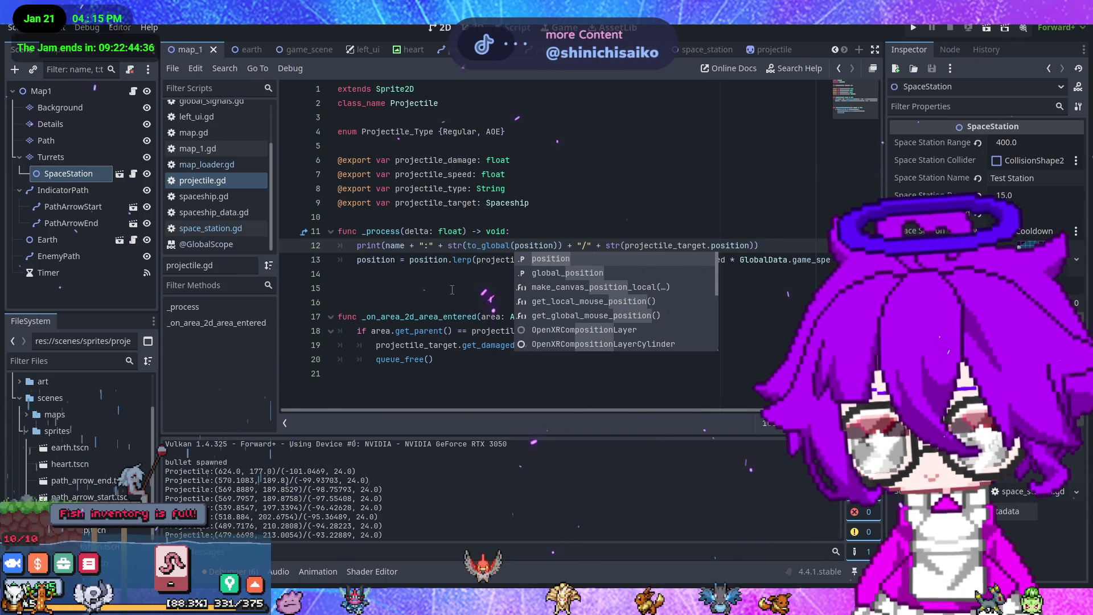
- Wrap projectile_target.position in to_global, close the parentheses, save, and test-run the game
left_click(625, 245)
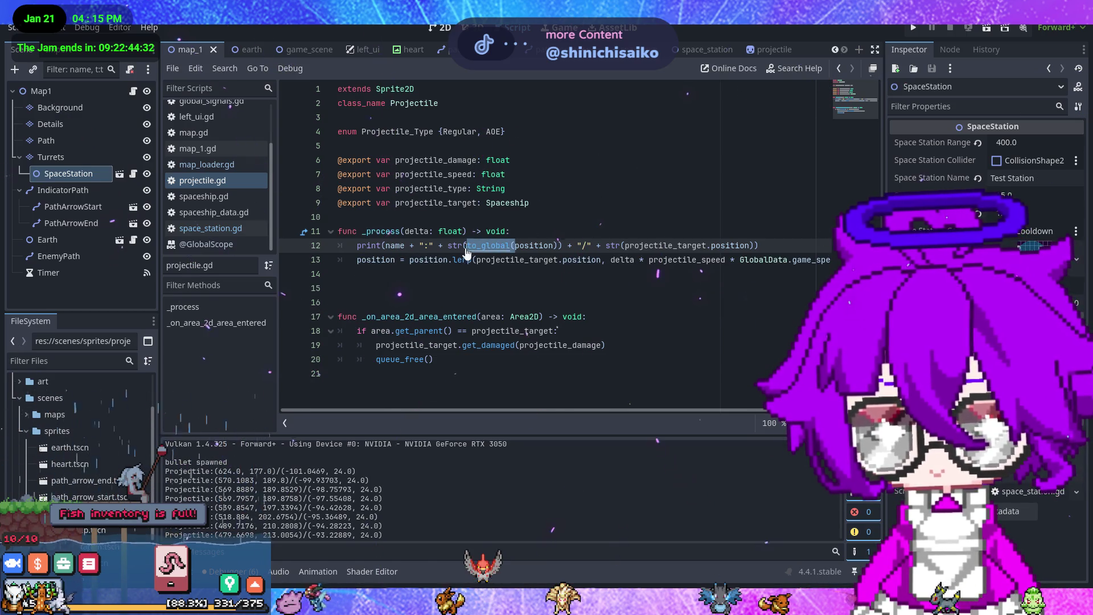
key("ctrl+c")
left_click(624, 246)
key("ctrl+v")
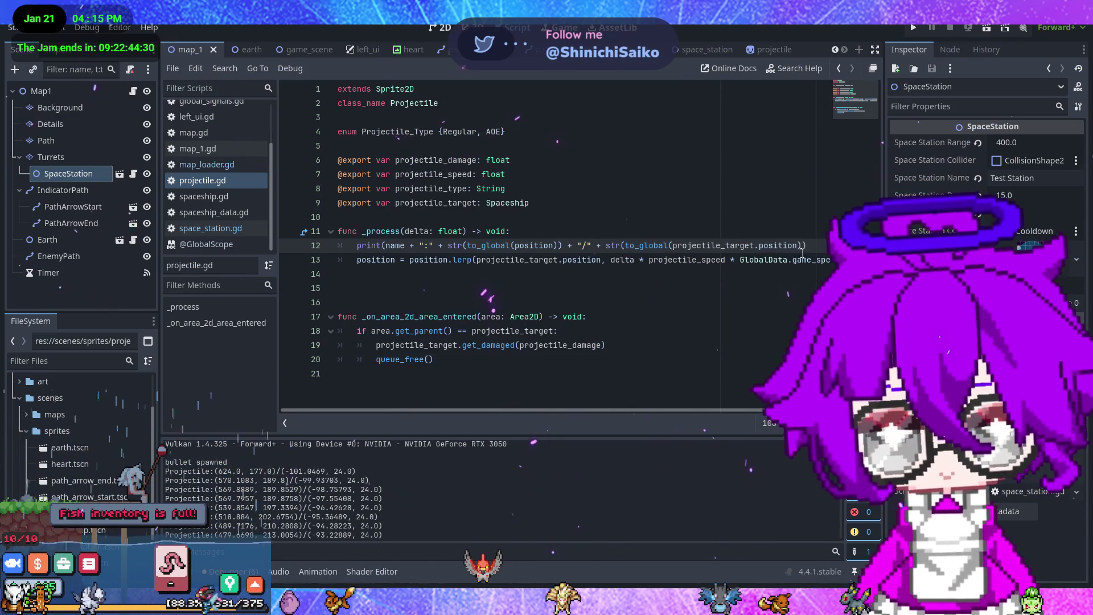
left_click(803, 245)
type(")")
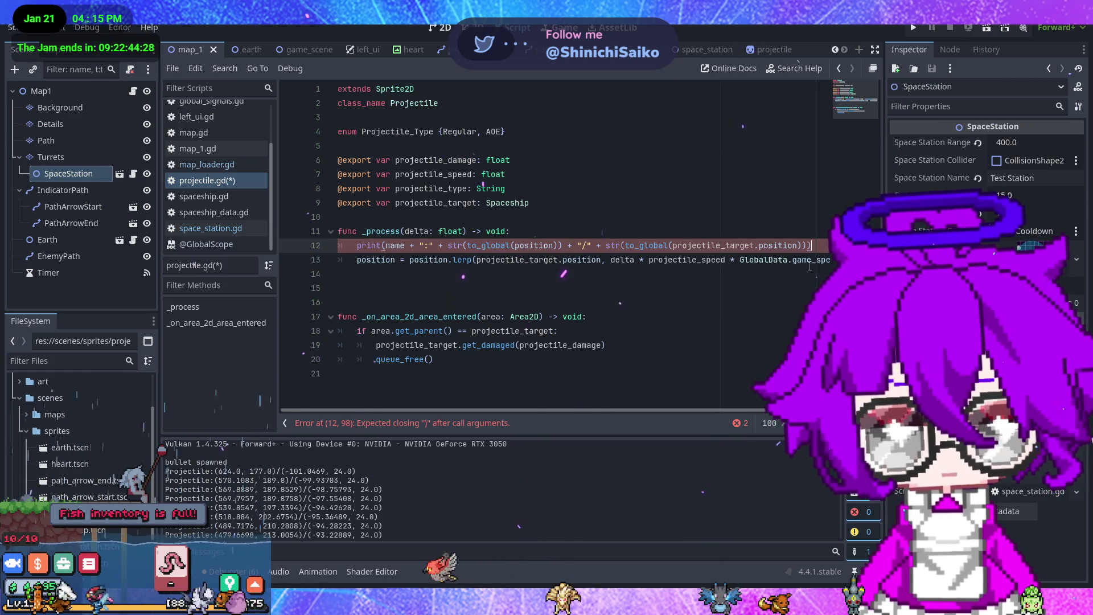
type(")")
key("ctrl+s")
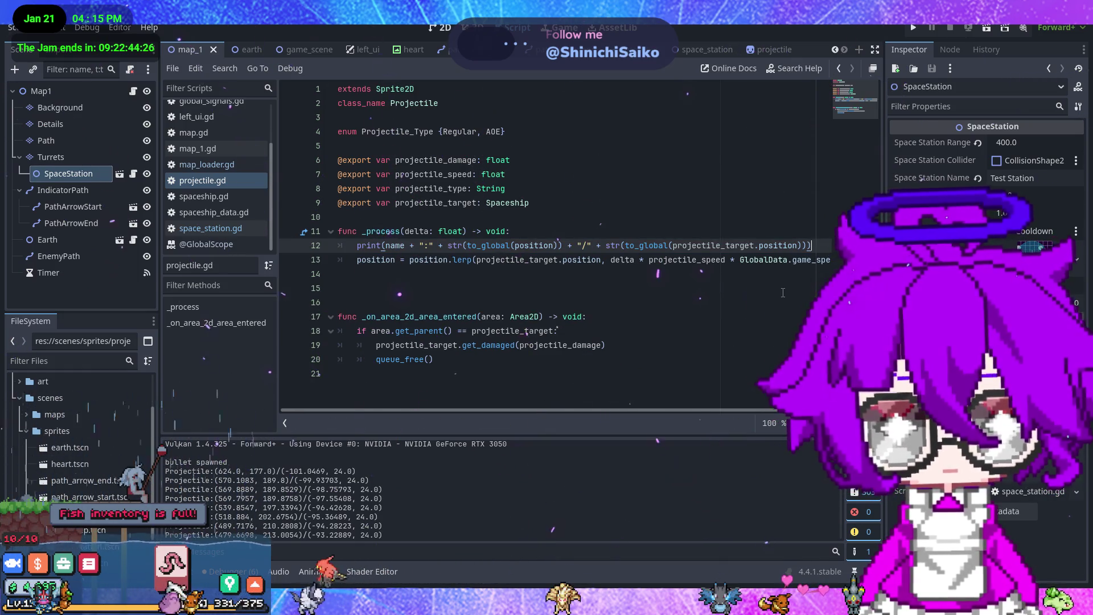
left_click(915, 28)
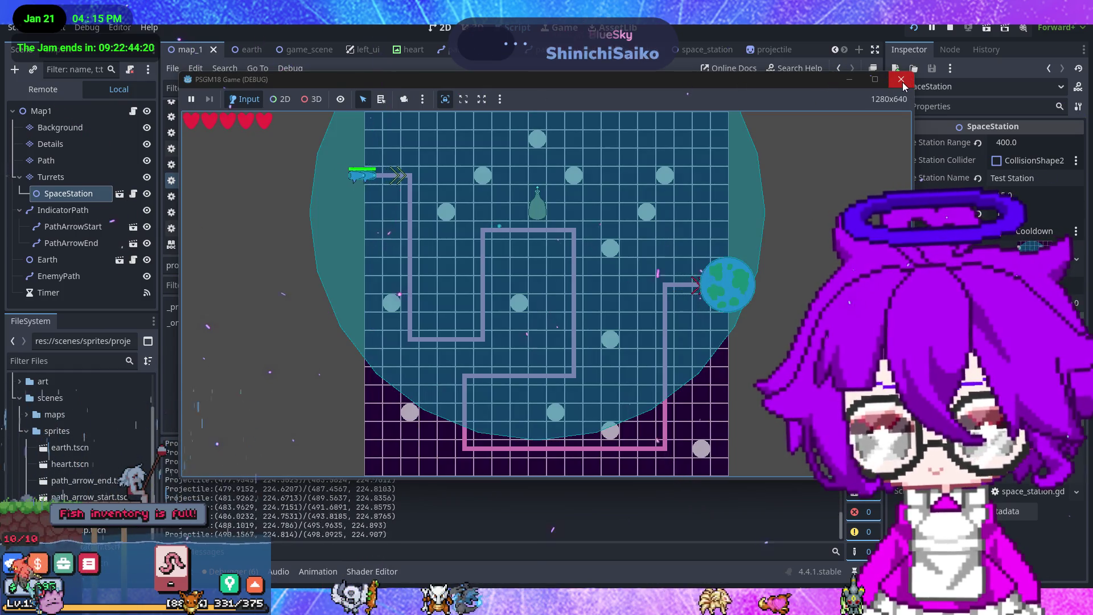
left_click(901, 80)
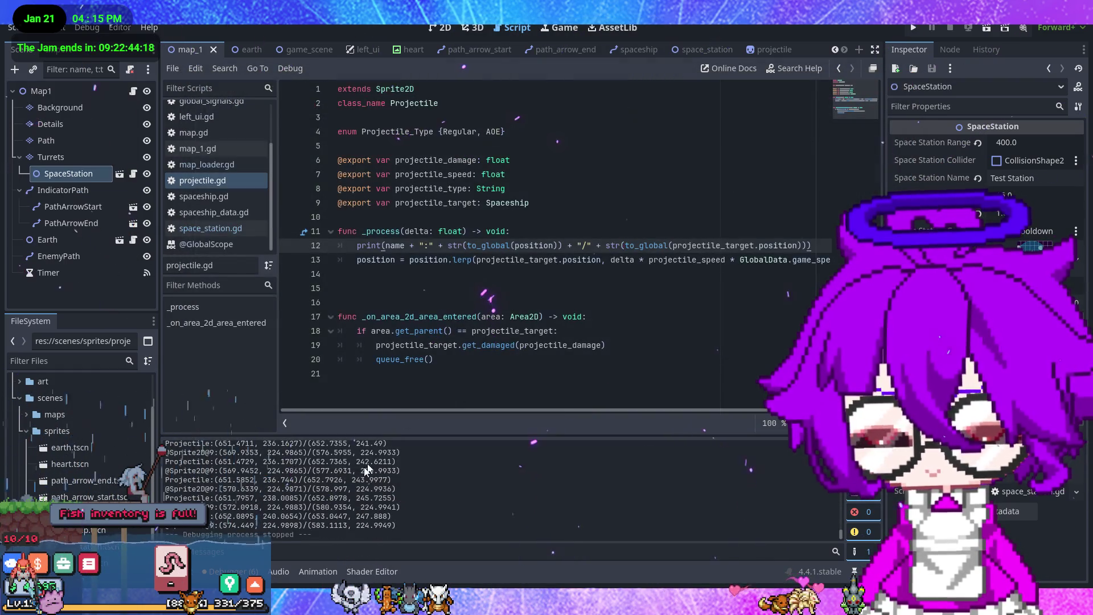
- Rerun the game and inspect the first printed position pair in the output
key("F5")
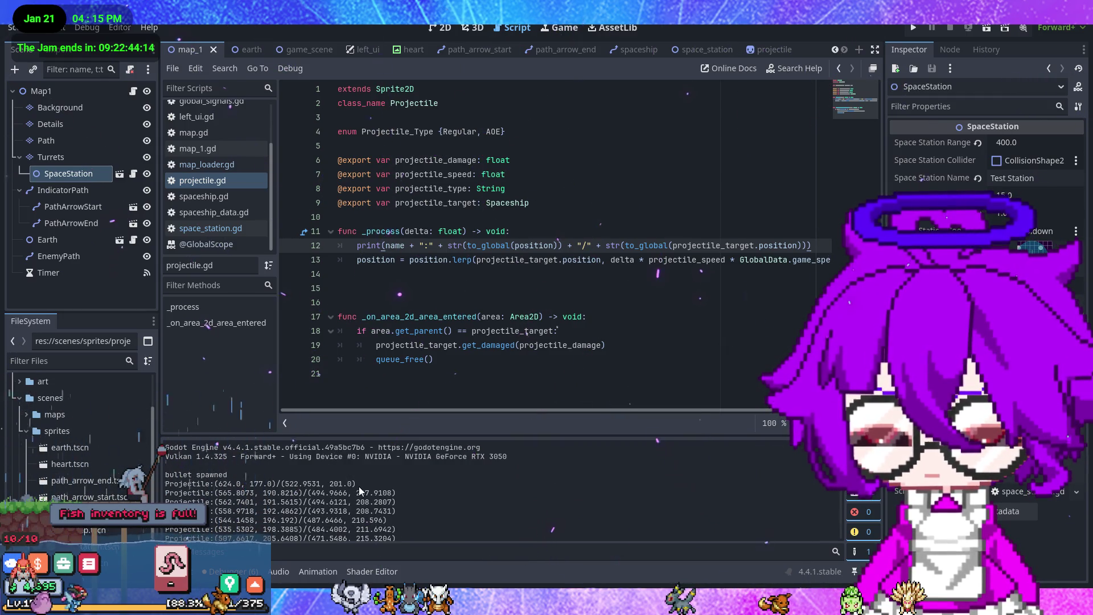
left_click_drag(356, 483, 215, 483)
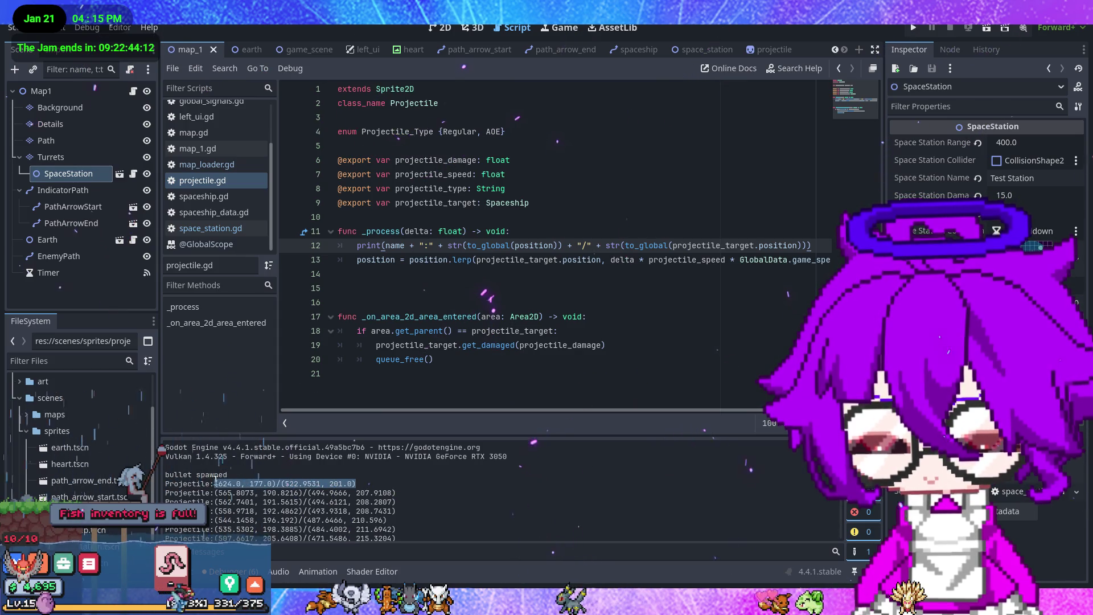
left_click(373, 484)
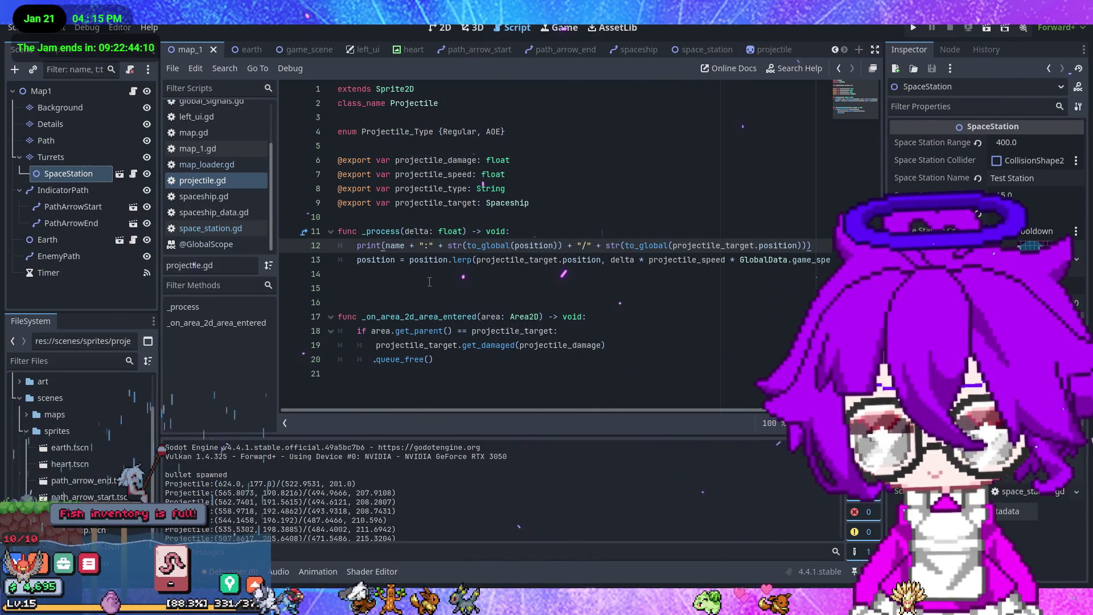
- Enclose line 13's position.lerp(...) expression in an extra pair of parentheses
key("Down")
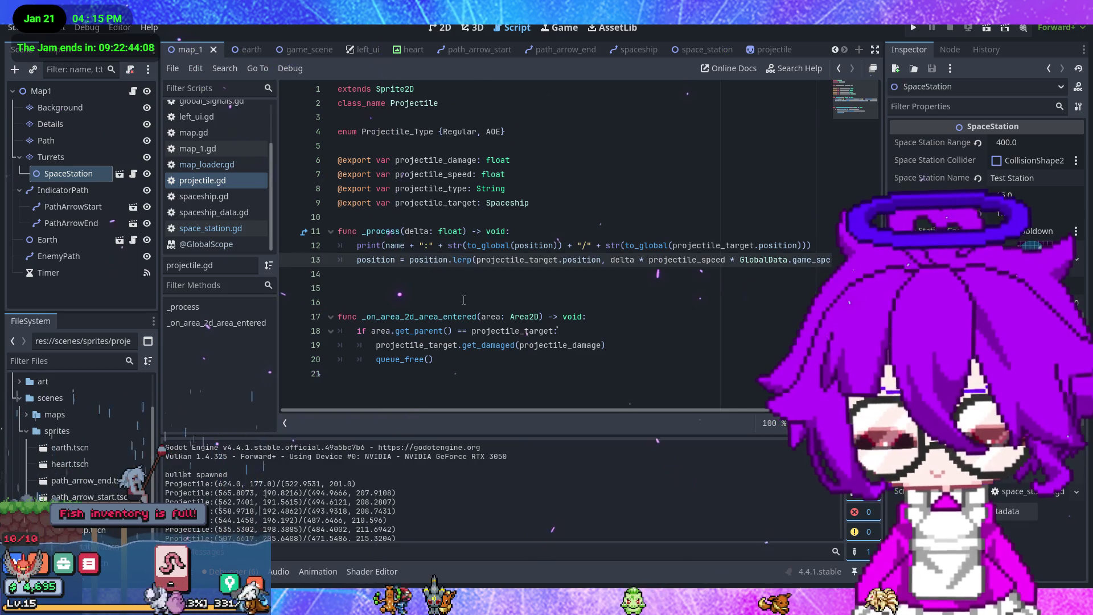
type("(")
scroll(484, 398, "right", 1)
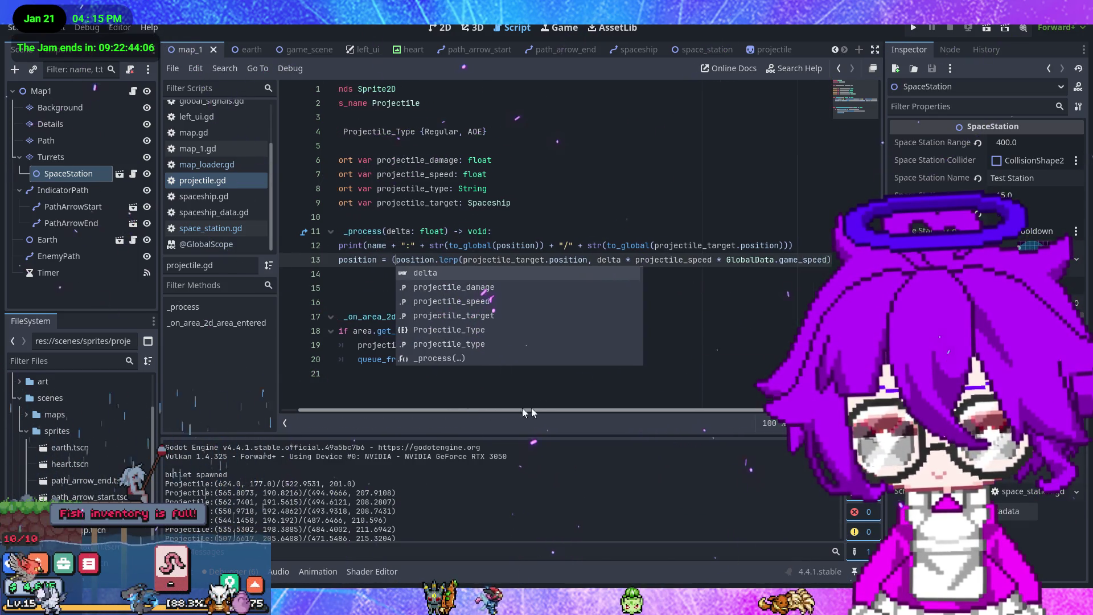
left_click(828, 266)
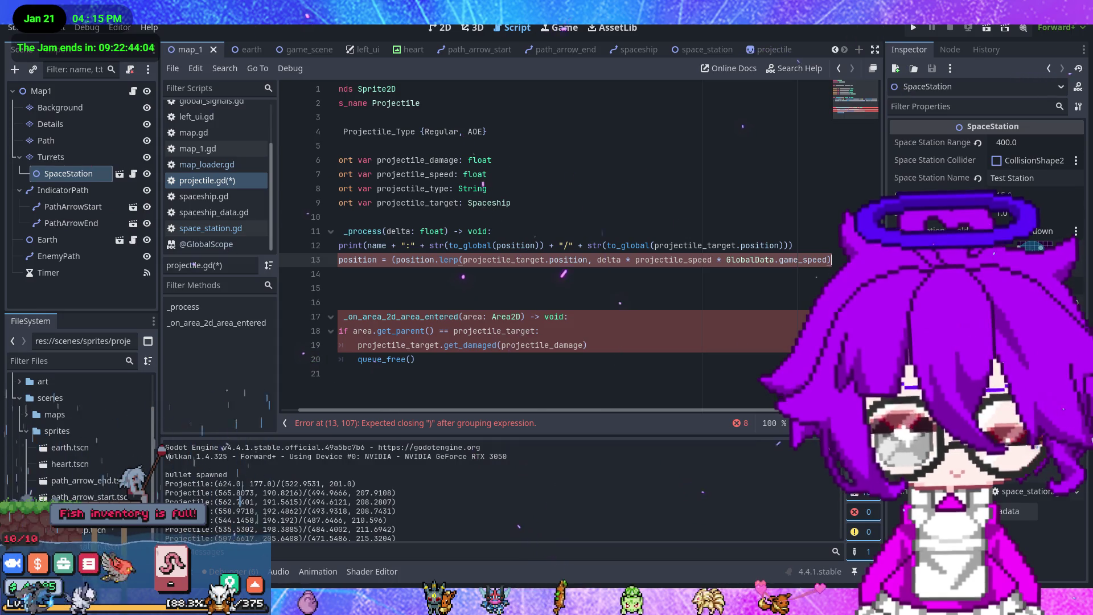
type("=")
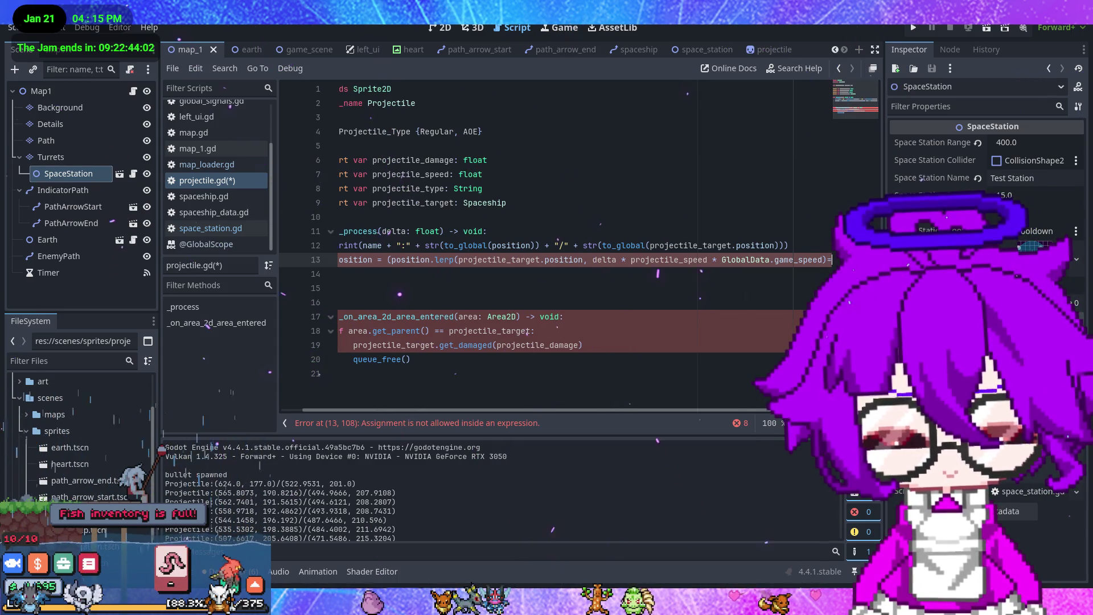
key("BackSpace")
type(")")
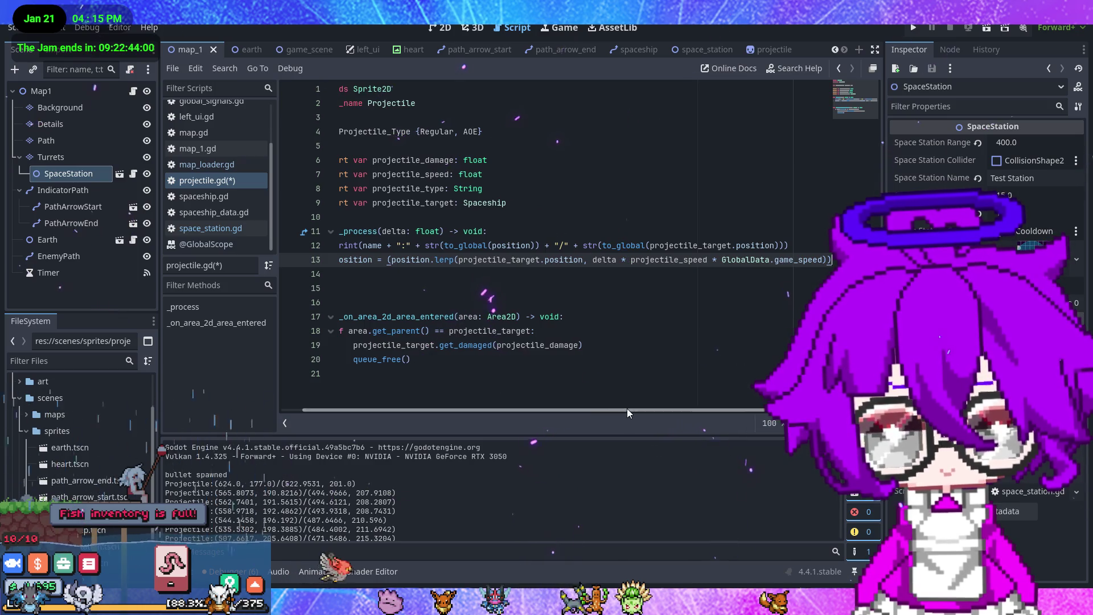
left_click_drag(626, 410, 449, 390)
- Prefix the lerp expression with to_local, save, and test the game
left_click(409, 258)
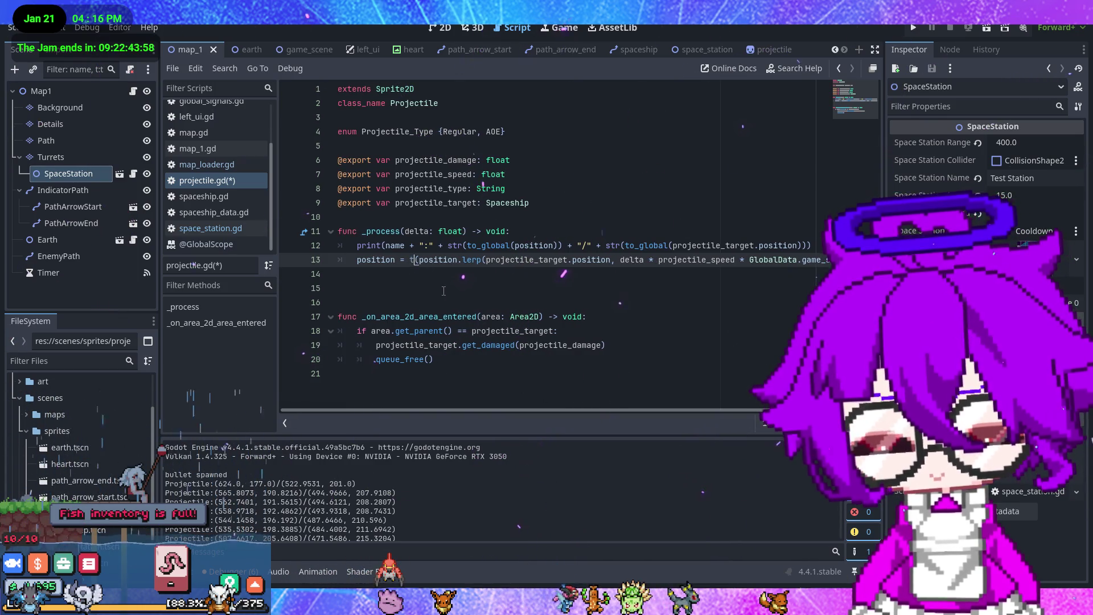
type("to")
left_click(443, 287)
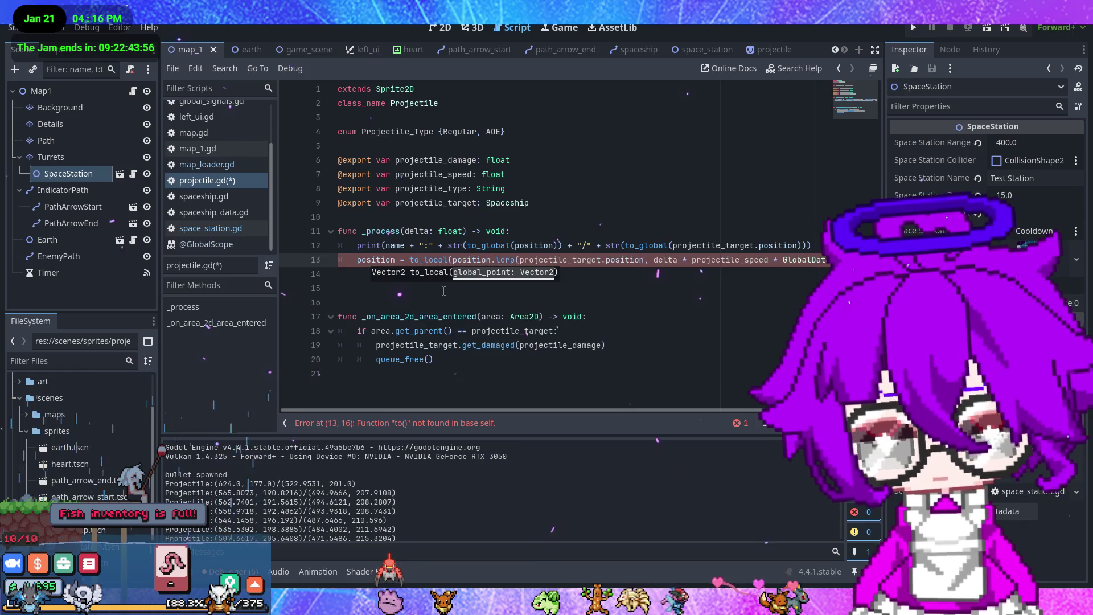
key("ctrl+s")
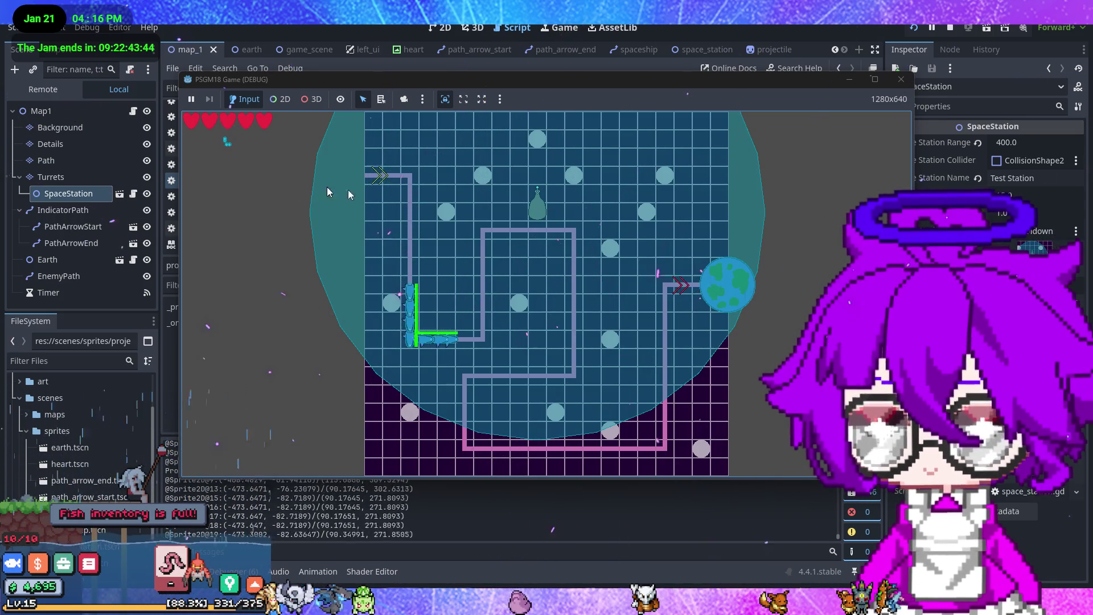
left_click(901, 79)
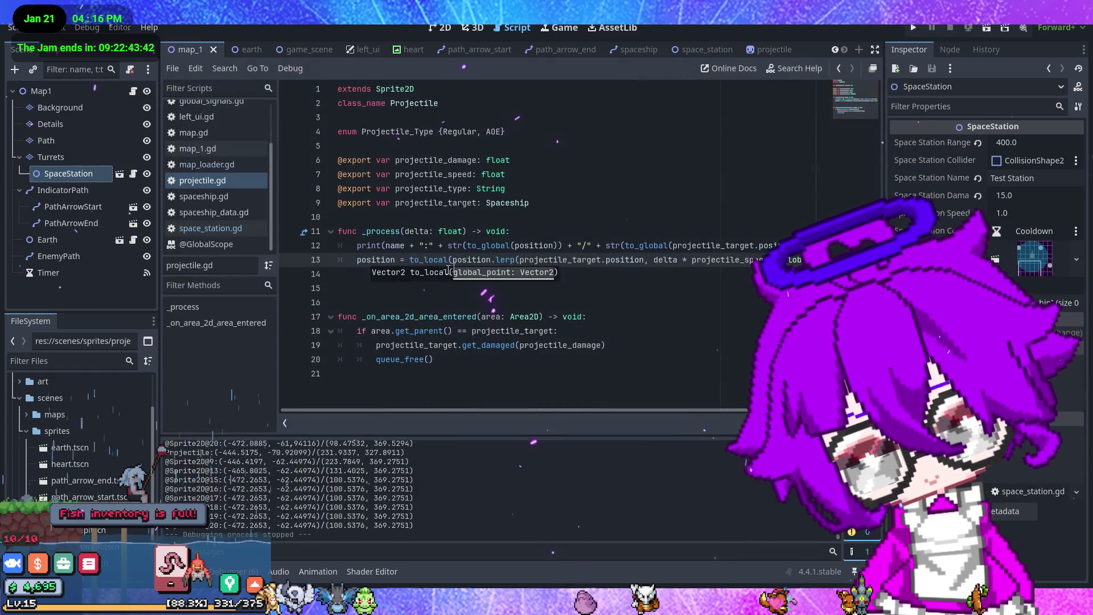
- Change the call to self.to_local and test the game again
left_click(410, 261)
type("self")
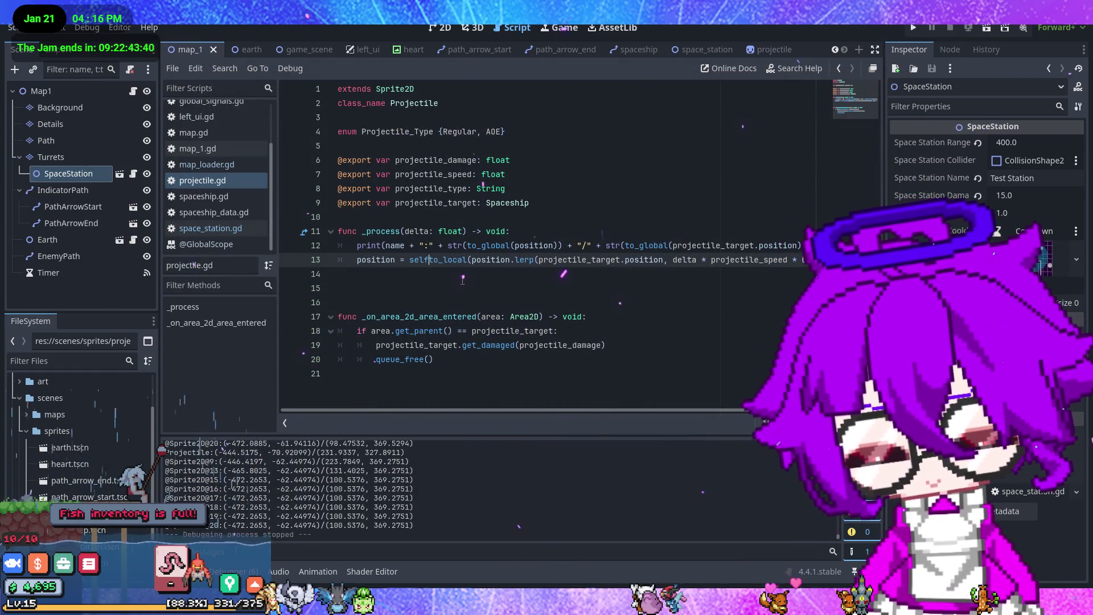
type(".")
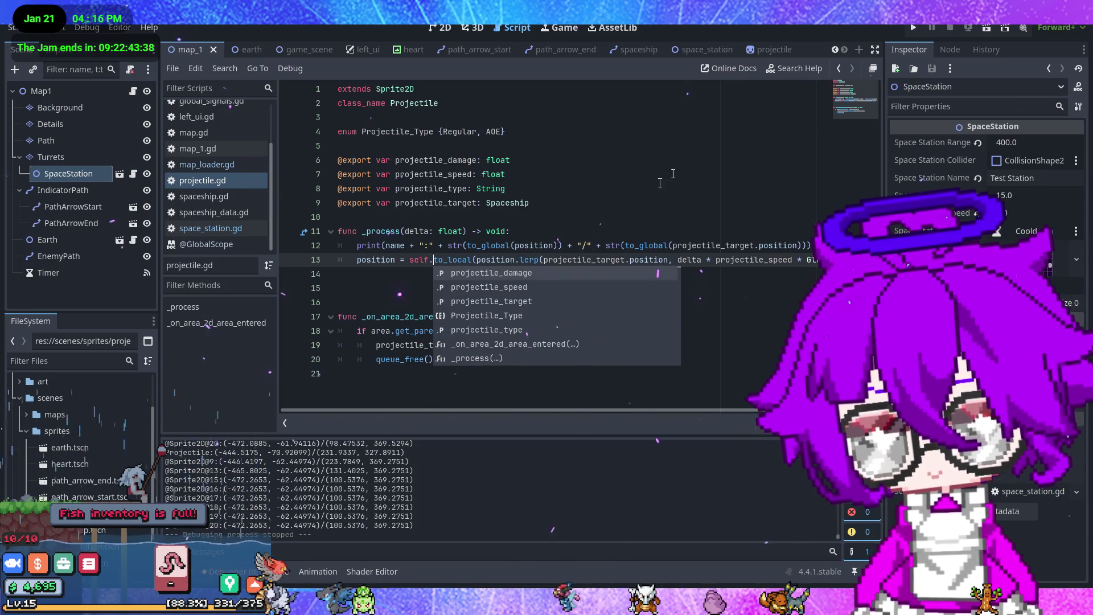
left_click(915, 28)
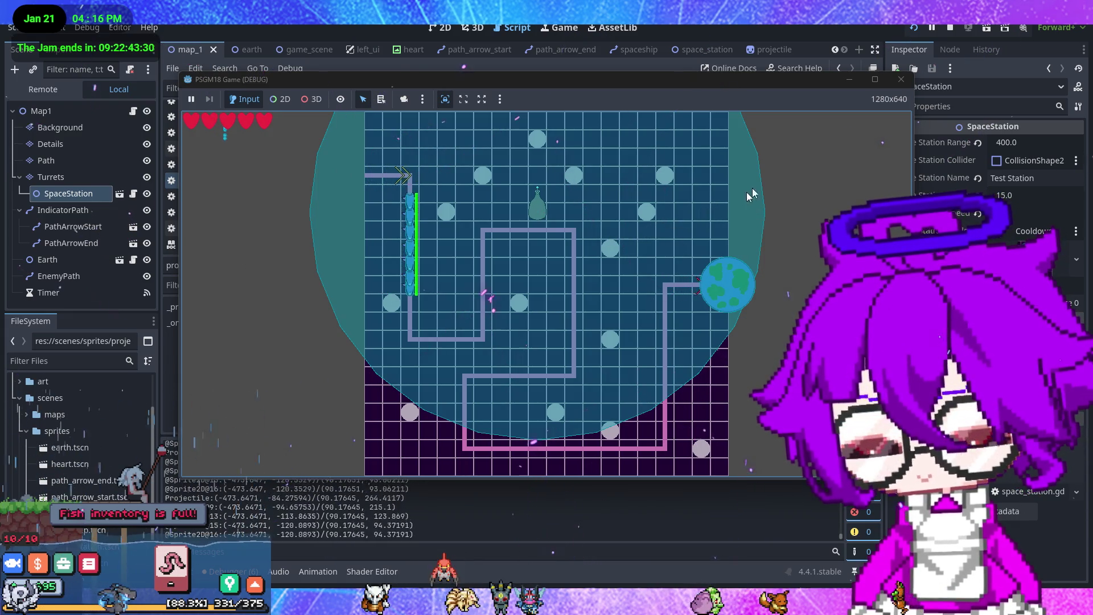
left_click(901, 80)
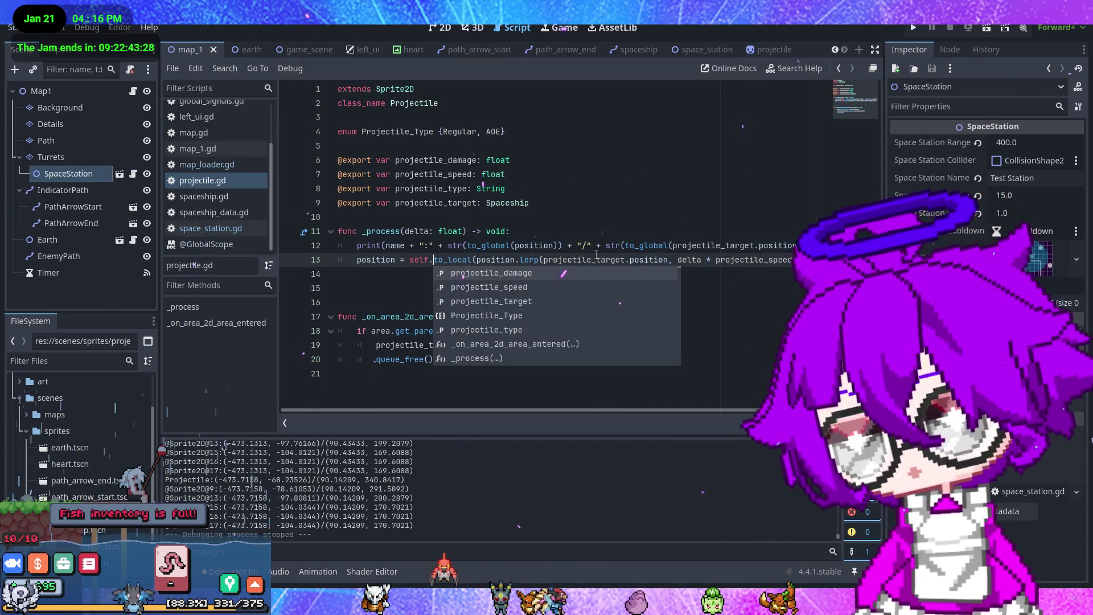
- Remove self. from line 13 and select the to_local( wrapper
mouse_move(596, 256)
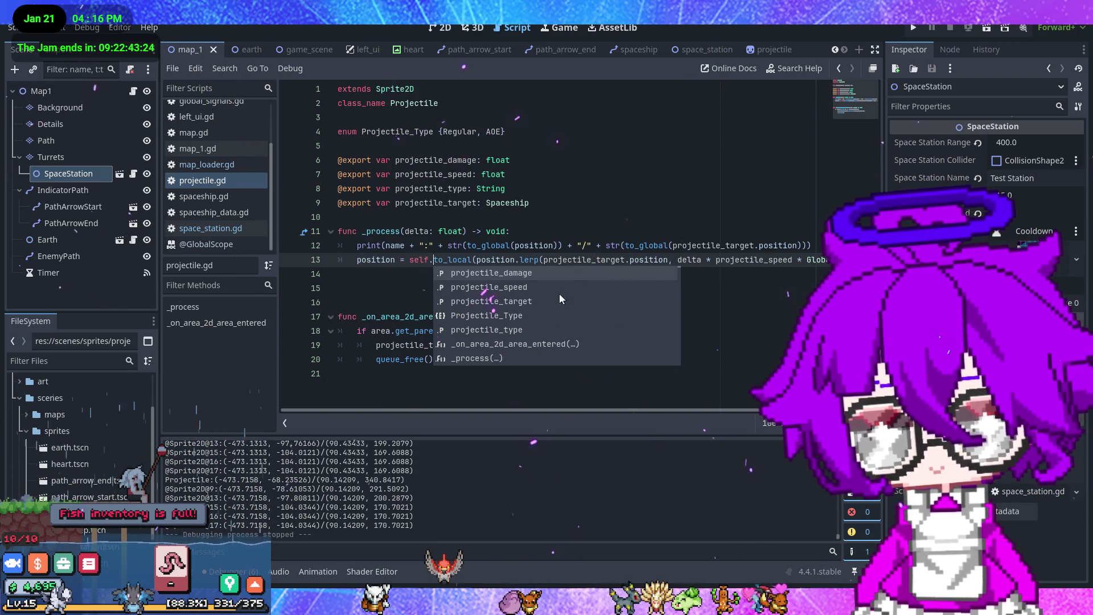
key("Escape")
key("BackSpace")
key("BackSpace")
key("BackSpace")
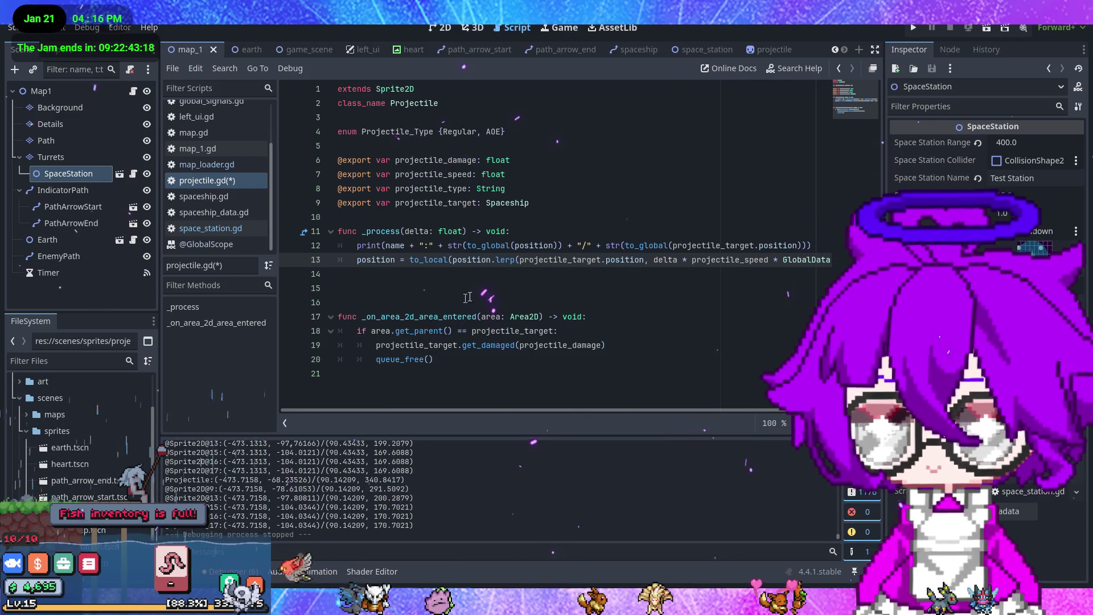
left_click_drag(540, 203, 500, 199)
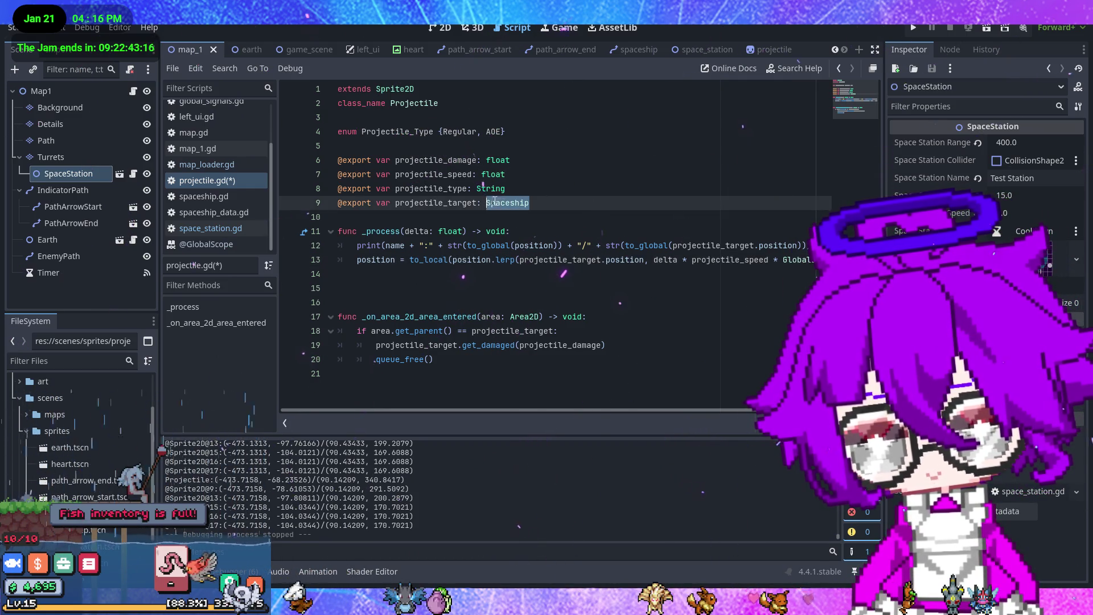
left_click(542, 208)
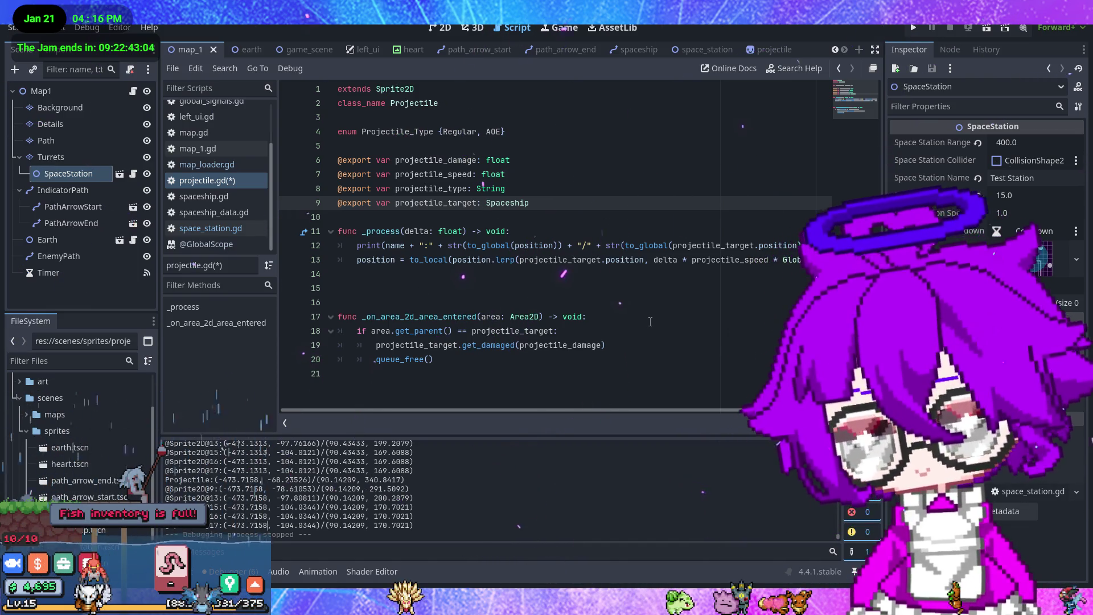
left_click(447, 259)
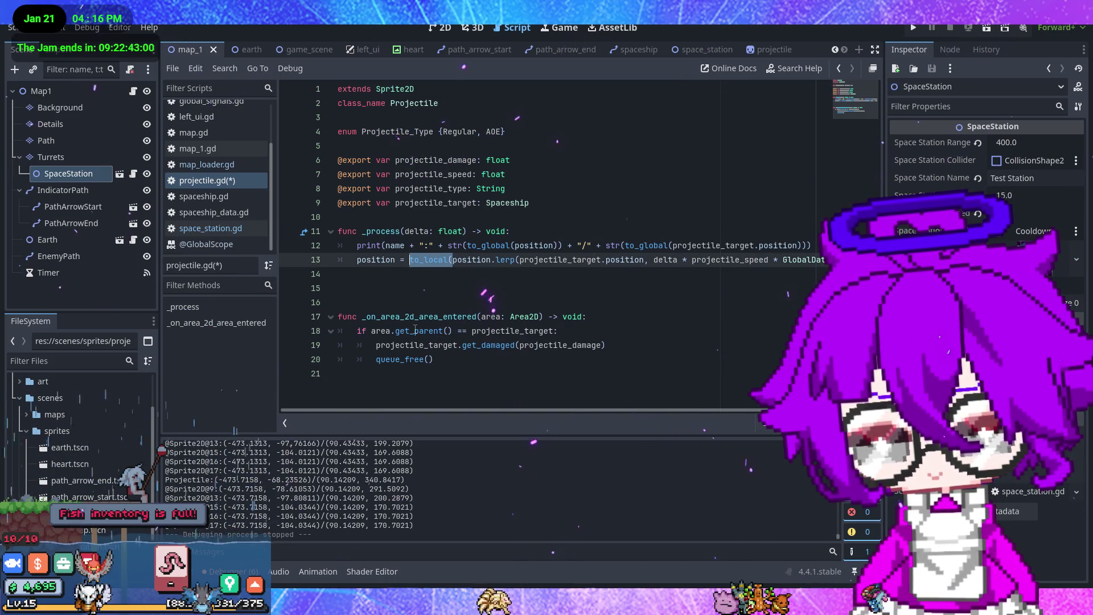
- Delete to_local( and its extra closing parenthesis so line 13 reads position = position.lerp(...)
key("BackSpace")
left_click_drag(688, 414, 743, 415)
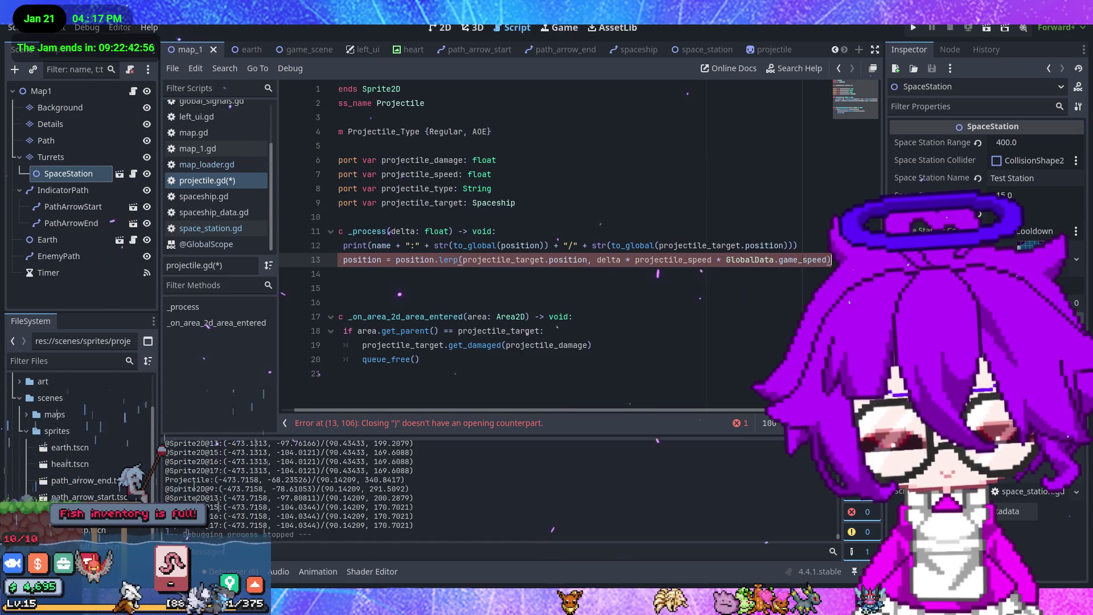
key("BackSpace")
left_click_drag(642, 410, 445, 395)
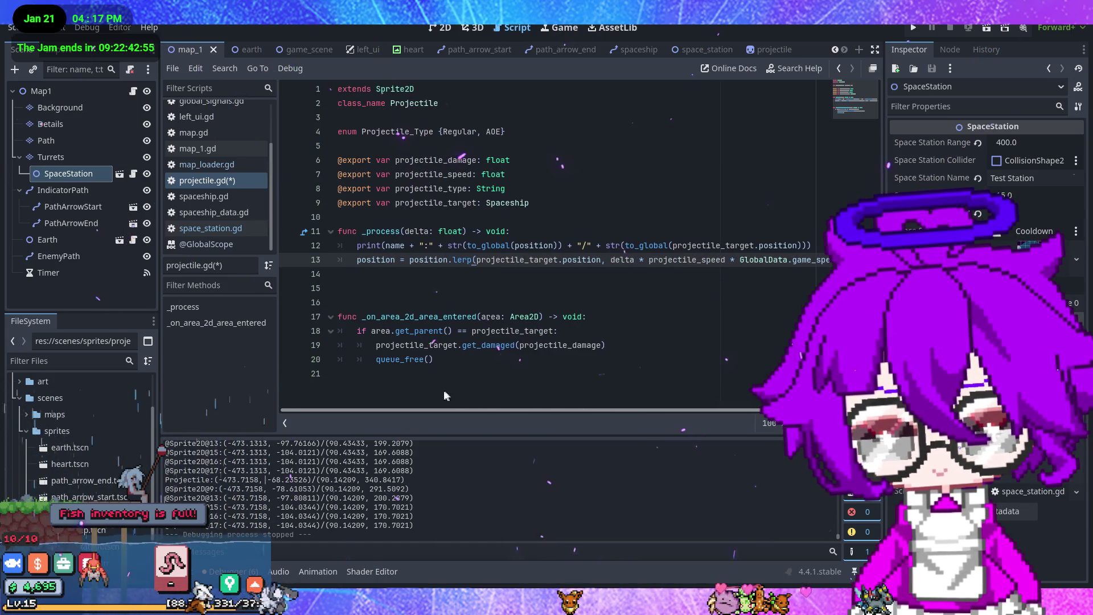
left_click(385, 277)
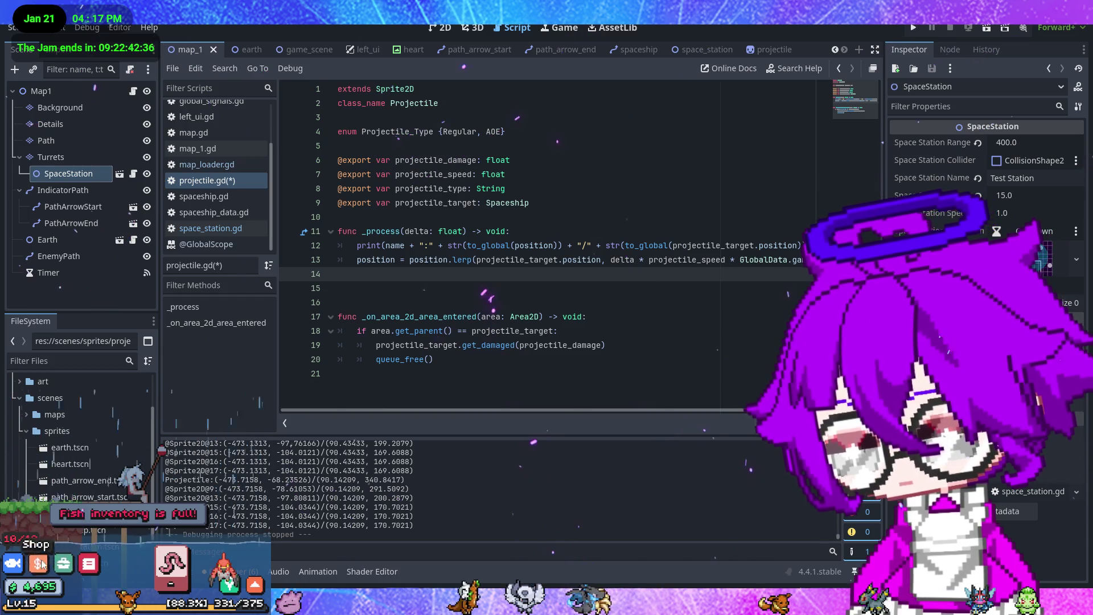
left_click(17, 565)
left_click(241, 440)
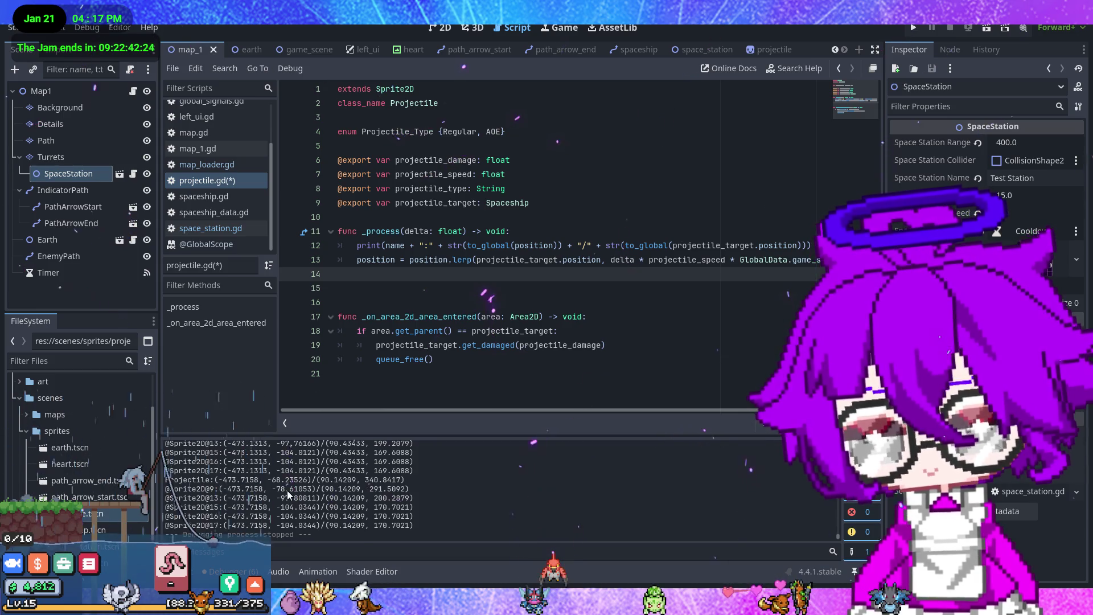
scroll(286, 490, "up", 5)
scroll(282, 488, "up", 10)
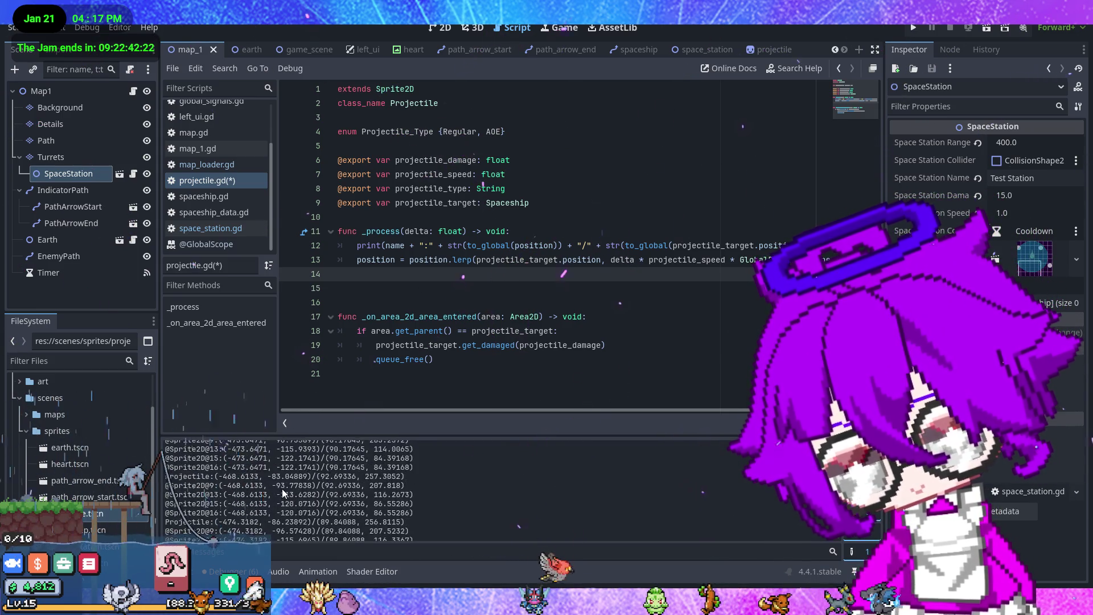
scroll(282, 491, "up", 10)
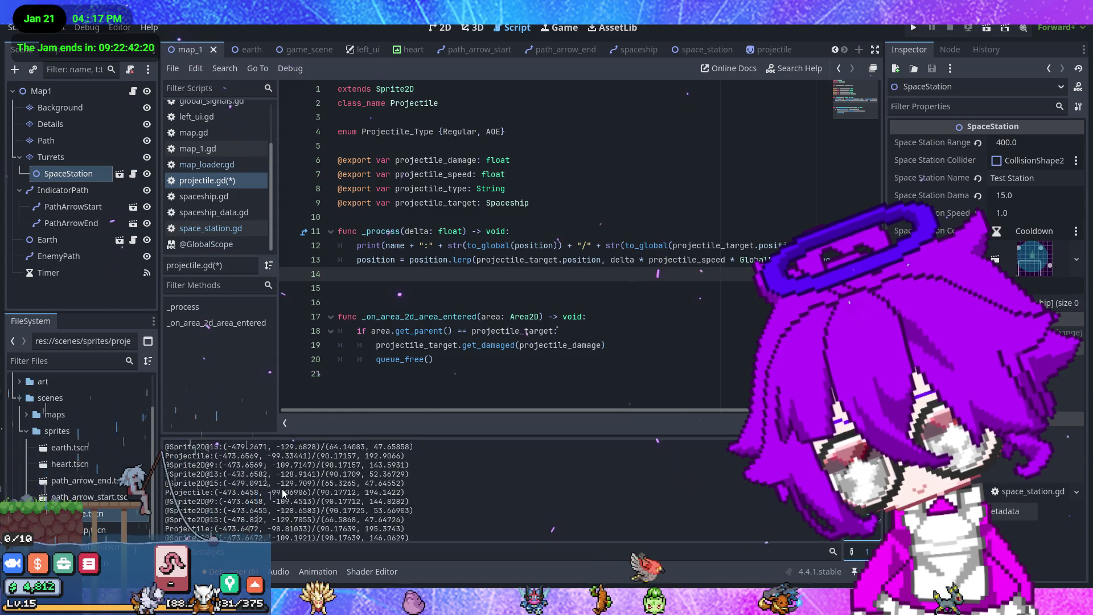
scroll(284, 492, "up", 15)
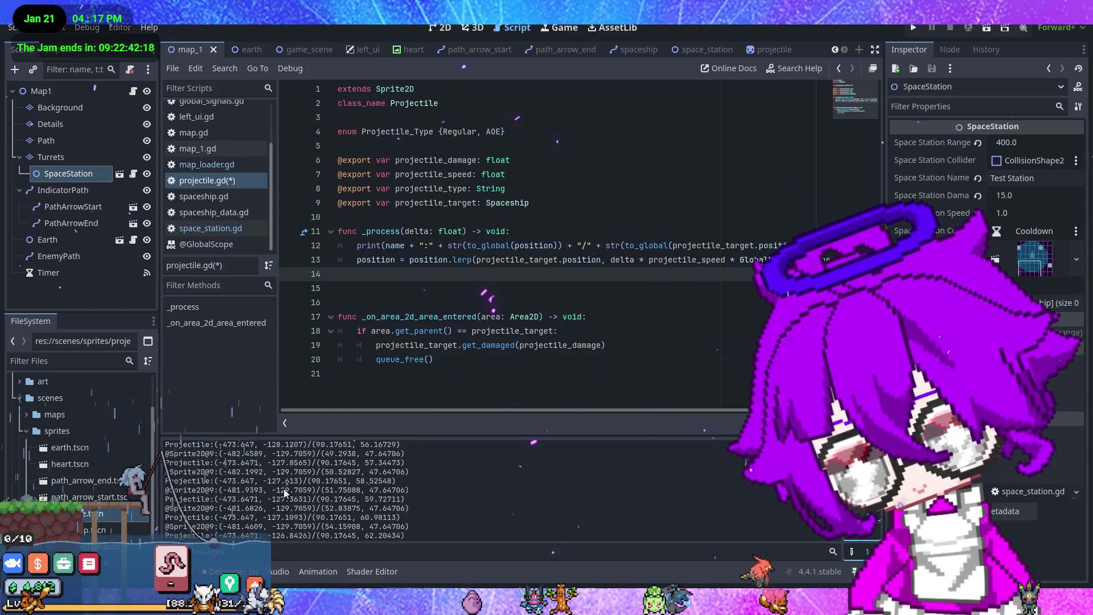
scroll(285, 488, "up", 15)
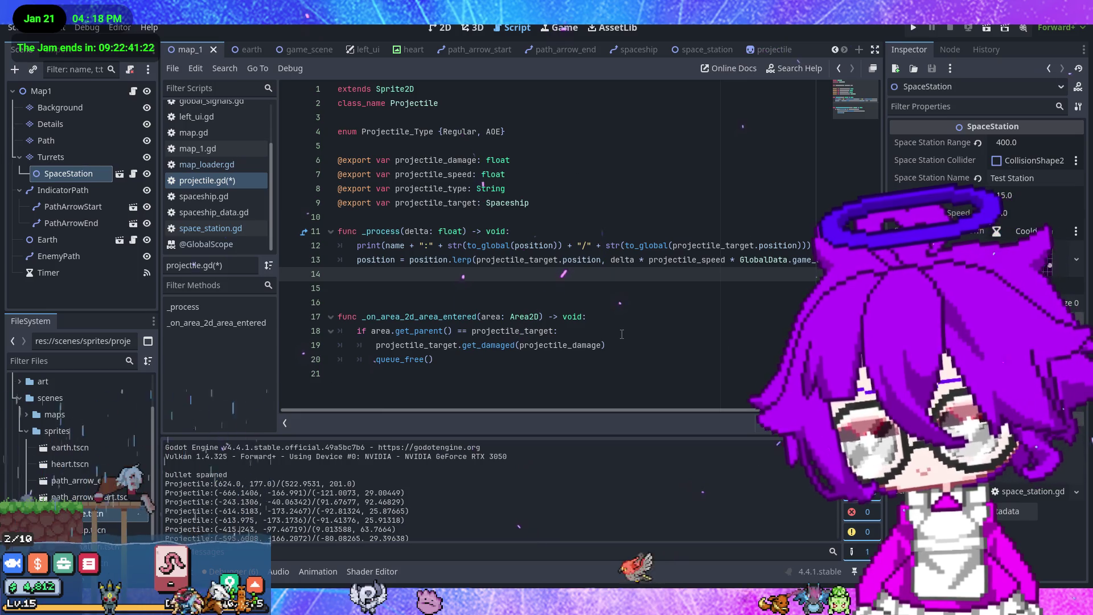
left_click(544, 188)
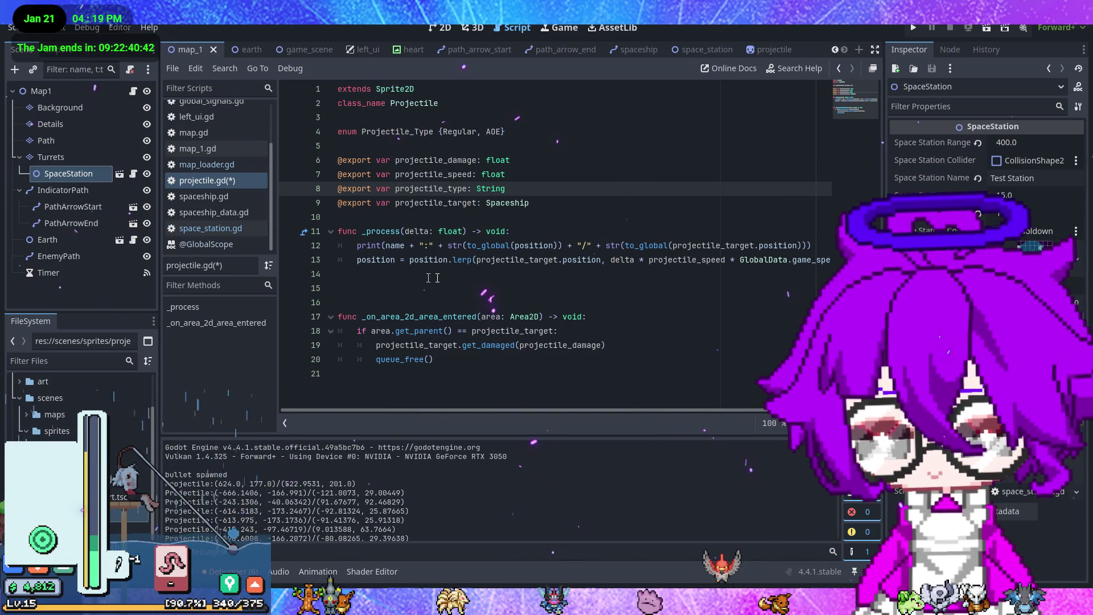
left_click(357, 260)
- Comment out the lerp line and copy the print statement into three lines
type("#")
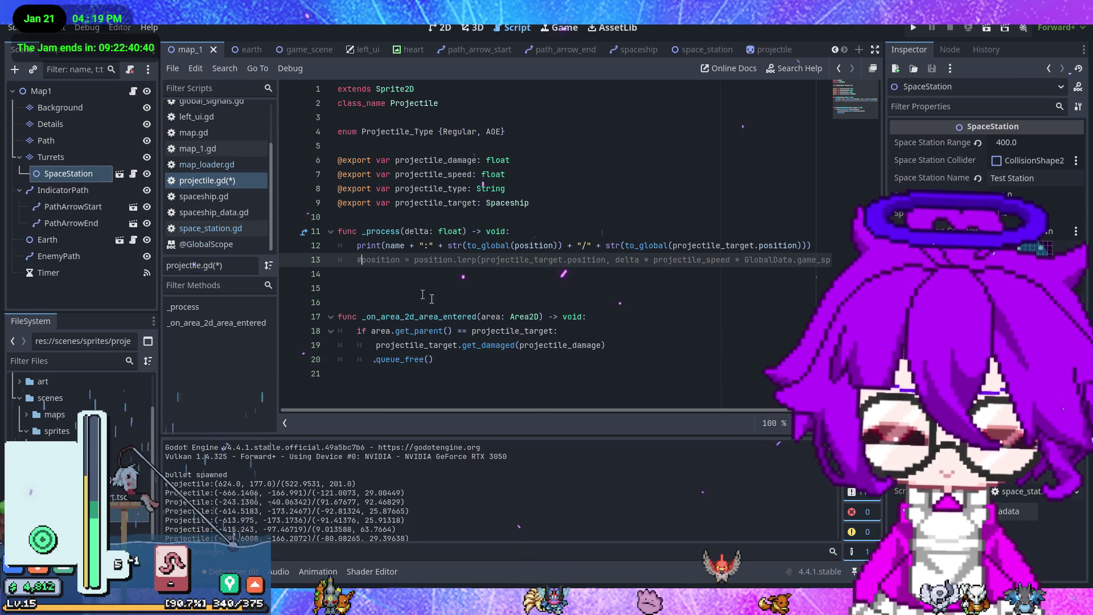
left_click_drag(812, 245, 376, 246)
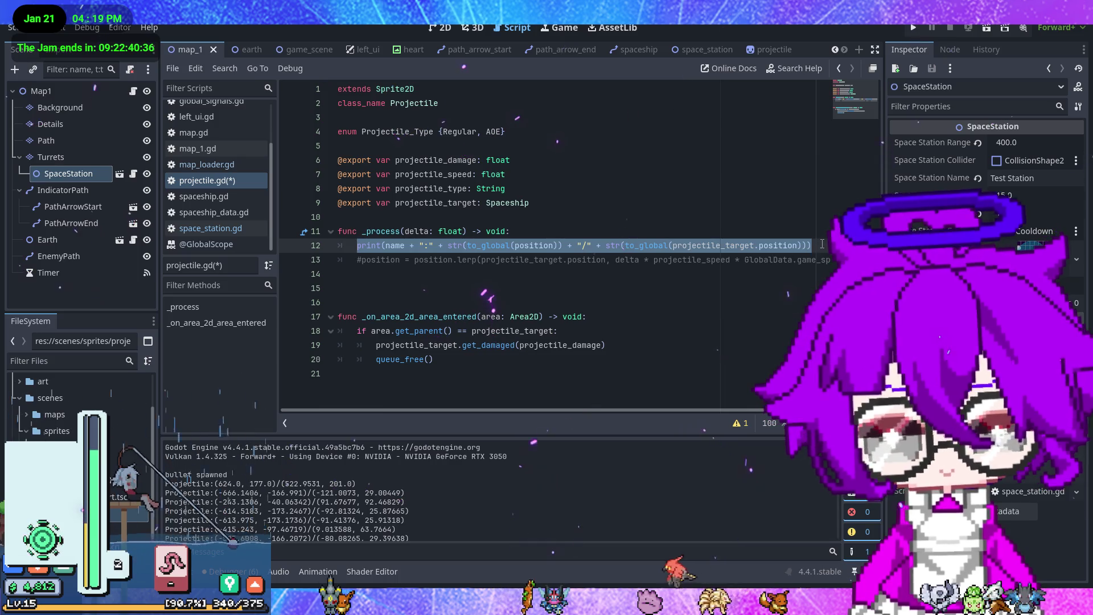
key("ctrl+c")
key("End")
key("Return")
key("ctrl+v")
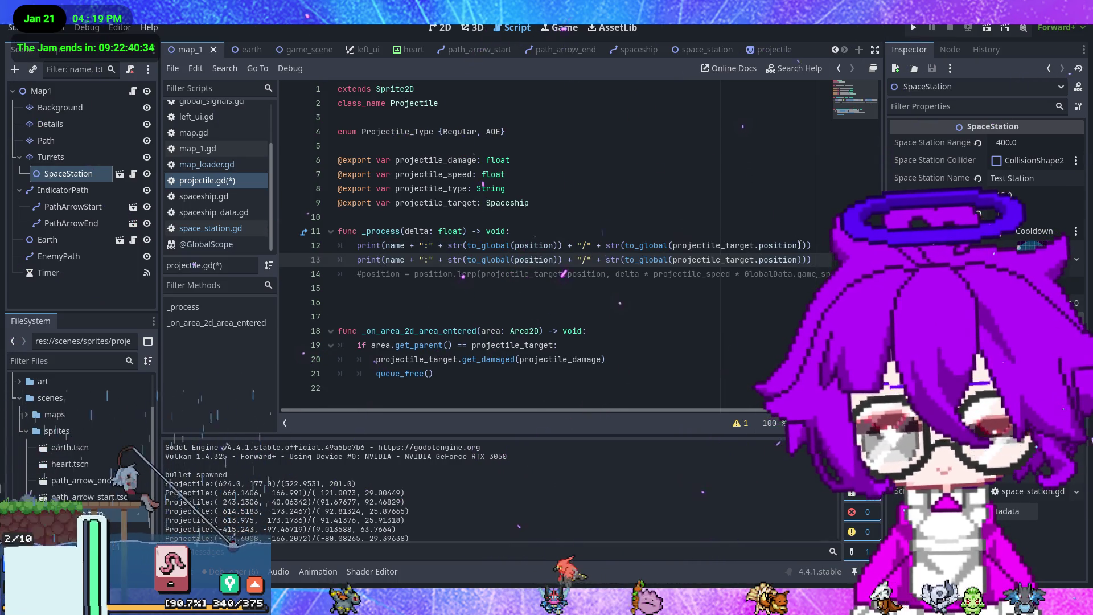
key("Return")
key("ctrl+v")
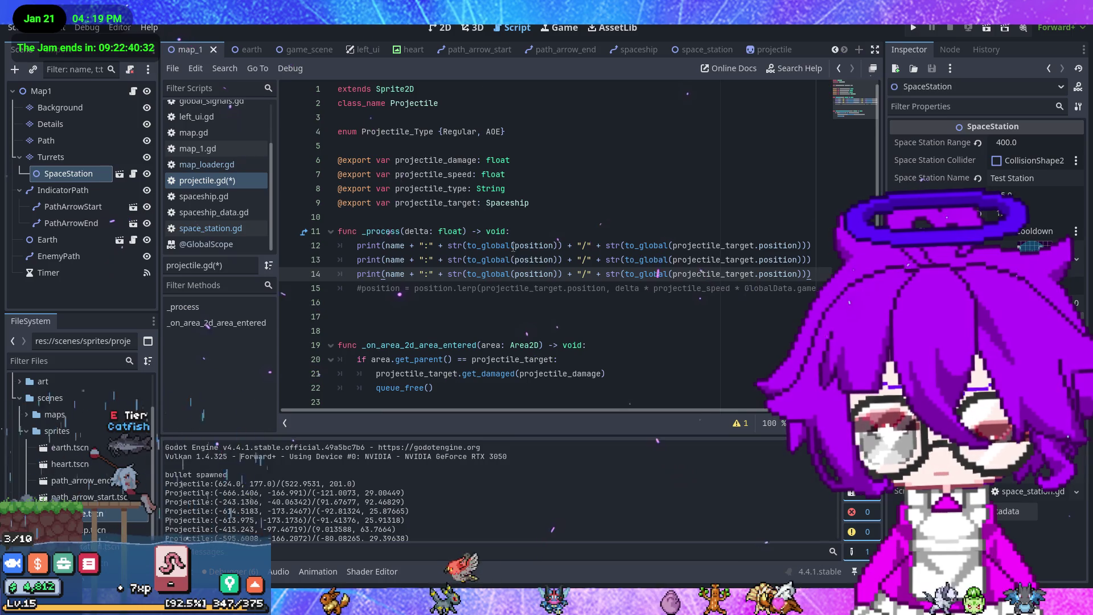
- Strip to_global from both positions in the first print so it logs raw positions
double_click(472, 245)
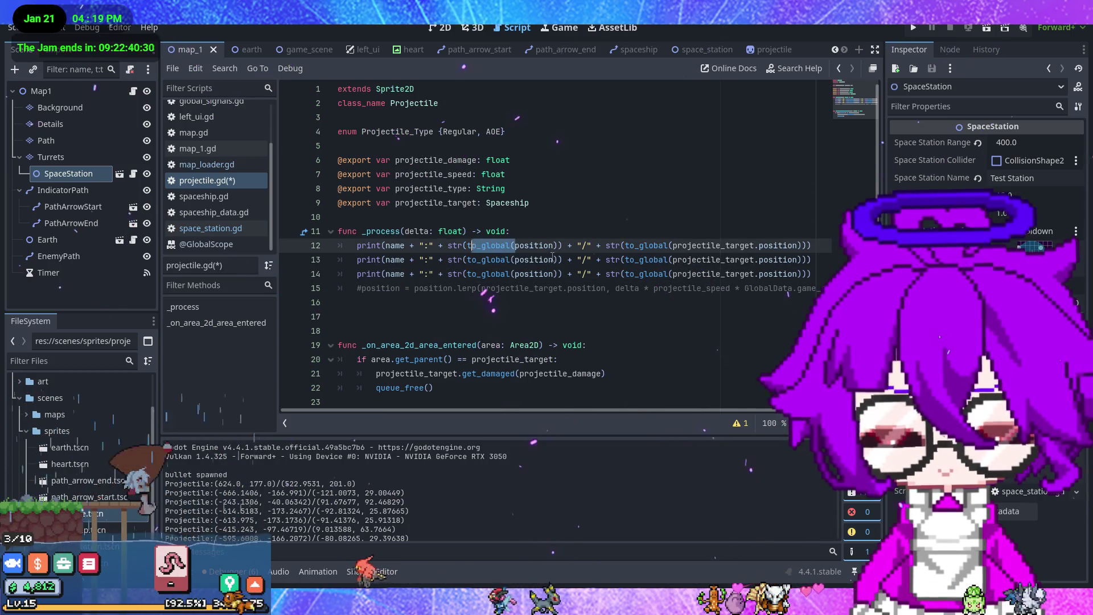
key("Delete")
key("Delete")
key("BackSpace")
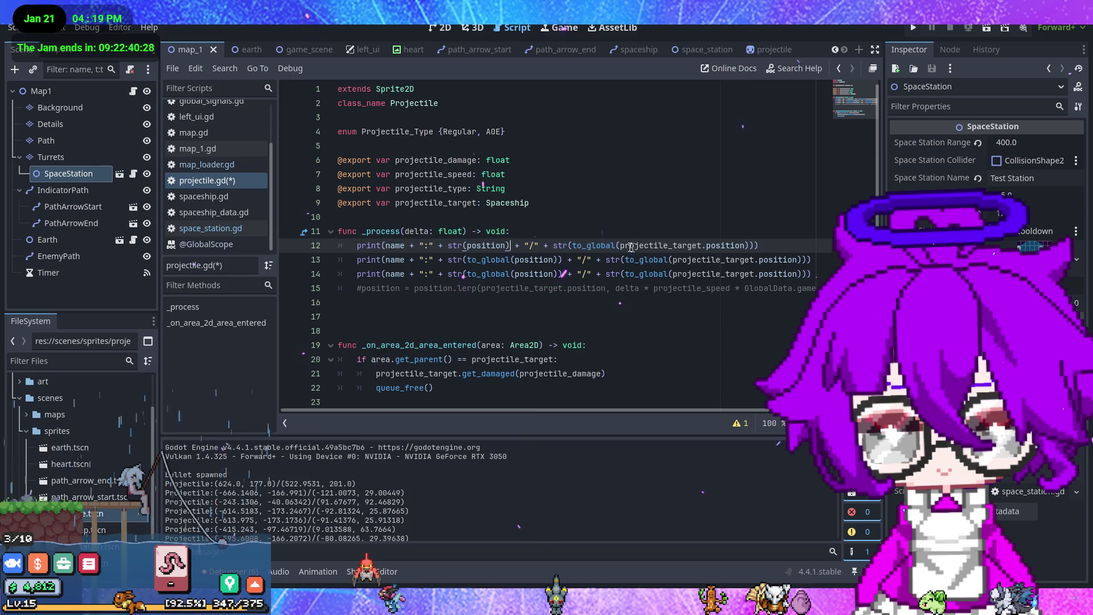
key("Delete")
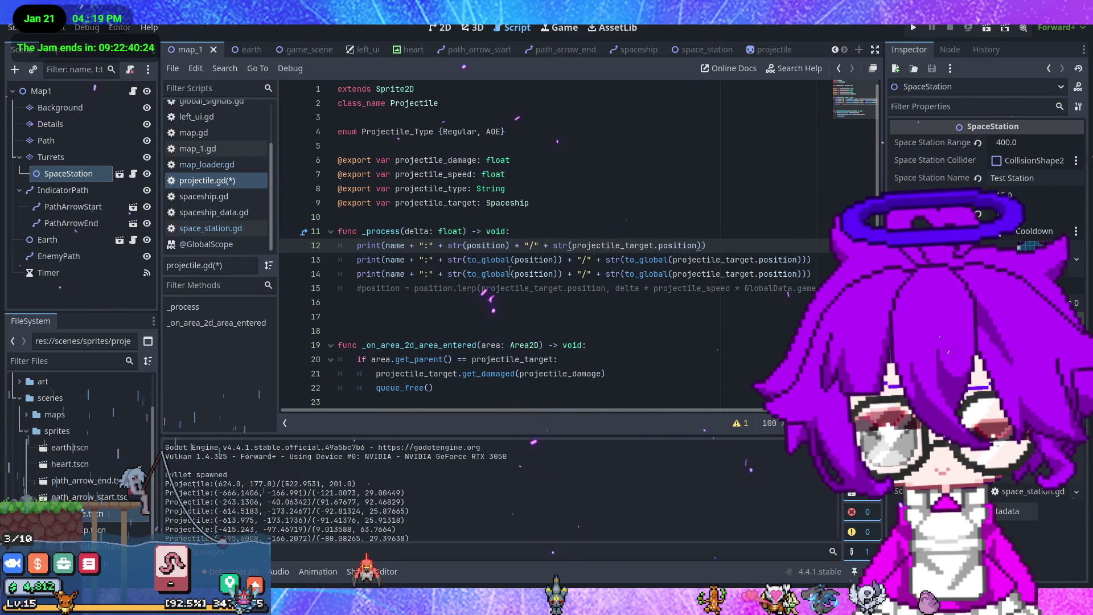
- Switch the third print's calls to to_local and adjust the second print's label
left_click_drag(510, 272, 482, 274)
type("l")
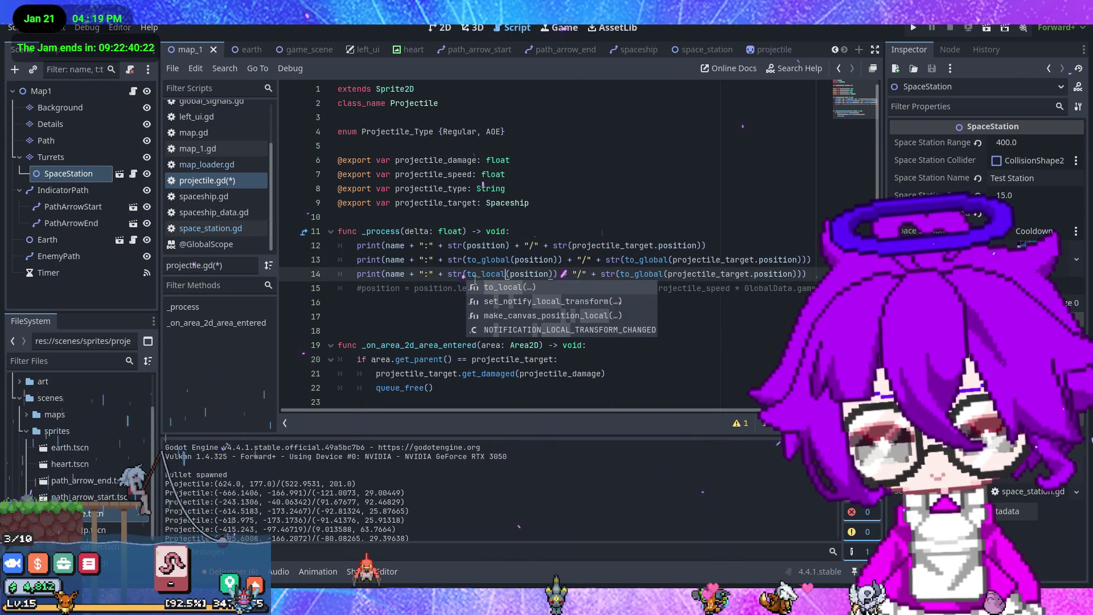
left_click(664, 273)
key("BackSpace")
key("BackSpace")
key("BackSpace")
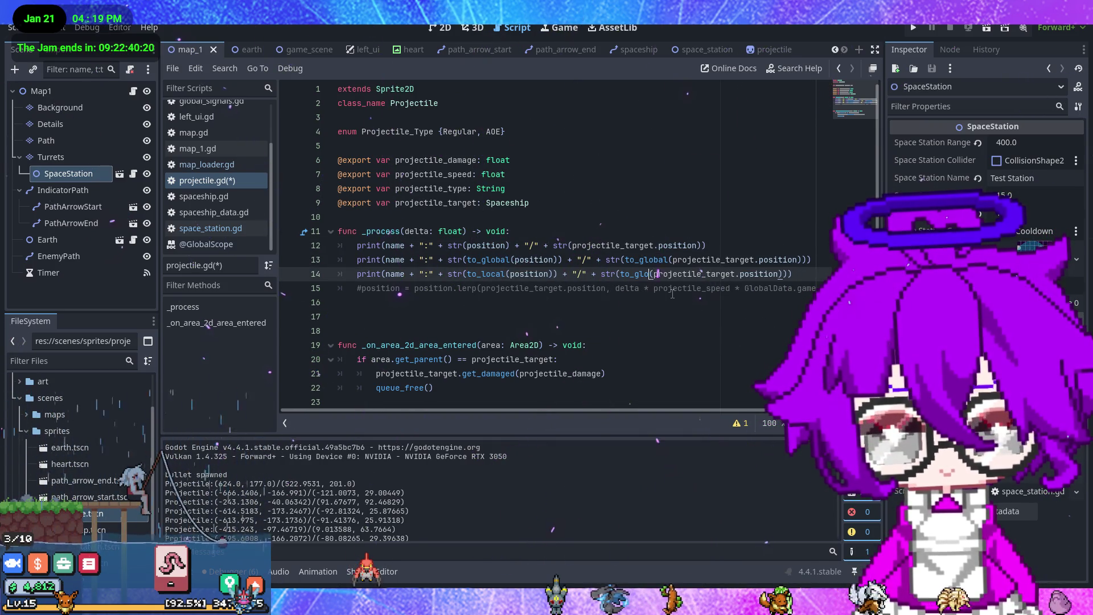
type("loacl")
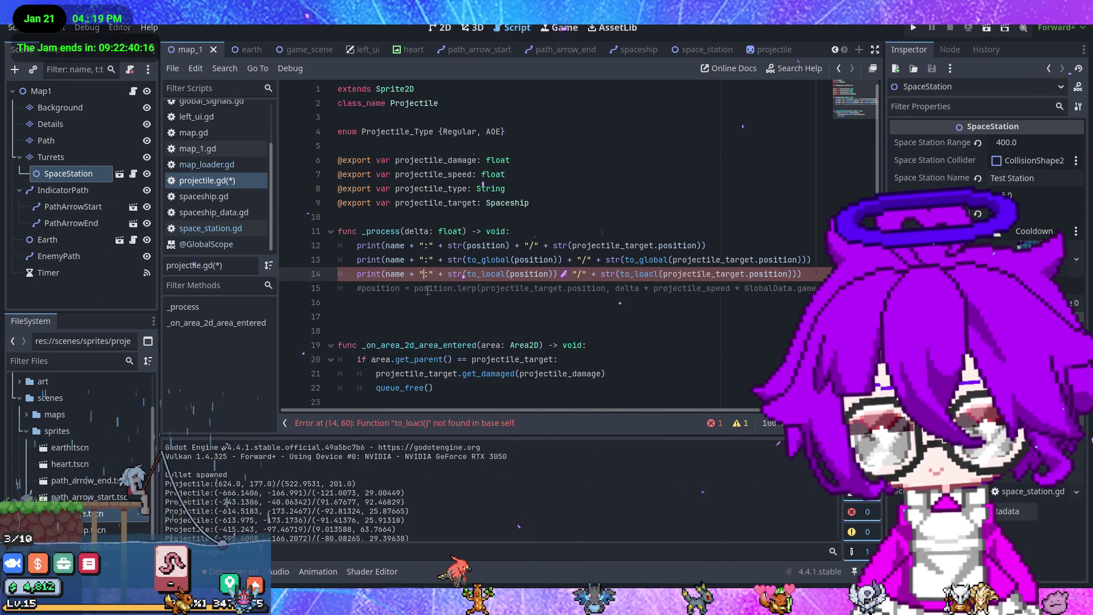
type("/")
type("local")
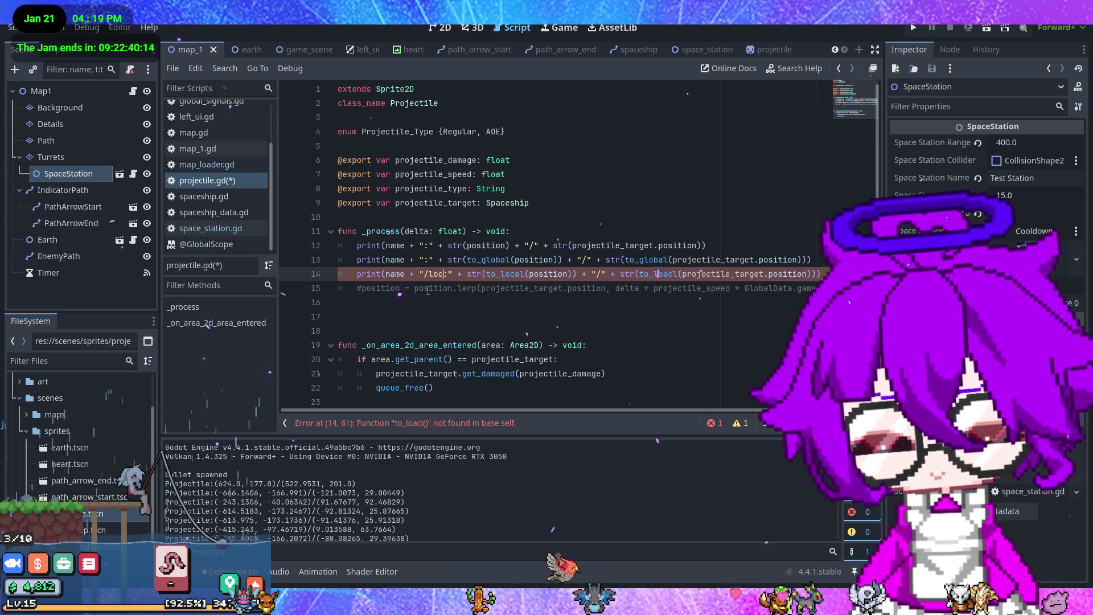
left_click(427, 259)
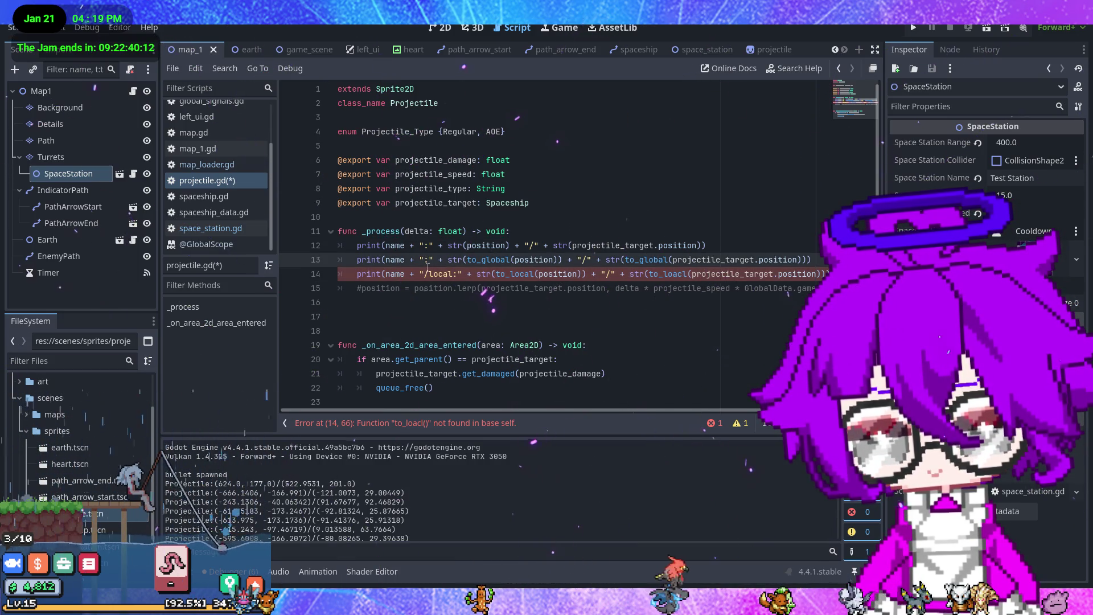
type("bal")
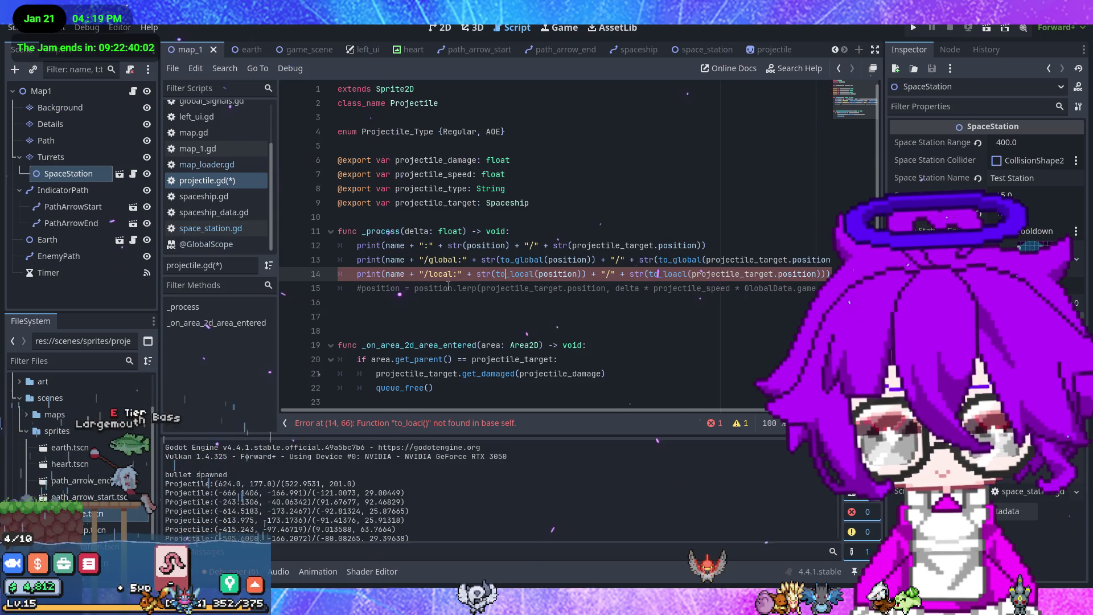
- Fix the to_loacl typo, save projectile.gd, and run the game
left_click(683, 274)
key("ctrl+space")
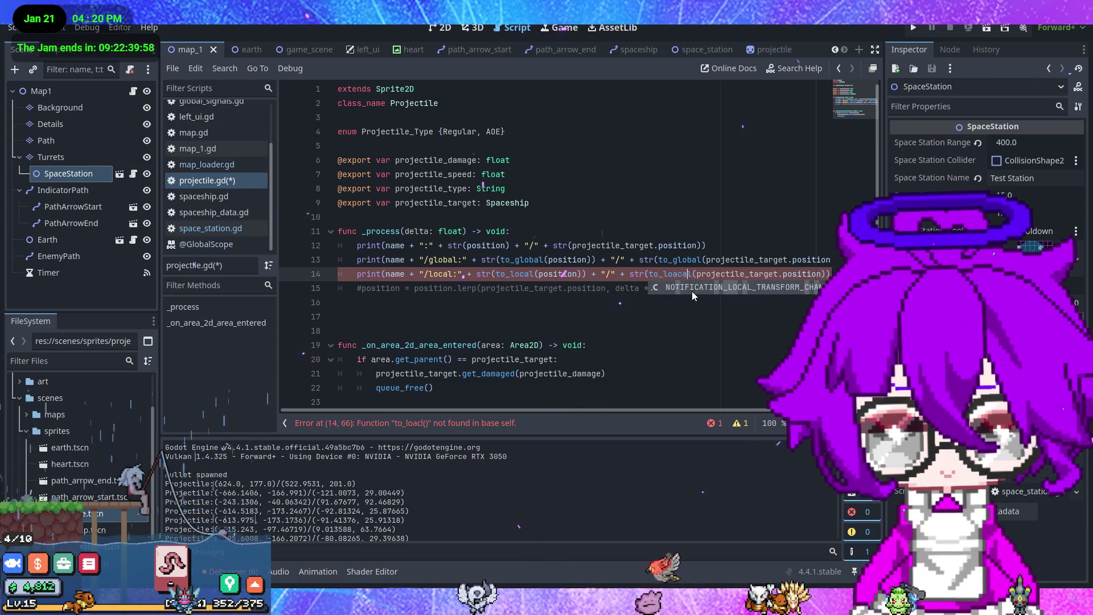
key("BackSpace")
key("BackSpace")
type("ca")
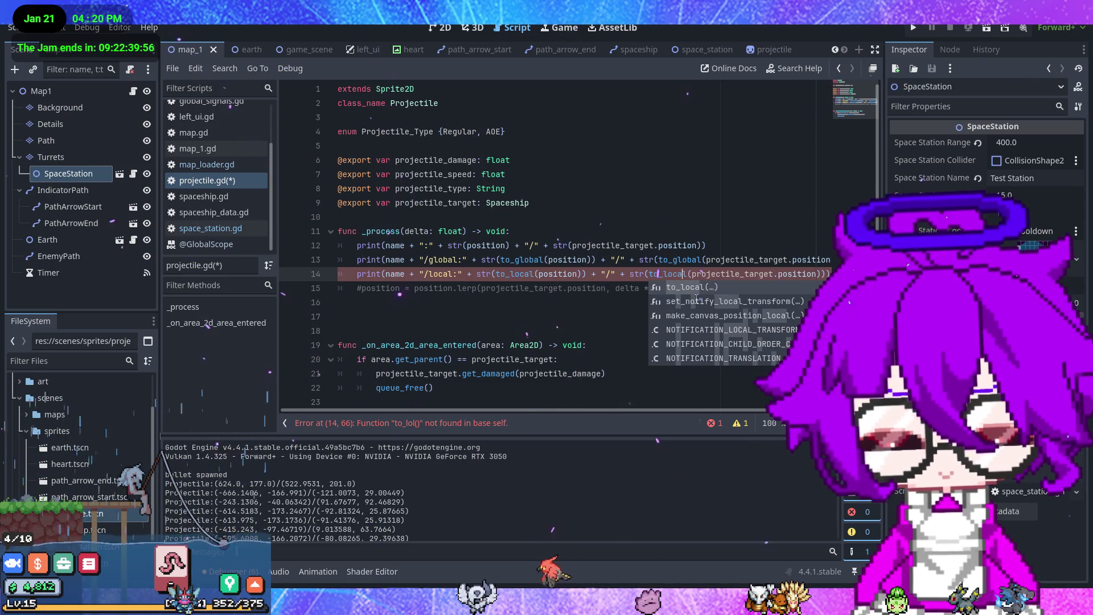
key("ctrl+s")
left_click(913, 27)
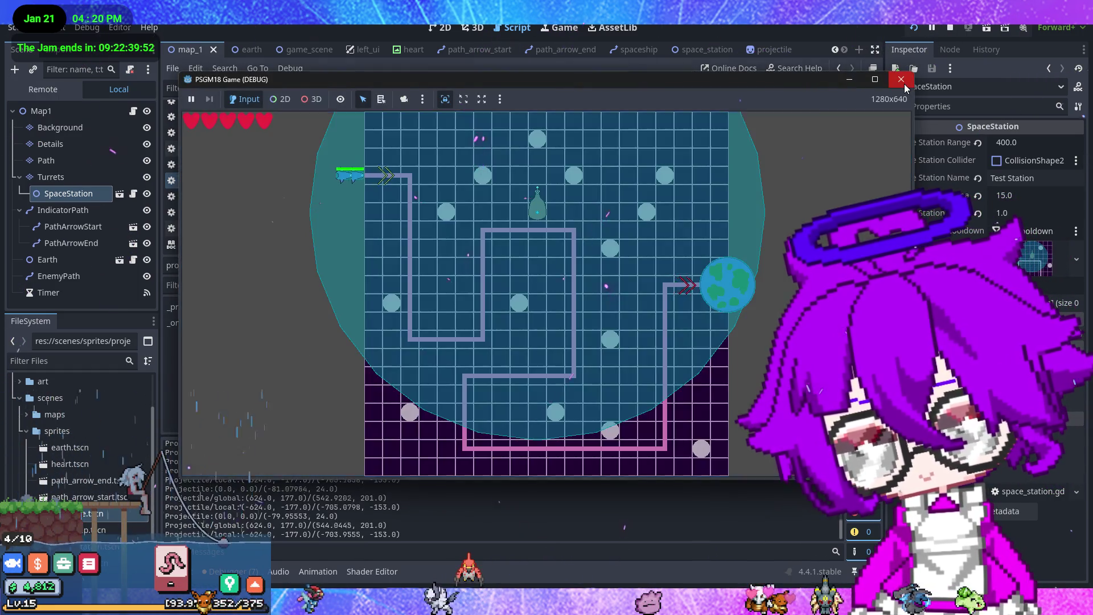
- Close the game, scroll the output, and relaunch for fresh raw, global and local position prints
left_click(950, 27)
scroll(288, 495, "up", 10)
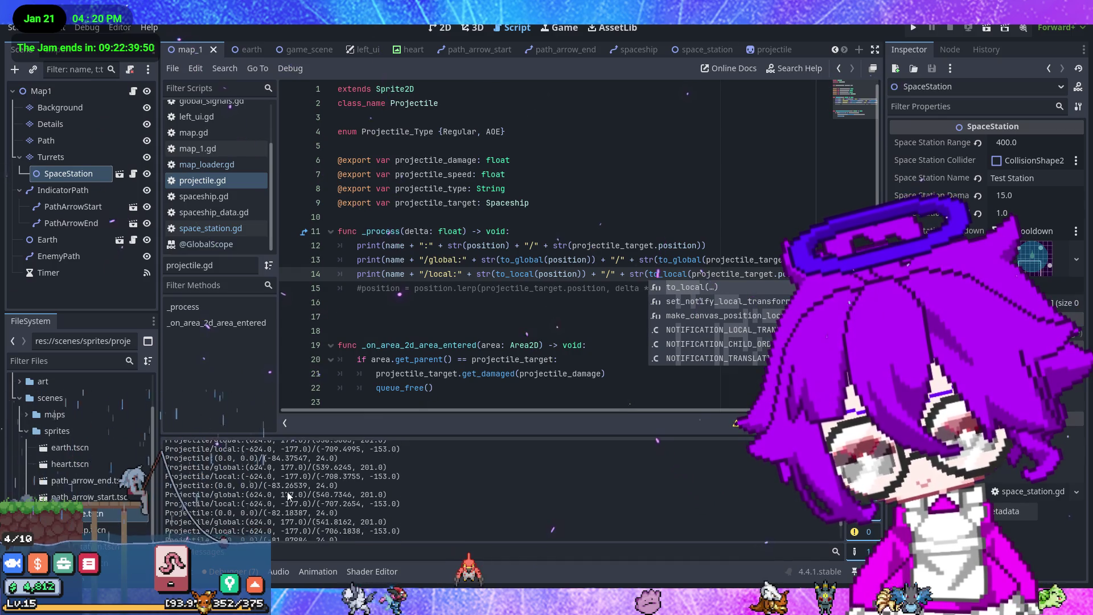
scroll(288, 490, "up", 5)
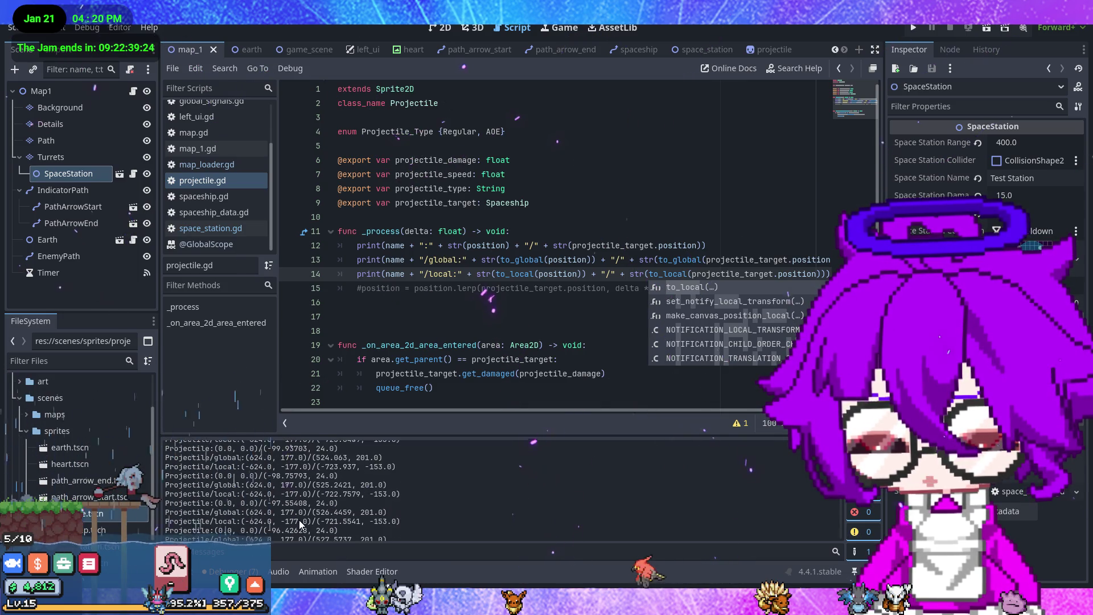
key("F5")
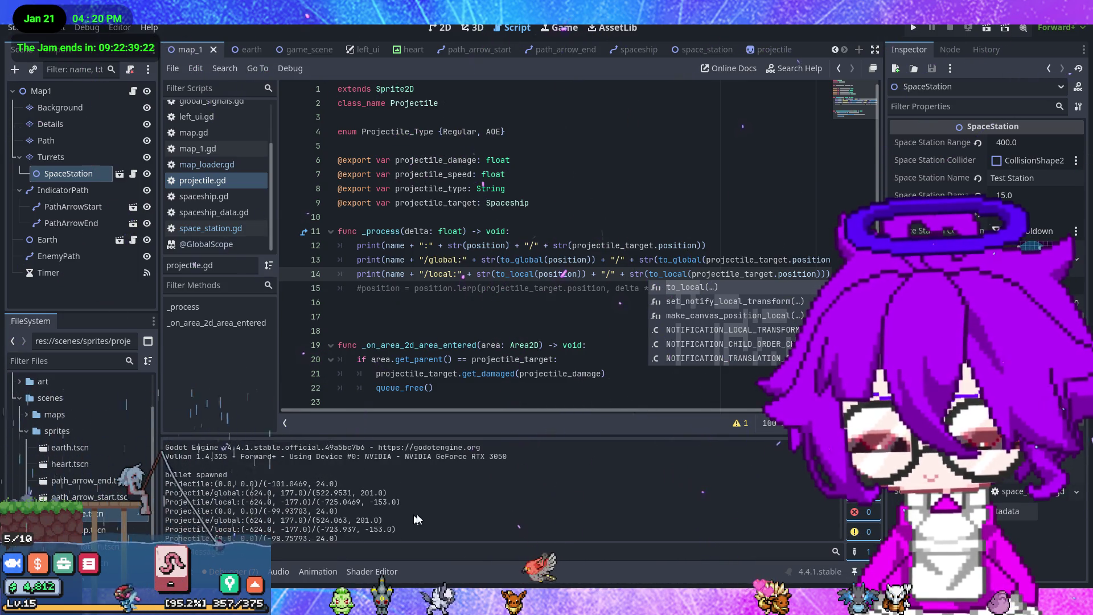
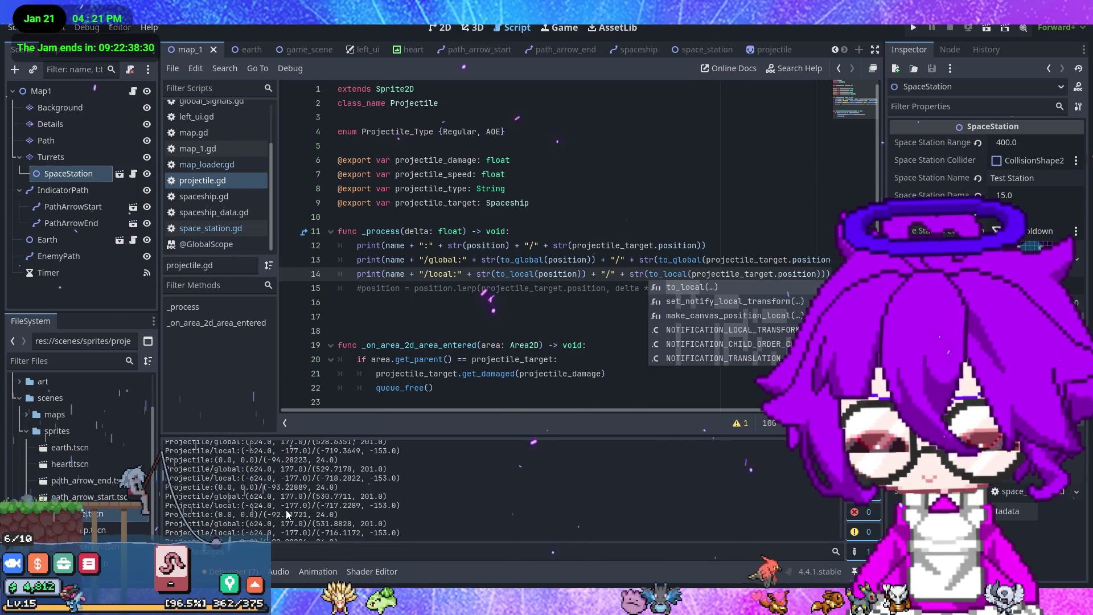
- Stop the game and uncomment the position lerp movement on line 15 of projectile.gd
key("F8")
key("Escape")
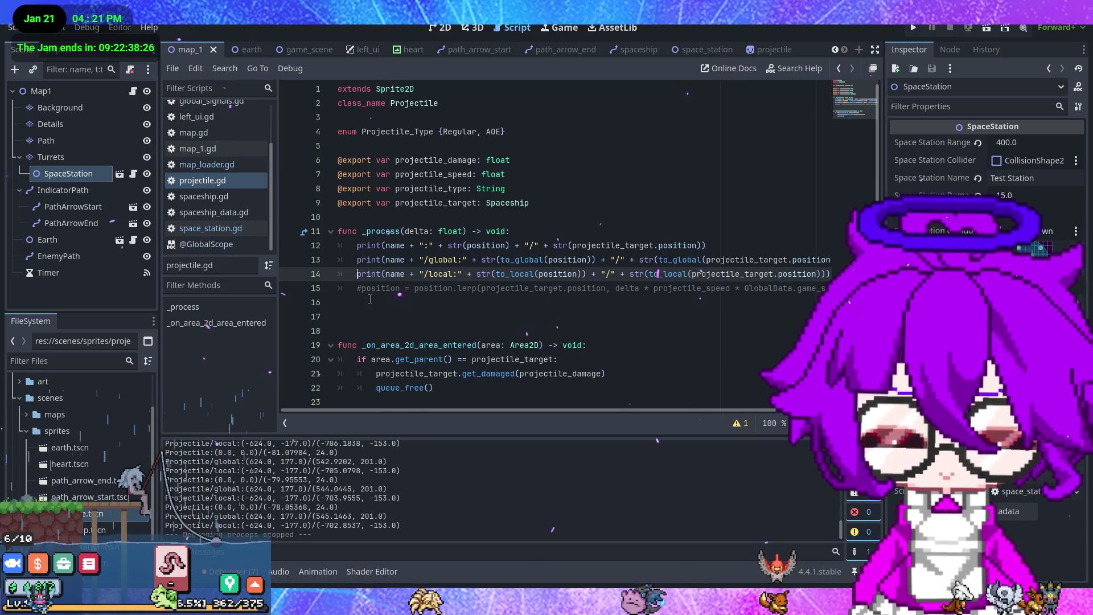
left_click(429, 291)
key("ctrl+k")
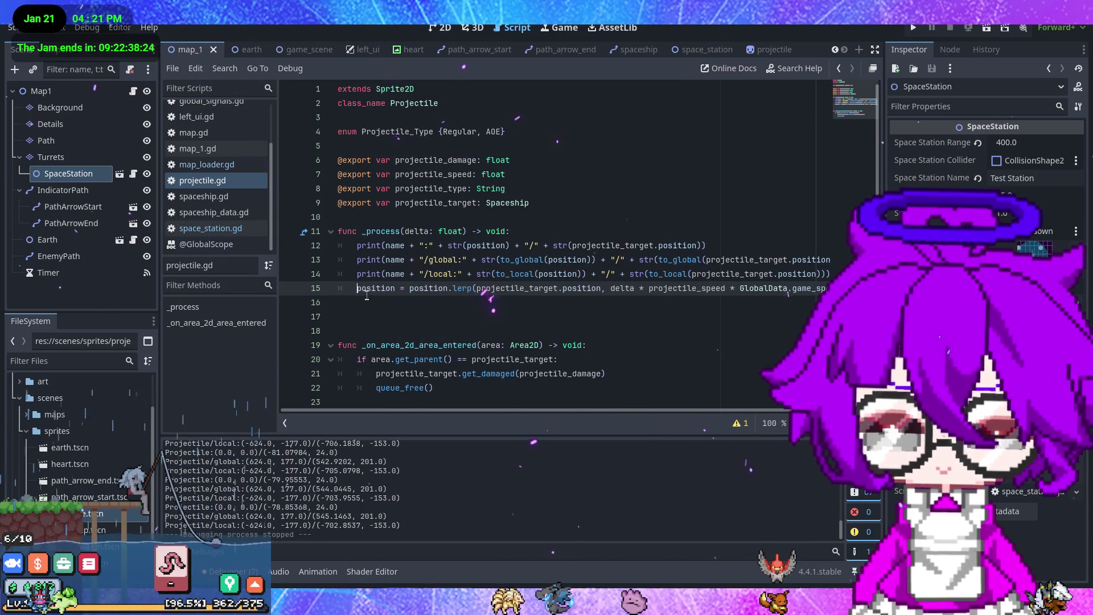
- Comment out the name and local-position debug prints on lines 12 and 14, then relaunch
left_click(360, 275)
key("ctrl+k")
key("Up")
key("Up")
key("ctrl+k")
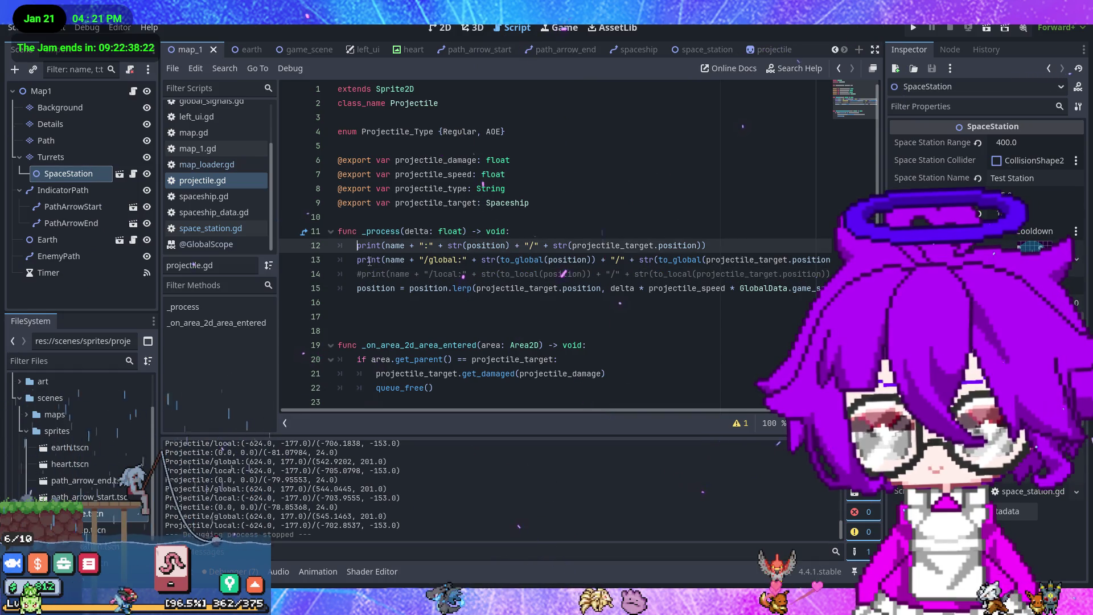
key("F5")
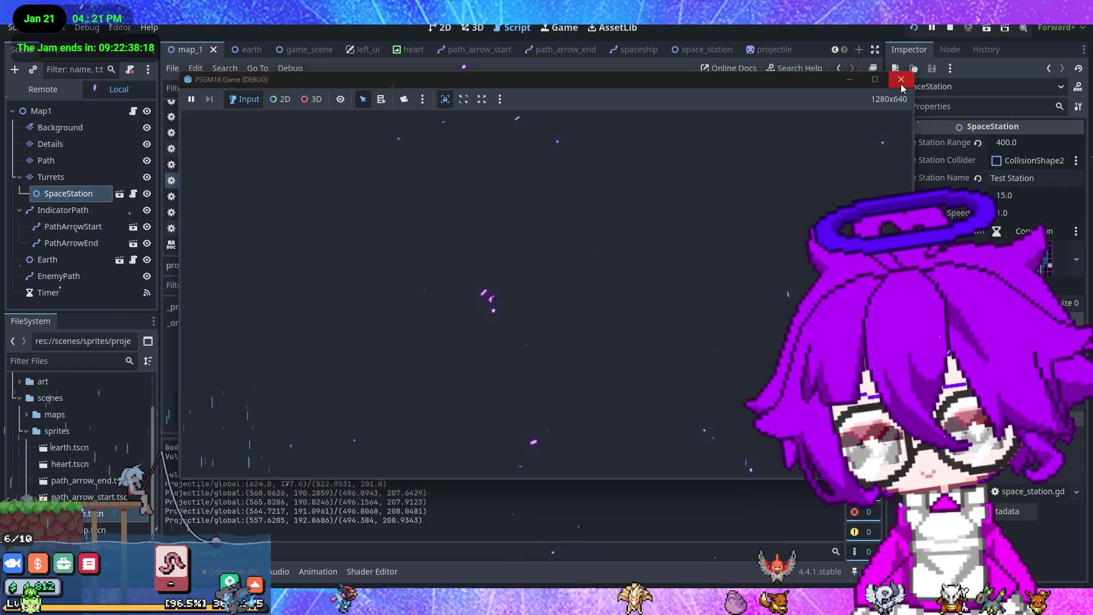
- Close the game, rerun it to watch the projectiles, close it, and return to line 15
left_click(901, 79)
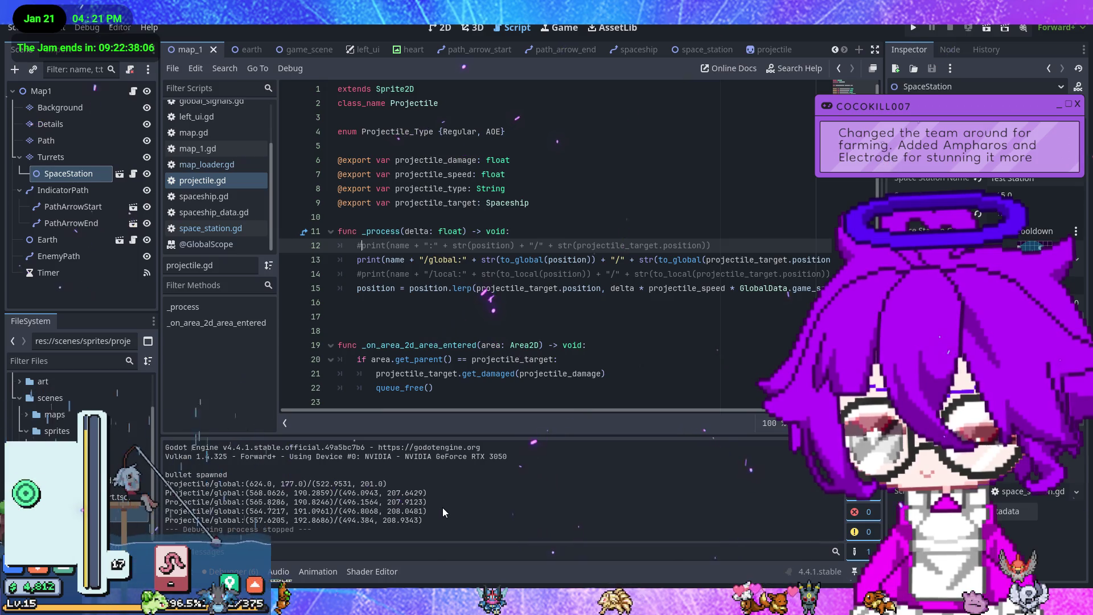
left_click(914, 29)
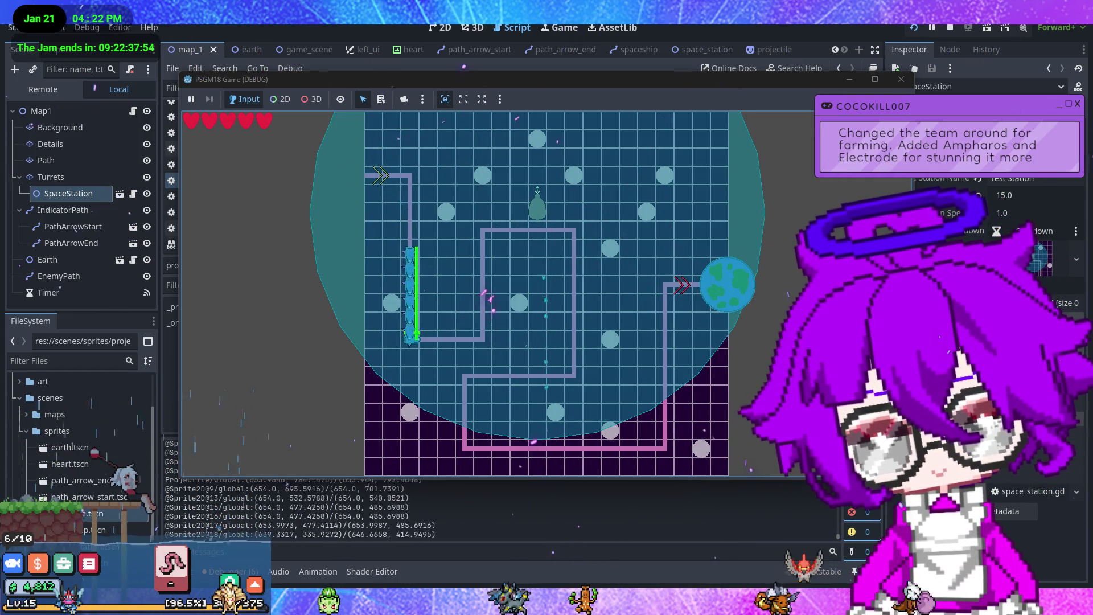
left_click(900, 80)
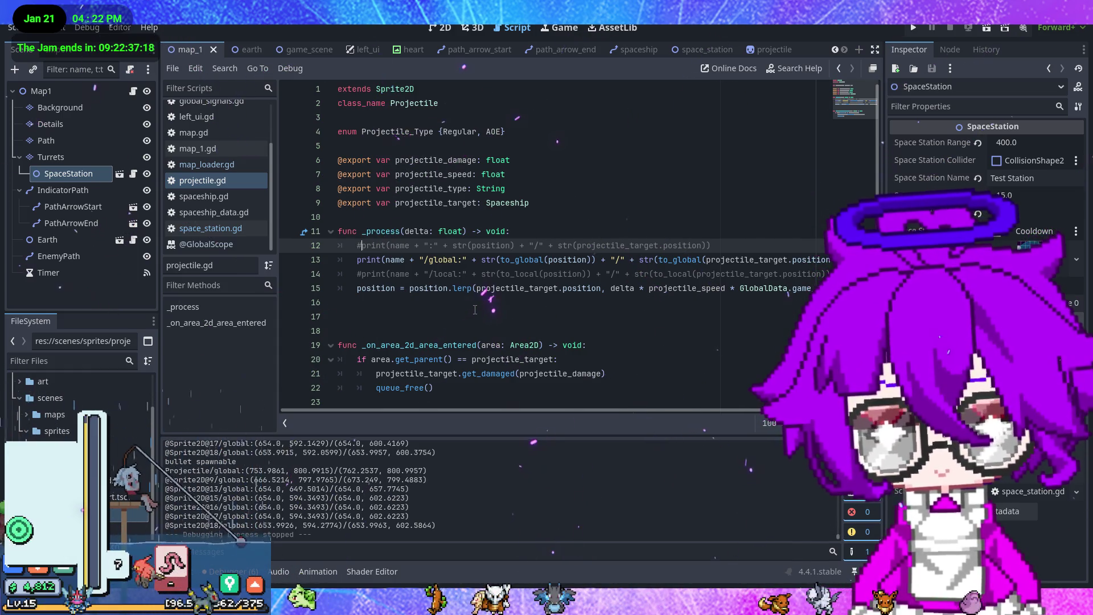
left_click(452, 290)
- Change position.lerp to lerp with to_global(position) as its first argument
key("BackSpace")
key("BackSpace")
key("BackSpace")
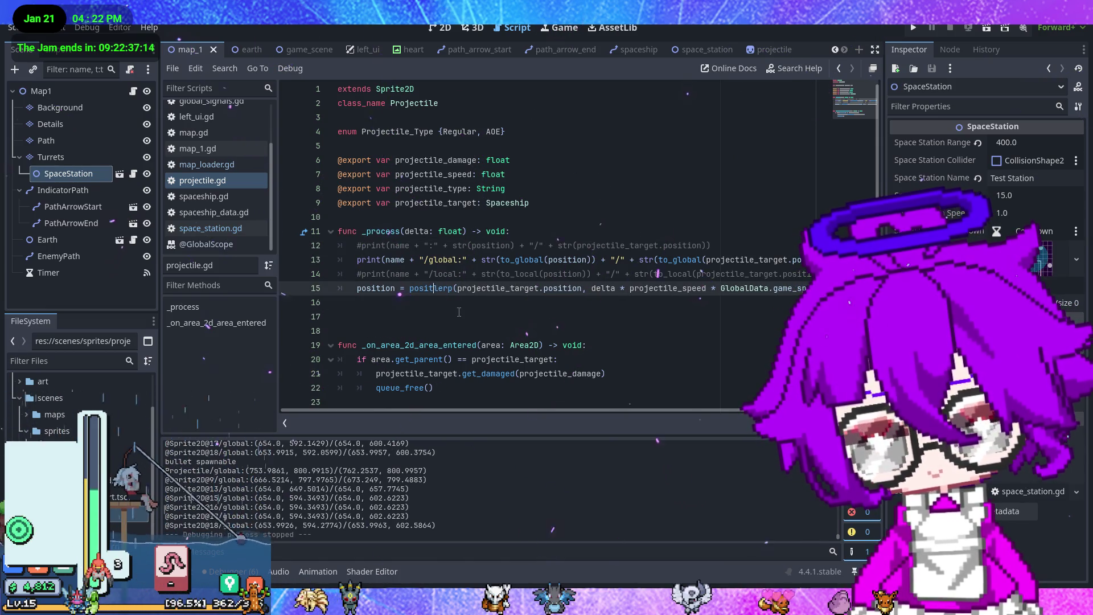
key("BackSpace")
key("BackSpace")
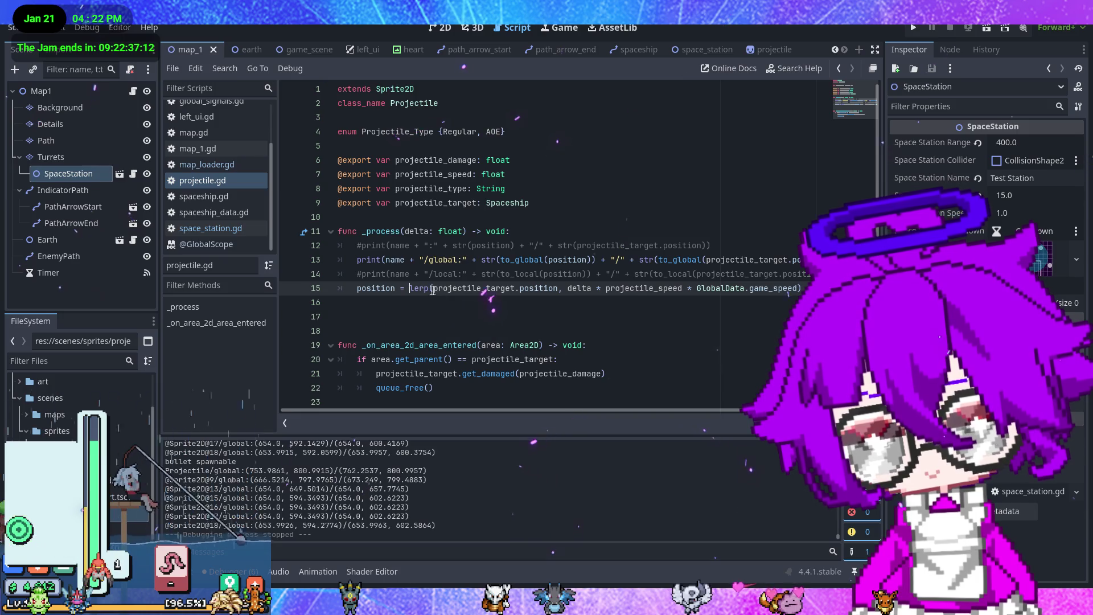
left_click(432, 289)
key("Left")
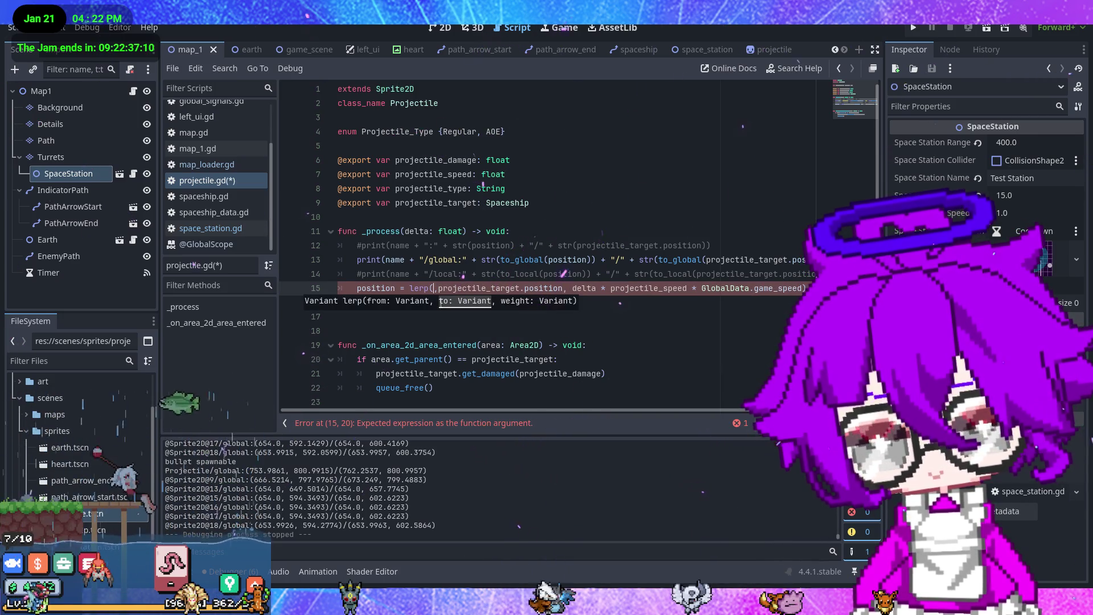
type("position")
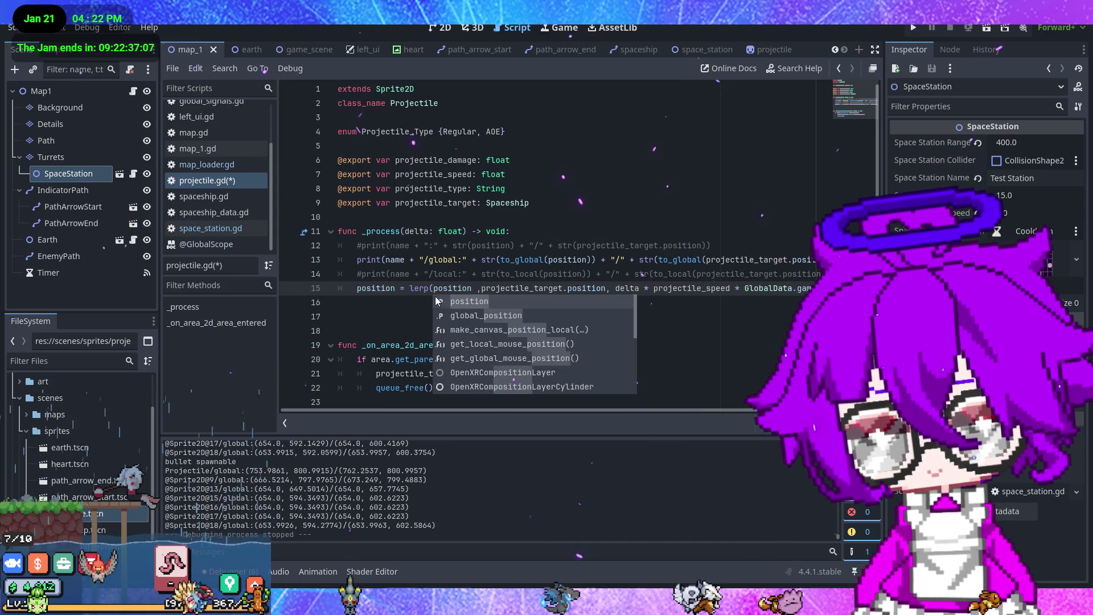
left_click(437, 290)
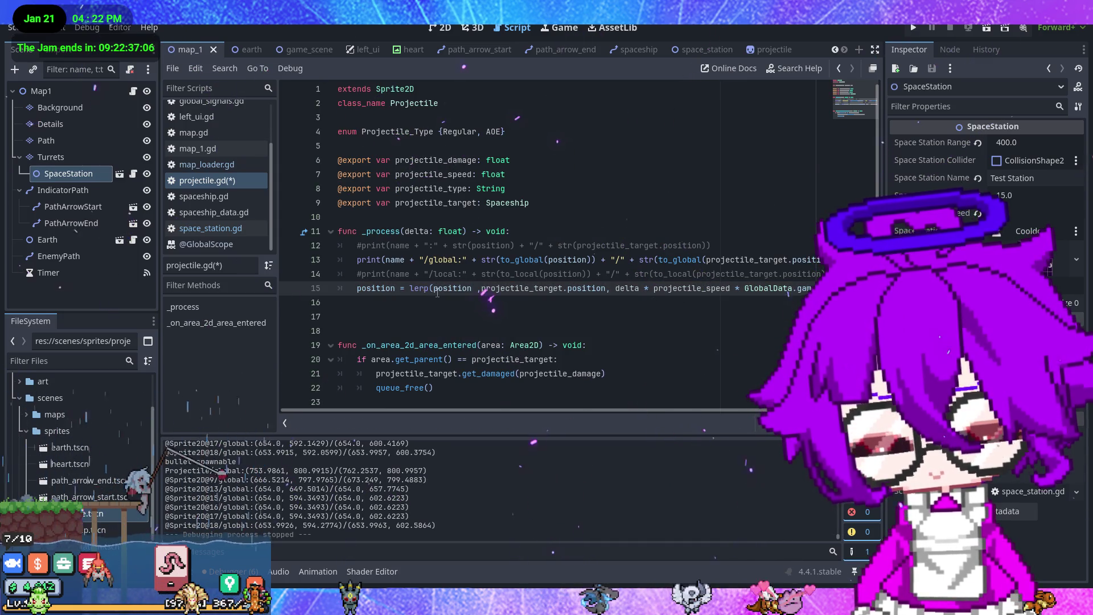
type("to_gl")
key("Tab")
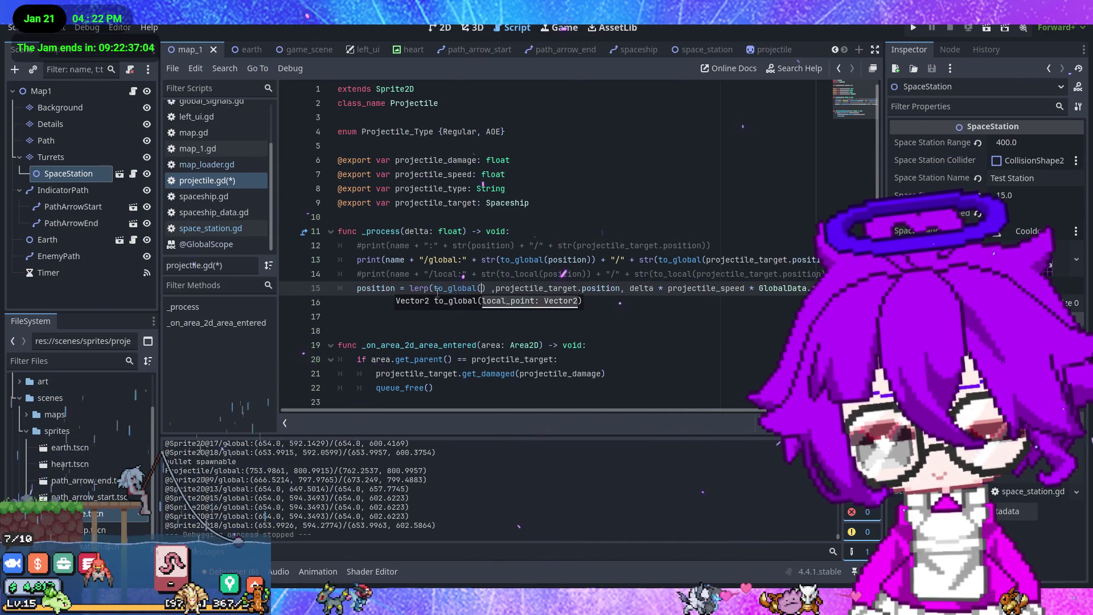
type("position")
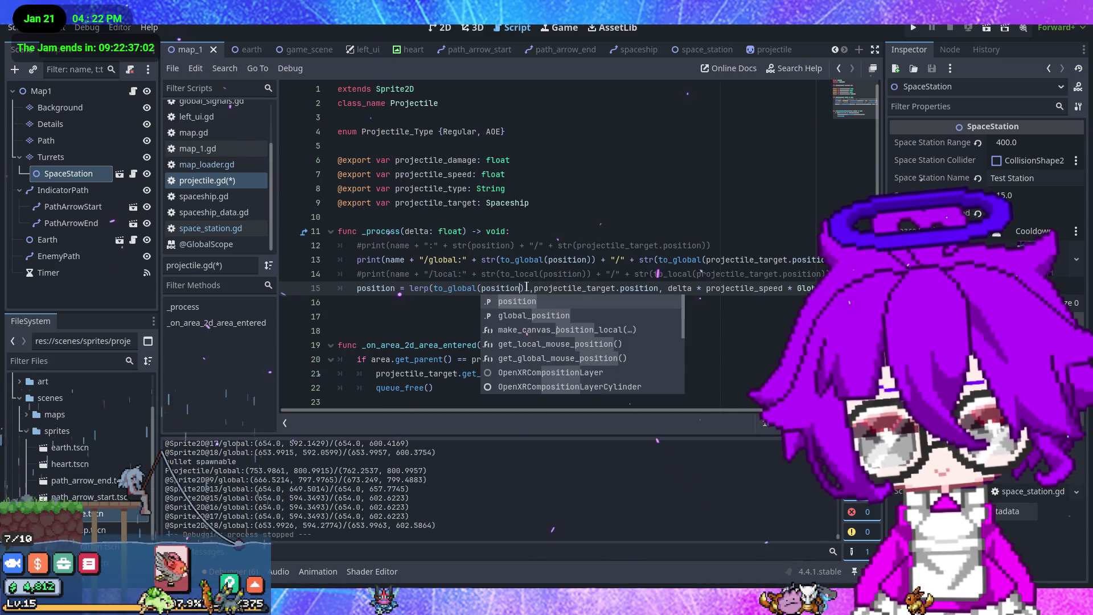
left_click(532, 288)
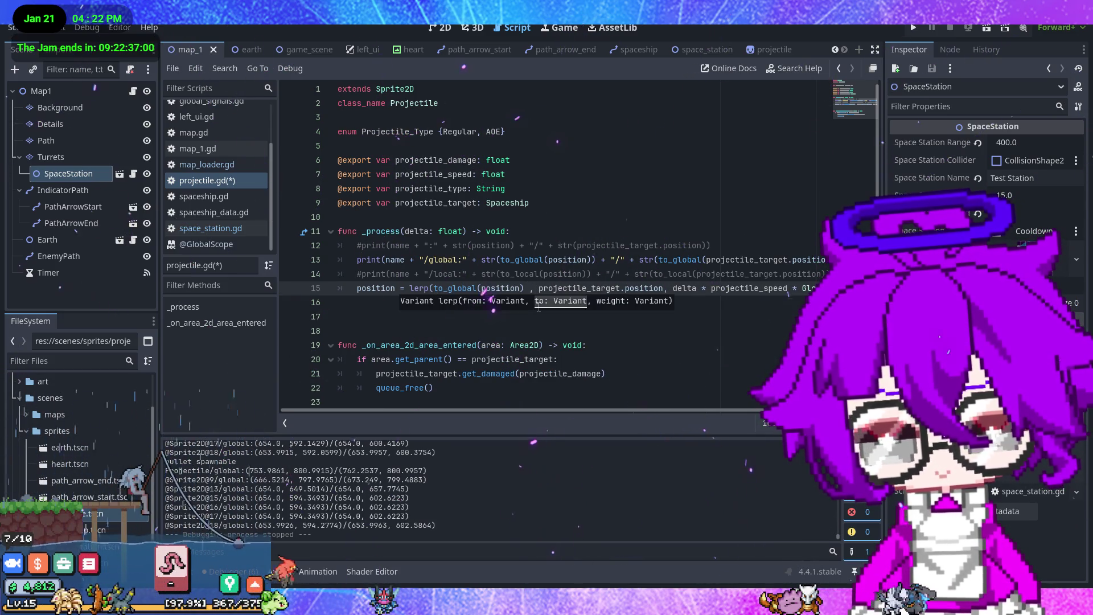
- Make the second argument to_global(projectile_target.position) and save projectile.gd
key("BackSpace")
key("Right")
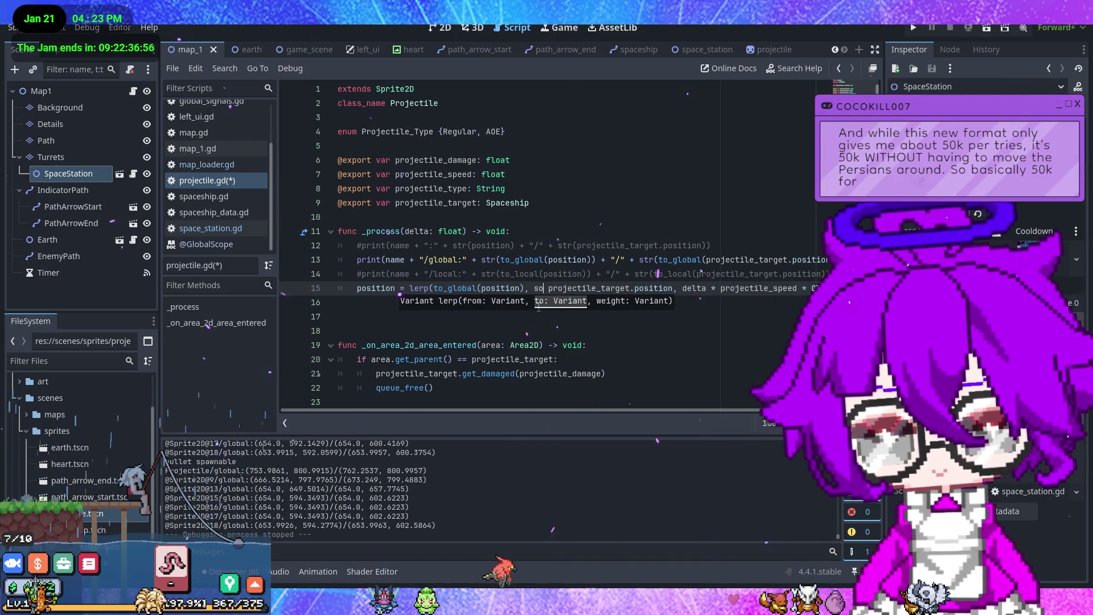
key("BackSpace")
key("BackSpace")
type("to_global(")
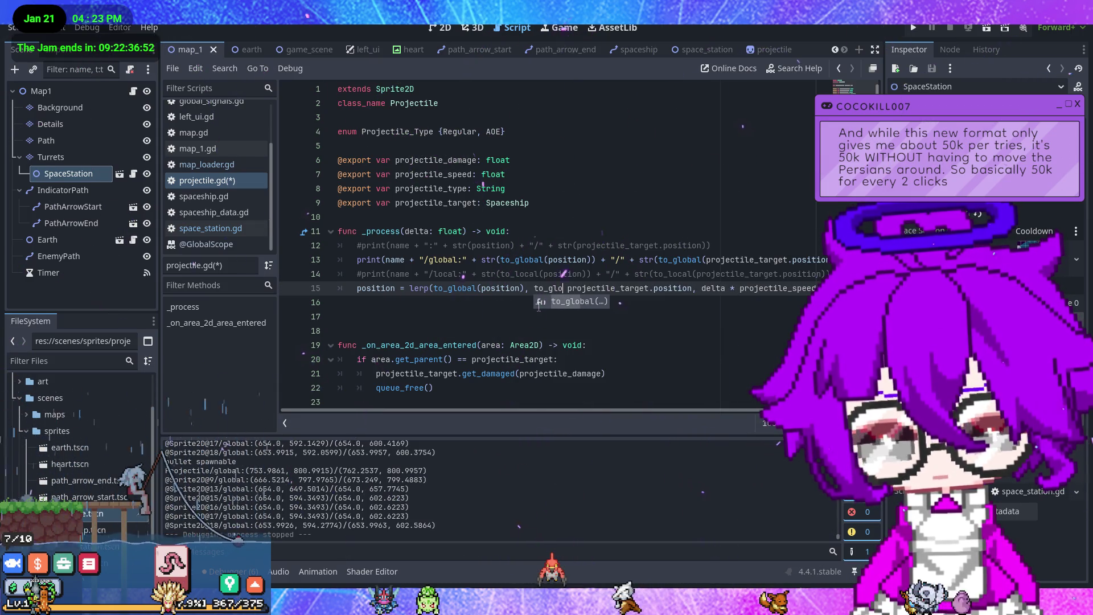
key("Return")
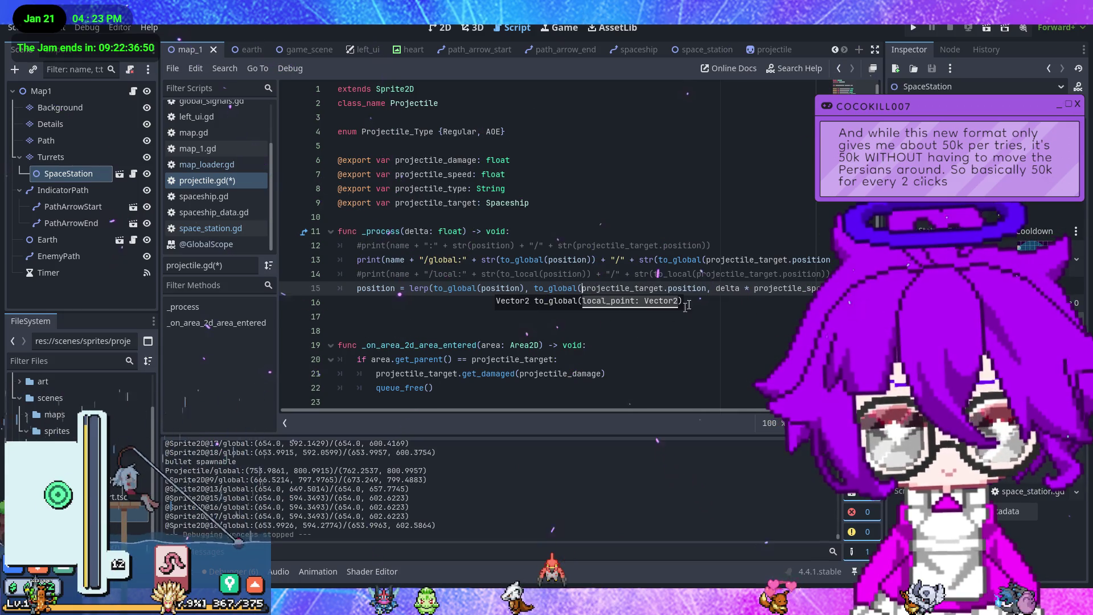
key("ctrl+Right")
key("ctrl+Right")
type(")")
key("ctrl+s")
key("ctrl+s")
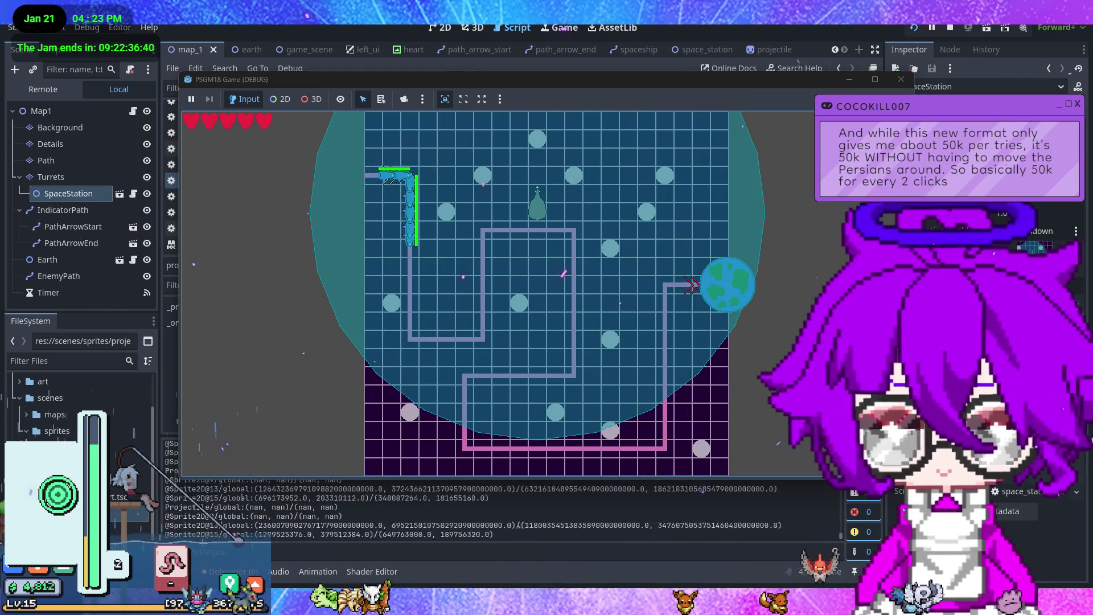
- Stop the game, remove both to_global() wrappers so line 15 lerps position toward projectile_target.position, and run
key("F8")
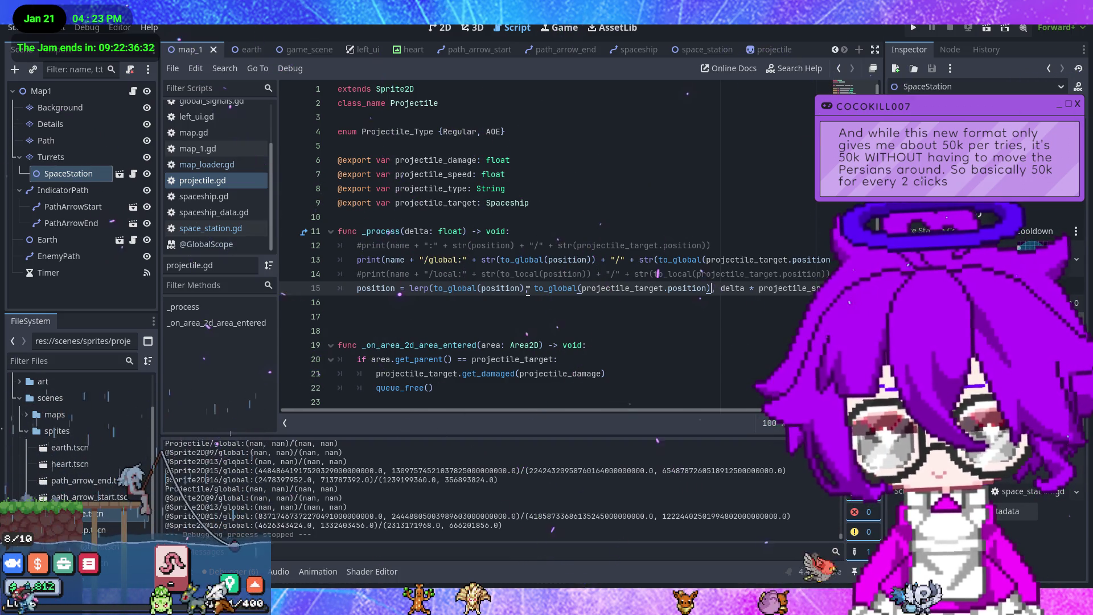
key("BackSpace")
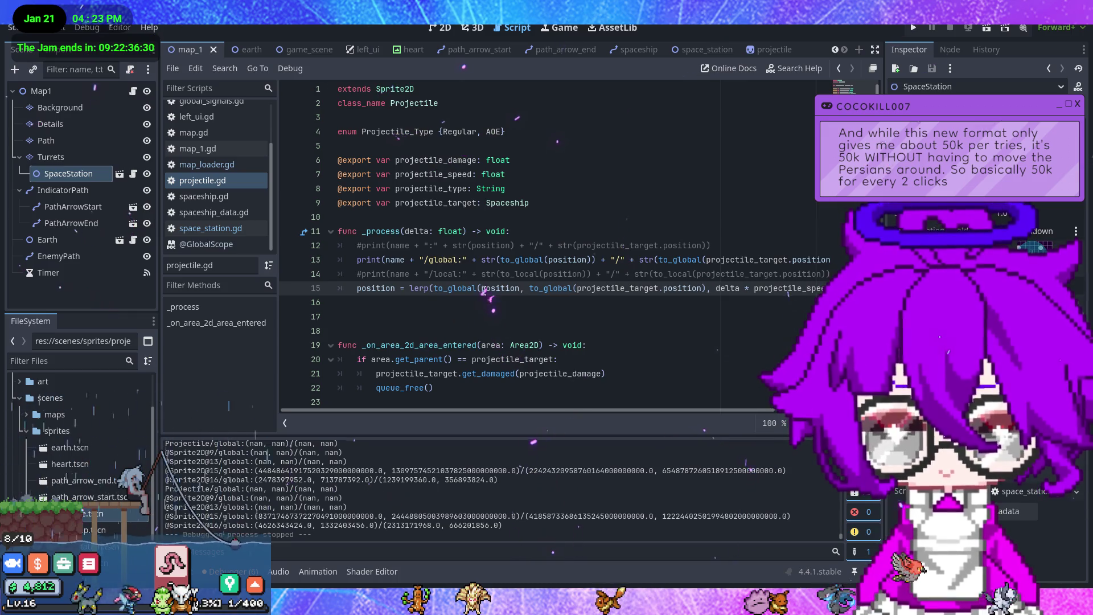
left_click(481, 288)
key("BackSpace")
key("BackSpace")
key("BackSpace")
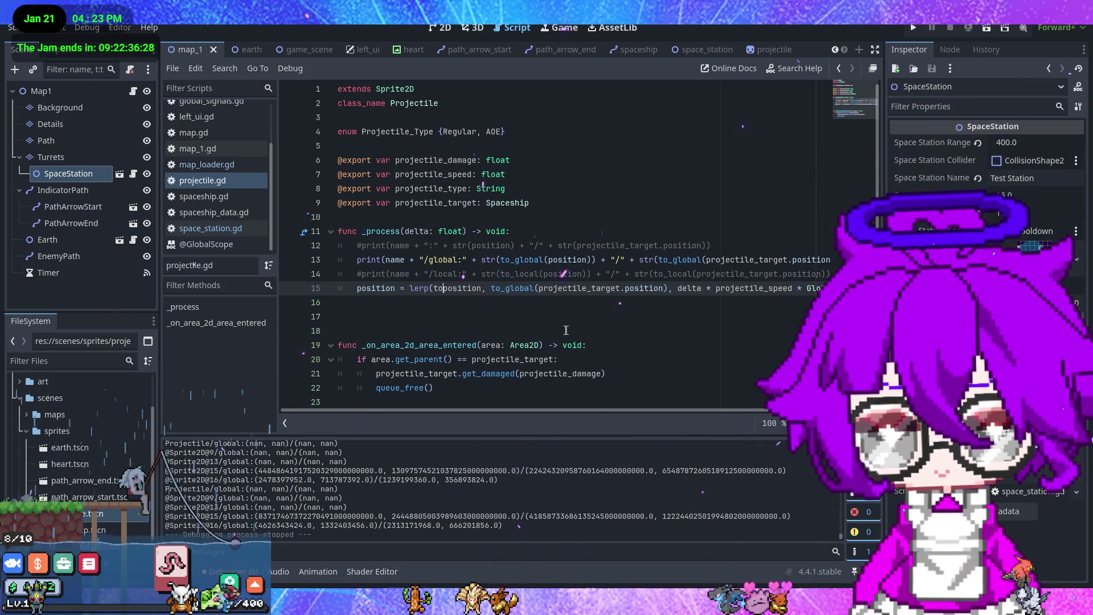
key("BackSpace")
key("BackSpace")
left_click_drag(535, 288, 481, 287)
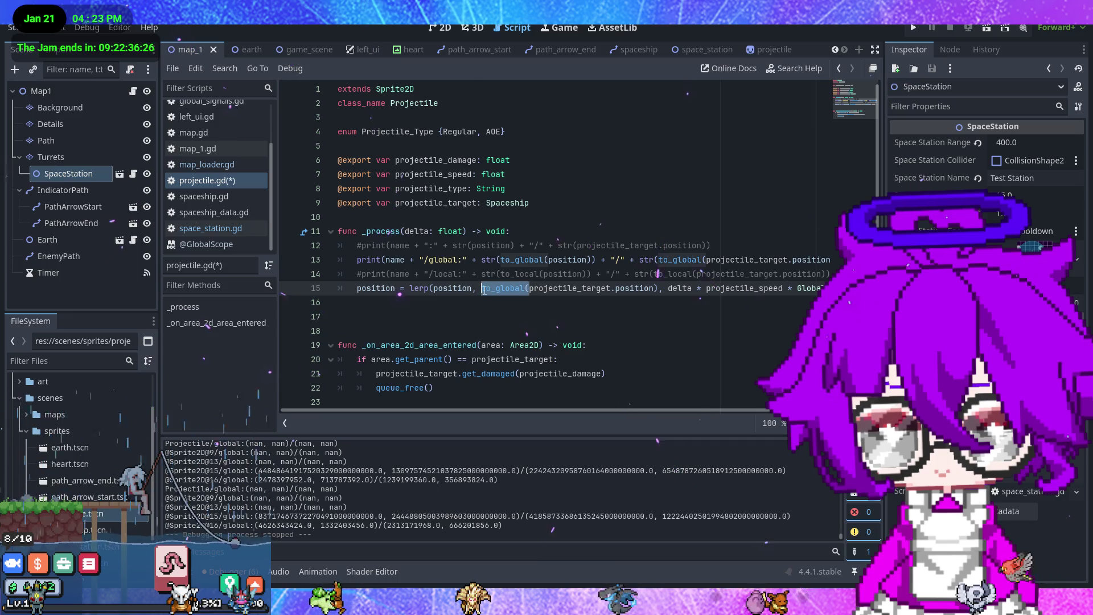
key("BackSpace")
left_click(609, 288)
key("BackSpace")
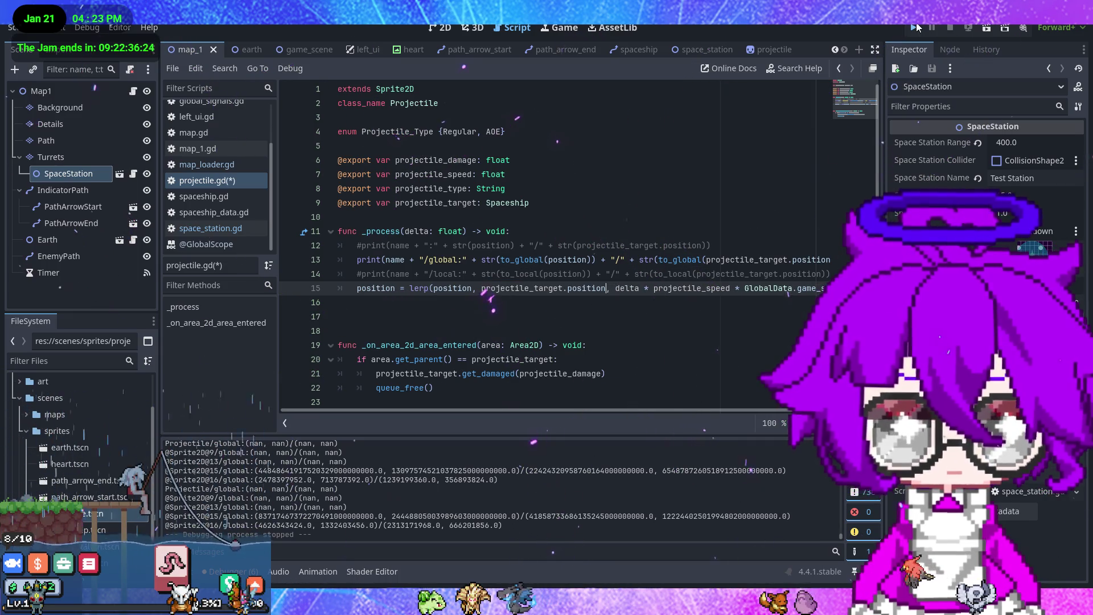
left_click(912, 30)
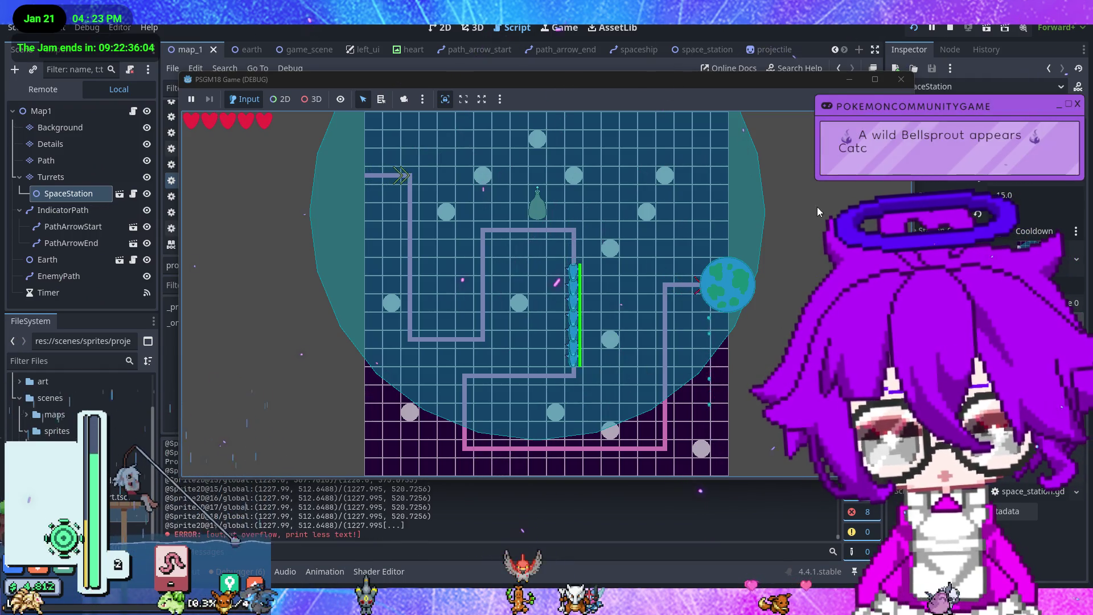
- Watch the plain-lerp projectiles close in on their targets, then close the PSGM18 game window
left_click(901, 79)
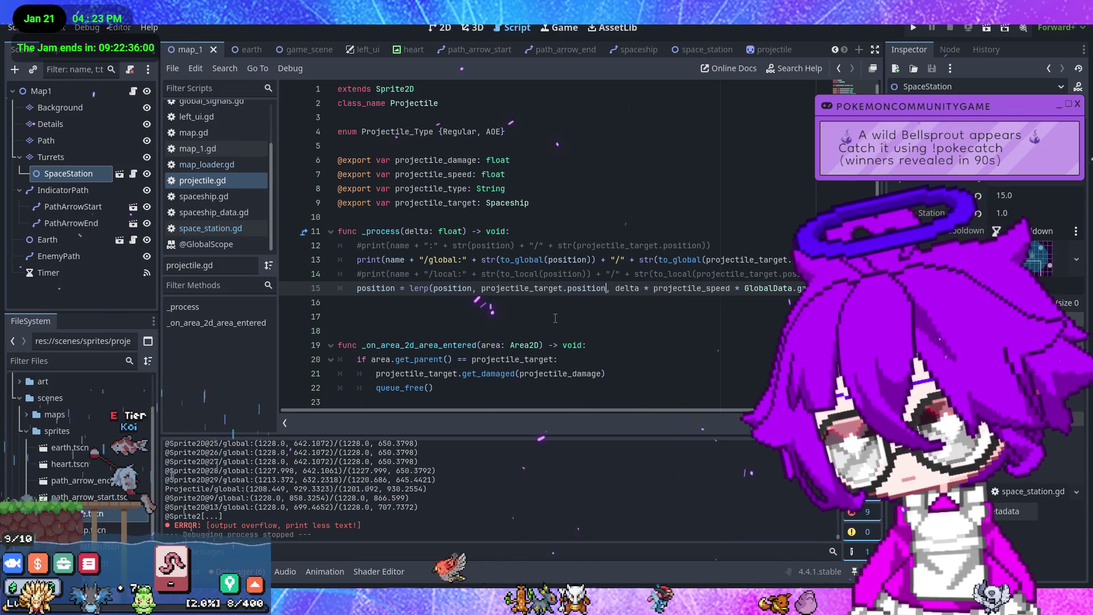
left_click(12, 563)
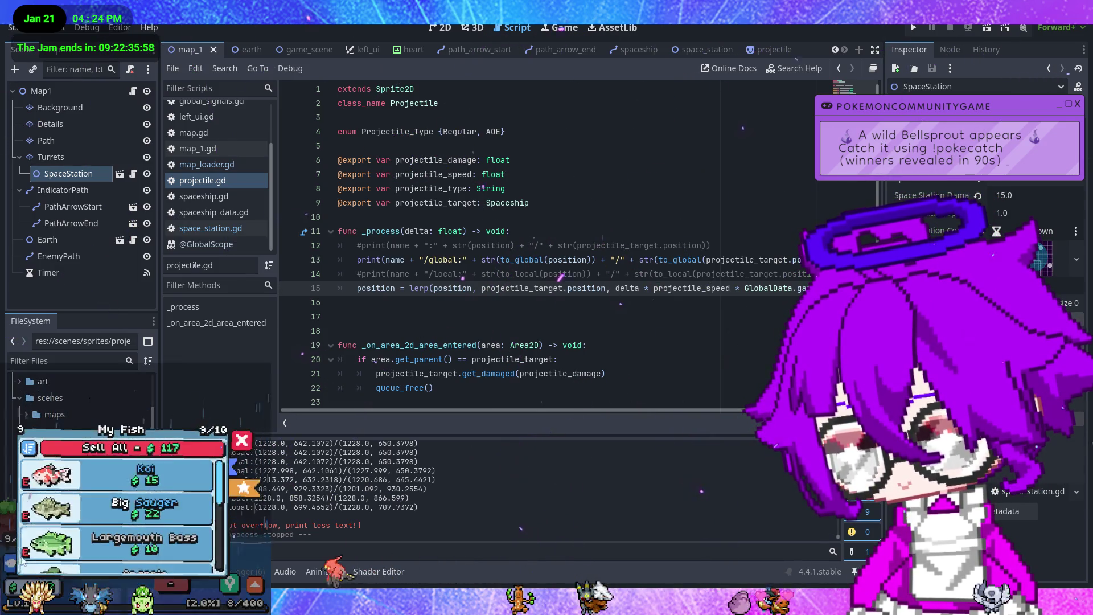
left_click(121, 450)
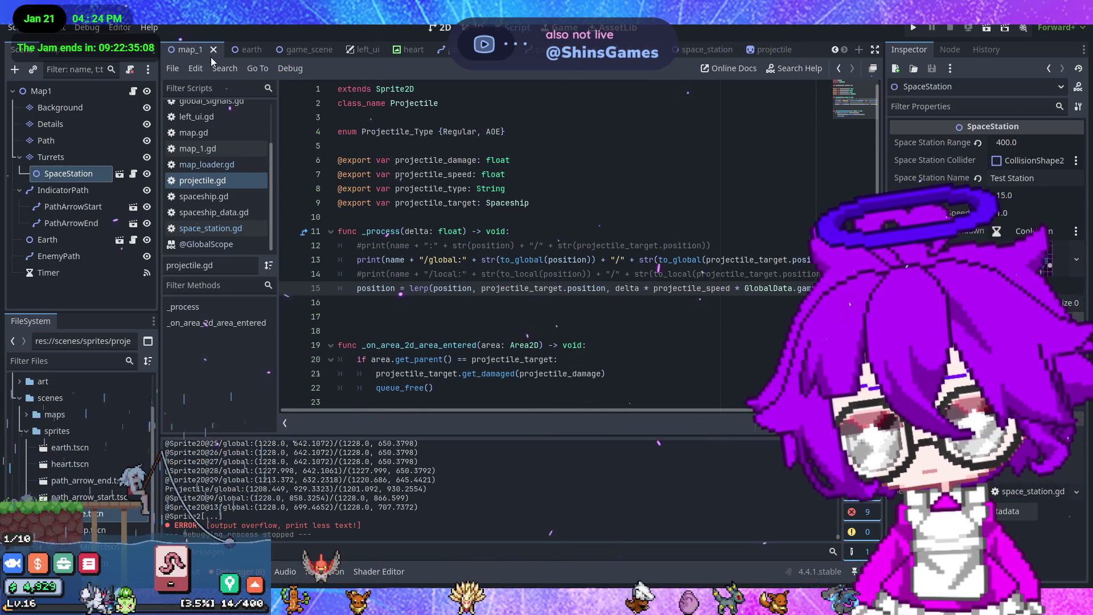
- Open map_loader.gd from the map_loader scene and add a blank line below extends Node2D
left_click(247, 50)
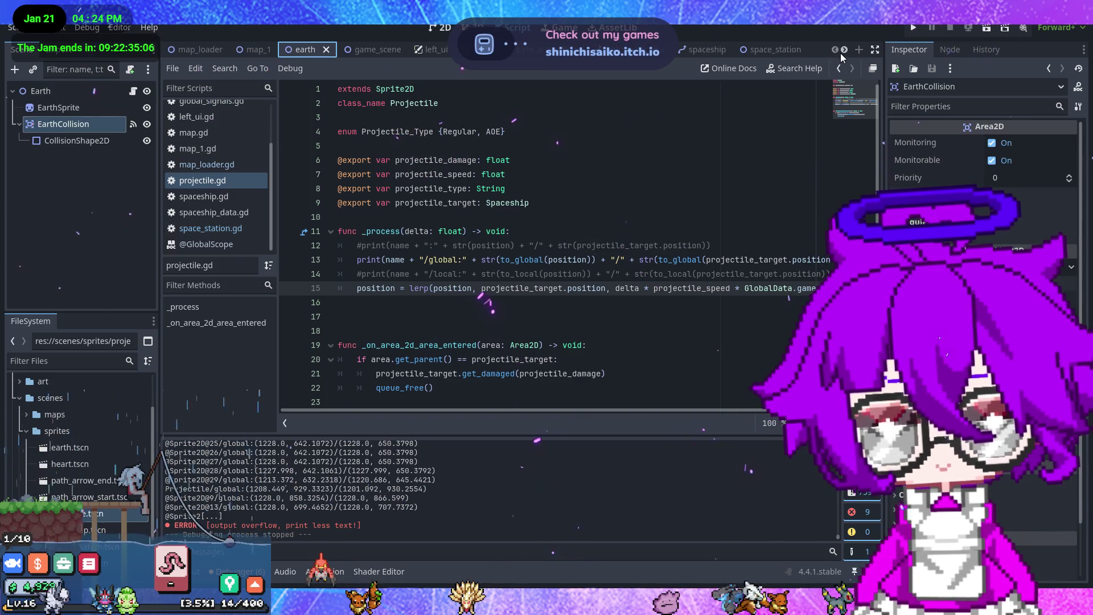
left_click(182, 49)
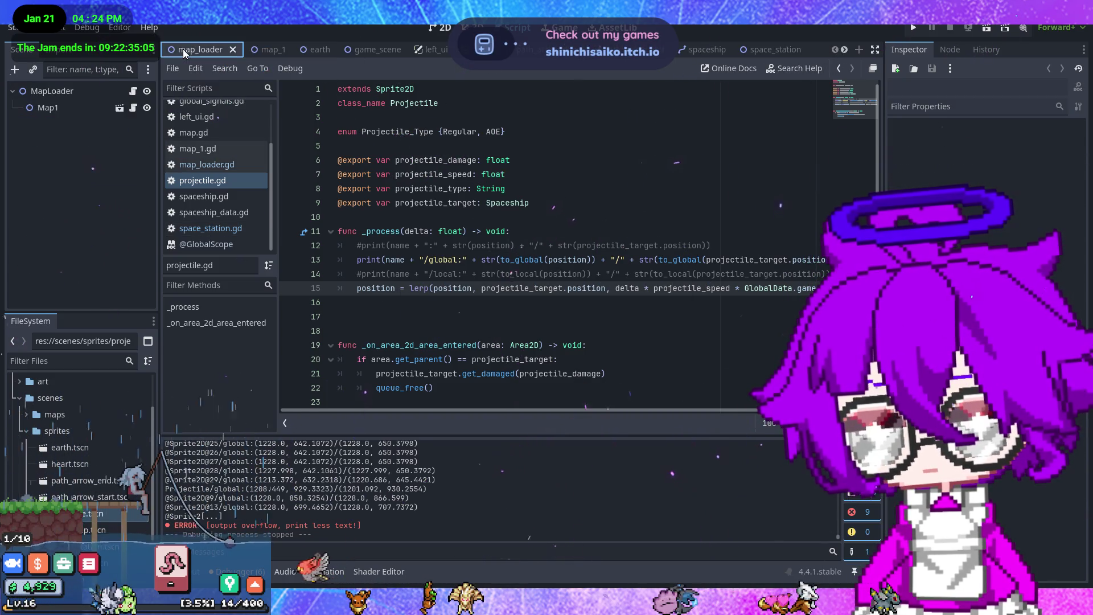
left_click(132, 91)
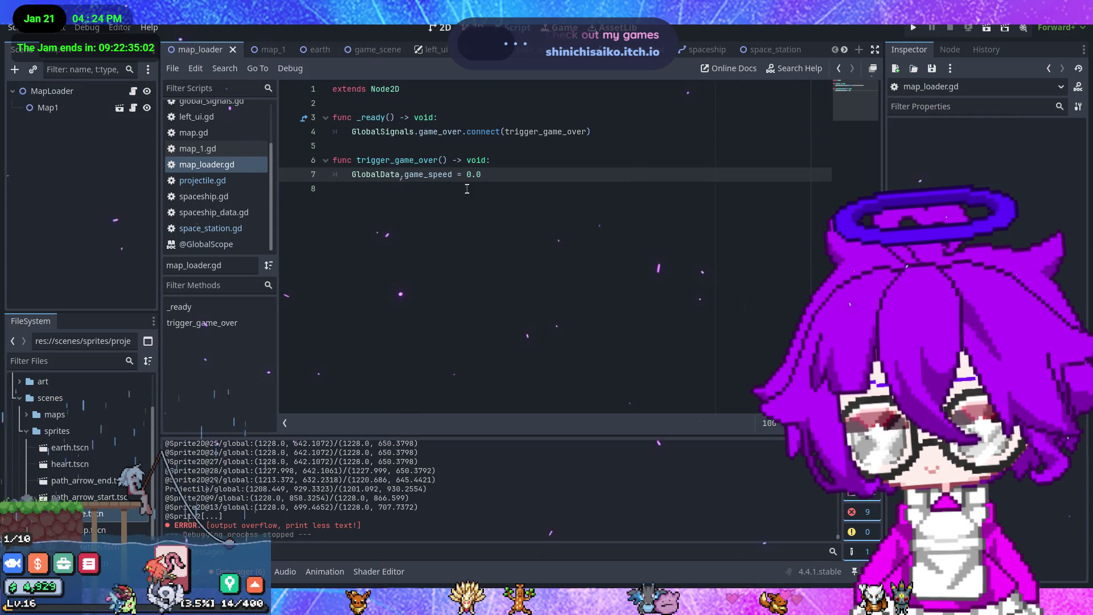
left_click(138, 111)
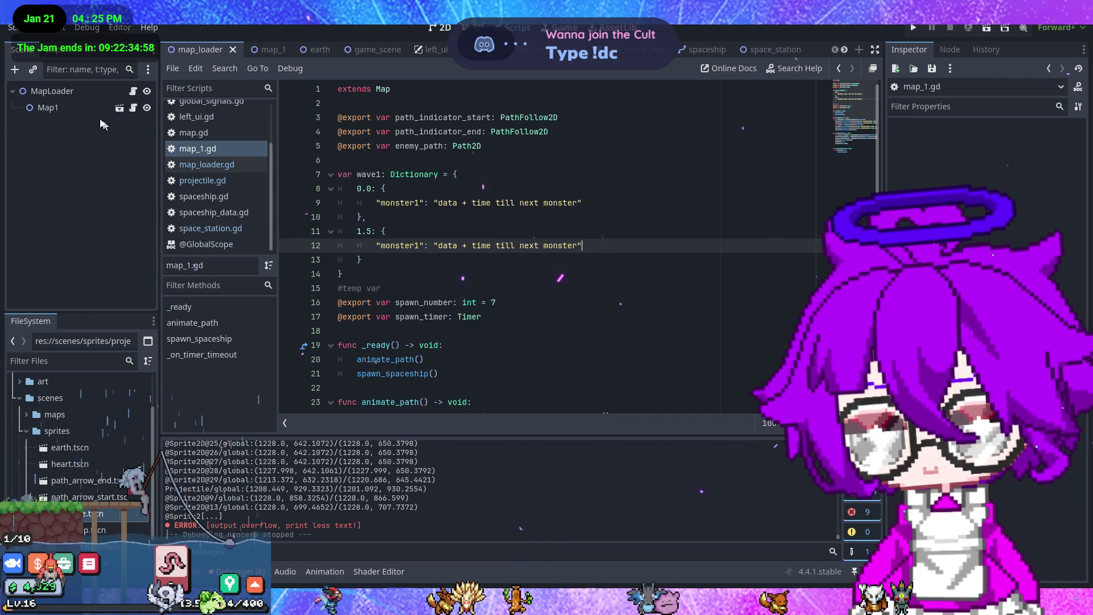
left_click(132, 92)
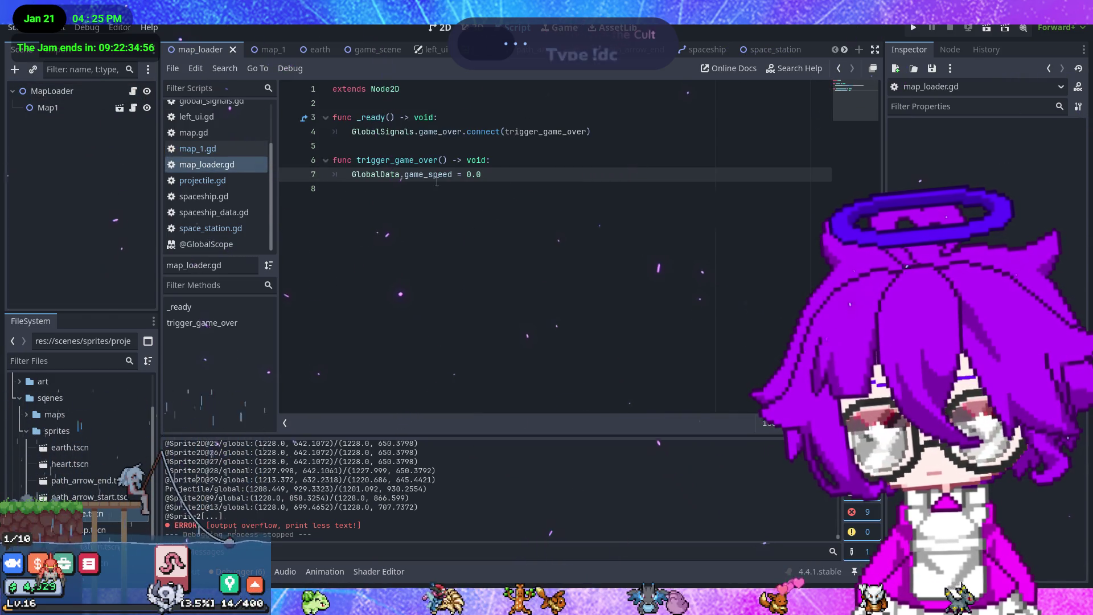
left_click(489, 107)
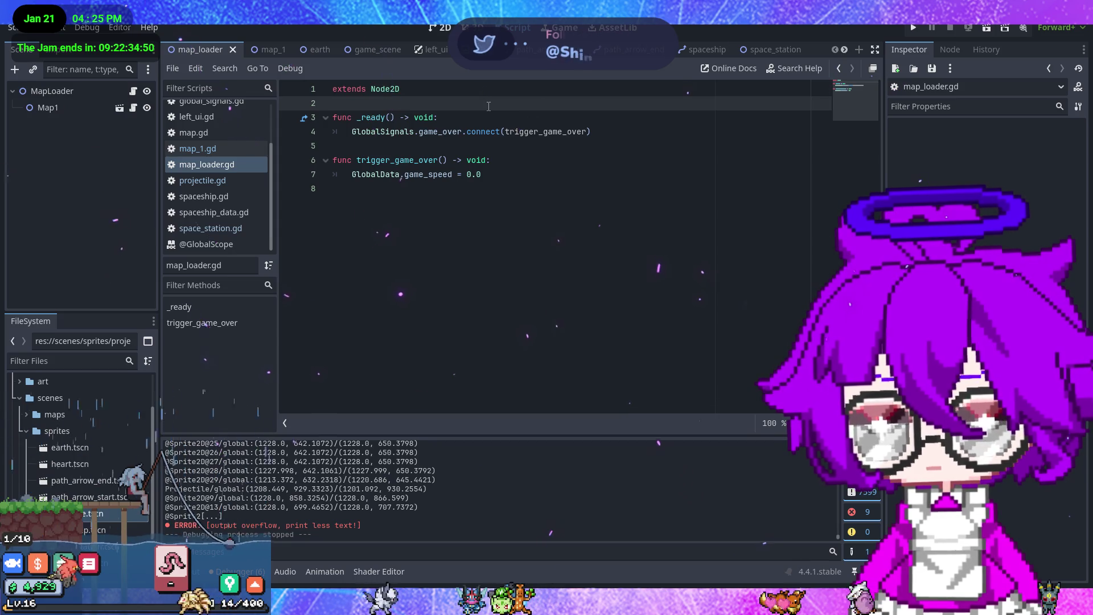
key("Return")
key("Return")
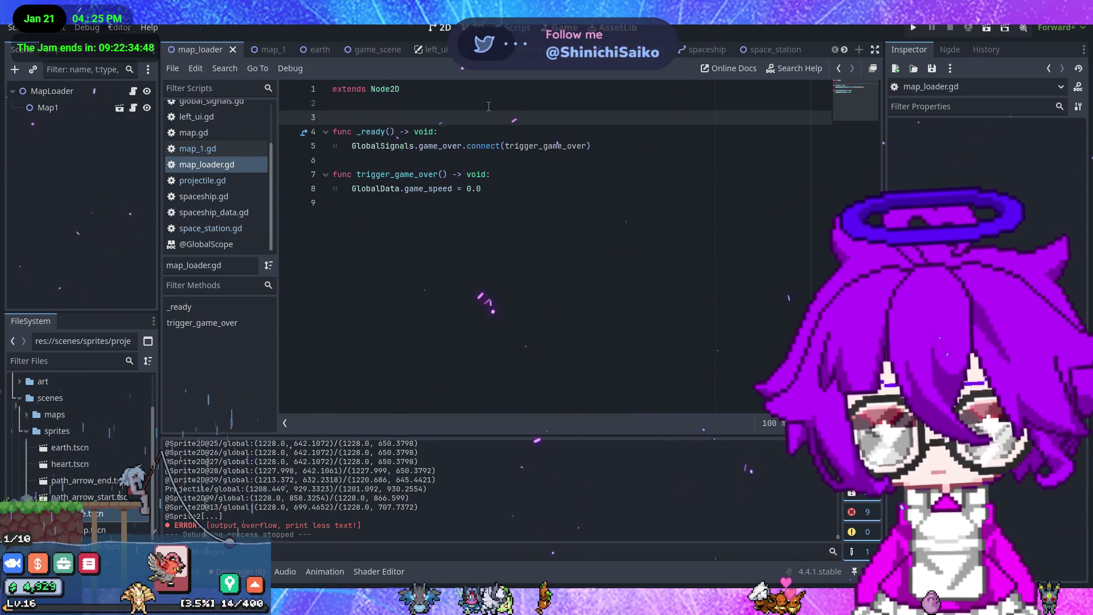
key("Up")
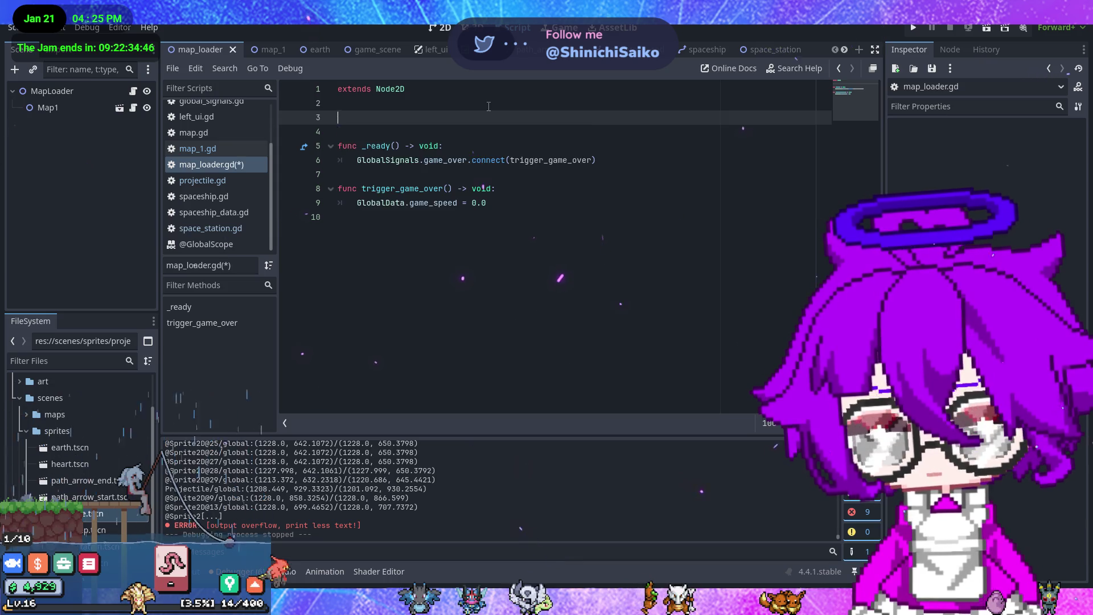
type("@export")
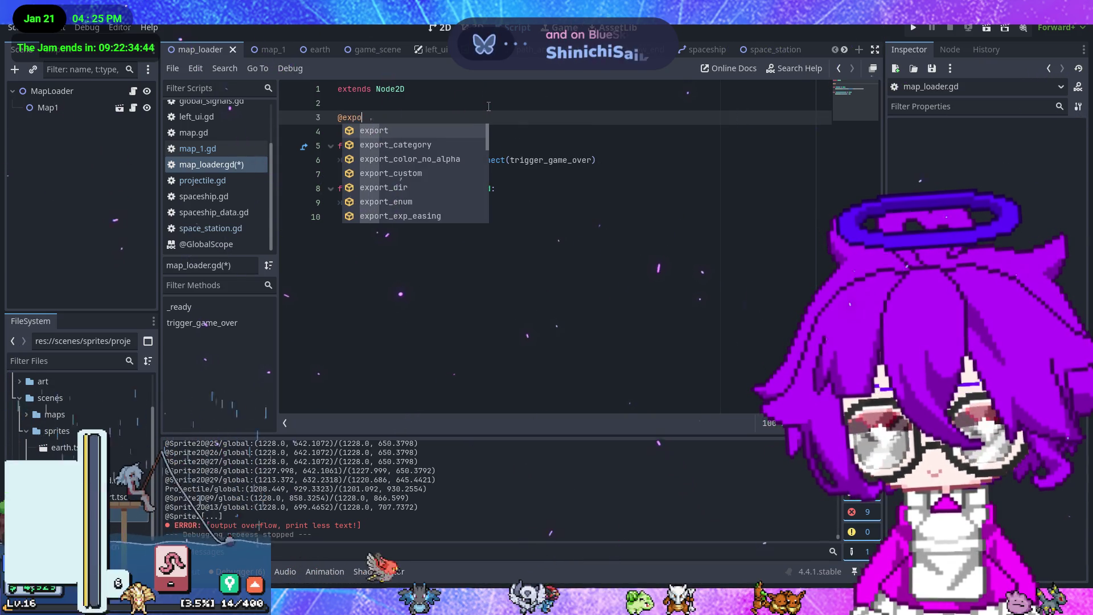
type(" var m")
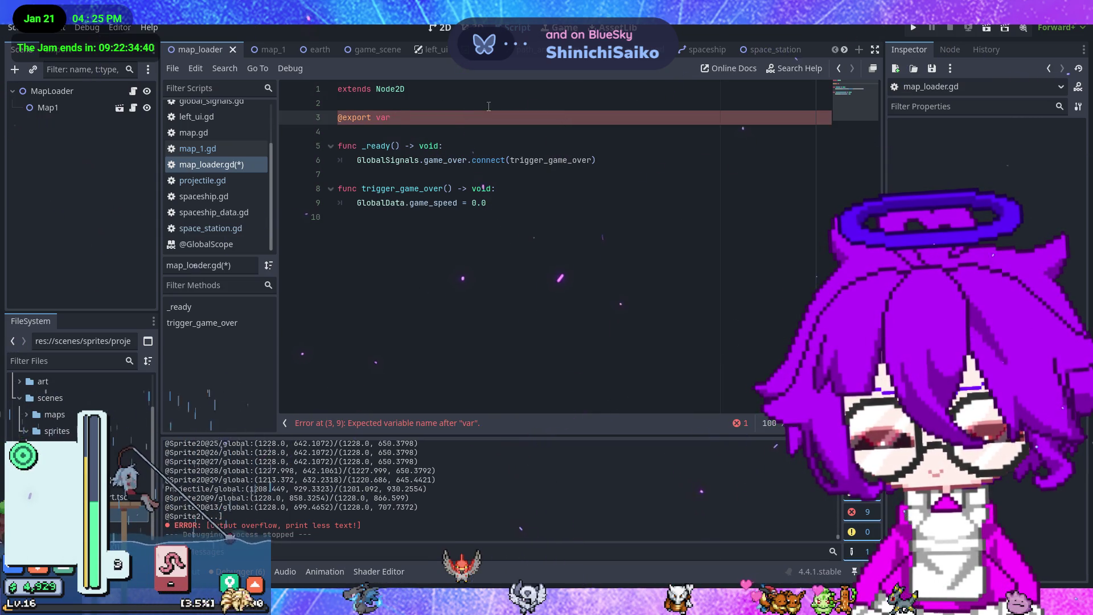
type("ap:")
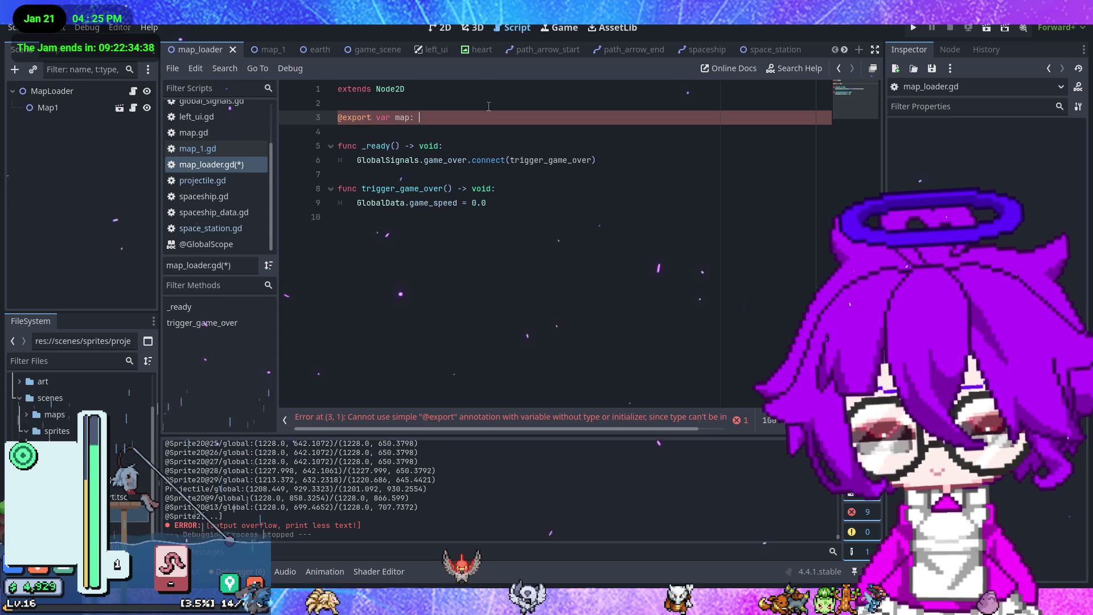
type(" Map")
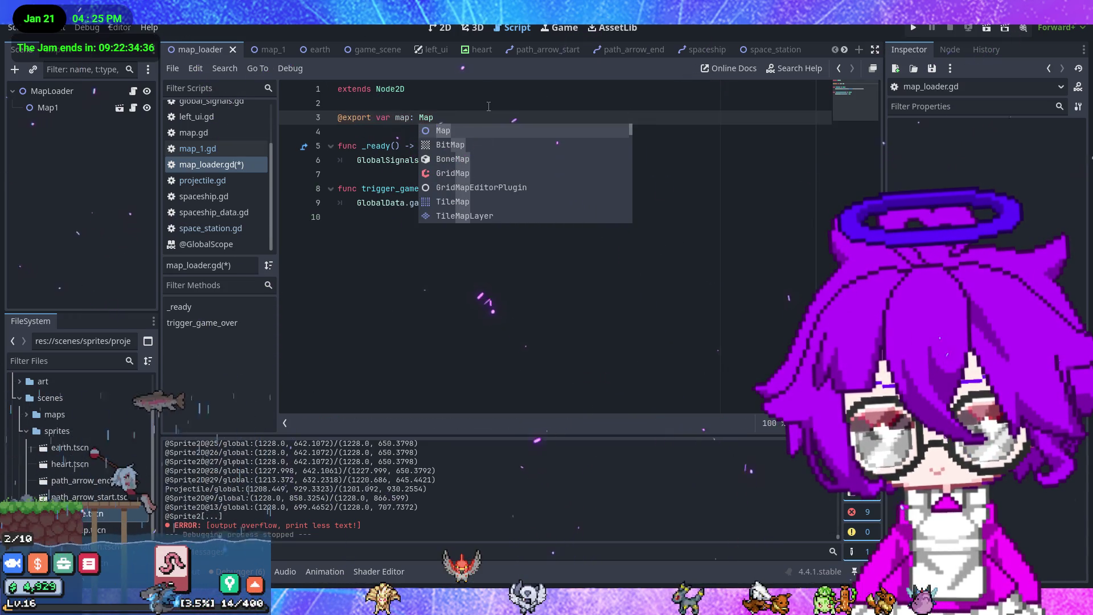
key("BackSpace")
key("BackSpace")
type("Pack")
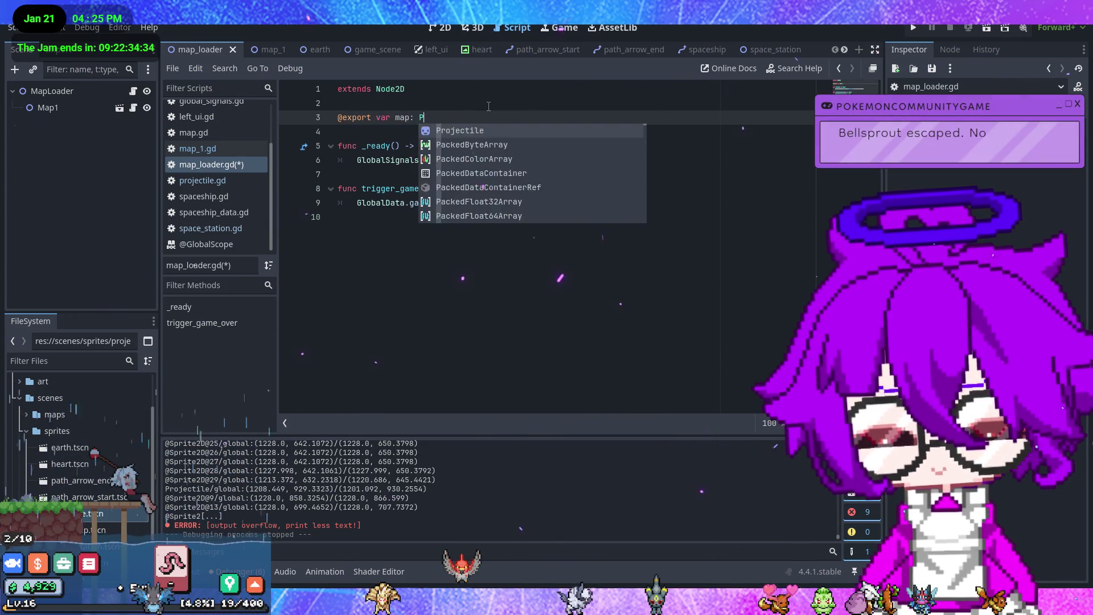
type("edS")
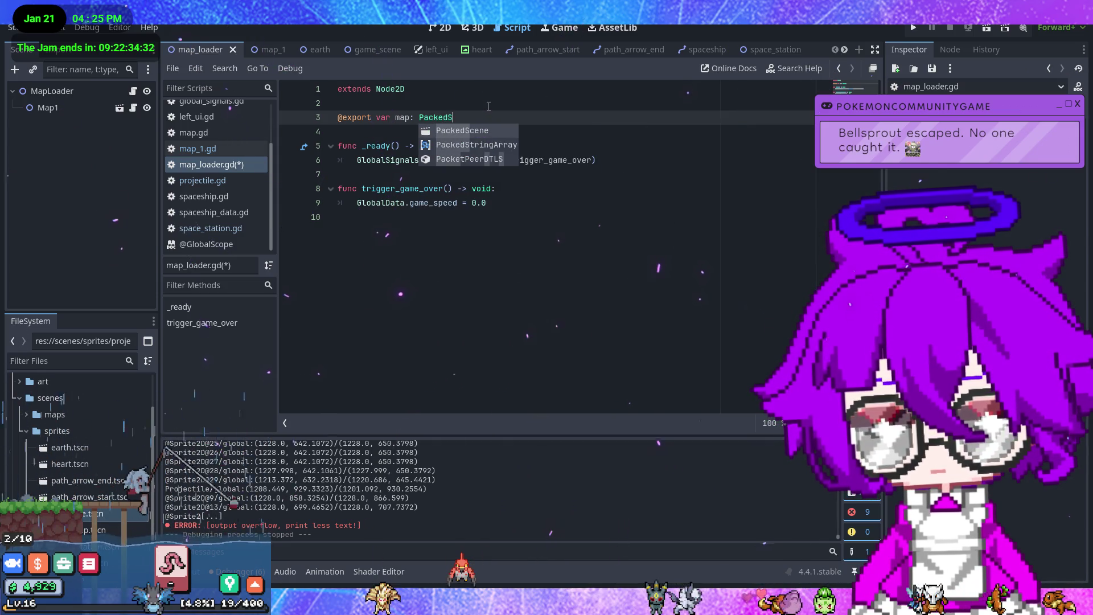
key("Return")
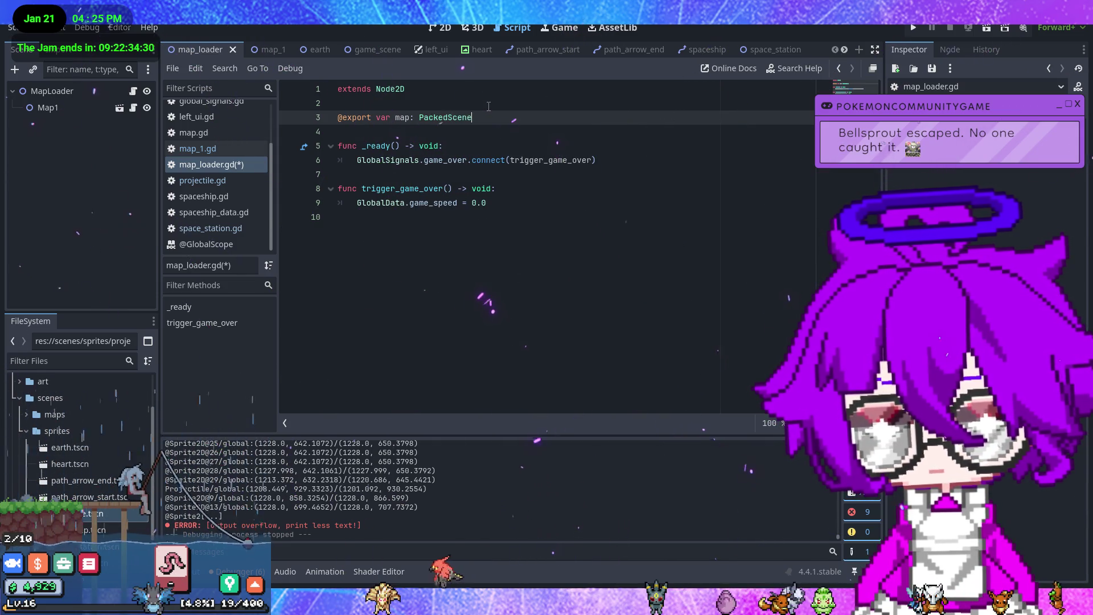
key("ctrl+s")
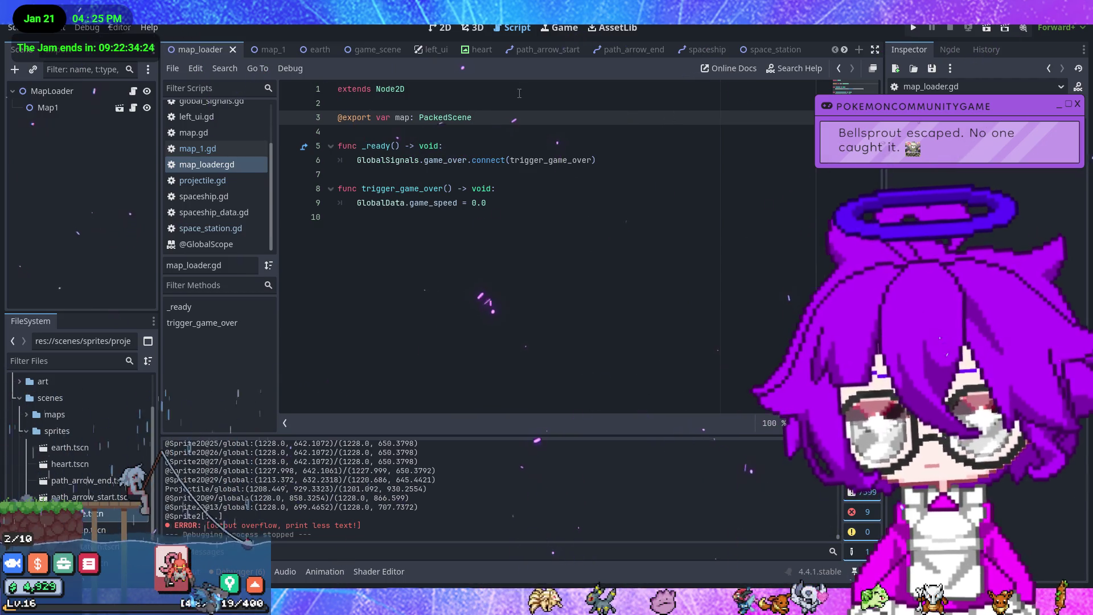
left_click_drag(472, 117, 338, 118)
key("BackSpace")
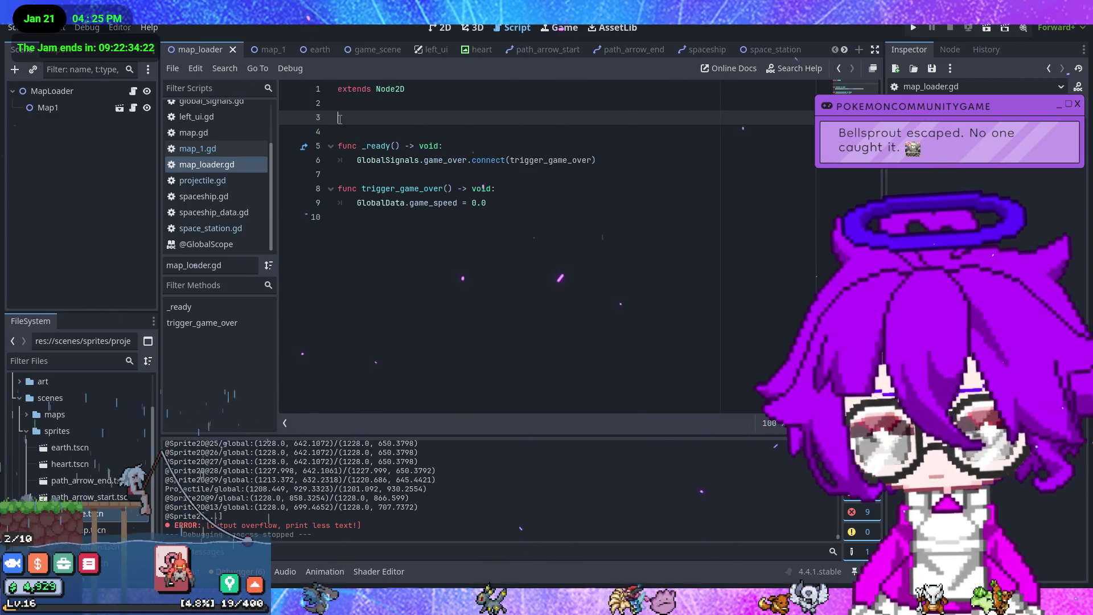
key("BackSpace")
key("BackSpace")
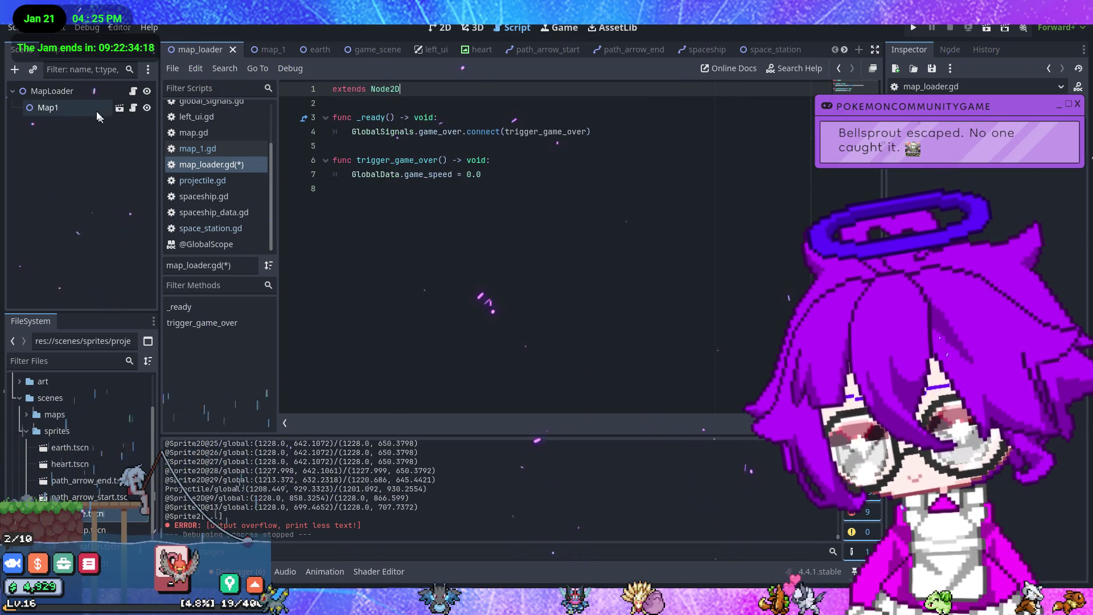
left_click(81, 95)
right_click(81, 95)
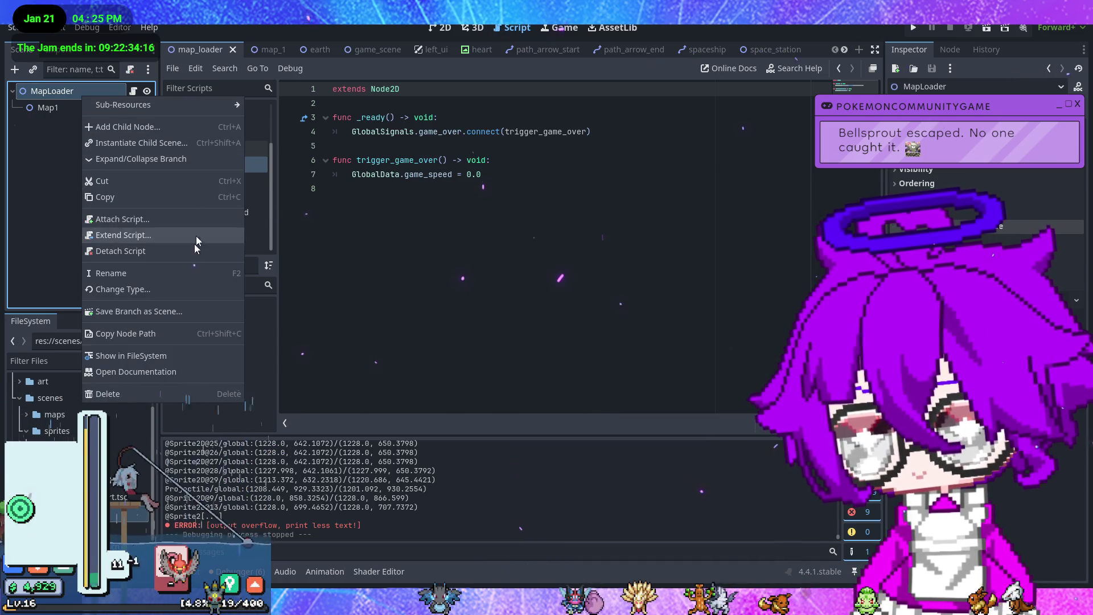
left_click_drag(332, 117, 446, 290)
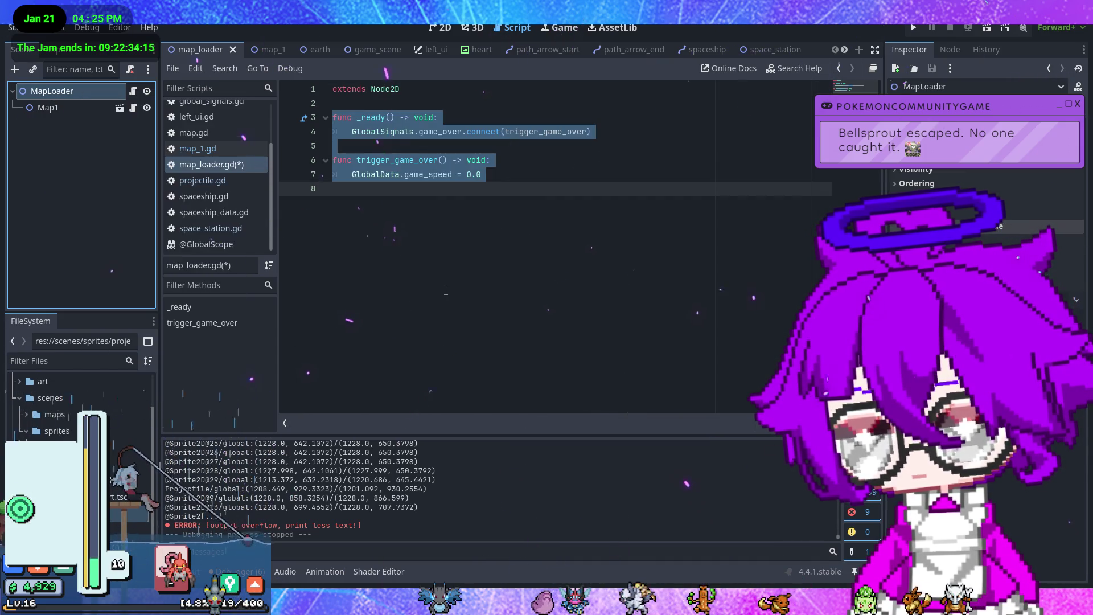
left_click(570, 178)
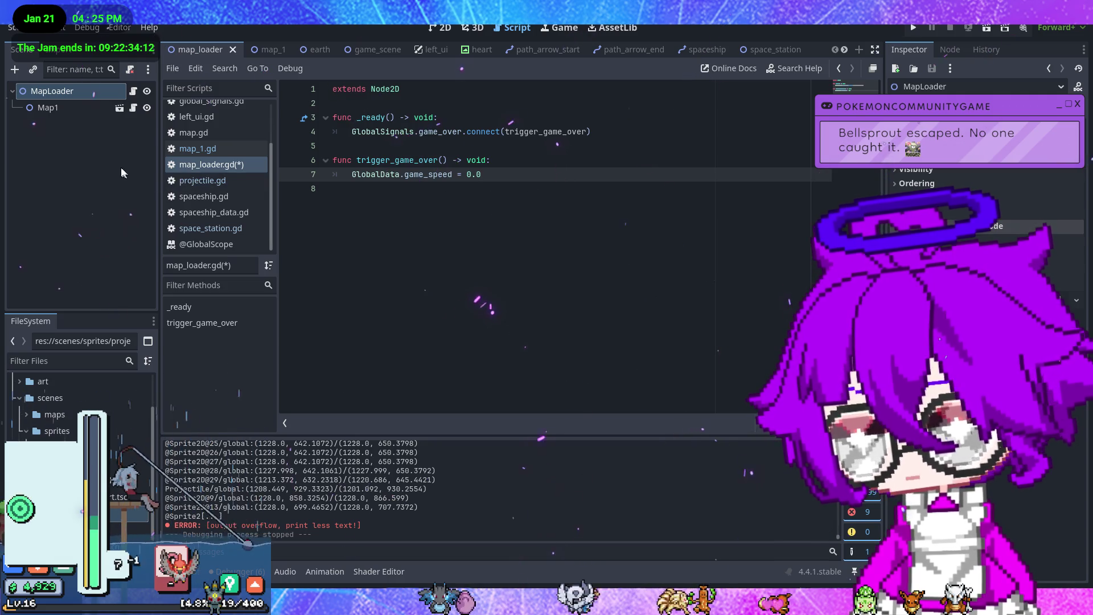
right_click(83, 94)
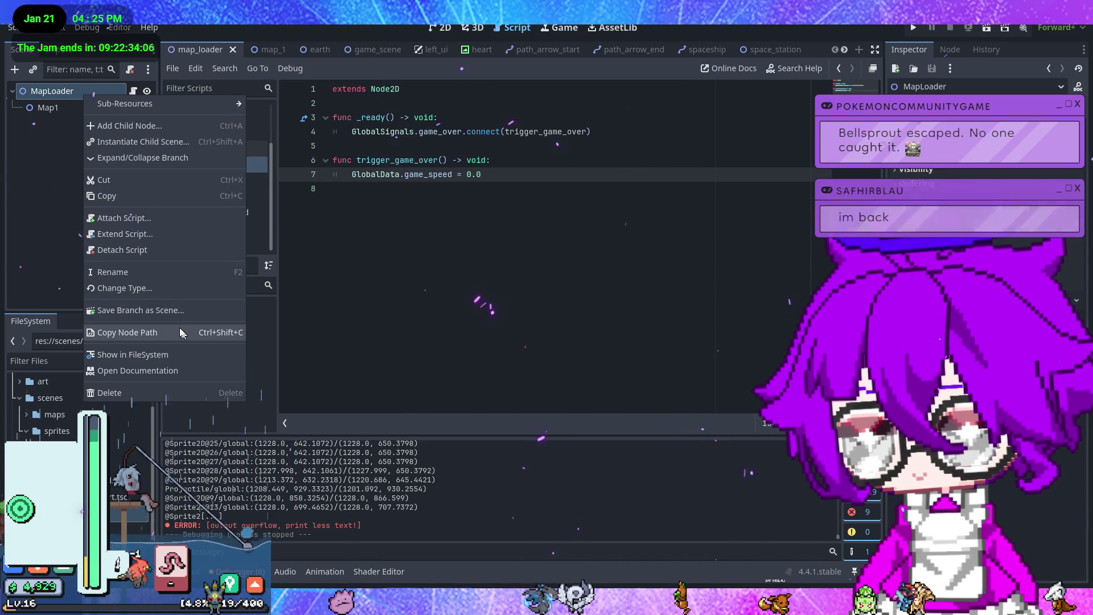
left_click(87, 173)
left_click(75, 90)
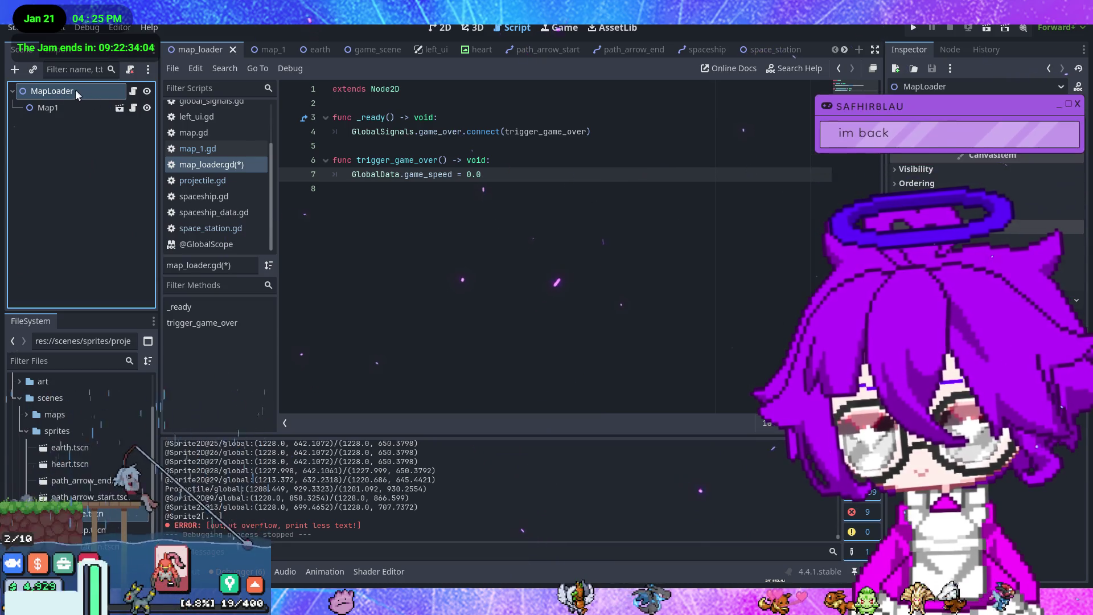
right_click(73, 91)
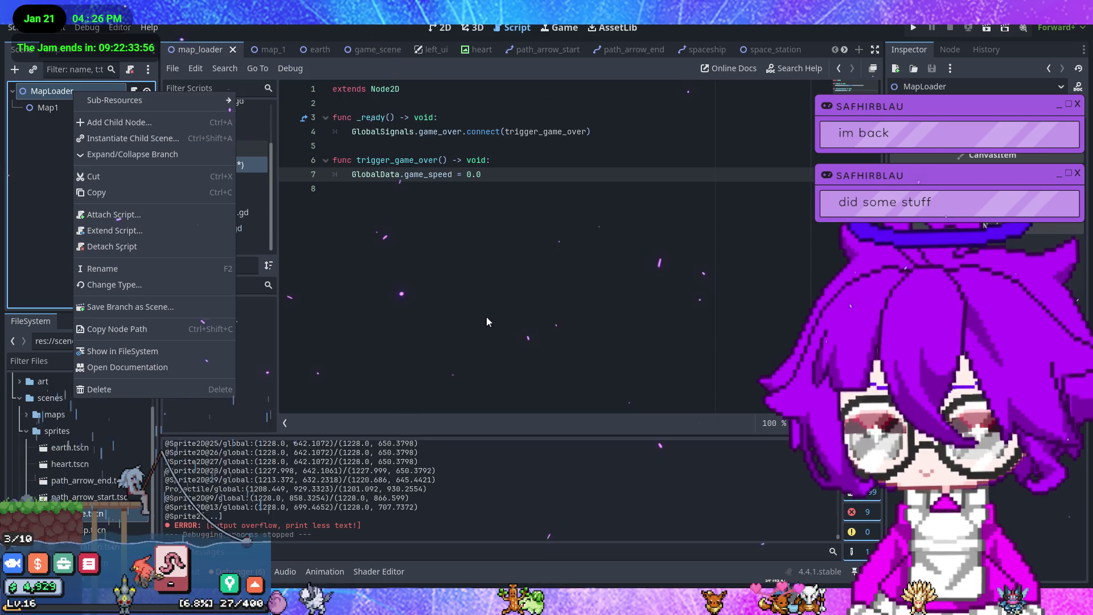
left_click(36, 203)
left_click(70, 111)
right_click(70, 111)
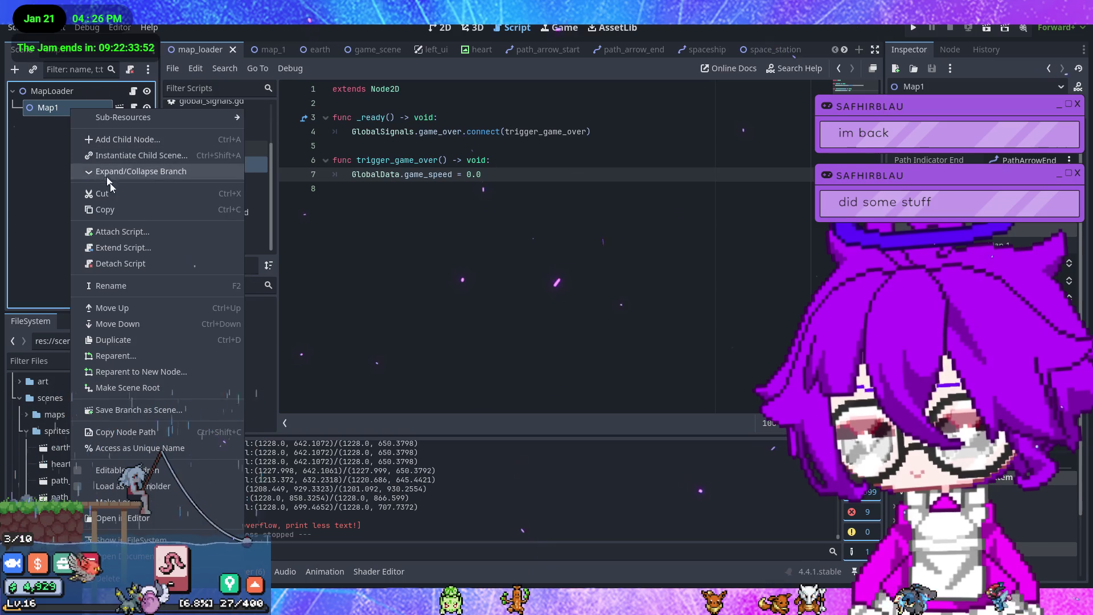
left_click(39, 184)
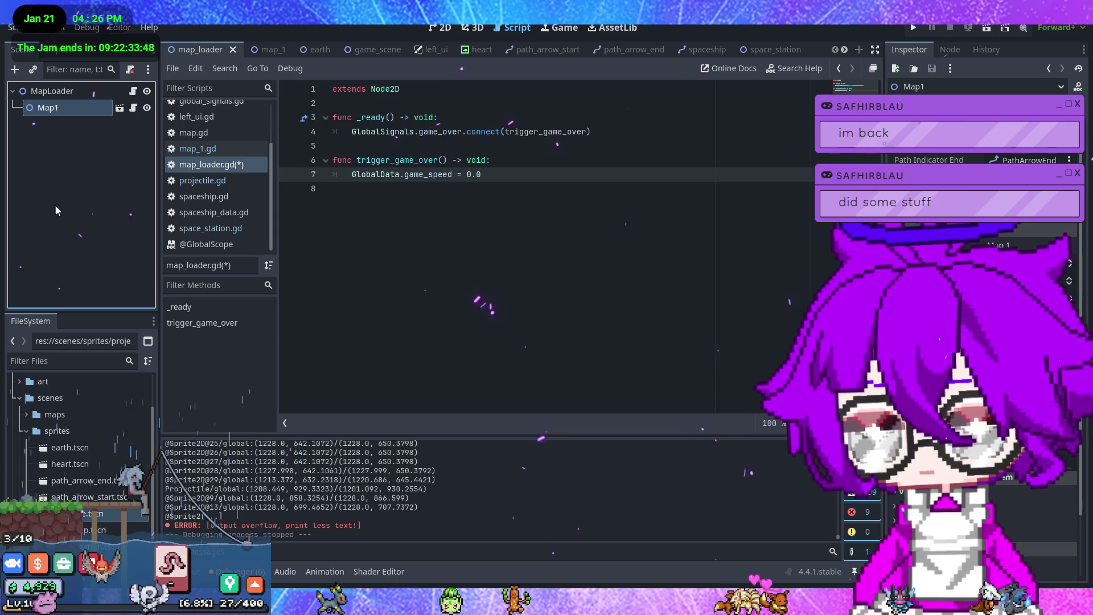
key("ctrl+s")
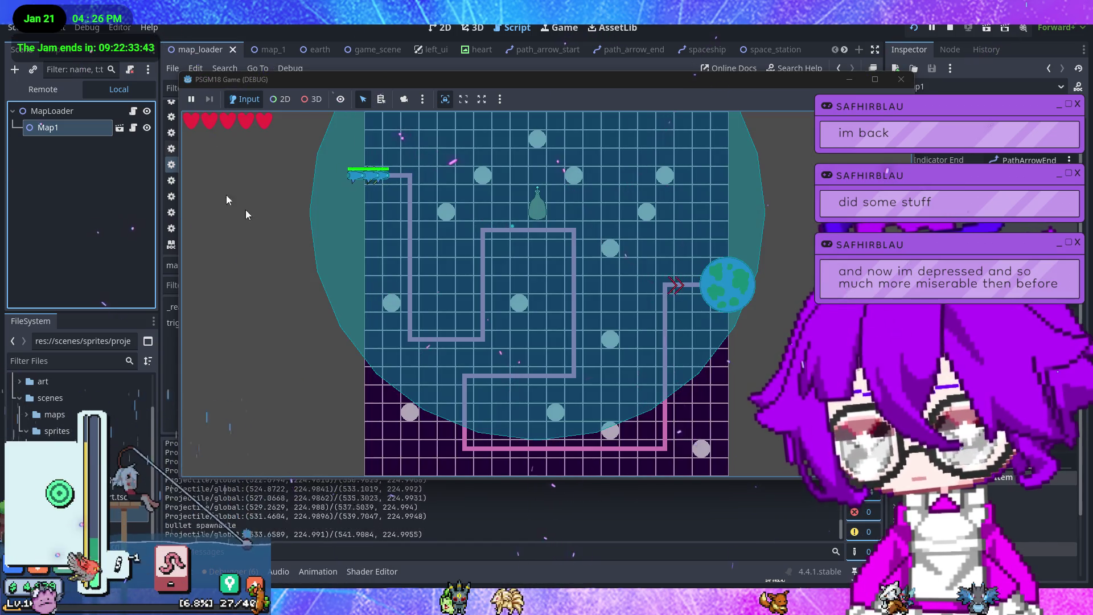
- Inspect GameScene in the running game's Remote scene tree, then stop the game
left_click(49, 91)
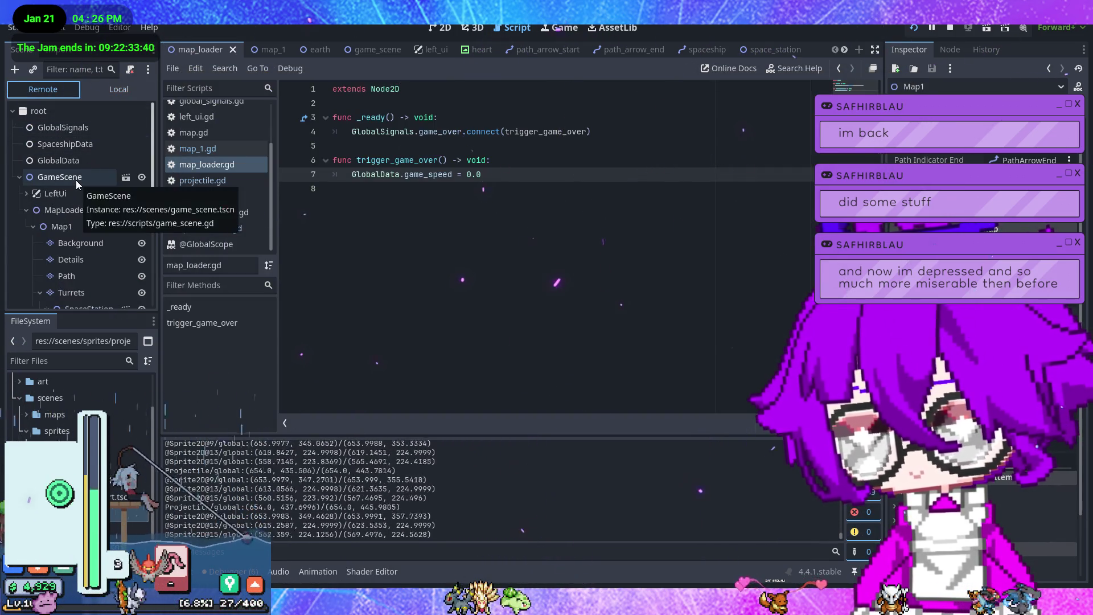
left_click(76, 180)
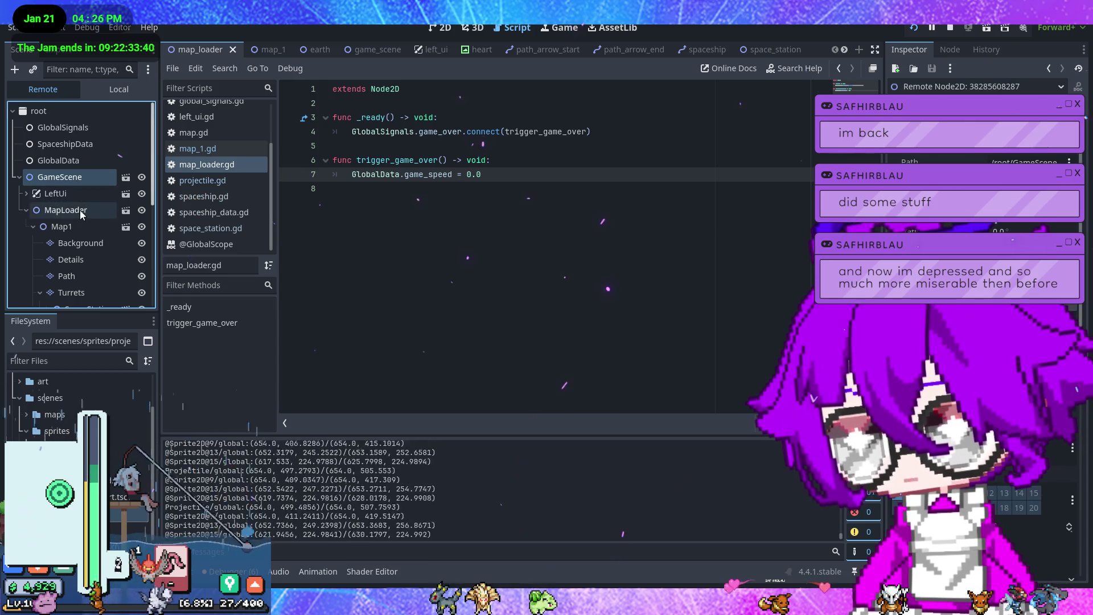
left_click(949, 28)
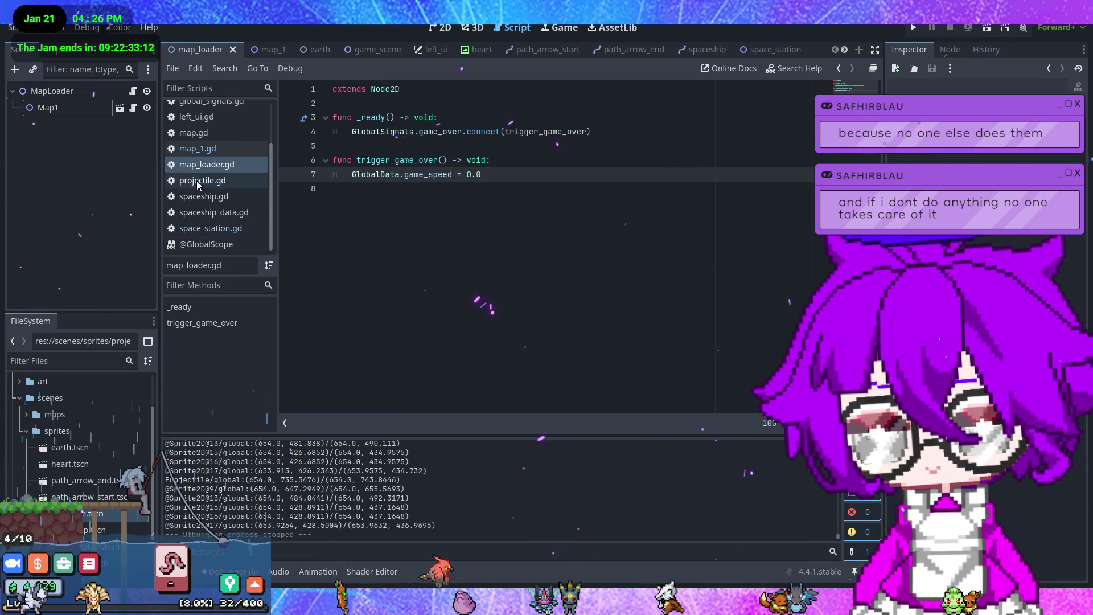
- Look through map_1.gd and space_station.gd, then return to projectile.gd
left_click(224, 149)
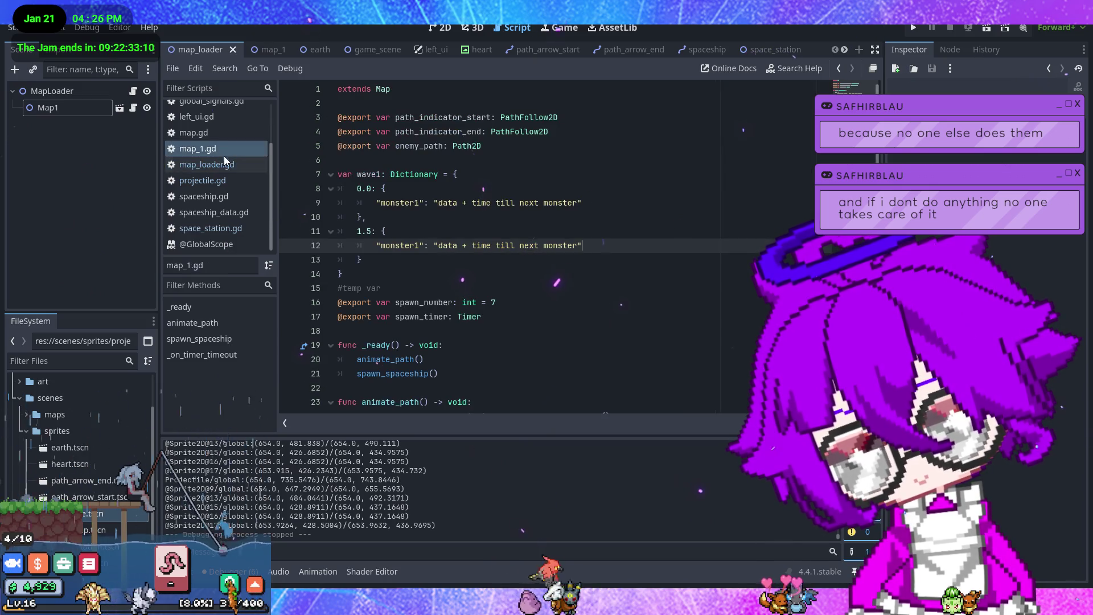
scroll(541, 267, "down", 2)
scroll(541, 267, "up", 2)
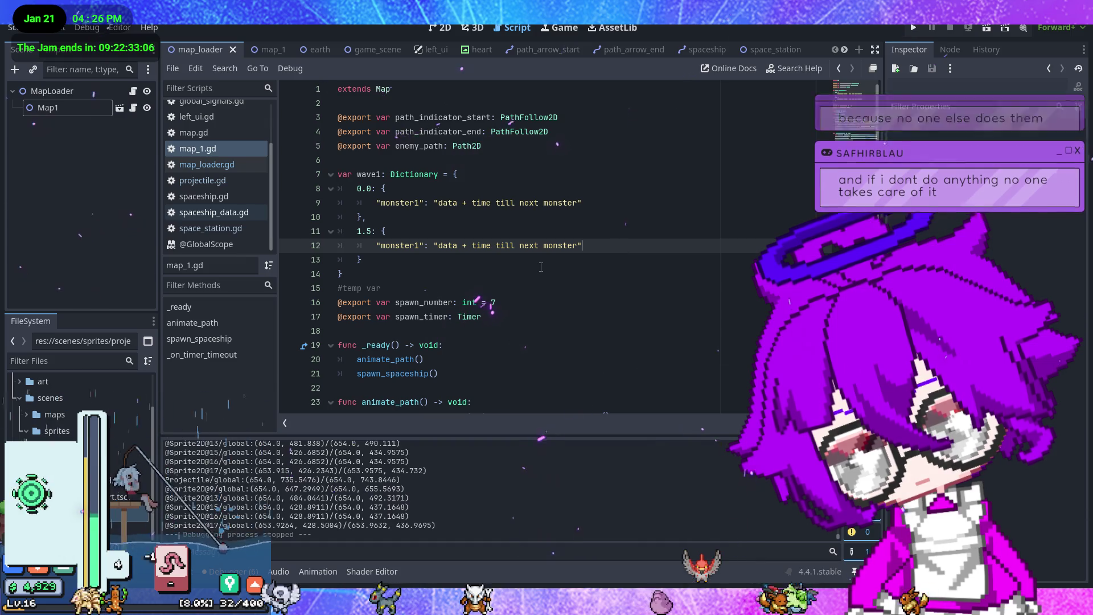
scroll(541, 267, "down", 3)
scroll(541, 267, "down", 4)
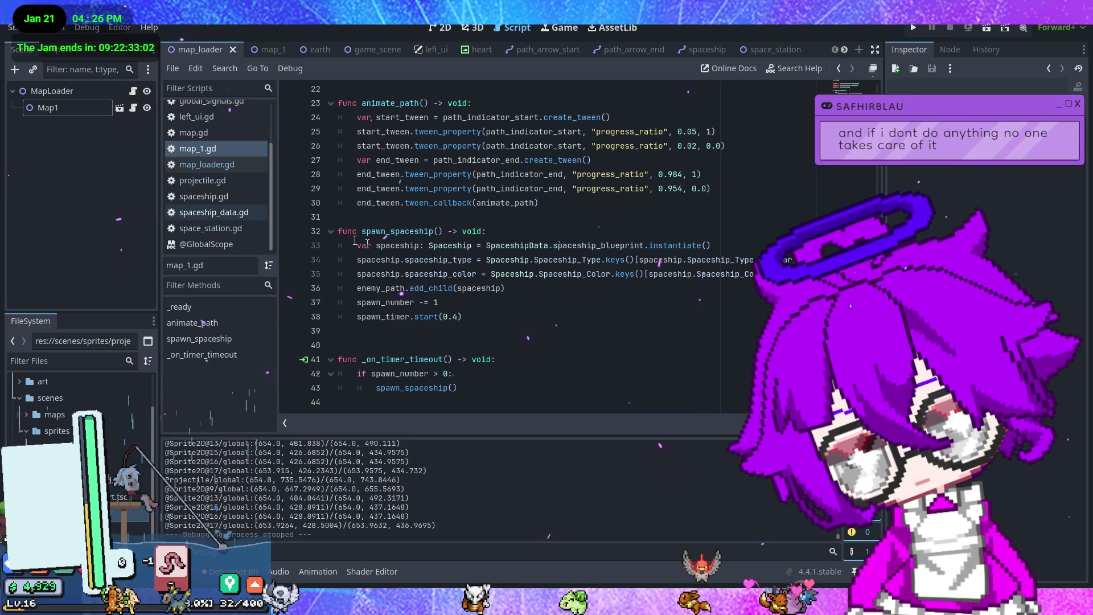
left_click(211, 227)
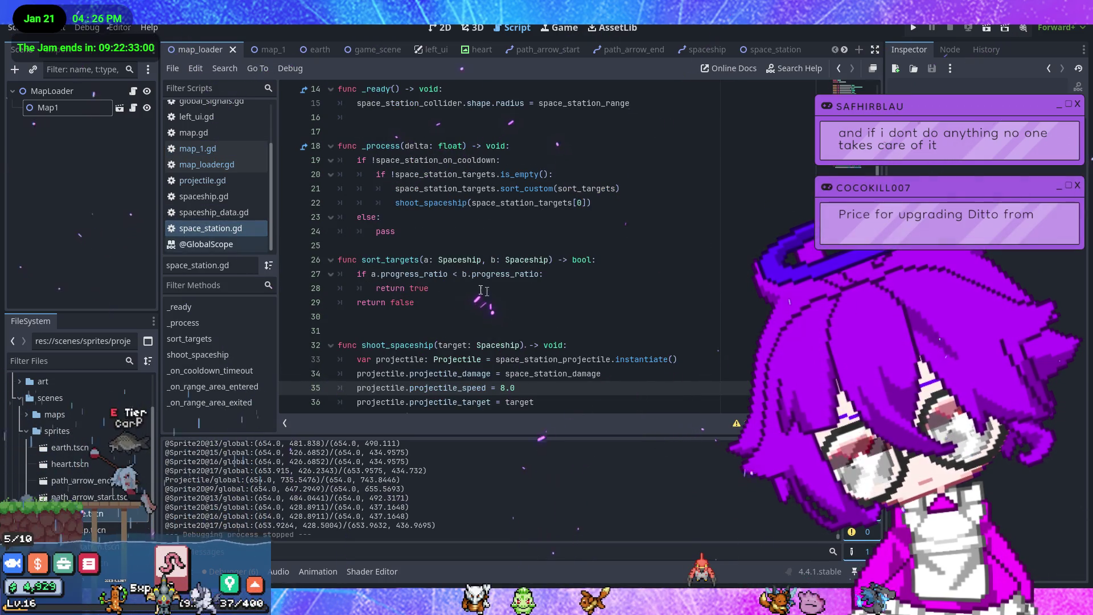
left_click(216, 181)
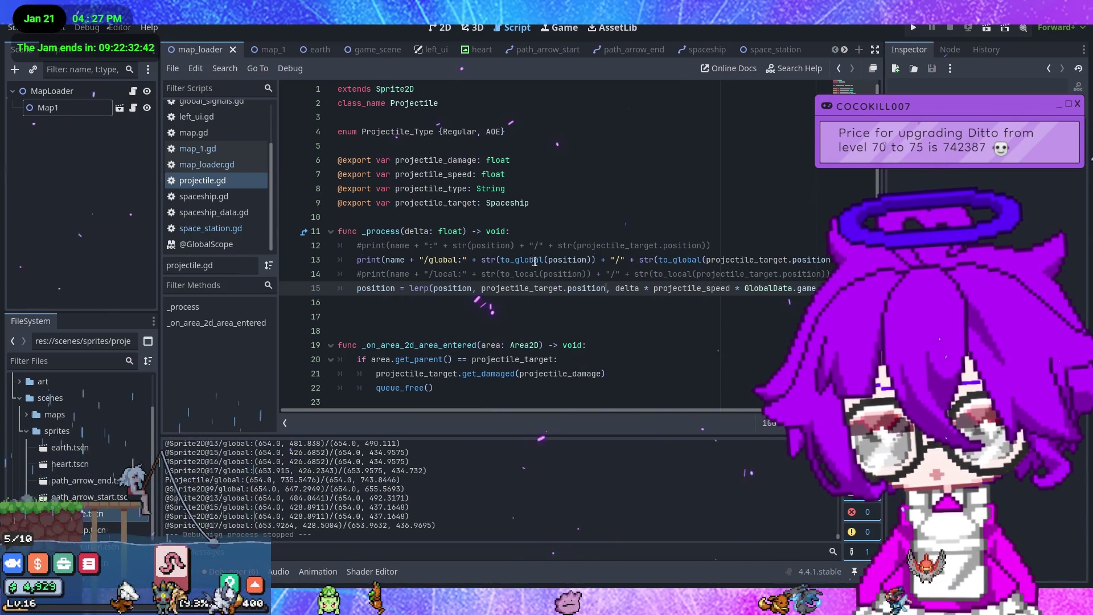
- Wrap position and projectile_target.position on line 15 in to_global() and save the script
double_click(510, 259)
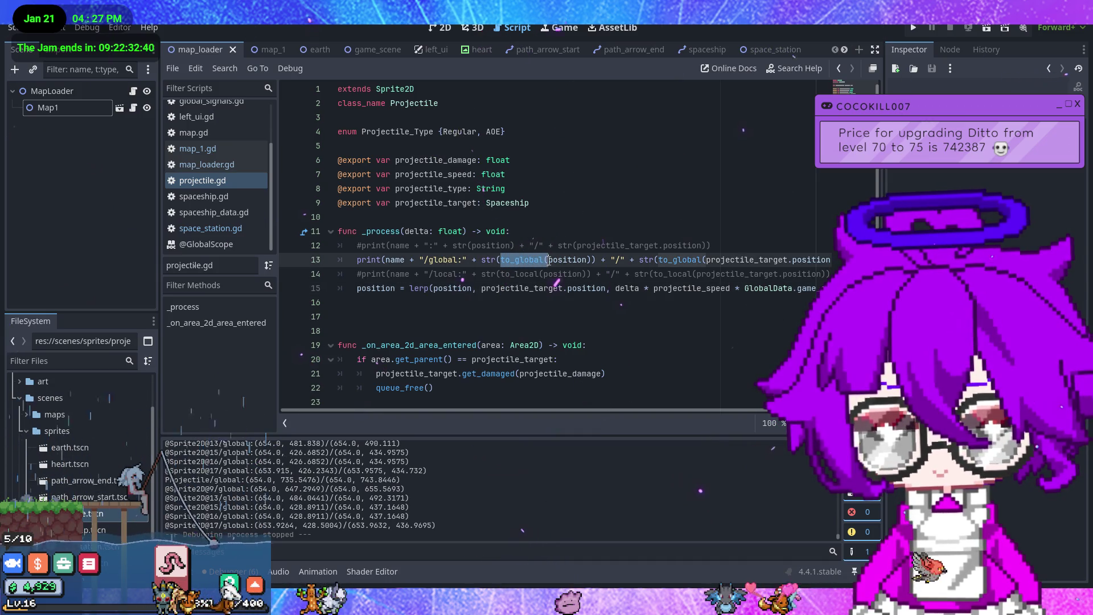
key("ctrl+c")
left_click(433, 288)
key("ctrl+v")
type("(")
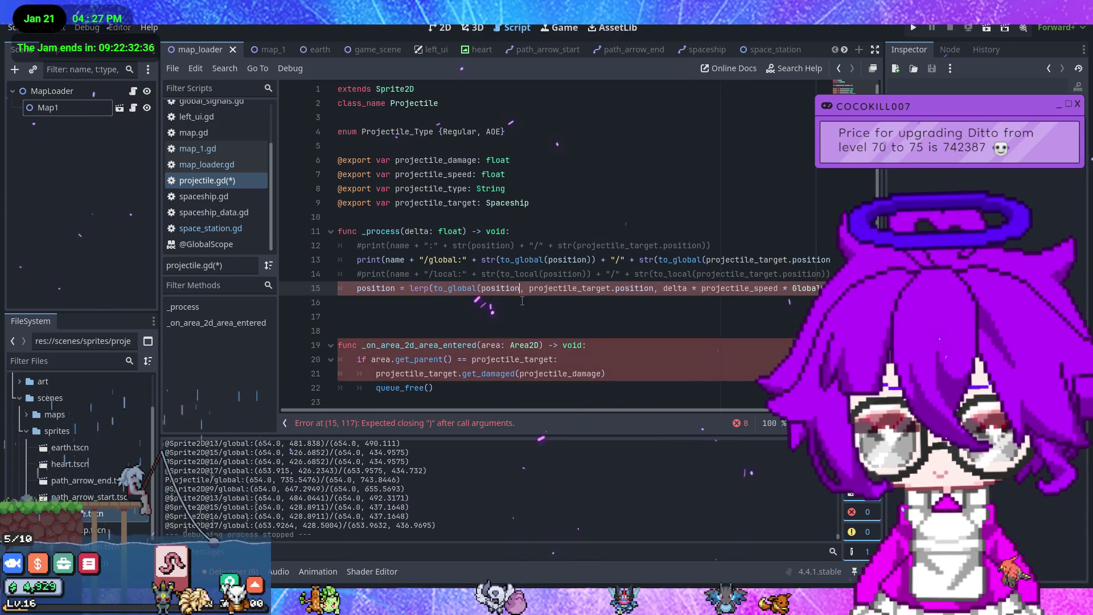
type(")")
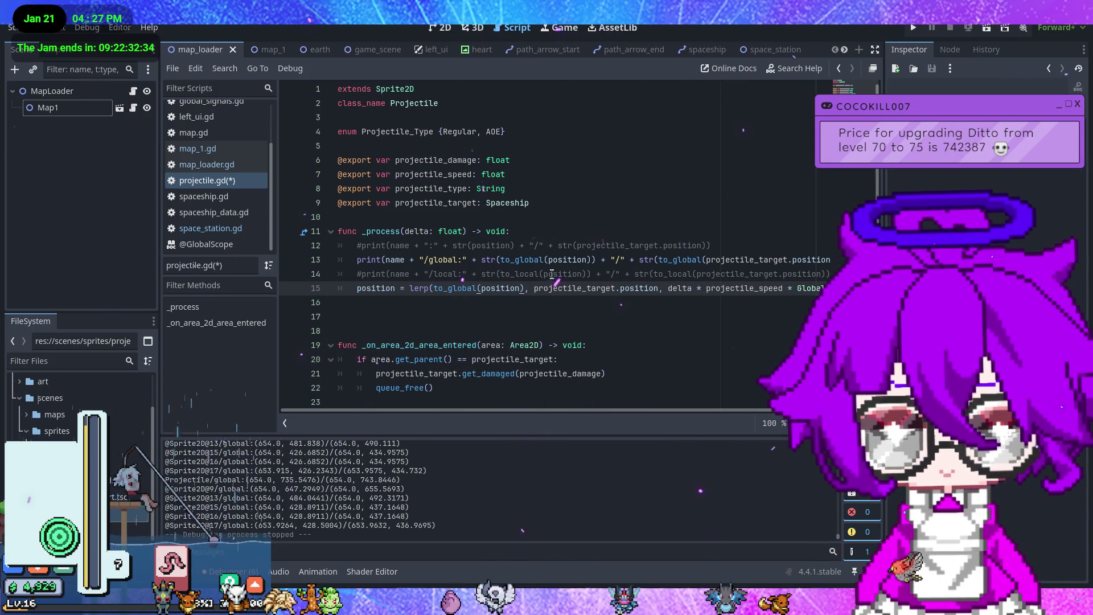
left_click_drag(547, 260, 517, 261)
double_click(505, 260)
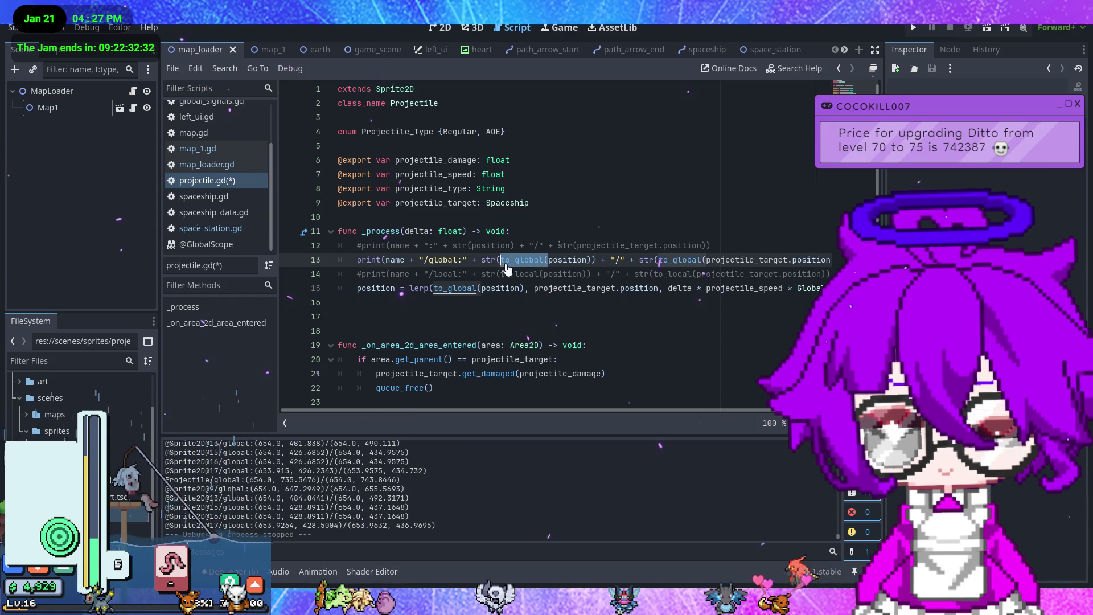
type("to_global(")
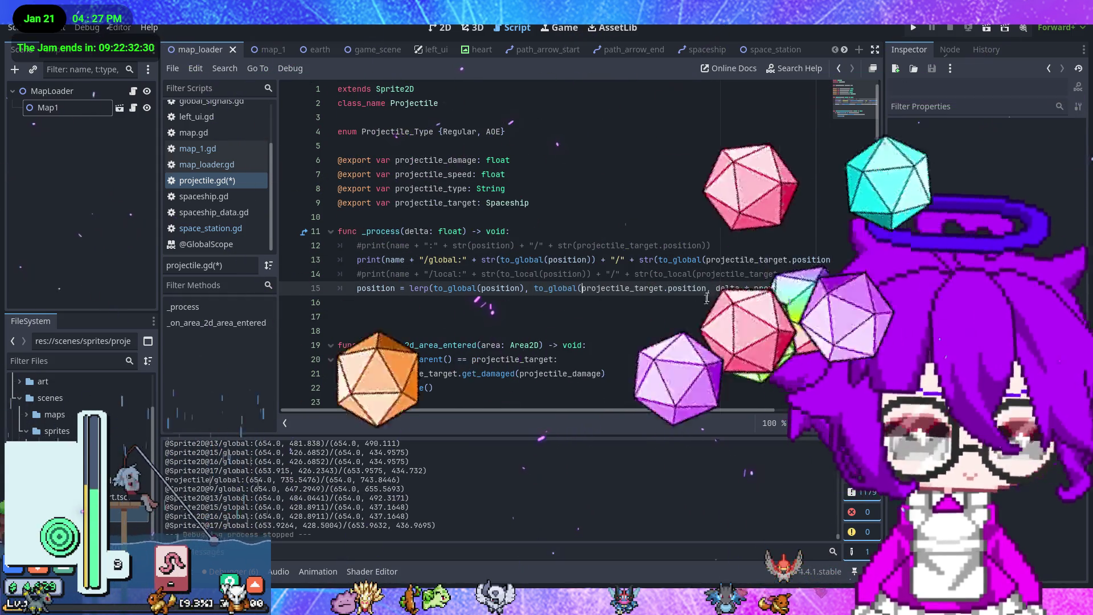
left_click(709, 288)
type(")")
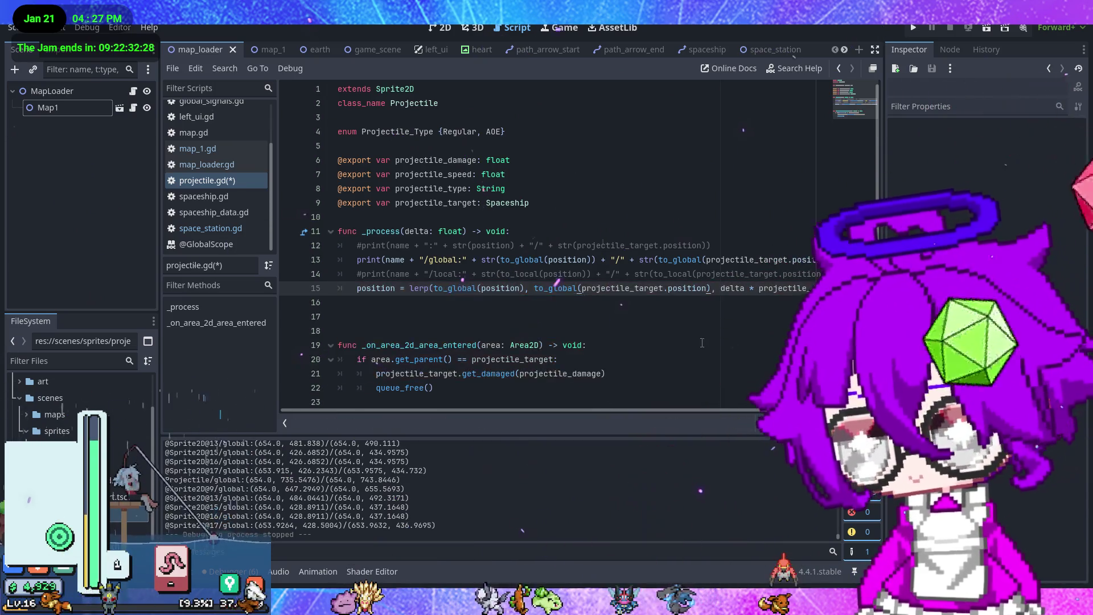
key("ctrl+s")
- Test-run the game, stop it, and inspect the Map1 node's properties
left_click(912, 30)
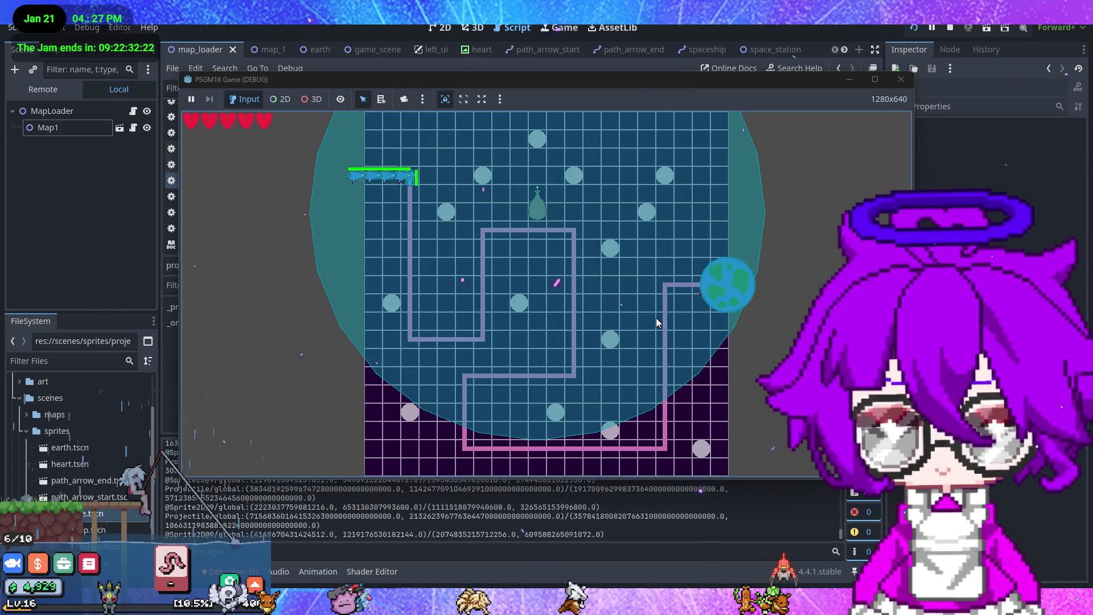
left_click(902, 80)
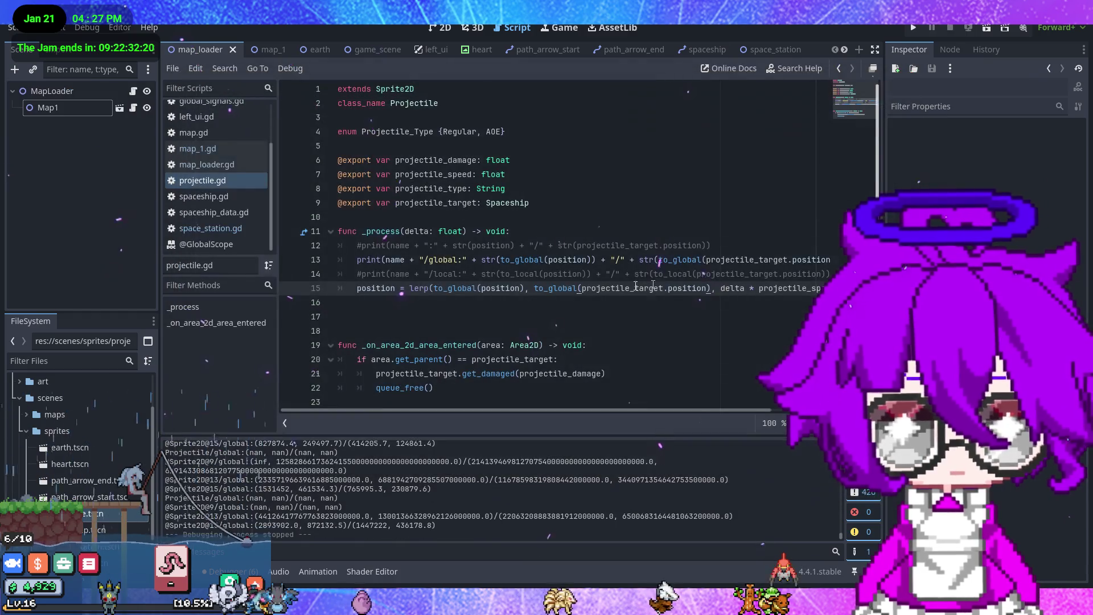
mouse_move(541, 411)
left_mouse_down()
mouse_move(668, 402)
mouse_move(524, 398)
left_mouse_up()
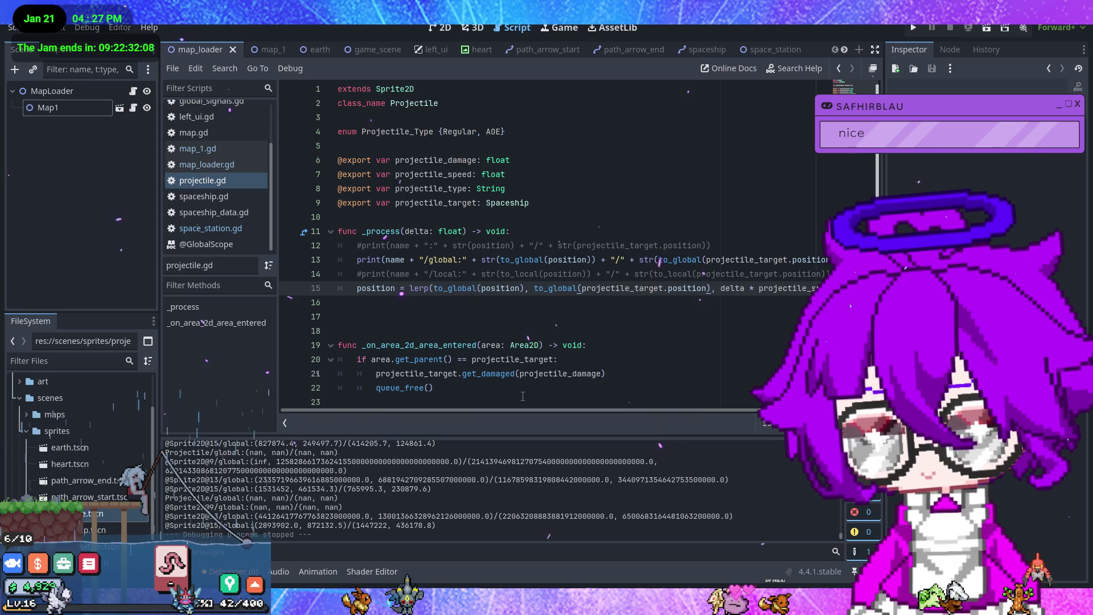
left_click(60, 111)
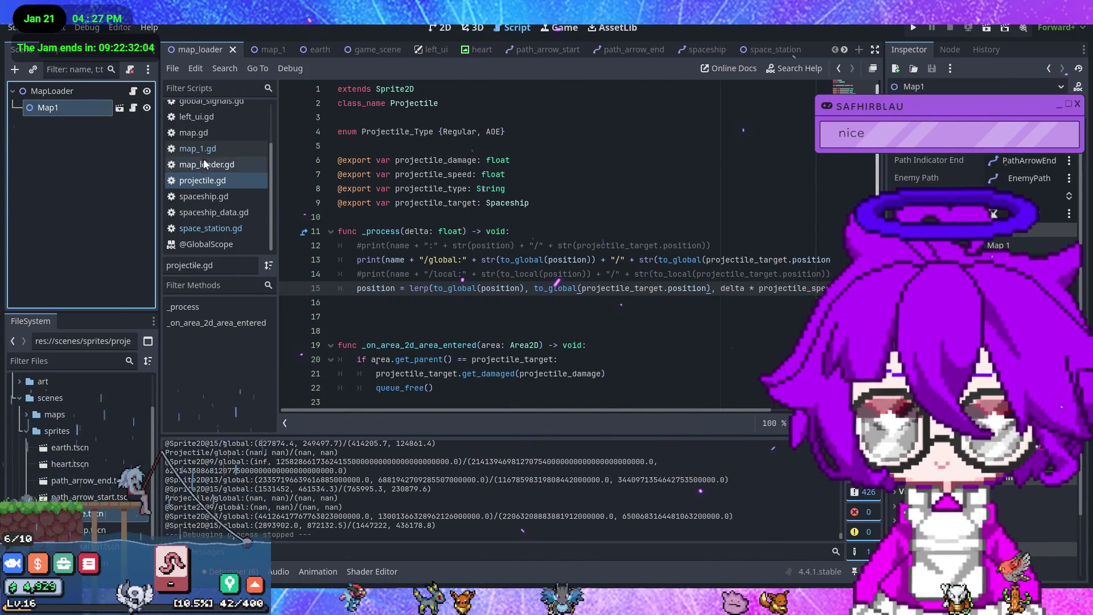
- Open the map_1 scene and the SpaceStation node's script
left_click(194, 182)
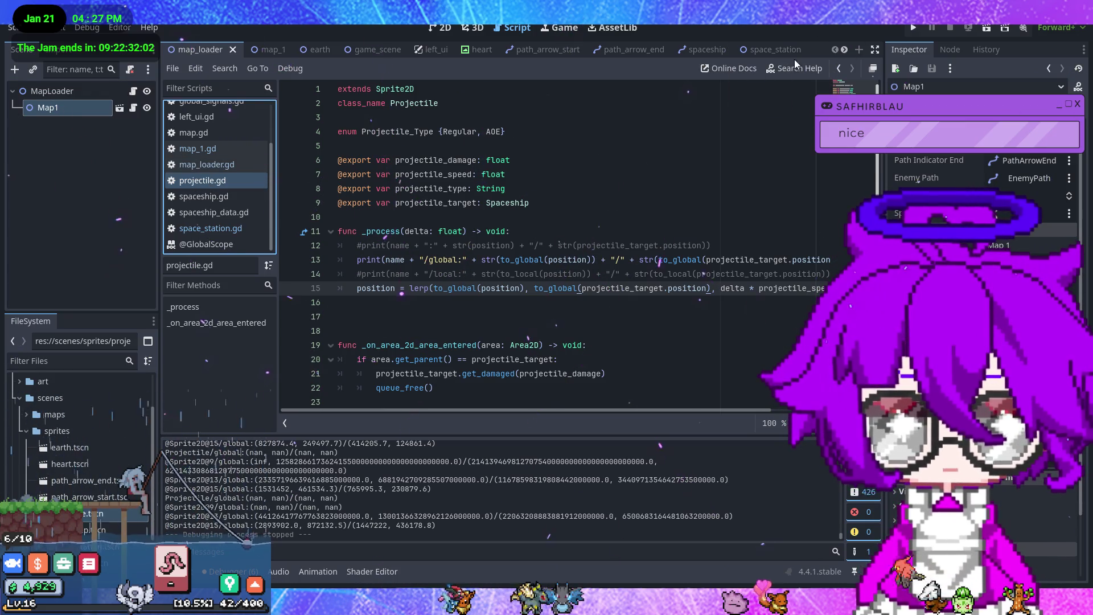
left_click(261, 50)
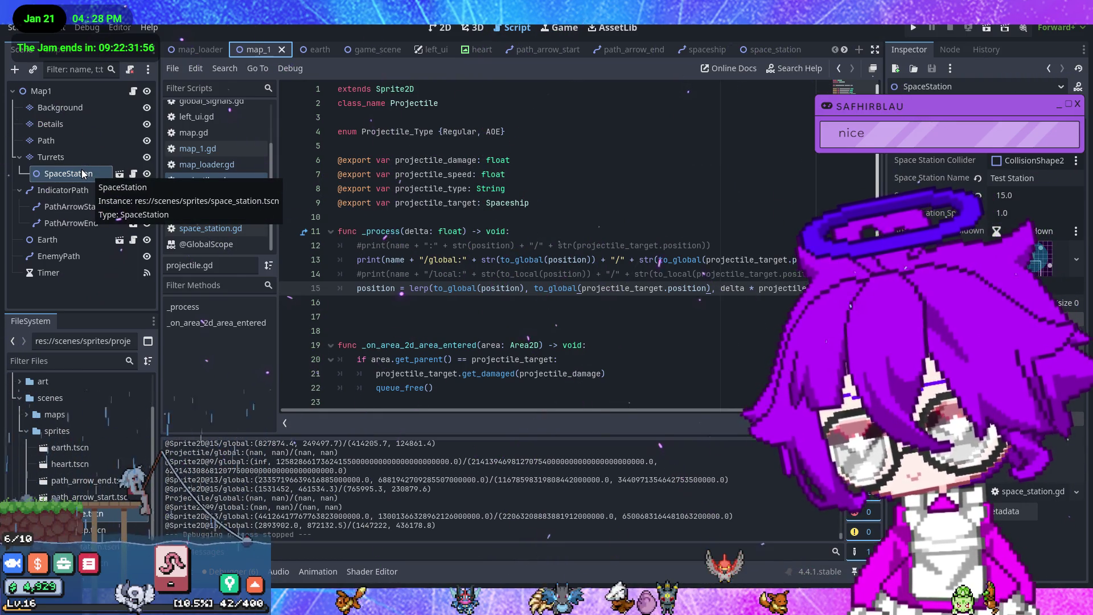
left_click(132, 178)
scroll(456, 245, "up", 5)
left_click(380, 117)
key("Return")
type("@export var loadead_ma")
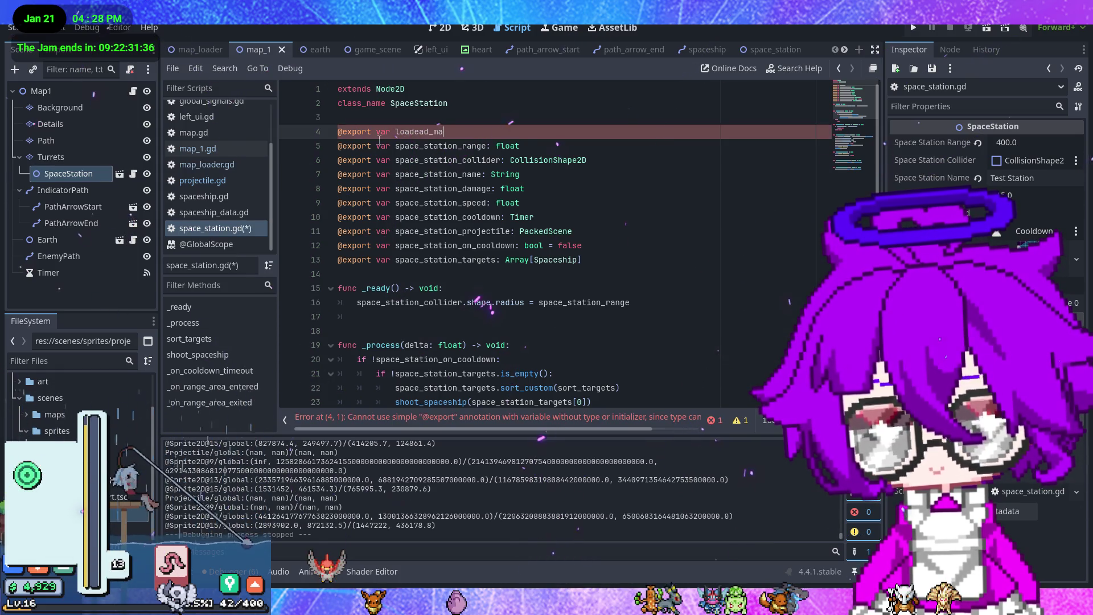
type("p:")
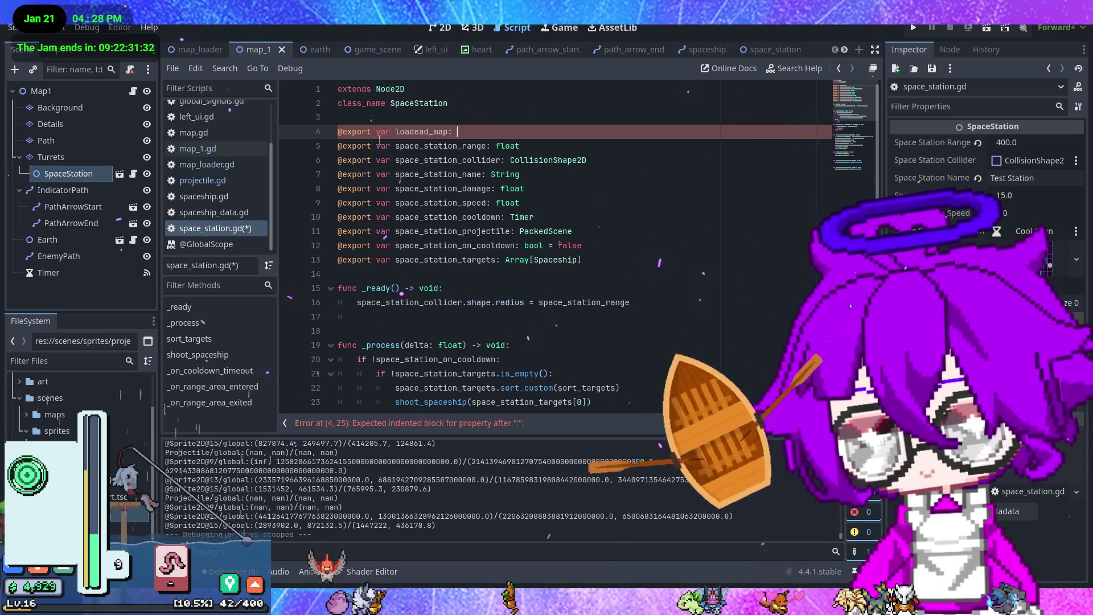
key("alt+Left")
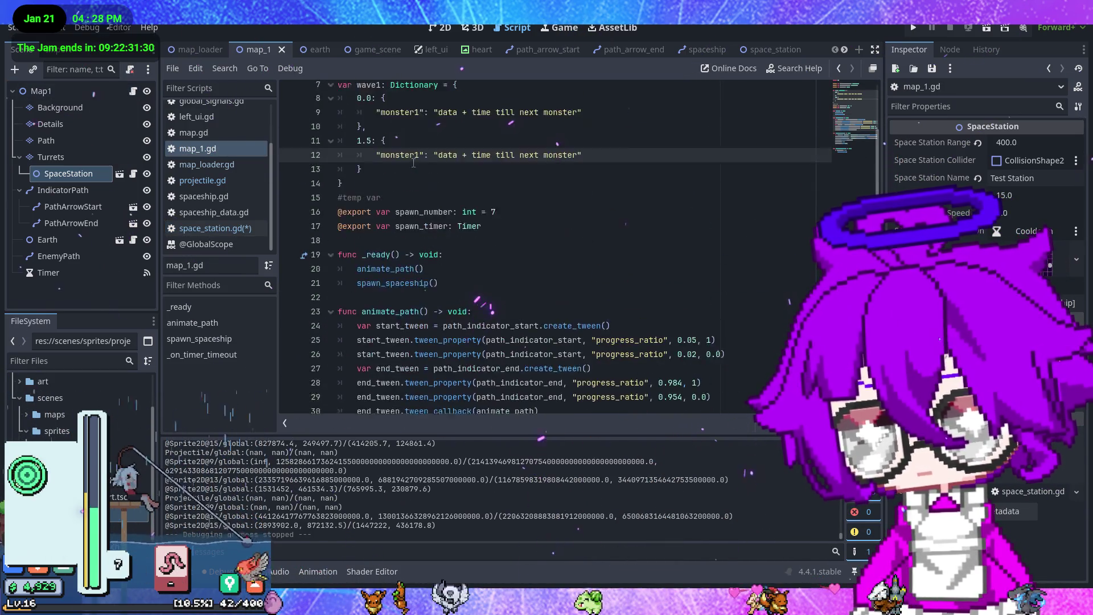
- Declare 'class_name PlayableMap' on line 2 of map_1.gd, under extends Map, and save
scroll(414, 163, "up", 2)
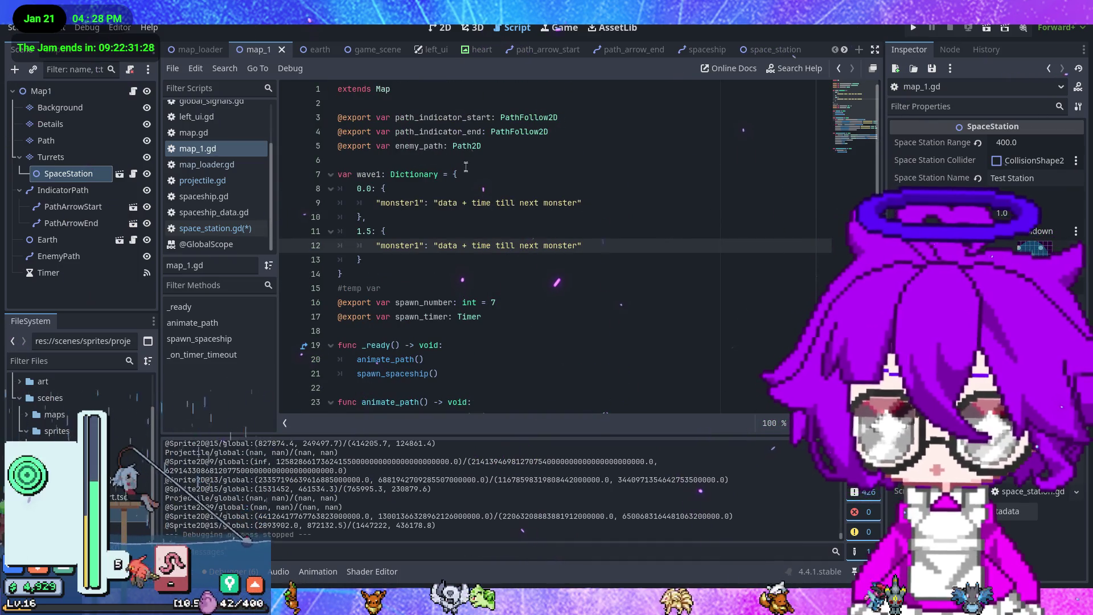
scroll(460, 209, "down", 1)
scroll(459, 209, "up", 1)
left_click(354, 102)
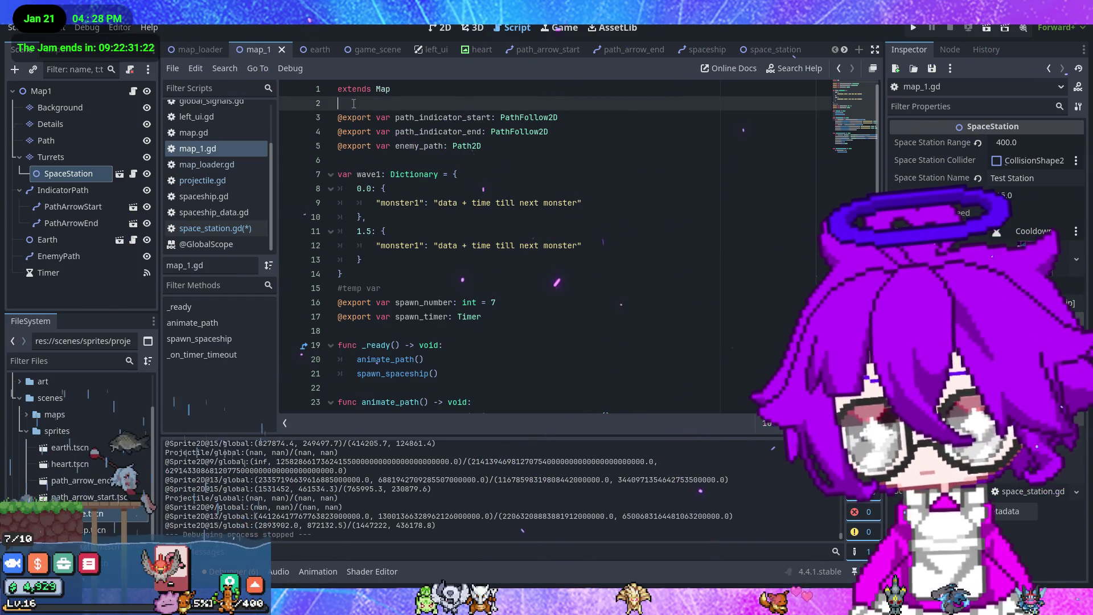
key("Return")
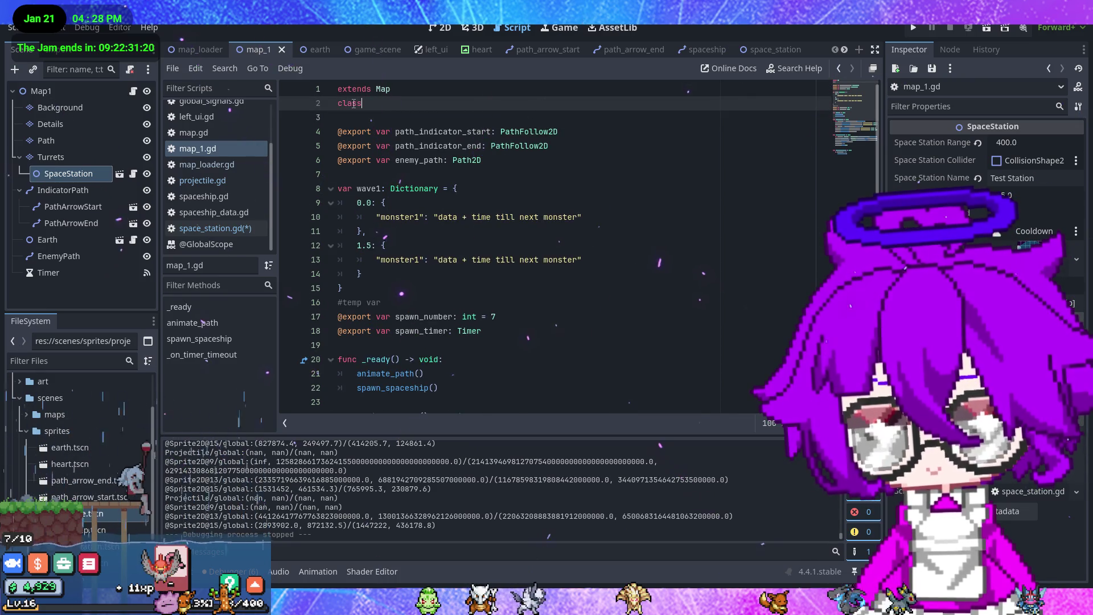
type("_nam")
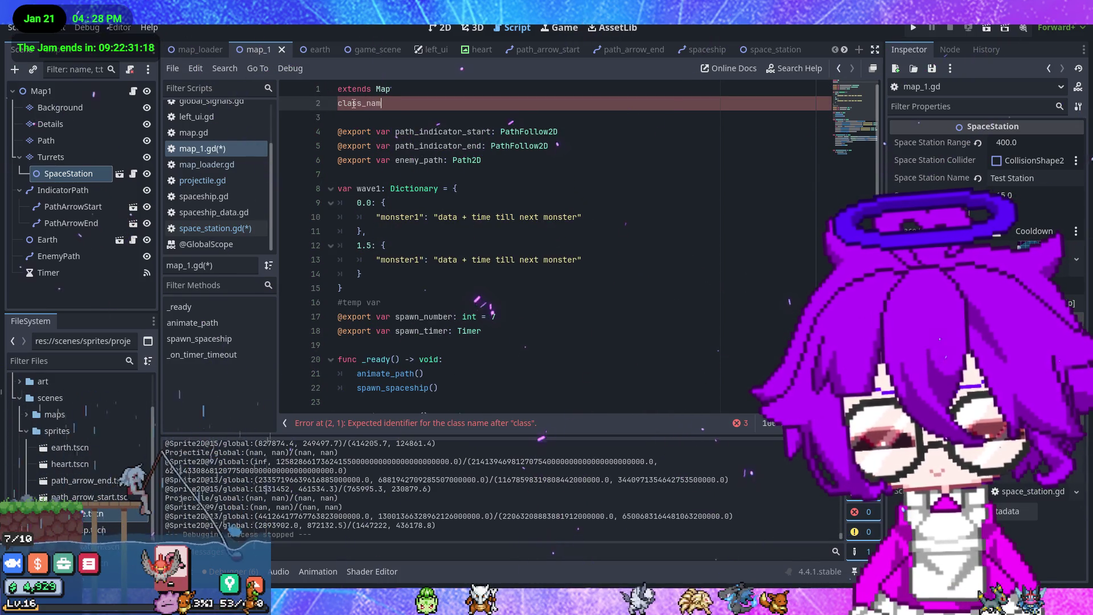
type("e P")
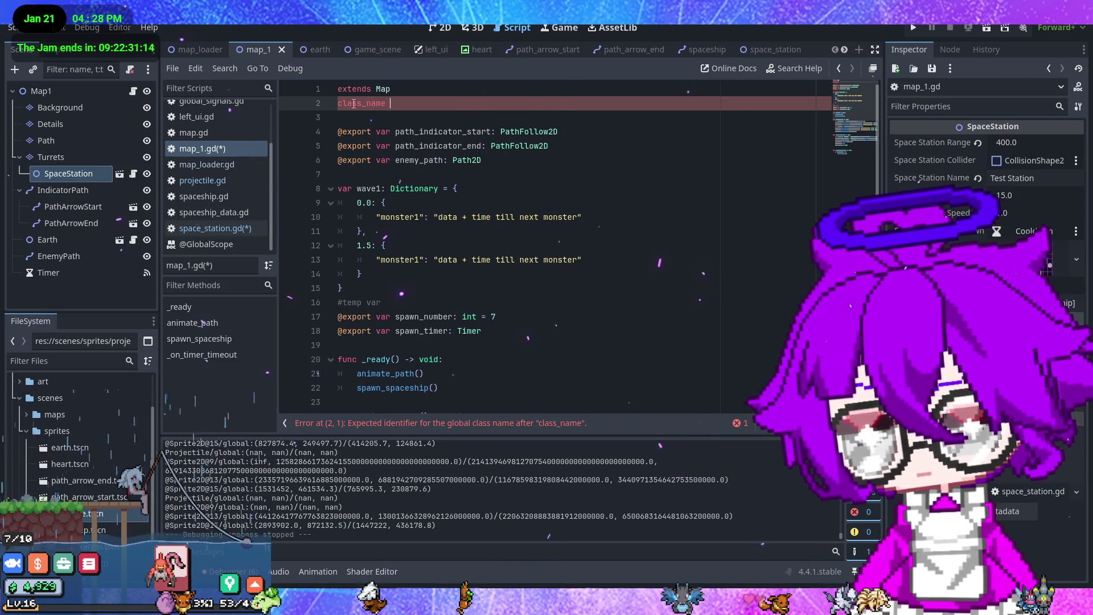
type("layableMap")
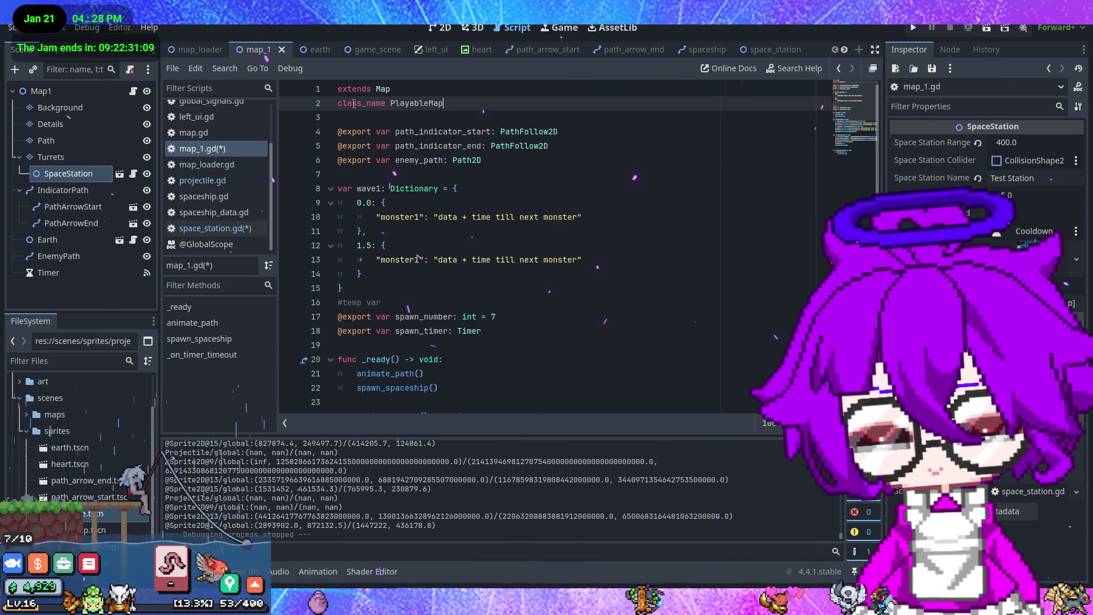
key("ctrl+s")
double_click(392, 104)
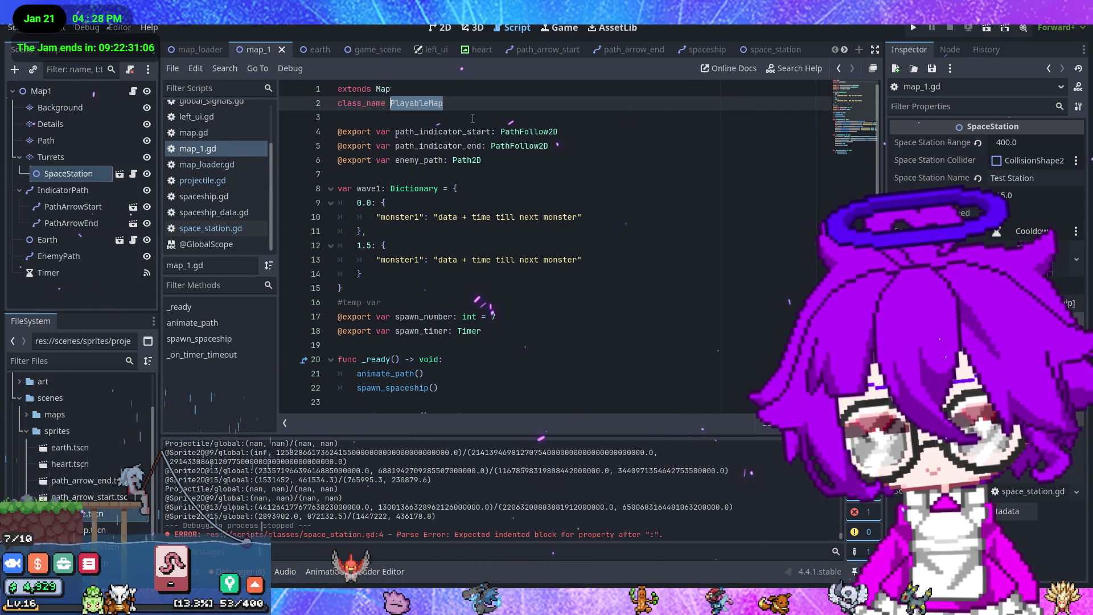
left_click(211, 228)
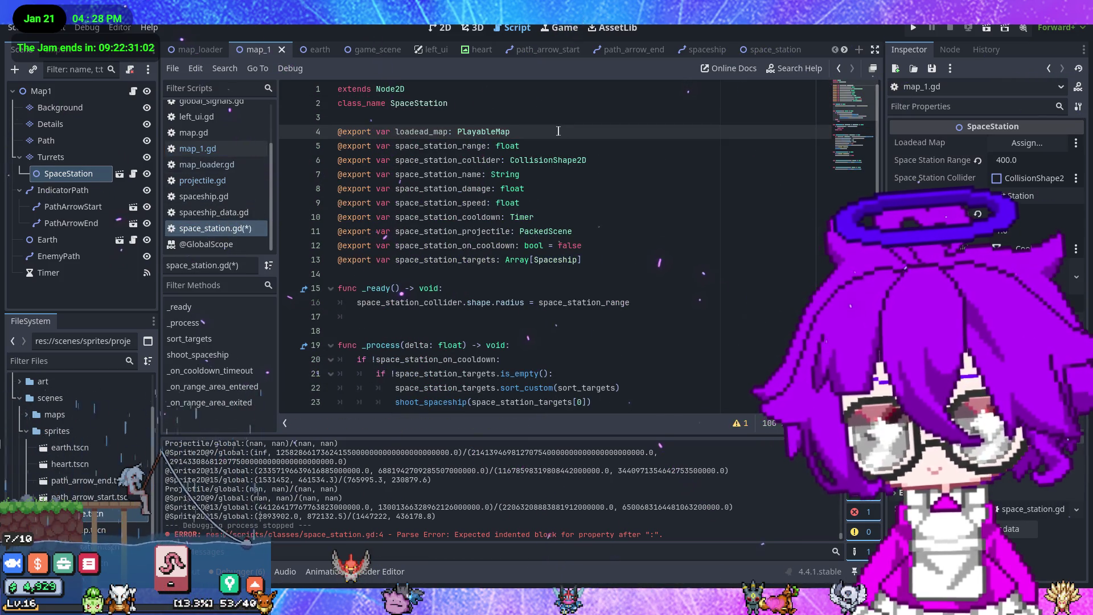
- Save space_station.gd, drag Map1 into SpaceStation's Loadead Map property, and save the scene
key("ctrl+s")
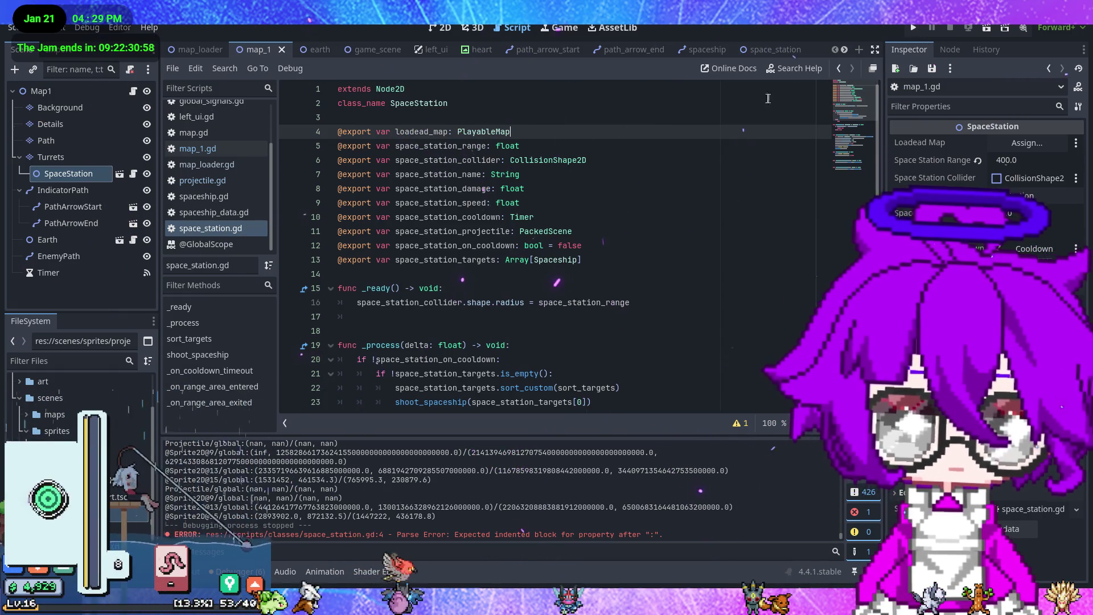
left_click(73, 160)
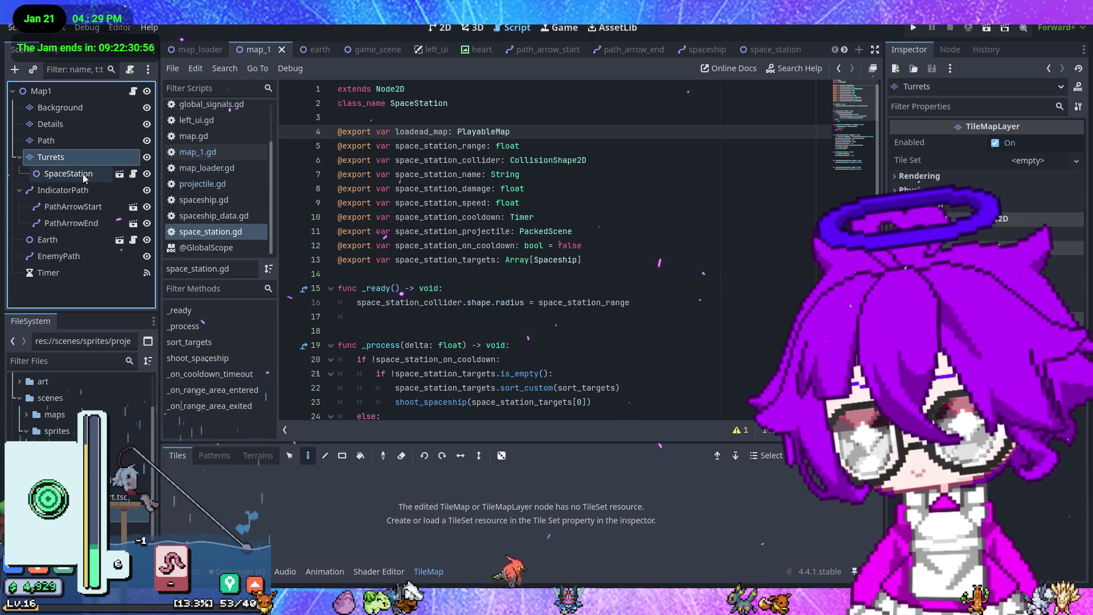
left_click(96, 174)
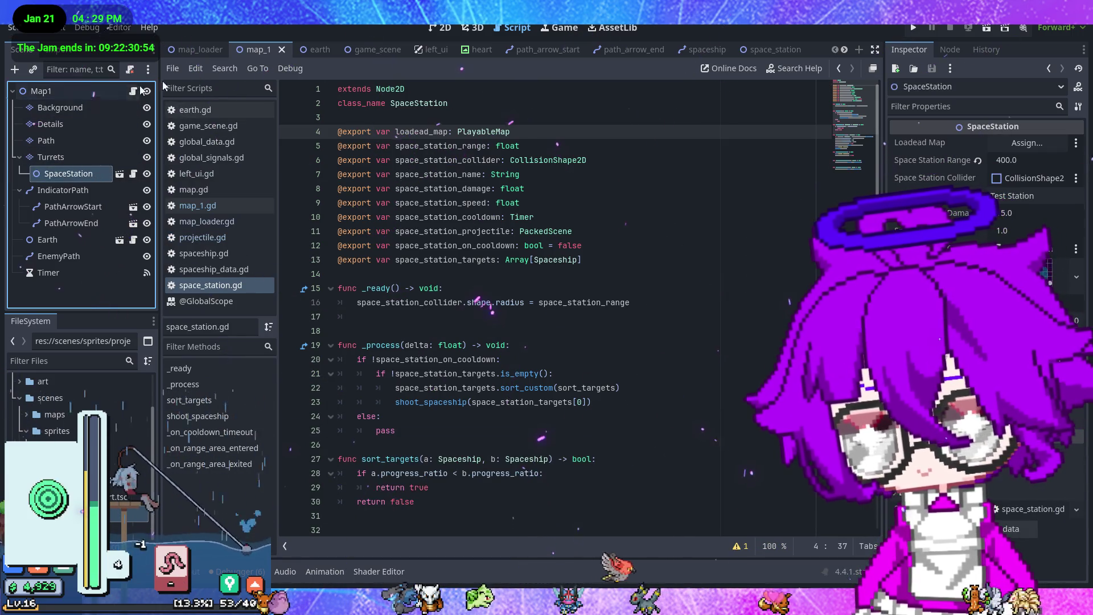
left_click_drag(50, 92, 1032, 144)
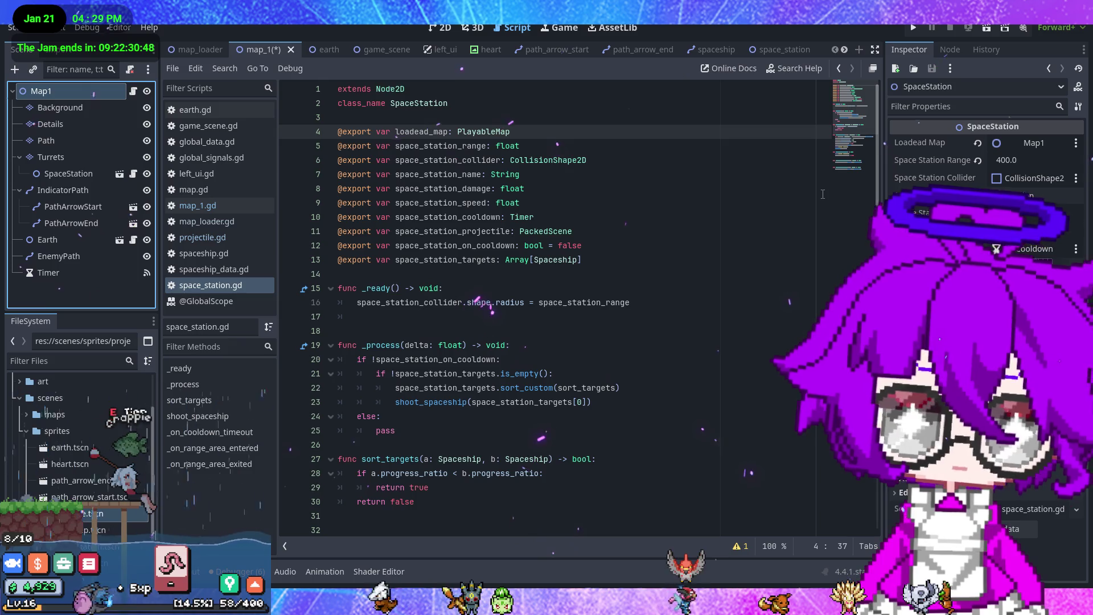
key("ctrl+s")
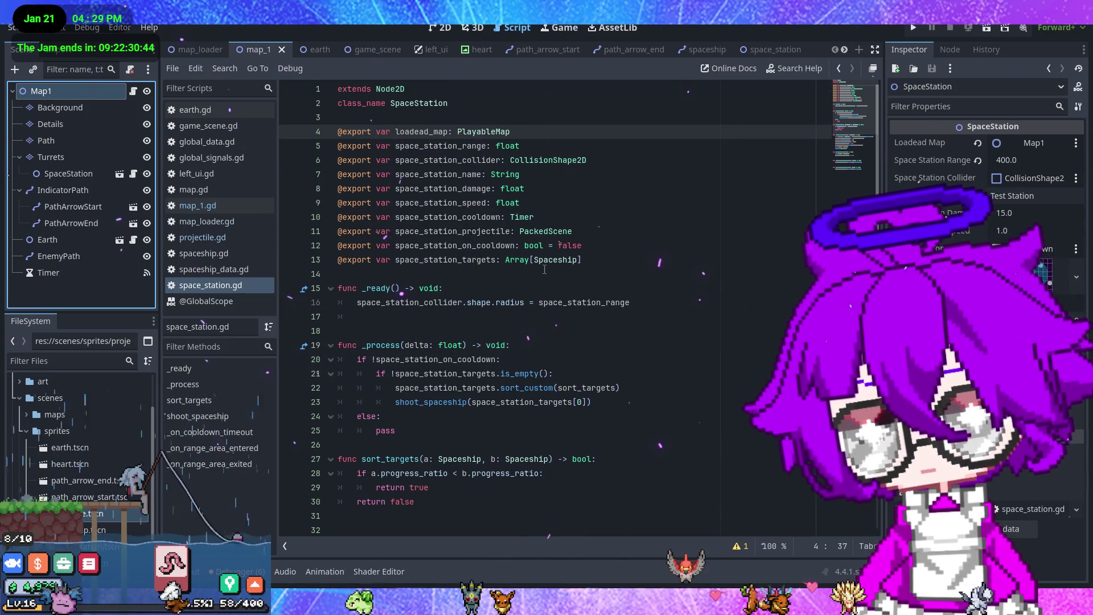
left_click(202, 238)
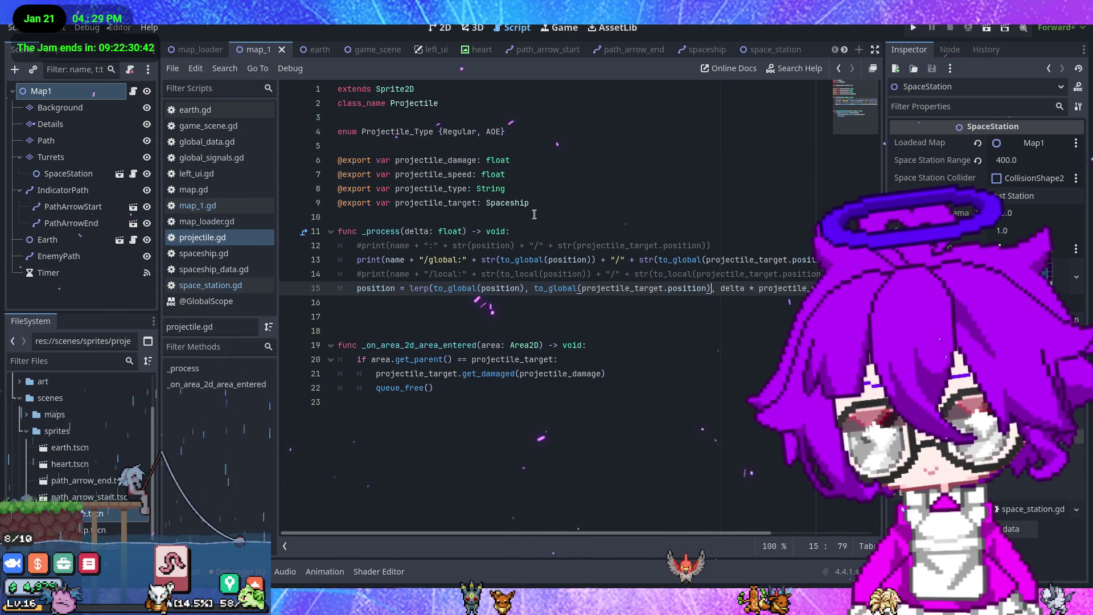
left_click(561, 205)
key("Return")
type("@export var")
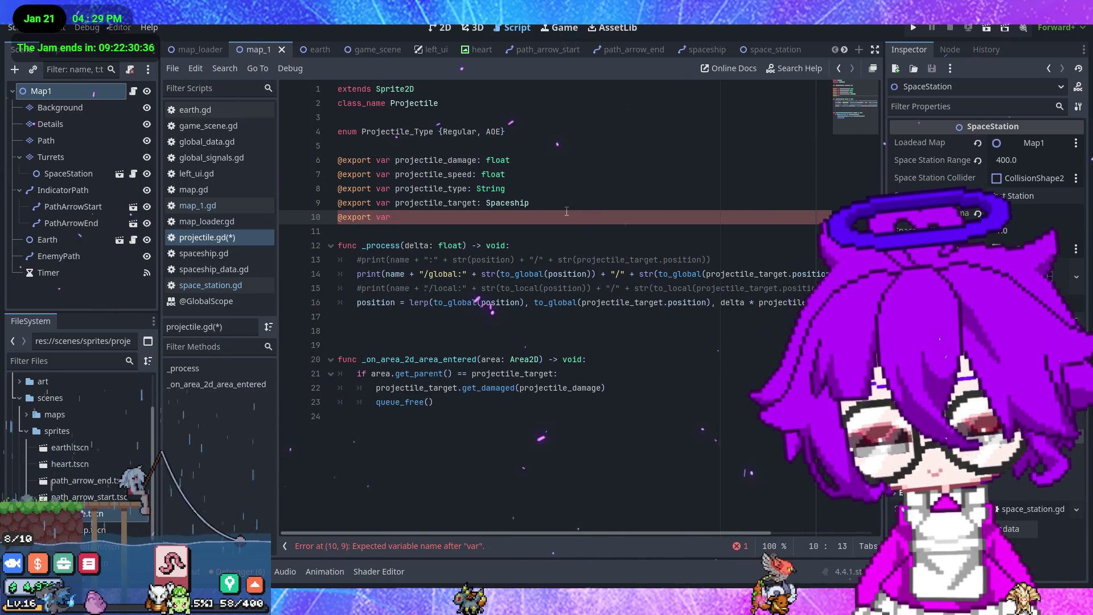
type(" project")
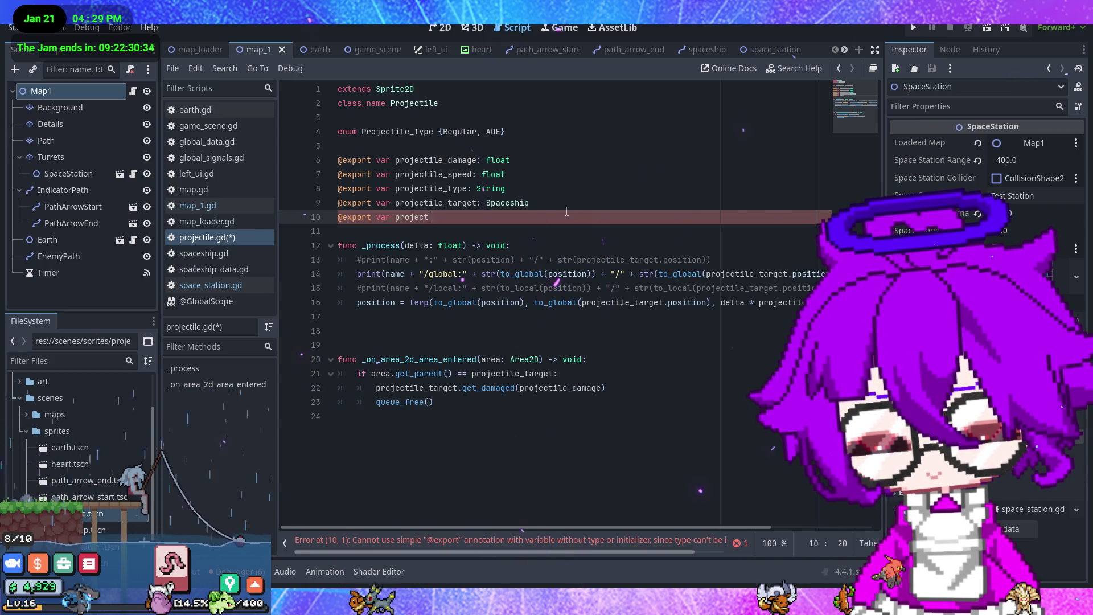
type("ile_ma")
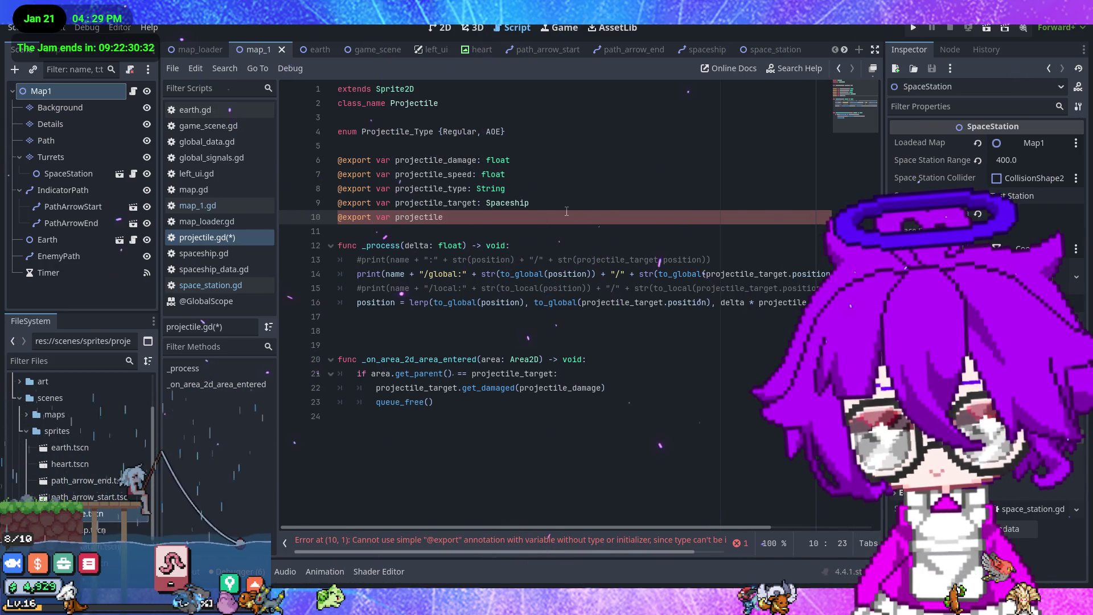
type("p: PlayableMap")
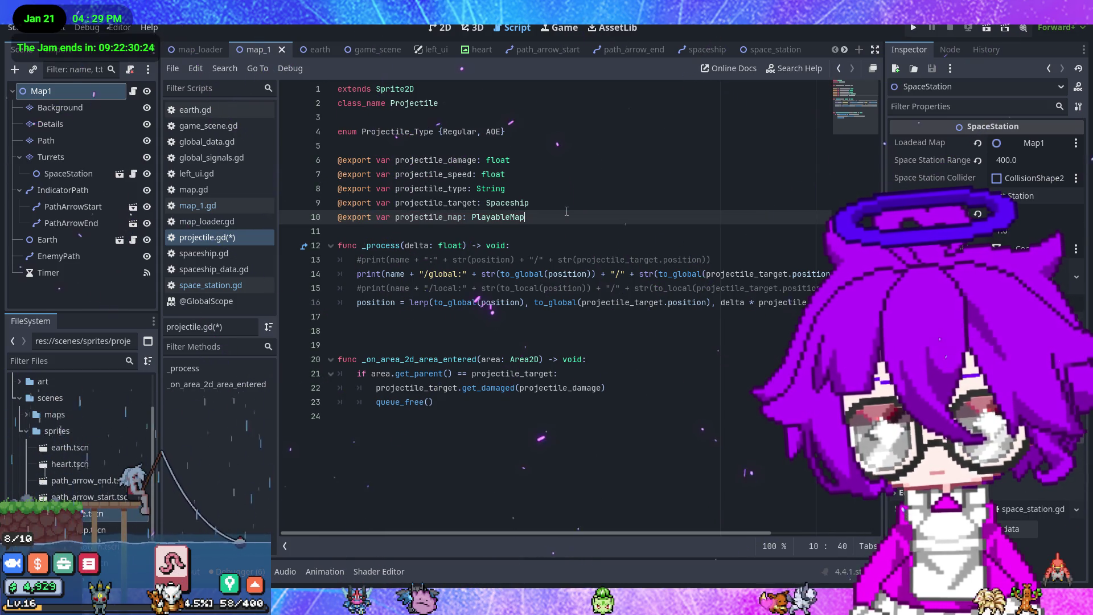
key("ctrl+s")
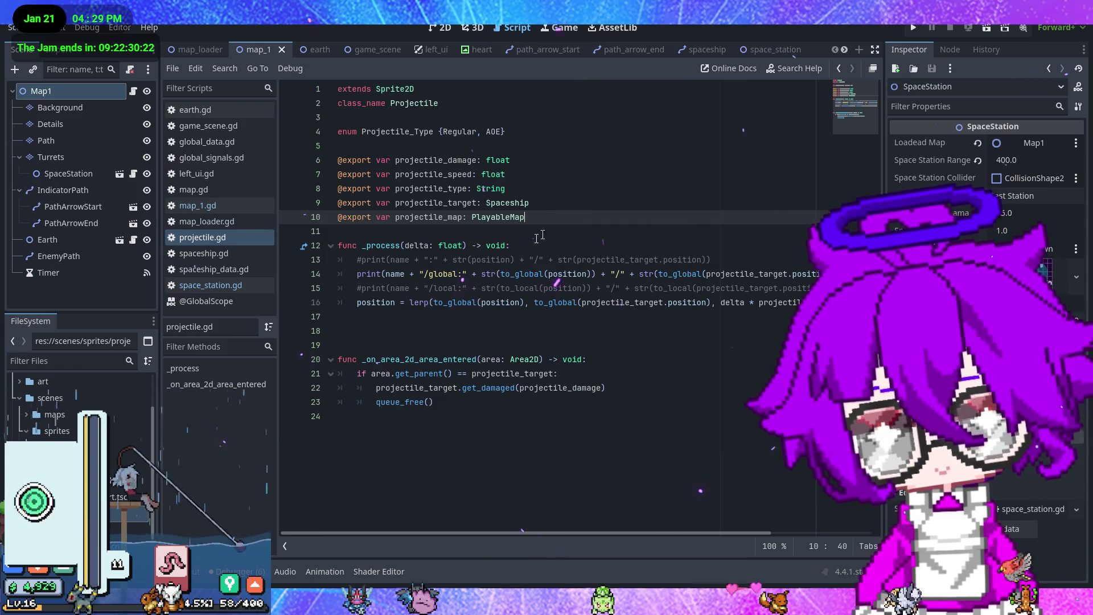
- In shoot_spaceship, add 'projectile.projectile_map = loadead_map' after line 37 and save
left_click(219, 285)
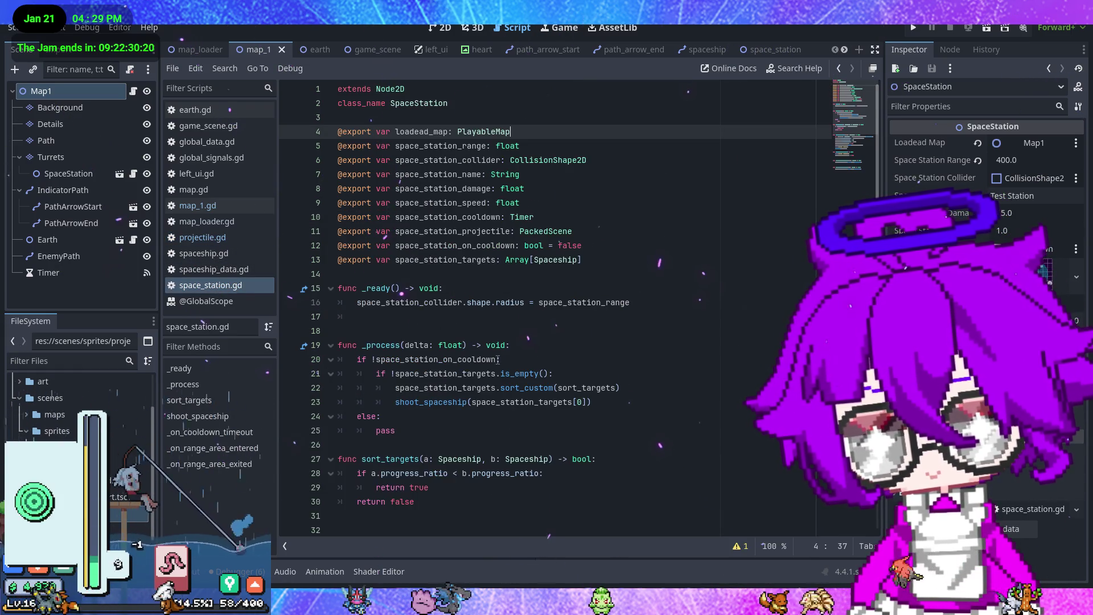
scroll(531, 384, "down", 1)
scroll(531, 385, "down", 4)
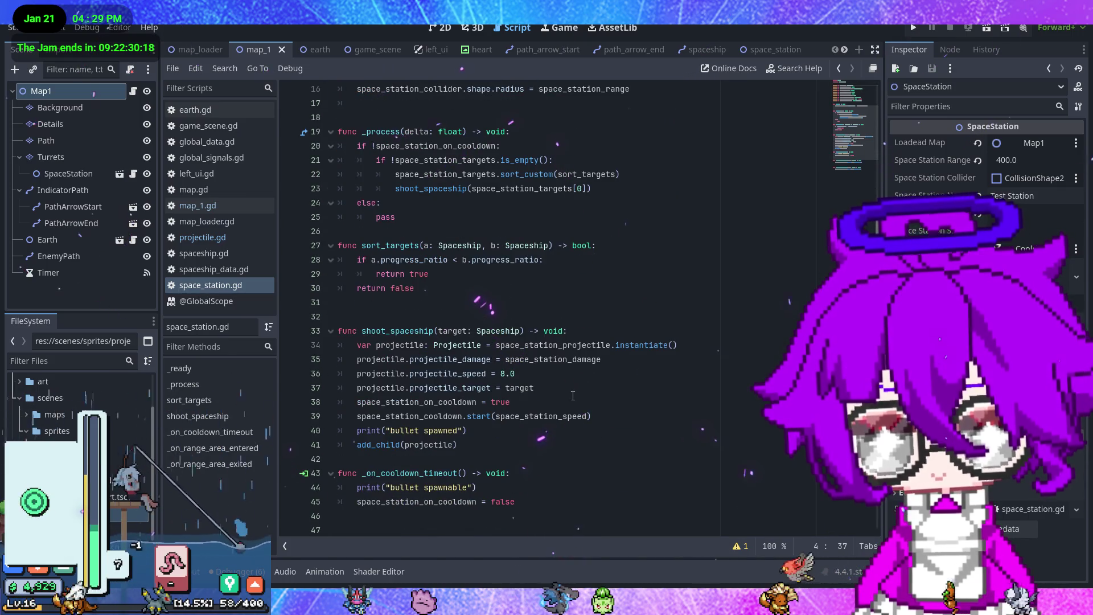
left_click(579, 393)
key("Return")
type("projectile")
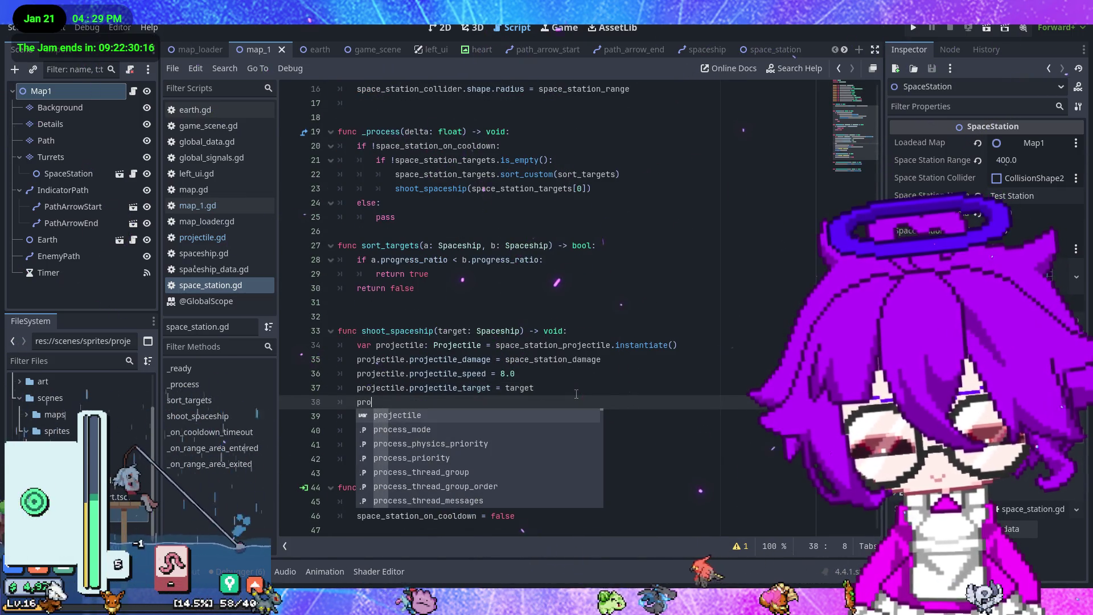
type(".")
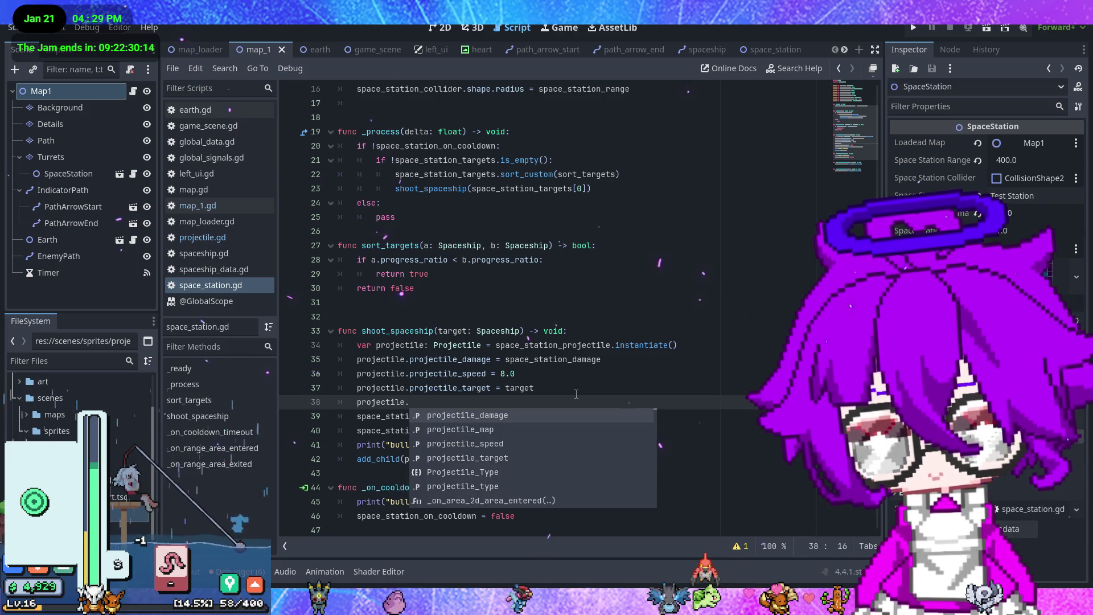
key("Down")
key("Return")
type("=")
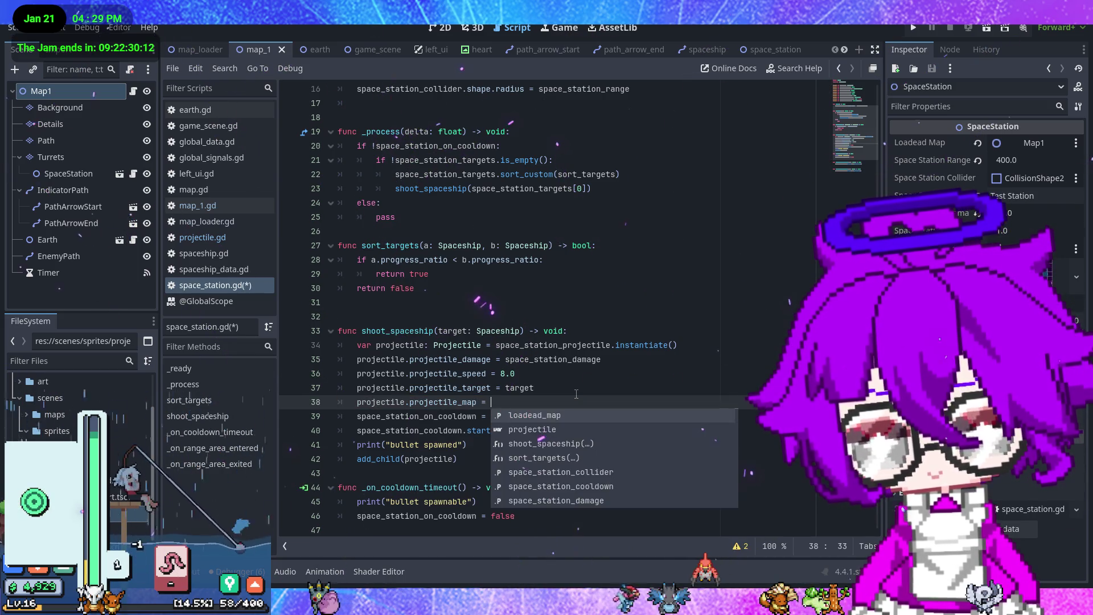
key("Return")
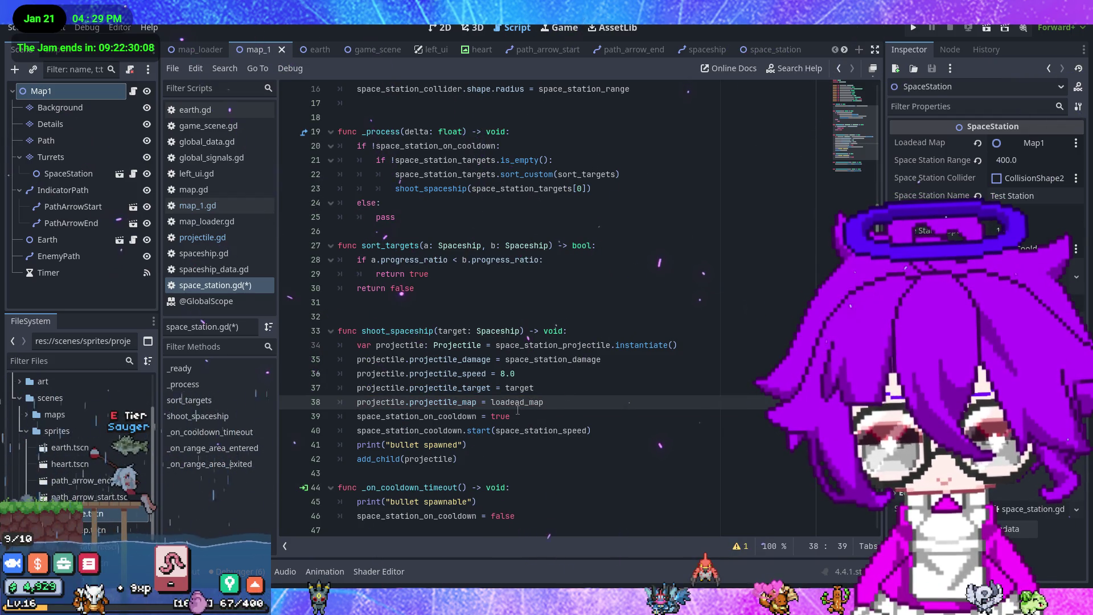
key("ctrl+s")
- Rename loadead_map to loaded_map on line 4 of space_station.gd and save
scroll(451, 212, "up", 5)
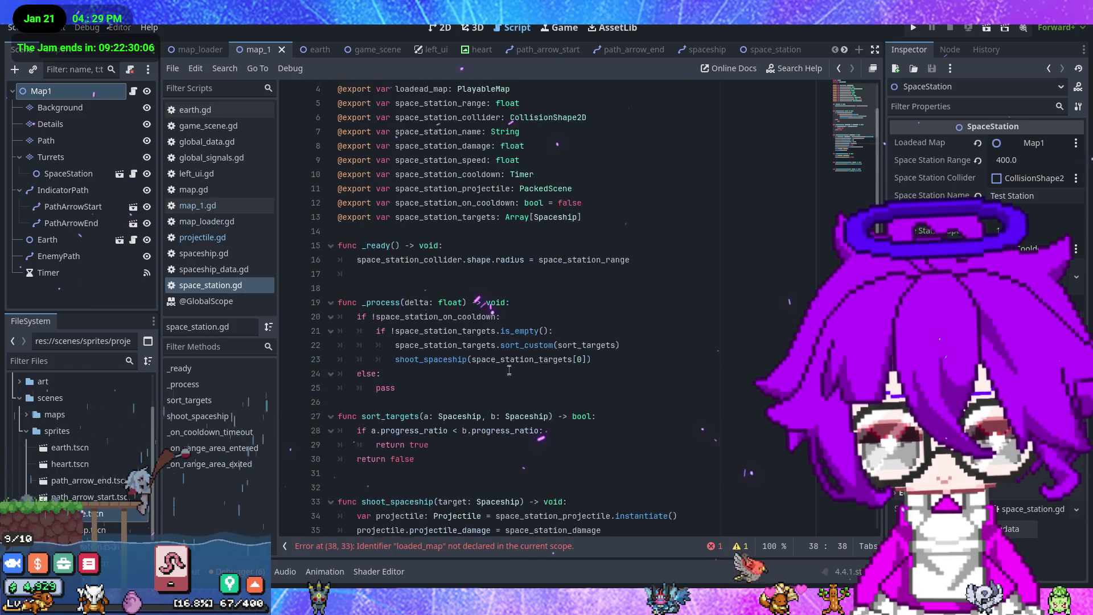
left_click(422, 133)
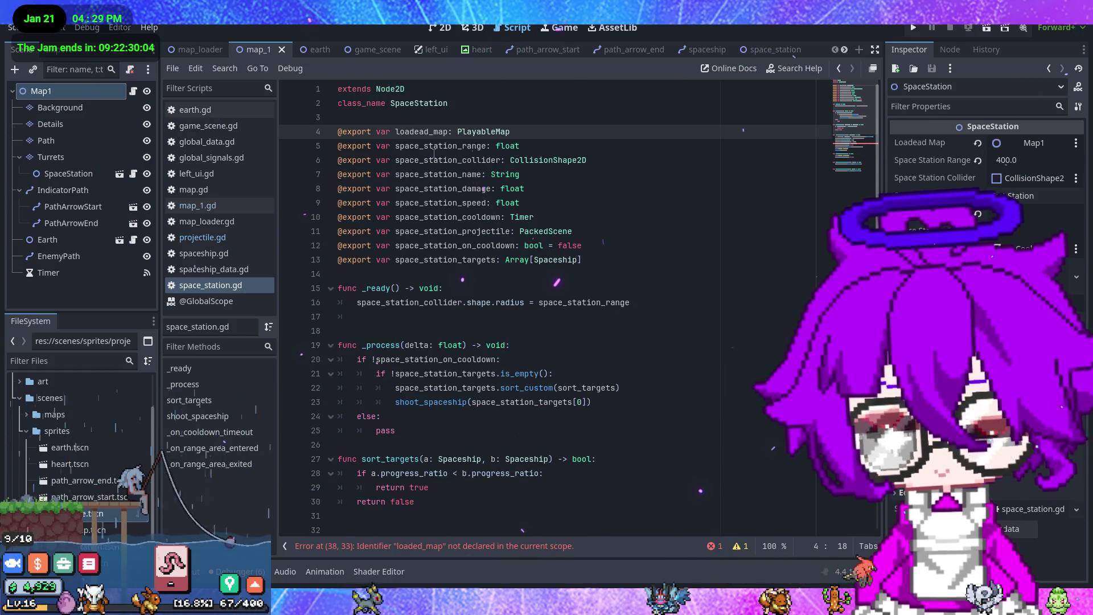
key("Delete")
key("ctrl+s")
scroll(566, 337, "down", 8)
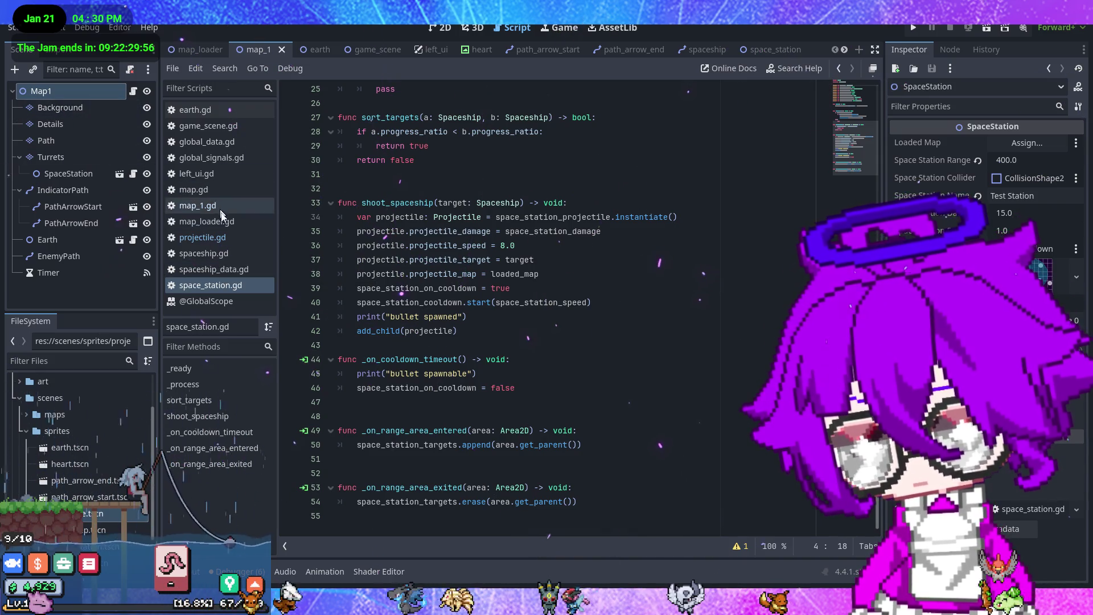
left_click(226, 243)
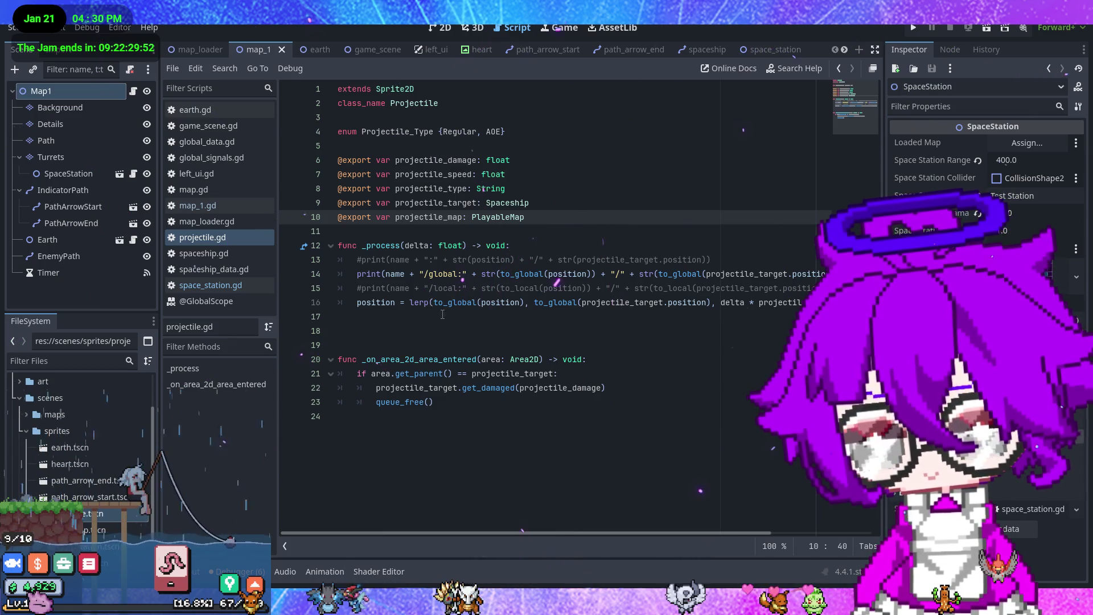
- Replace the to_global call on line 16 with projectile_map.to_local(position)
mouse_move(483, 302)
left_mouse_down()
mouse_move(398, 304)
mouse_move(434, 305)
left_mouse_up()
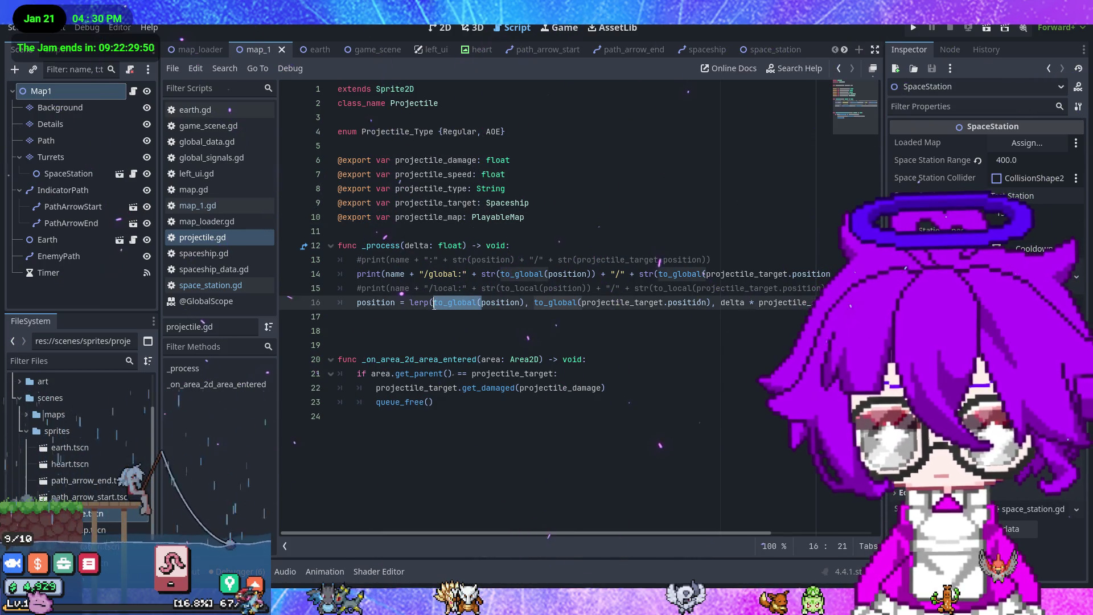
key("BackSpace")
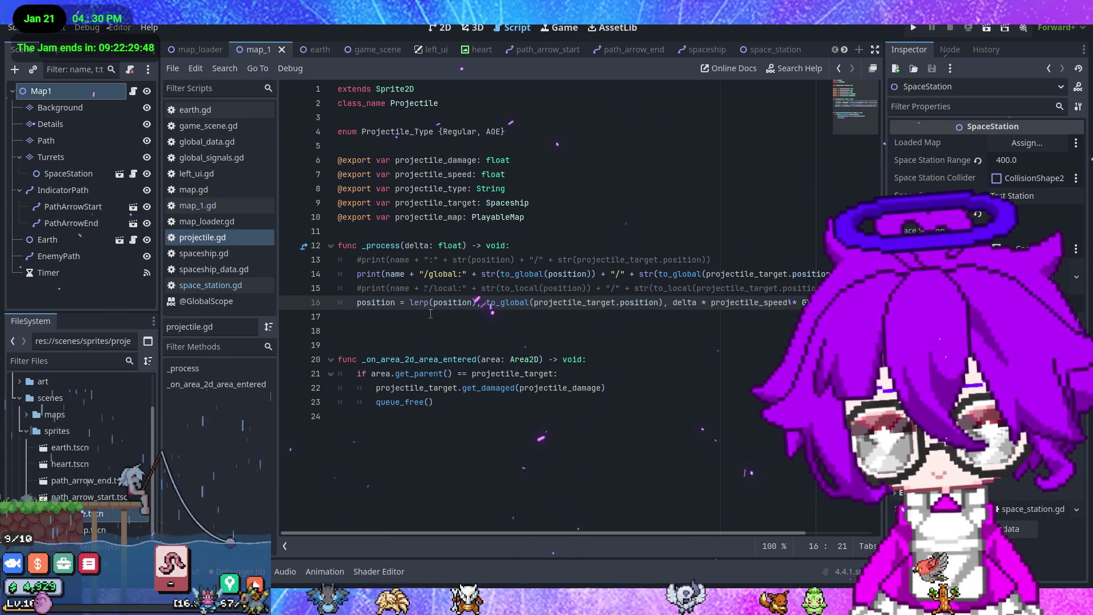
type("ro")
key("Down")
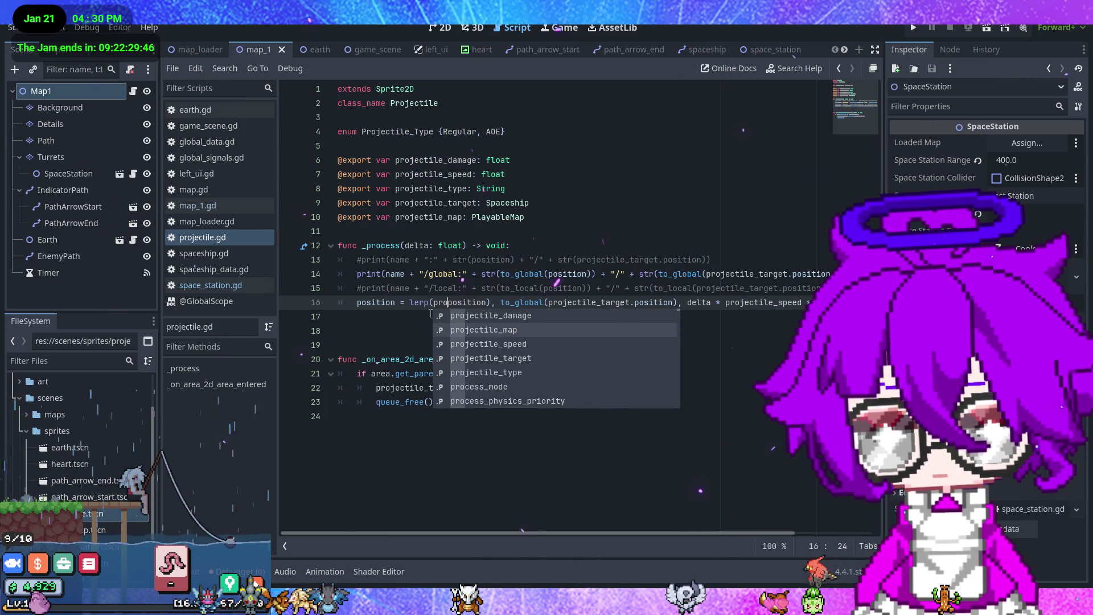
key("Tab")
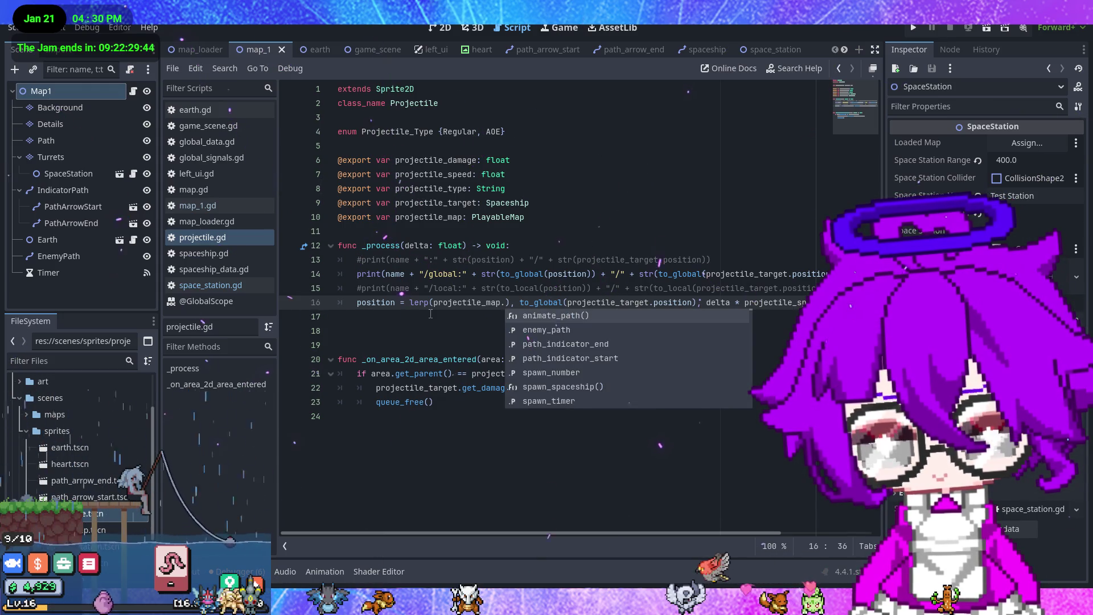
type("to")
key("Down")
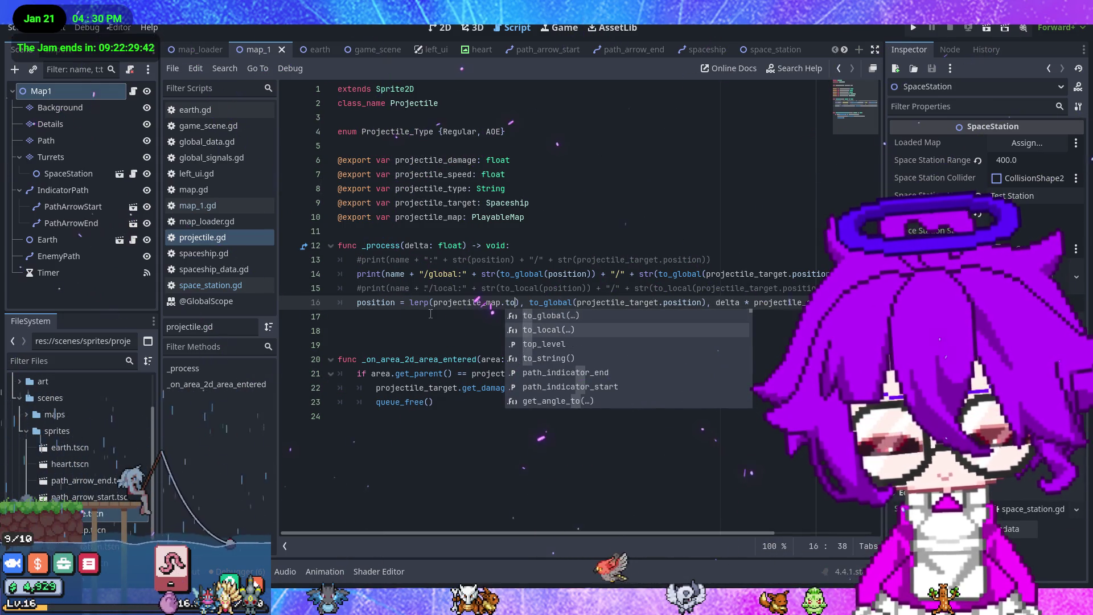
key("Tab")
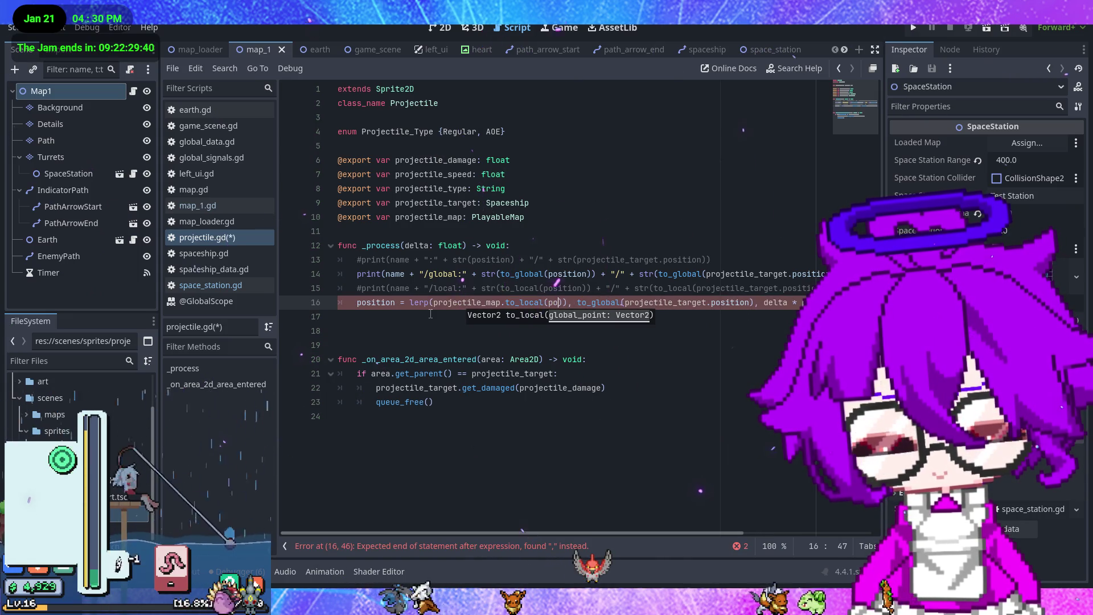
type("position")
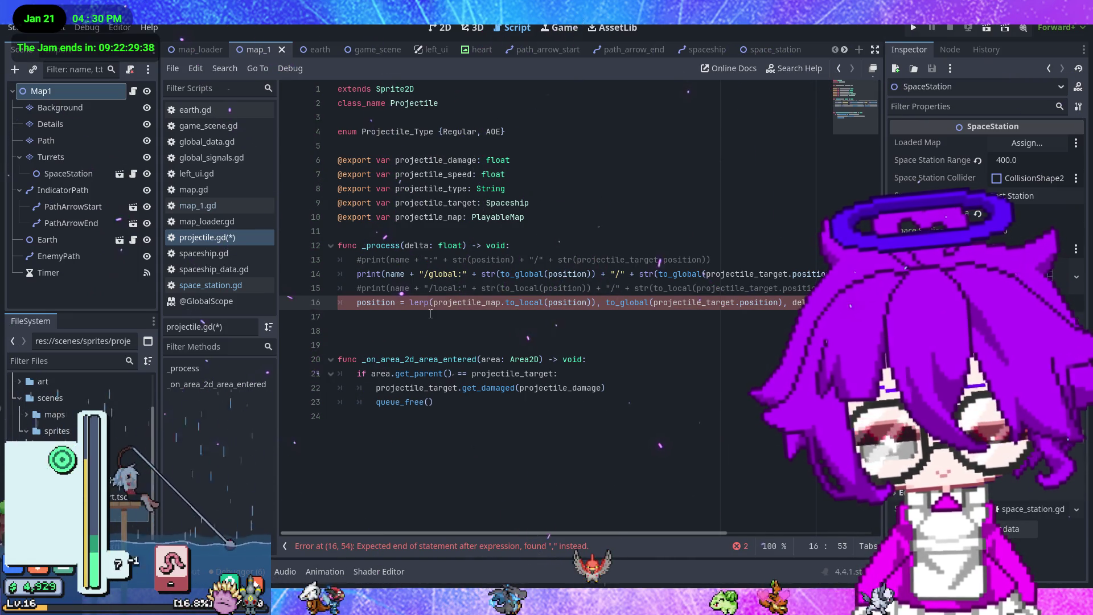
key("Delete")
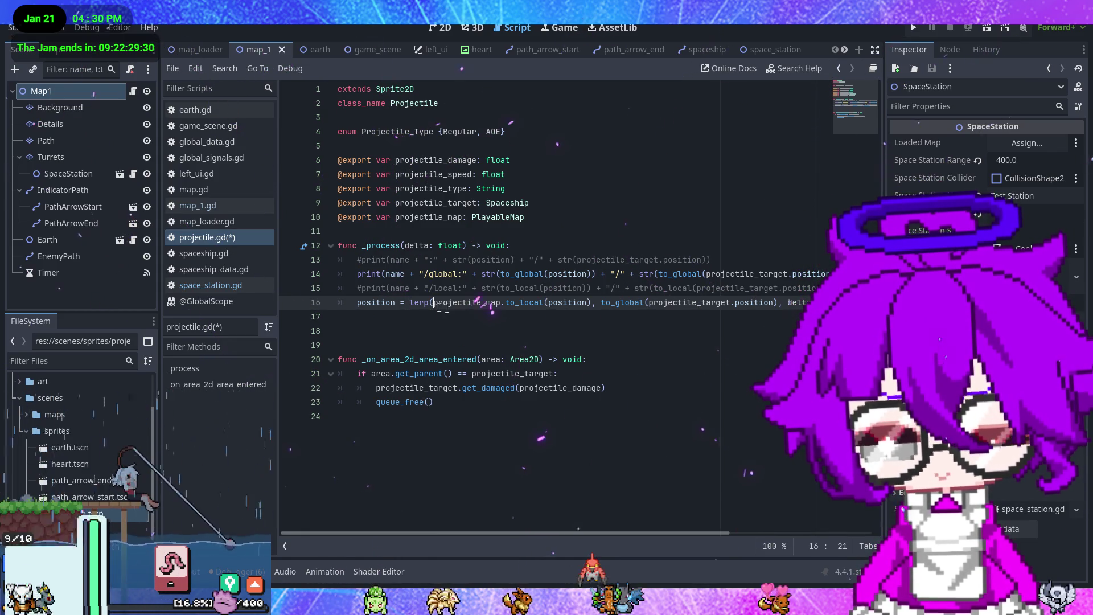
- Use projectile_map.to_local on the target's position too, fix parentheses, save and run
left_click_drag(434, 302, 547, 302)
key("ctrl+c")
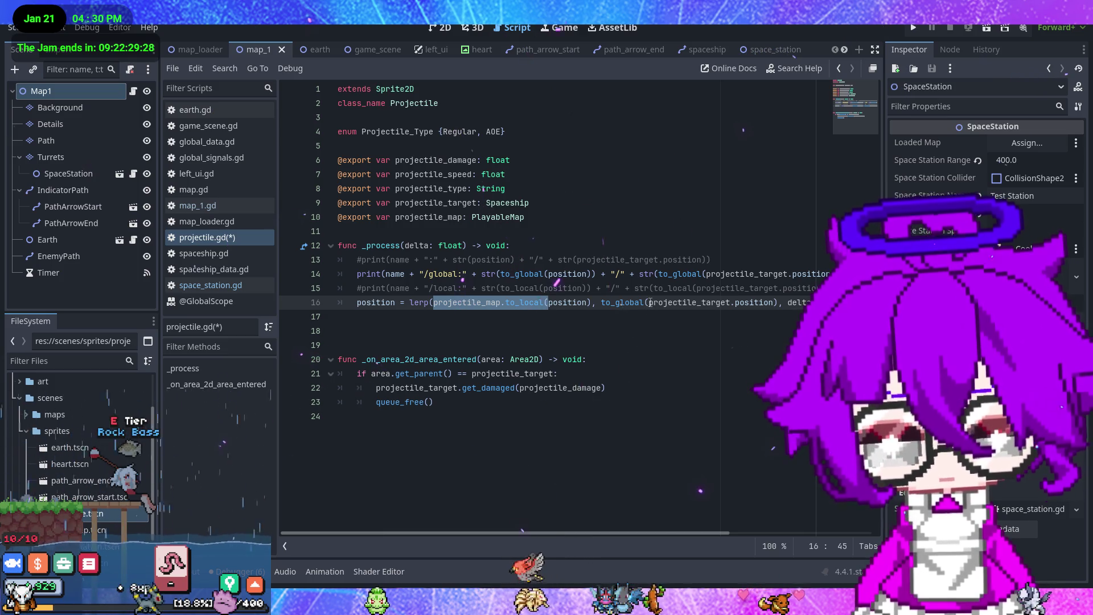
left_click_drag(647, 302, 601, 302)
key("ctrl+v")
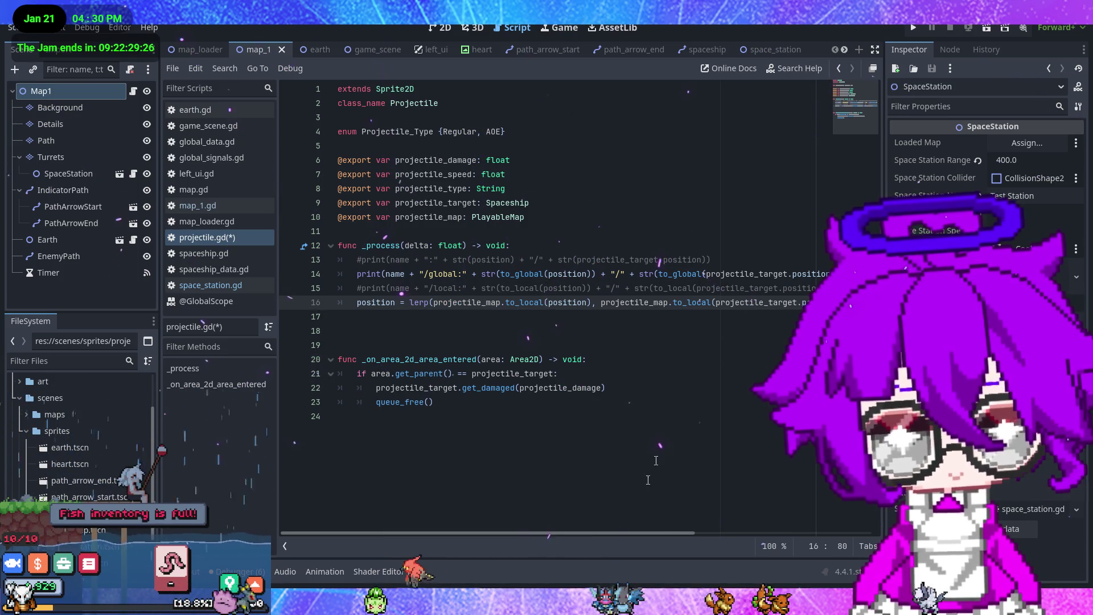
left_click_drag(630, 530, 705, 534)
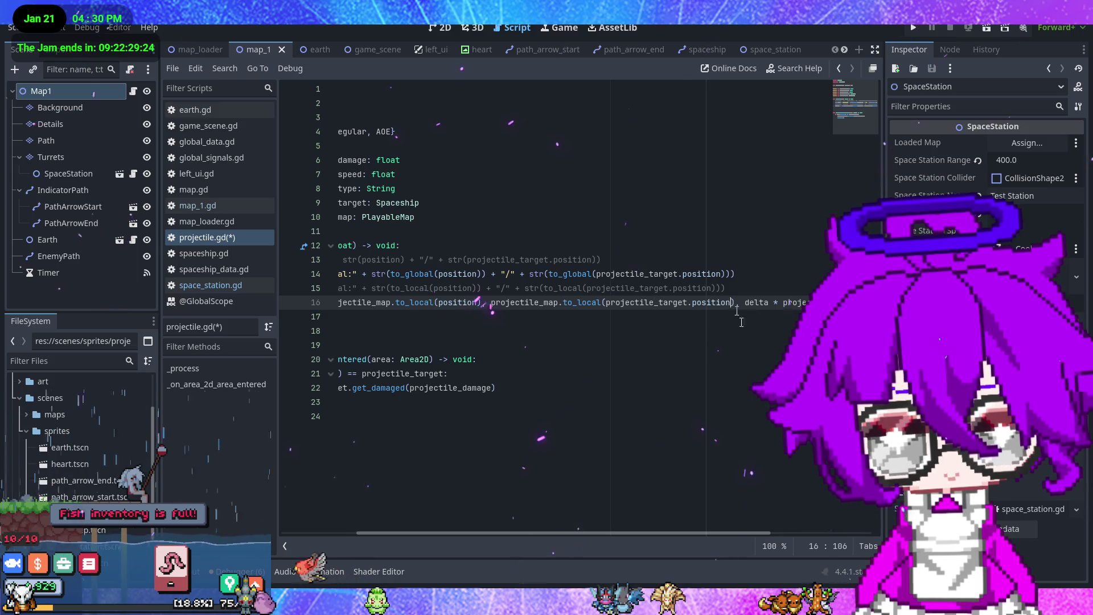
type("))")
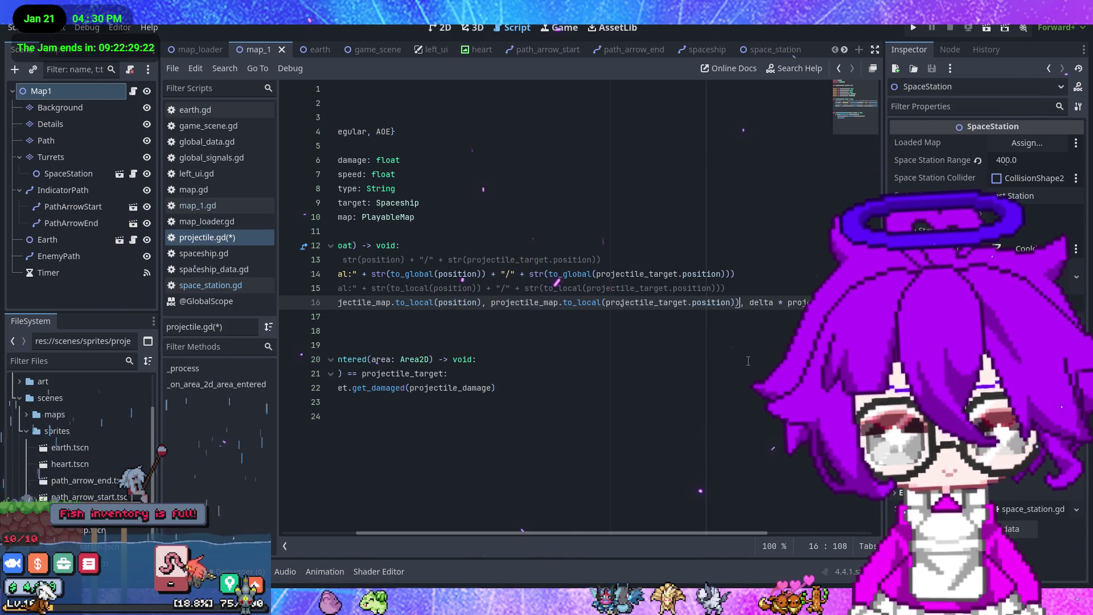
key("ctrl+s")
mouse_move(591, 534)
left_mouse_down()
mouse_move(535, 534)
mouse_move(574, 534)
left_mouse_up()
key("BackSpace")
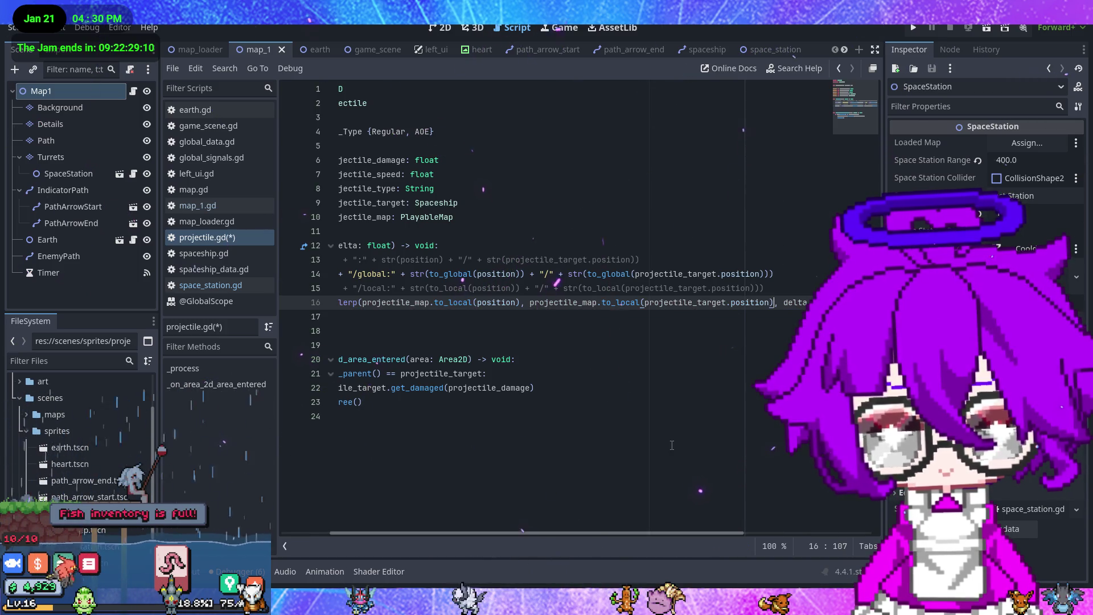
key("ctrl+s")
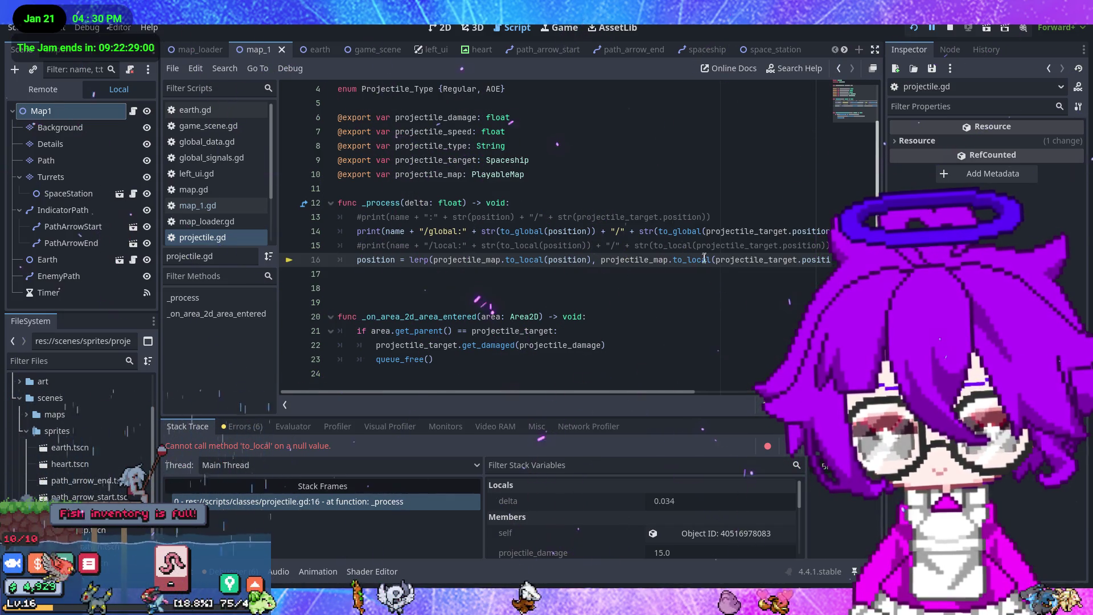
- Stop the debugger, assign Map1 to SpaceStation's Loaded Map, and rerun the game
key("F8")
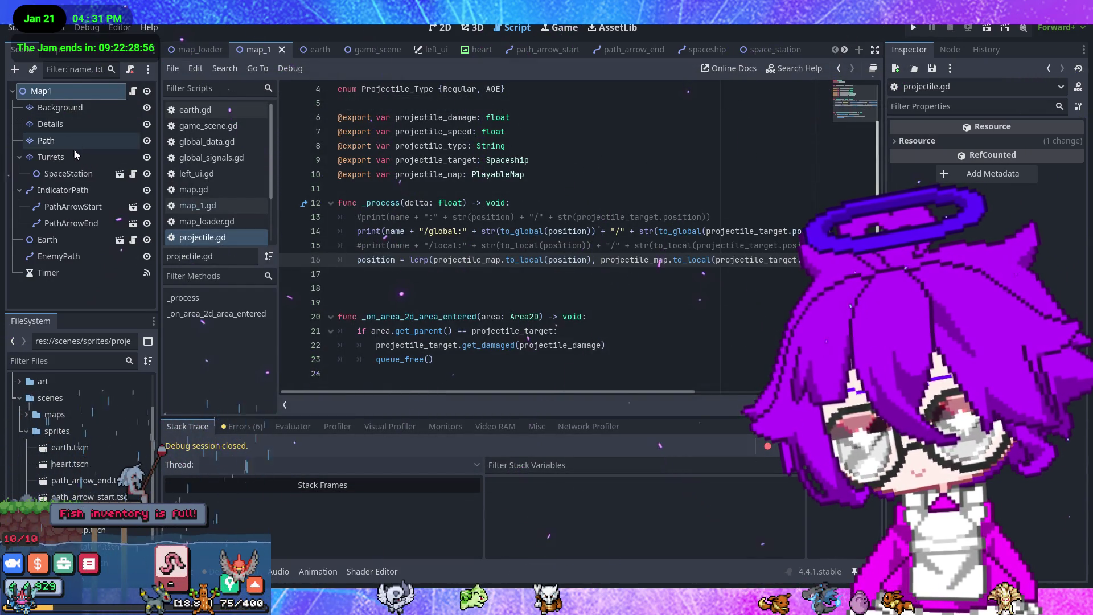
left_click(87, 177)
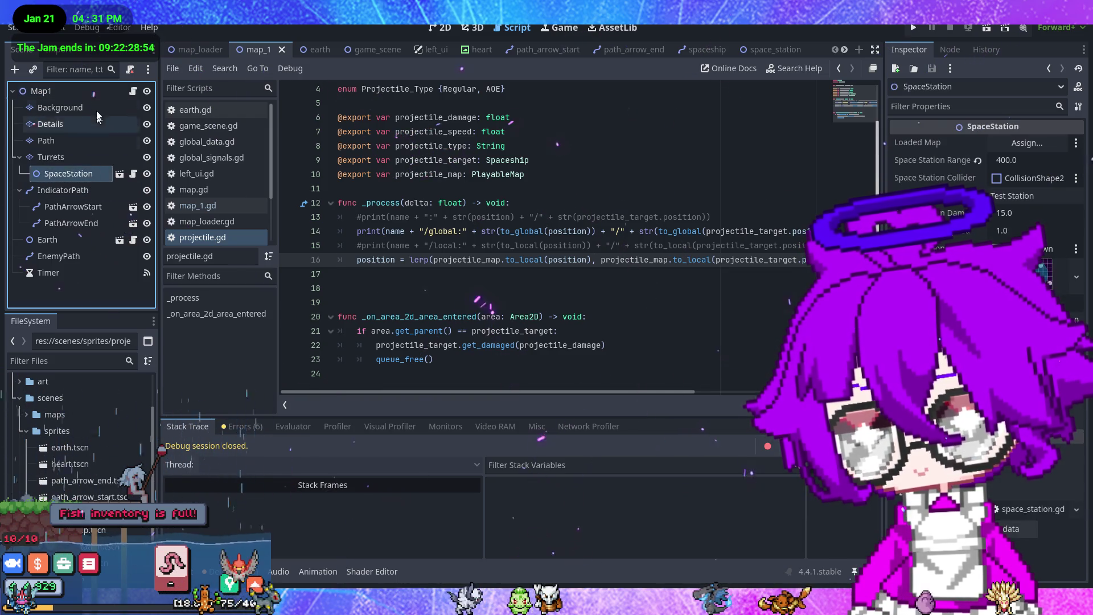
left_click_drag(73, 95, 1026, 142)
key("ctrl+s")
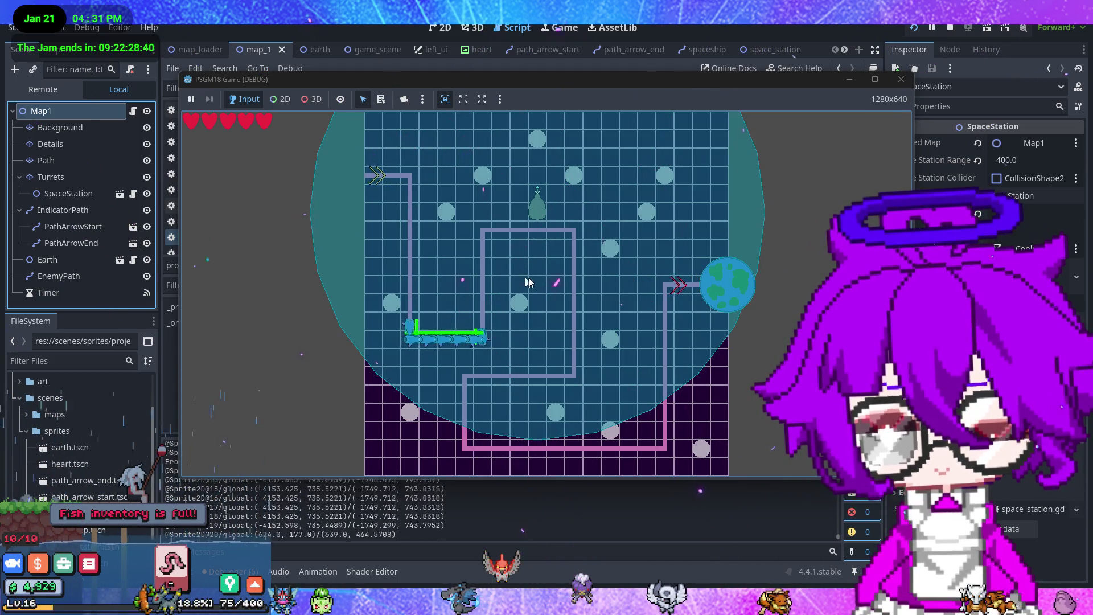
left_click(901, 79)
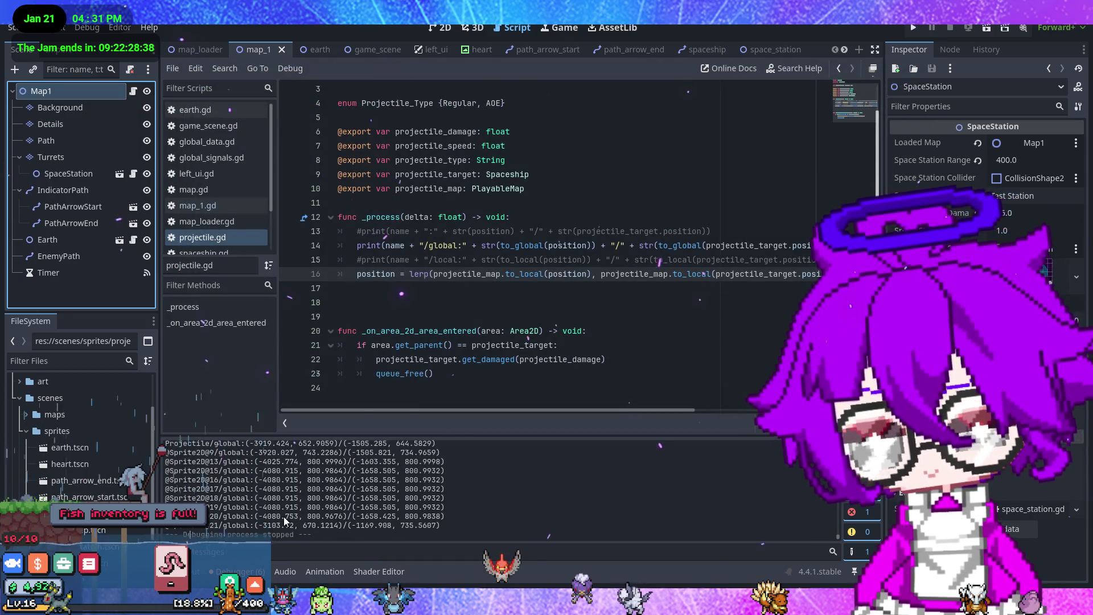
scroll(287, 515, "up", 1)
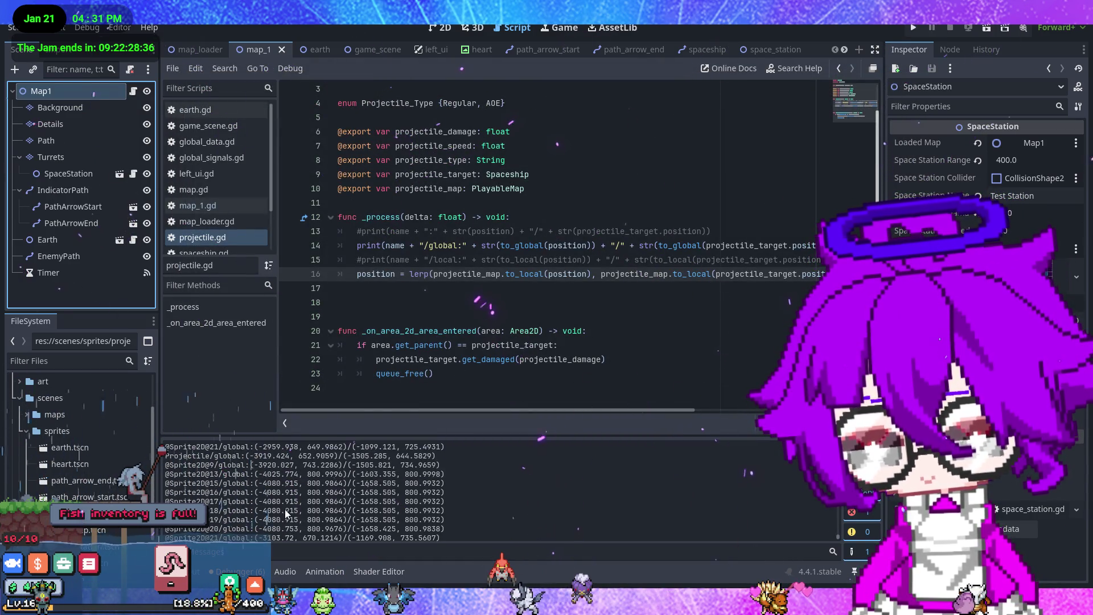
scroll(259, 505, "up", 1)
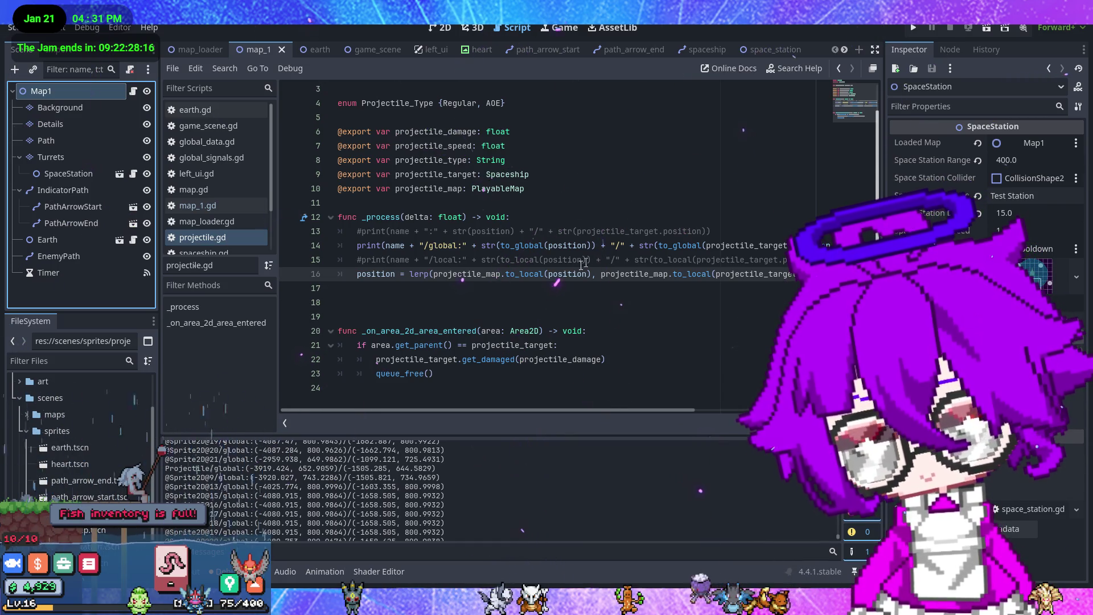
- Delete the projectile_map export on line 10 and the first projectile_map.to_local( on line 16
left_click(540, 188)
key("ctrl+shift+Left")
key("ctrl+shift+Left")
key("ctrl+shift+Left")
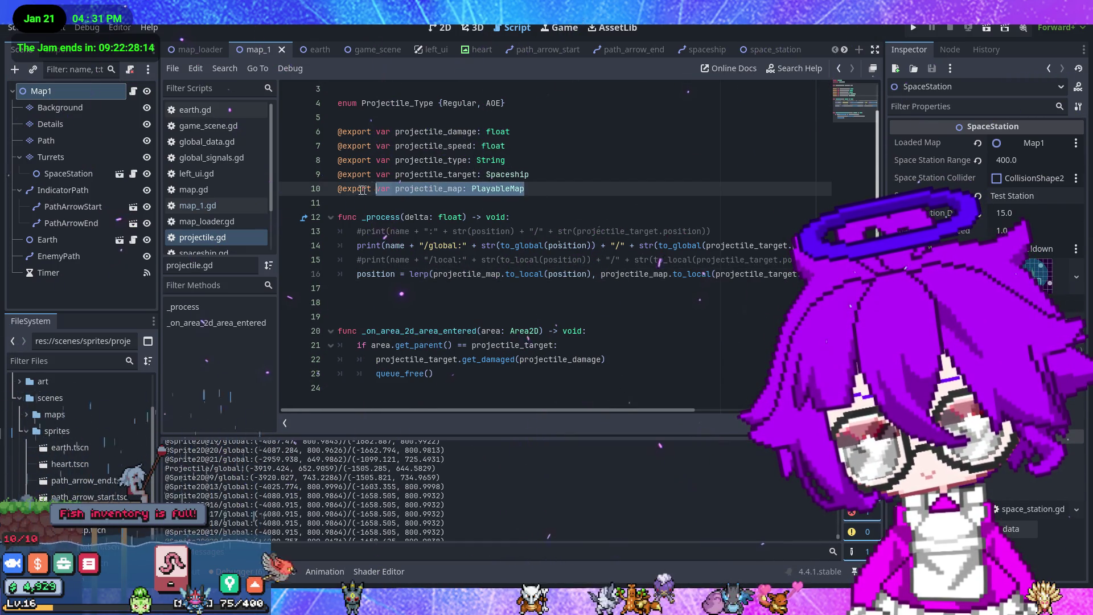
key("BackSpace")
key("BackSpace")
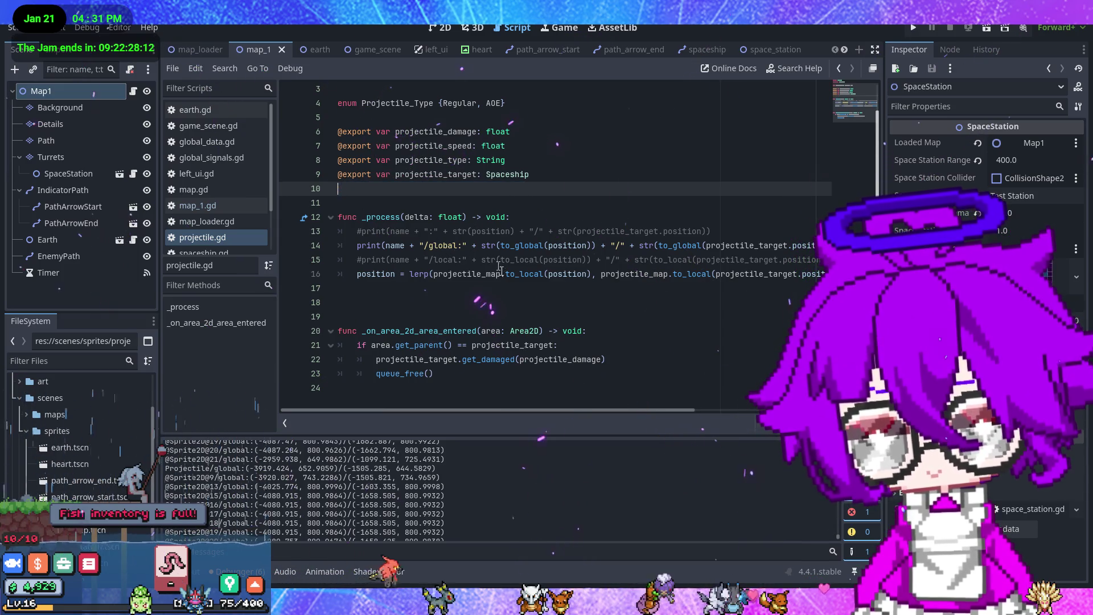
left_click_drag(548, 274, 442, 278)
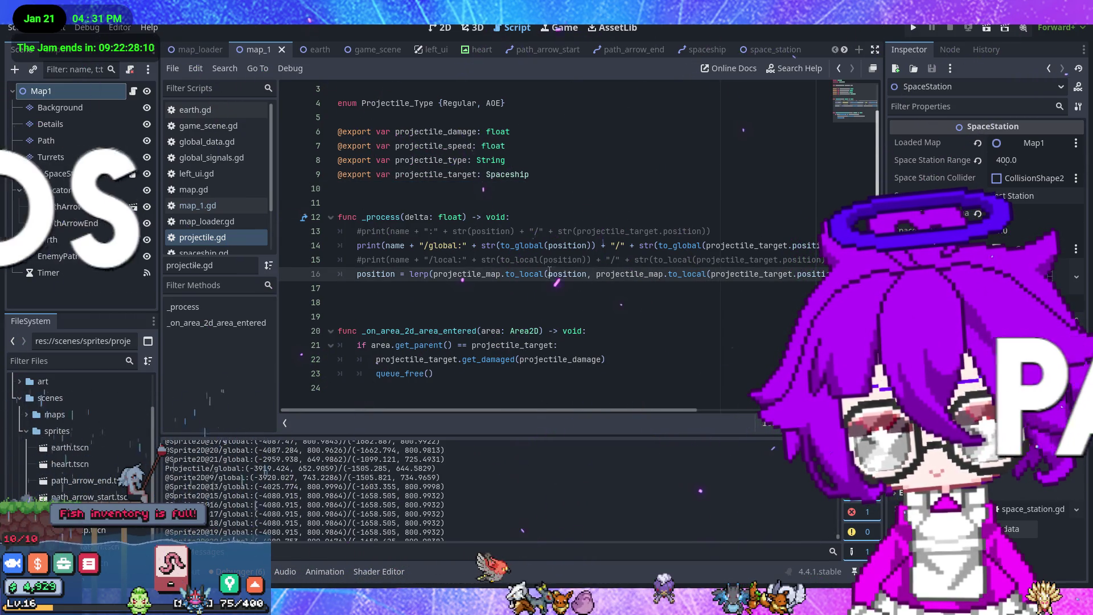
key("BackSpace")
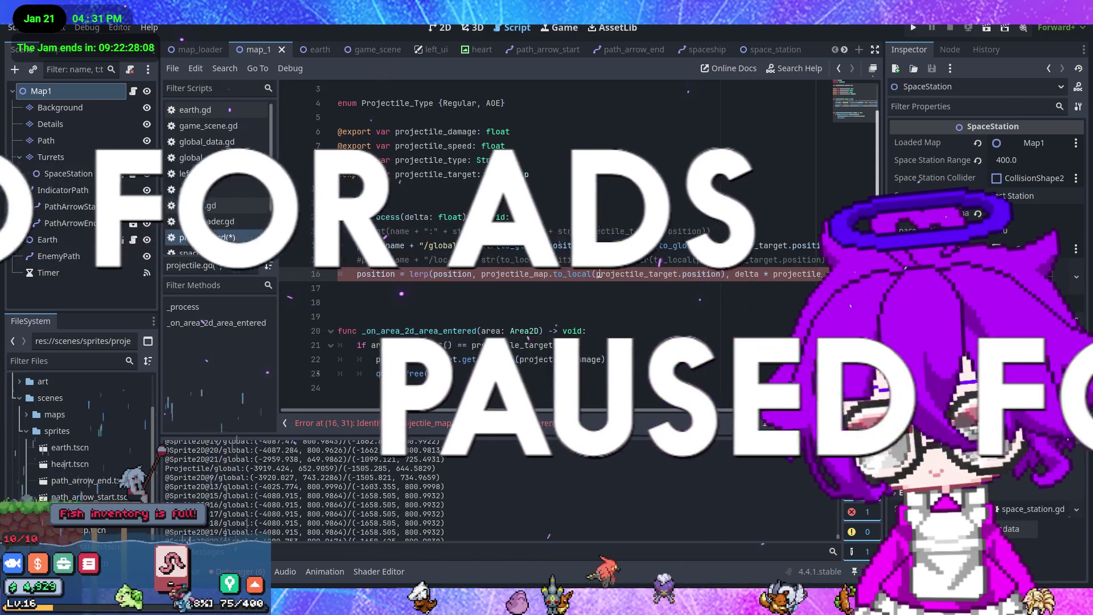
left_click_drag(595, 274, 441, 273)
- Delete the remaining projectile_map.to_local( call from line 16
key("BackSpace")
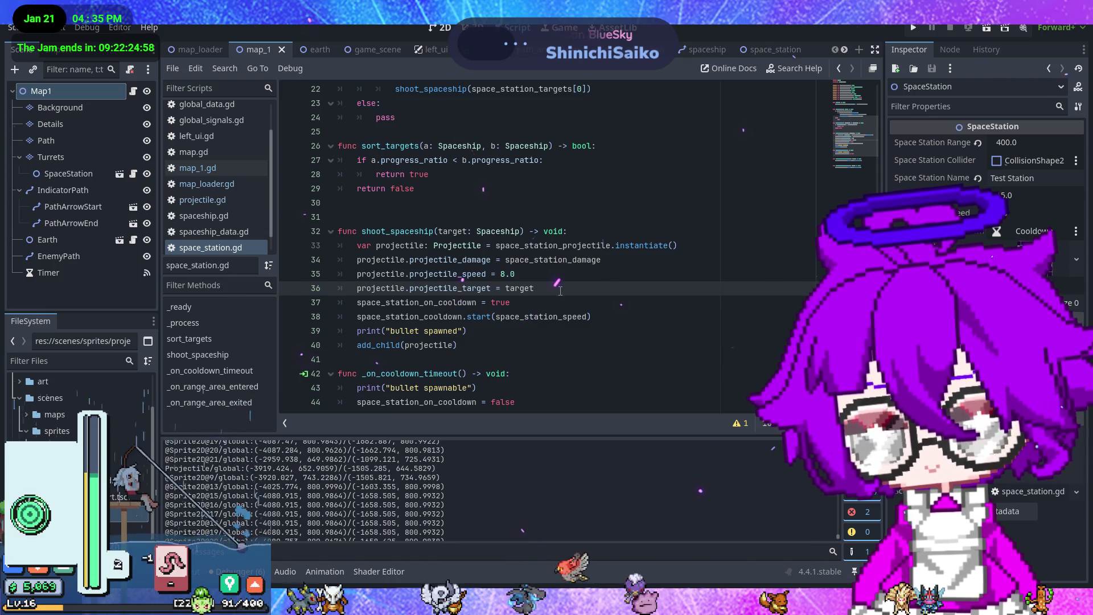
scroll(228, 234, "down", 1)
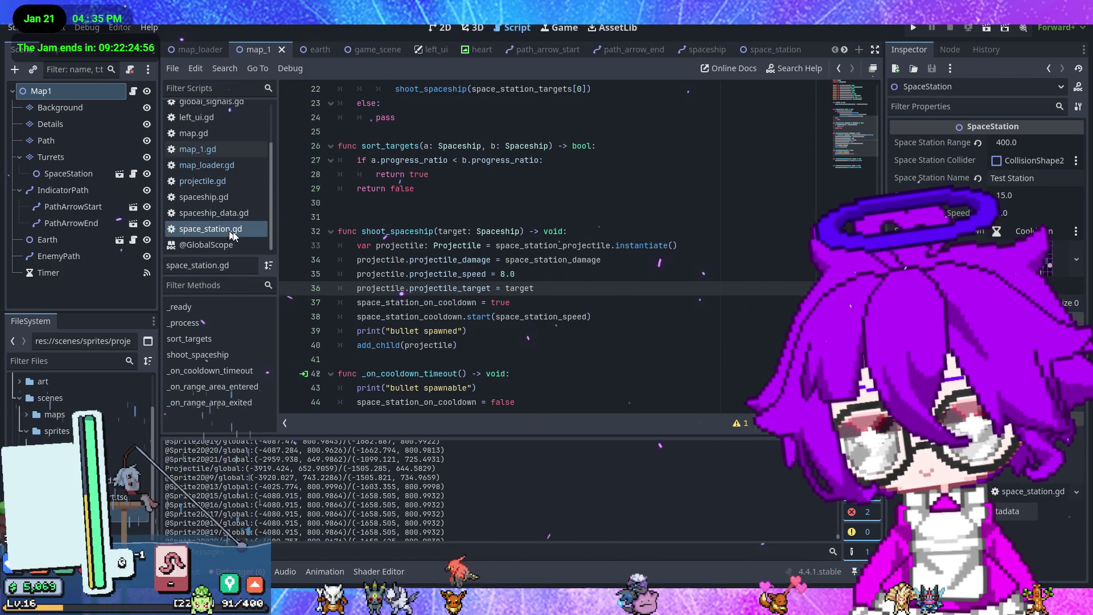
left_click(230, 243)
right_click(230, 243)
left_click(247, 251)
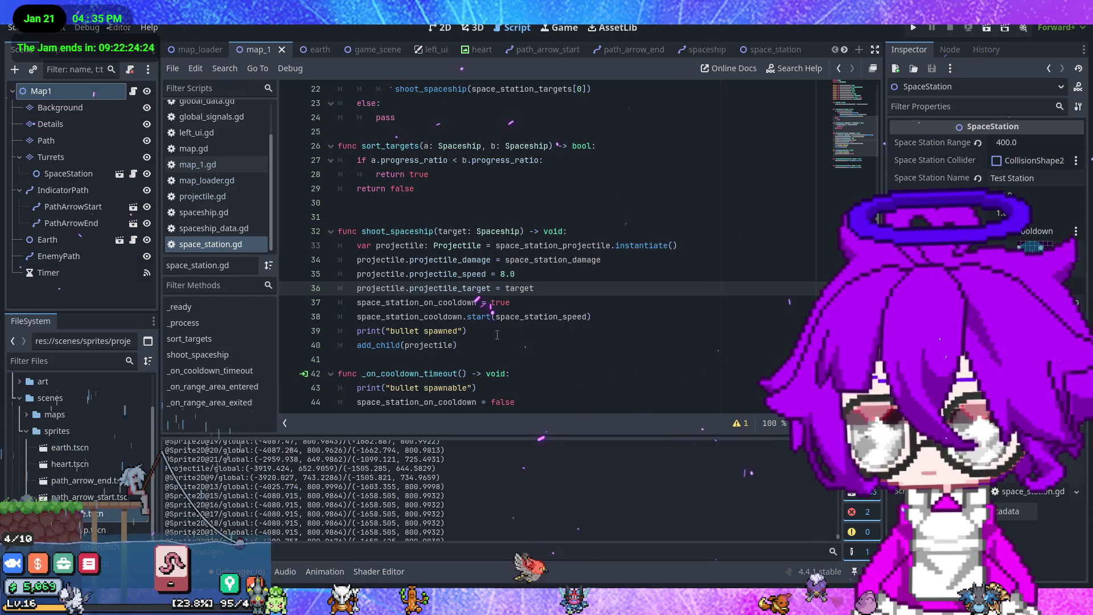
key("F5")
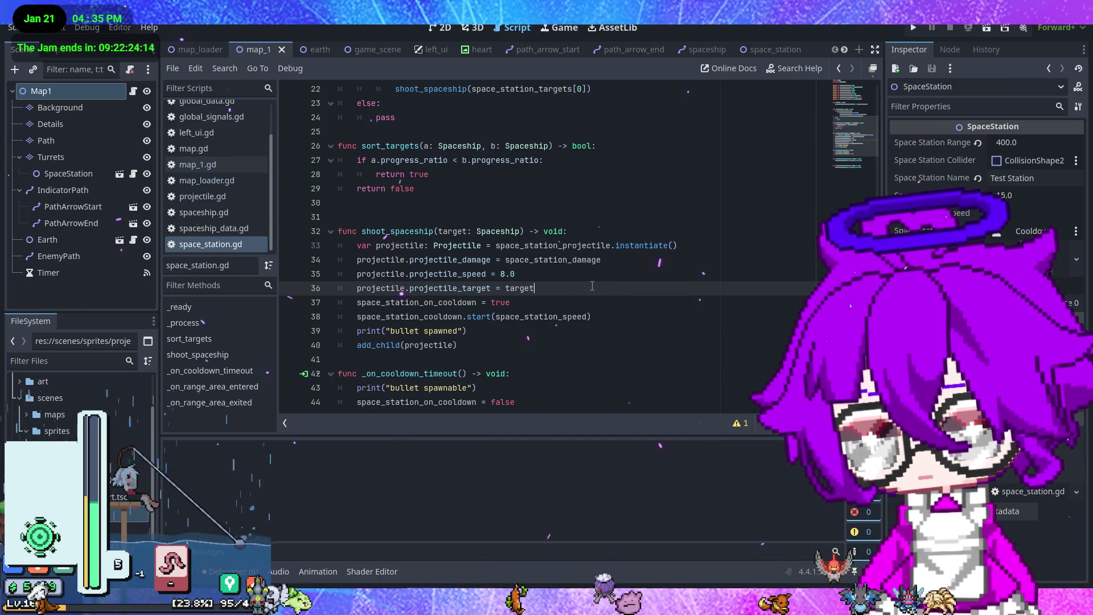
scroll(592, 286, "up", 7)
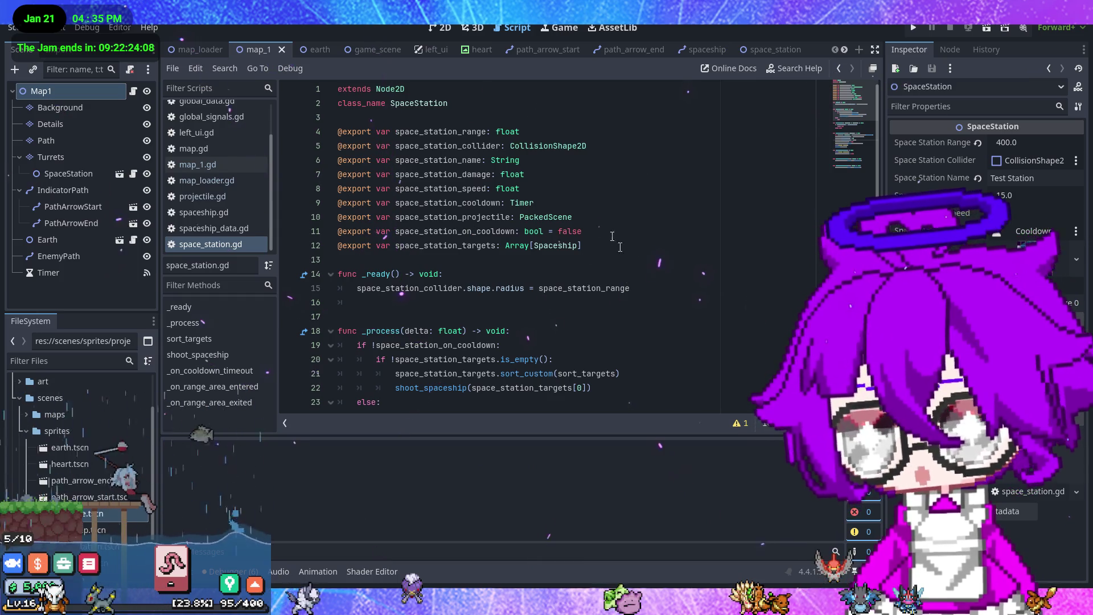
left_click(638, 243)
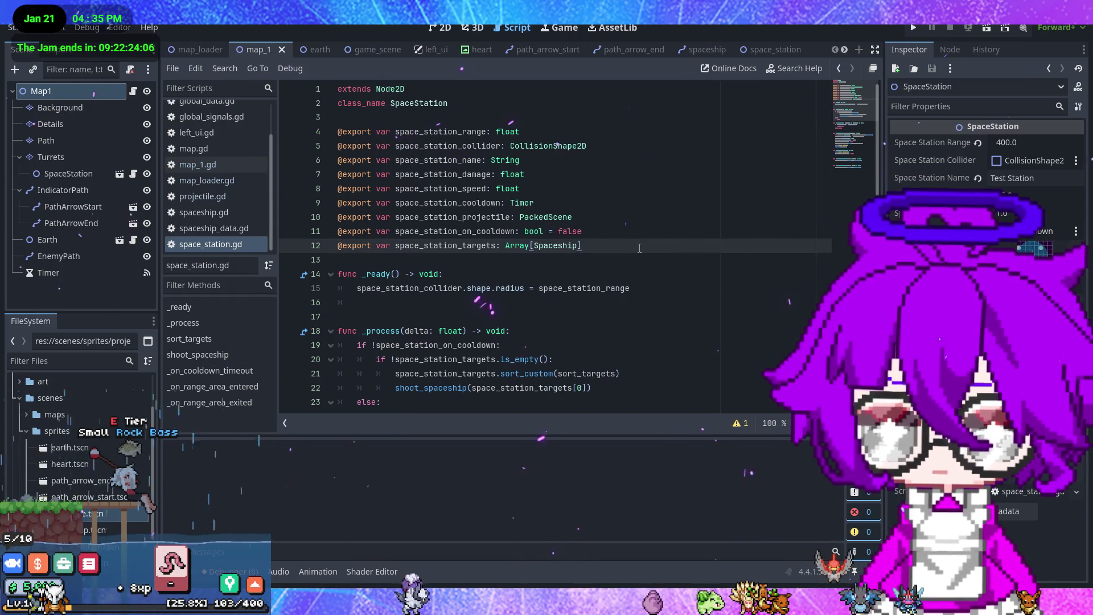
key("Return")
type("@export var enemy_path")
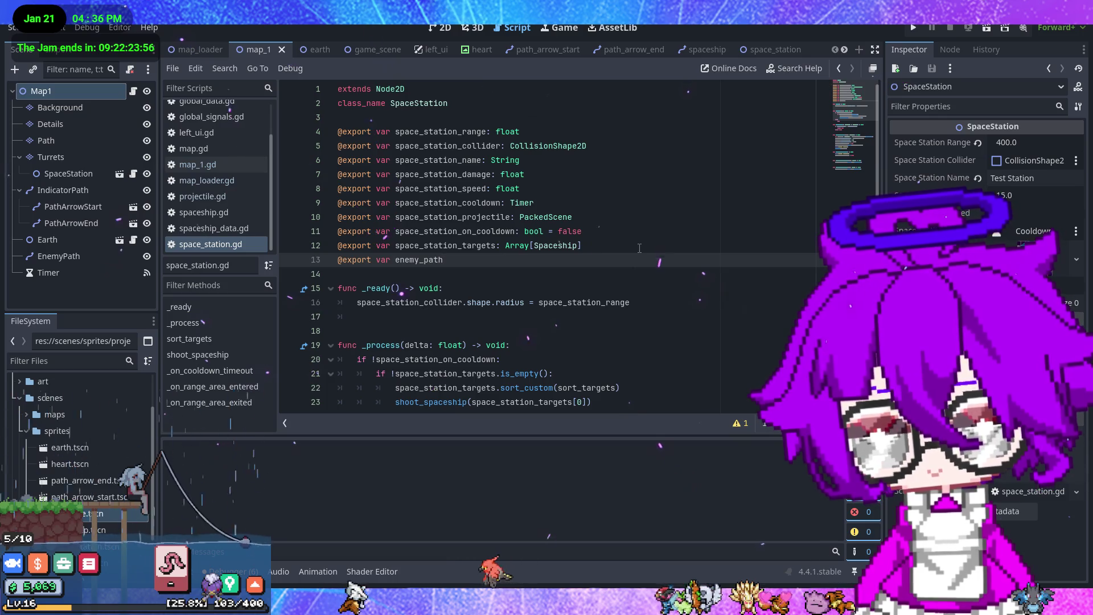
key("Return")
key("Return")
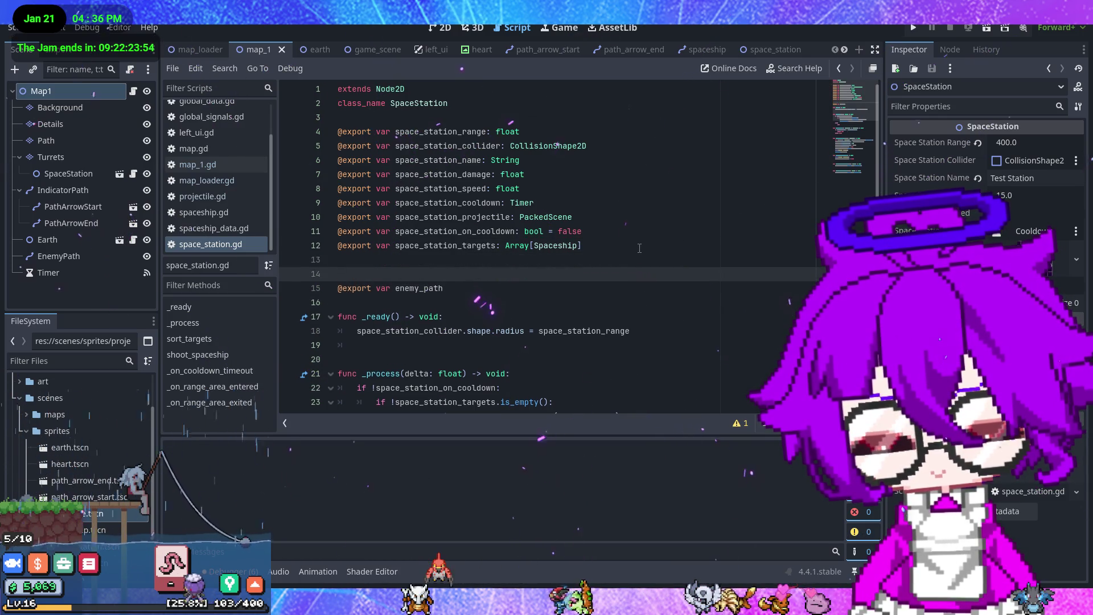
type("mp var")
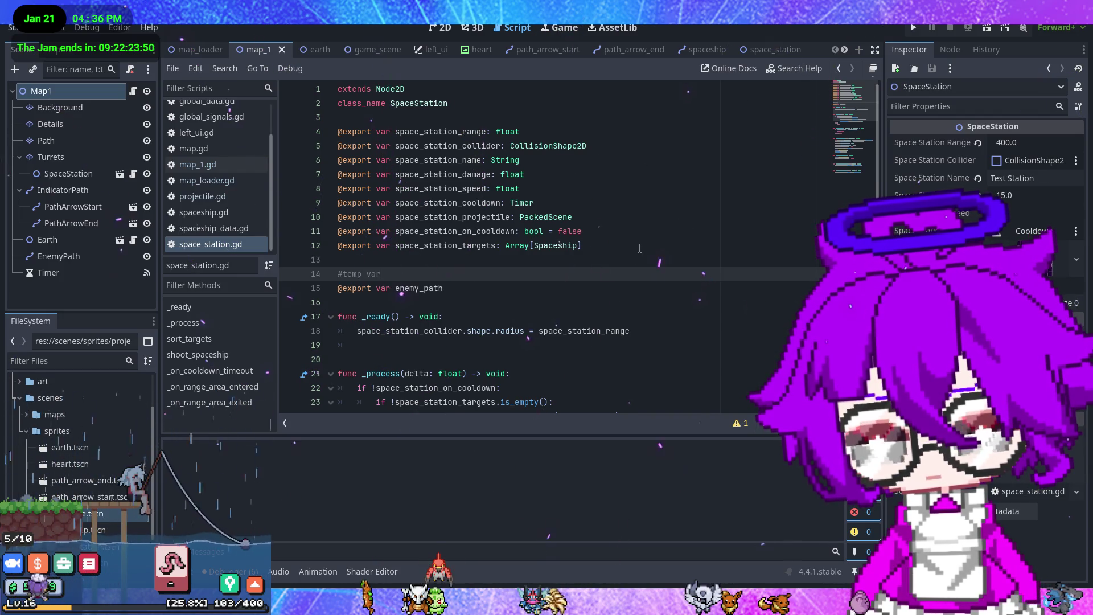
left_click(492, 289)
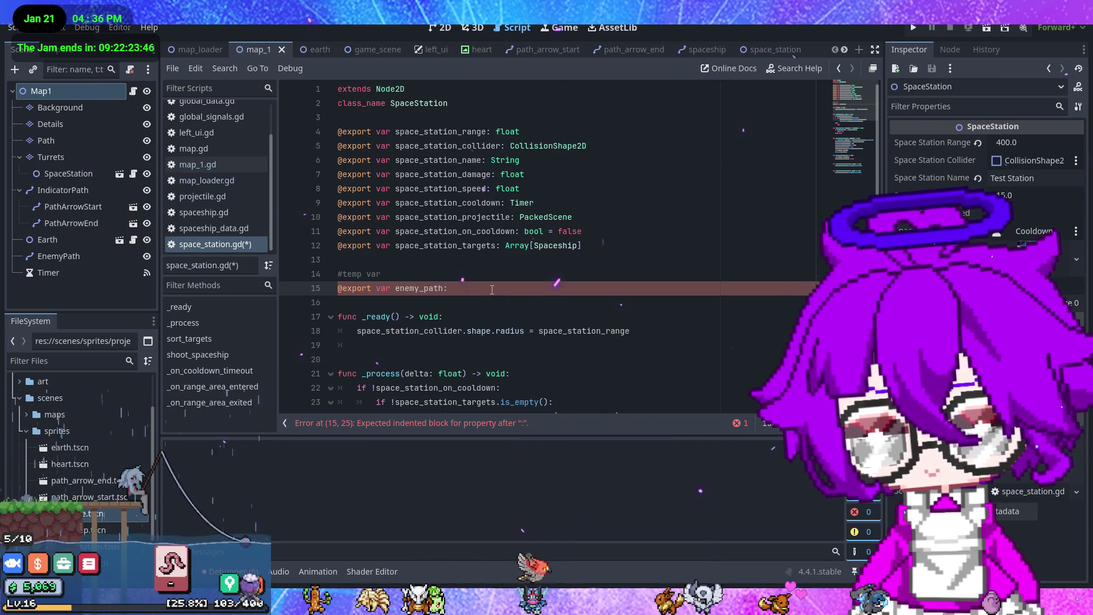
key("Return")
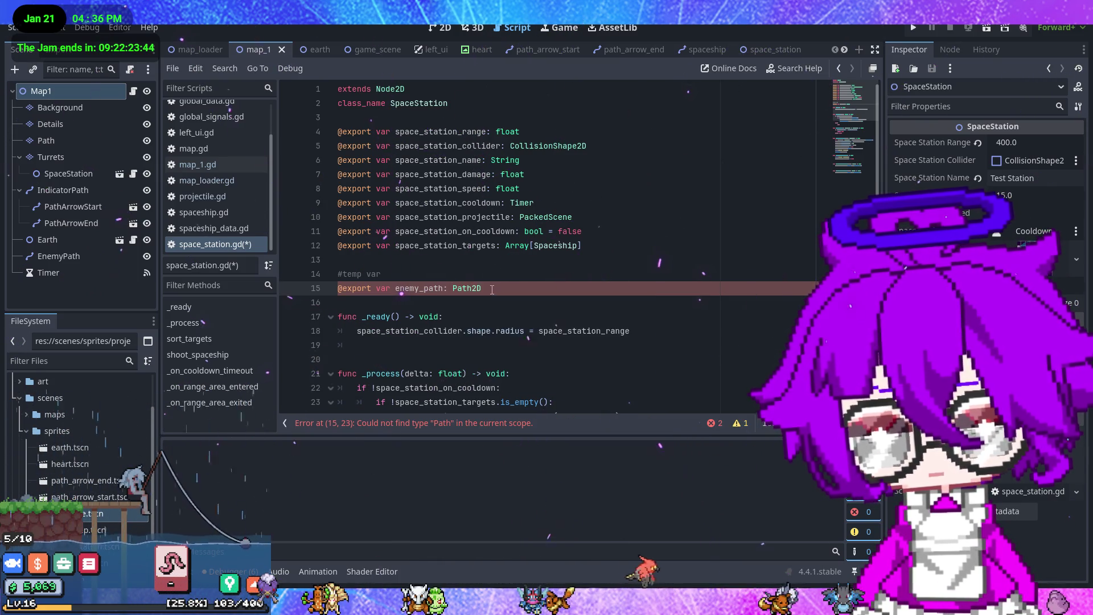
key("ctrl+s")
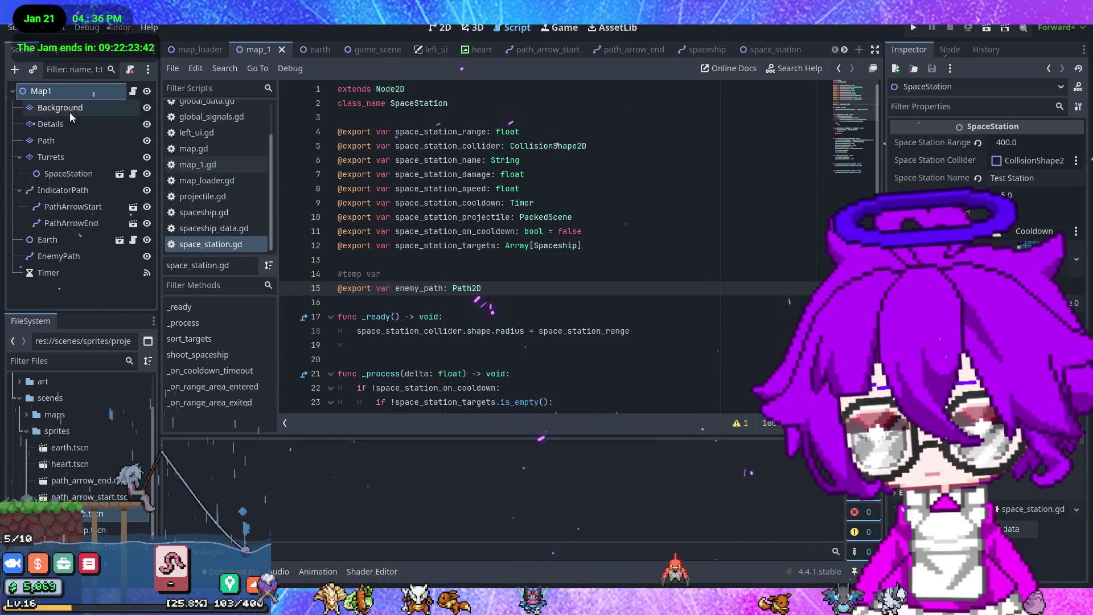
left_click(80, 173)
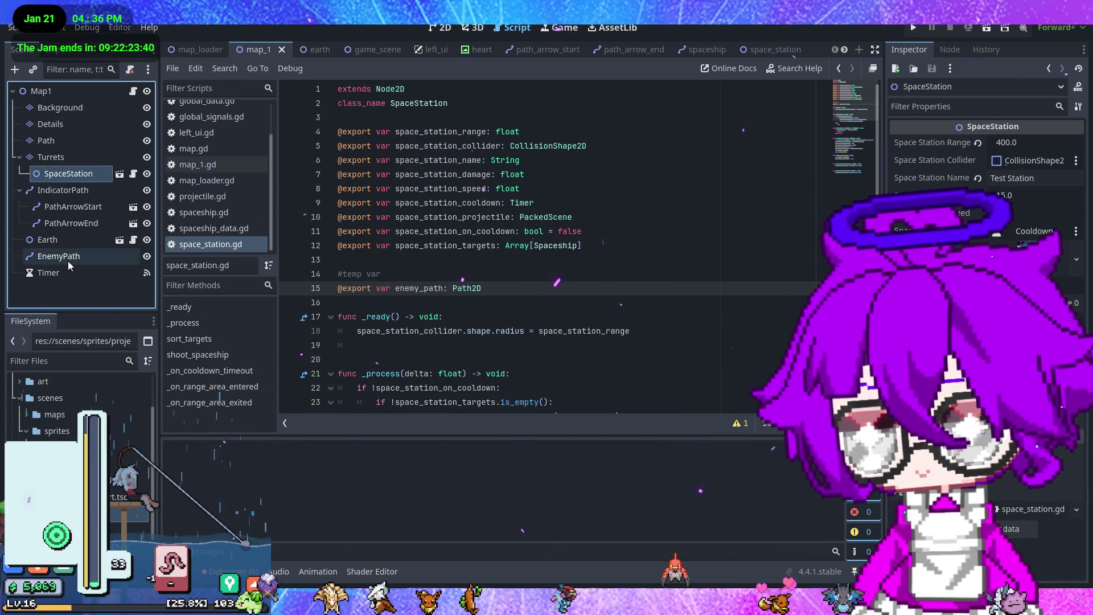
mouse_move(69, 263)
left_mouse_down()
mouse_move(595, 265)
mouse_move(512, 288)
mouse_move(433, 288)
left_mouse_up()
key("ctrl+s")
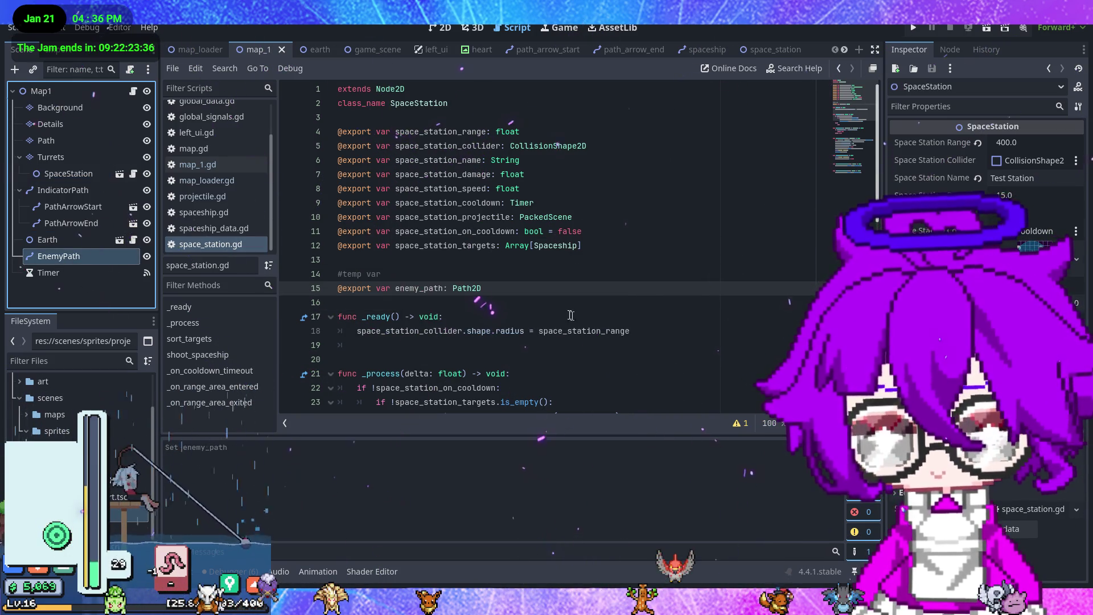
- Change line 43's add_child(projectile) to enemy_path.add_child(projectile)
scroll(566, 315, "down", 5)
scroll(566, 293, "down", 5)
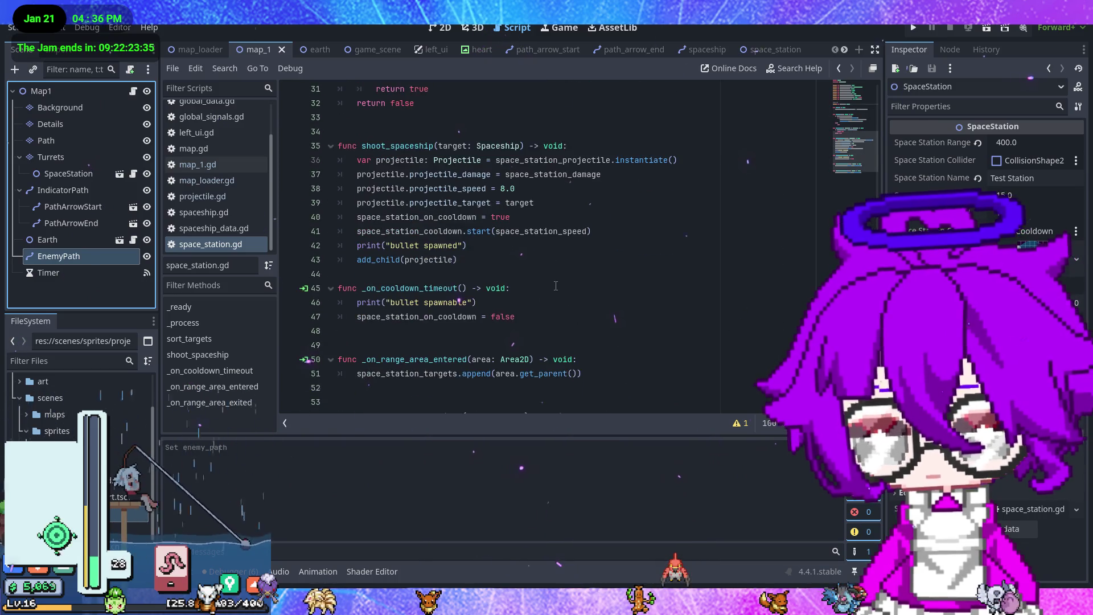
left_click(359, 259)
type("n")
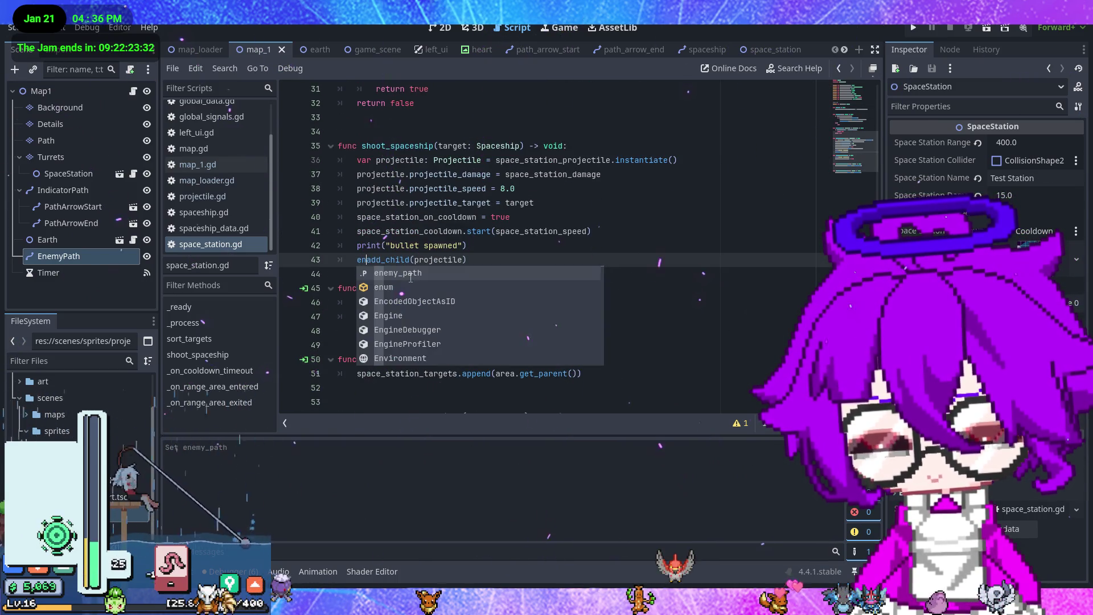
key("Tab")
type(".add")
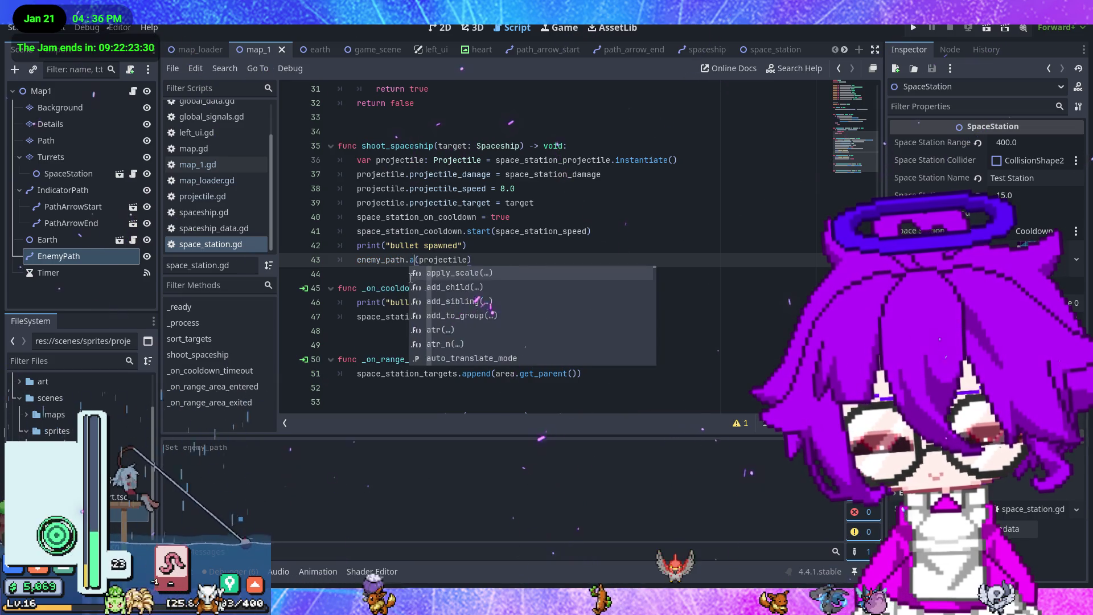
key("Return")
key("End")
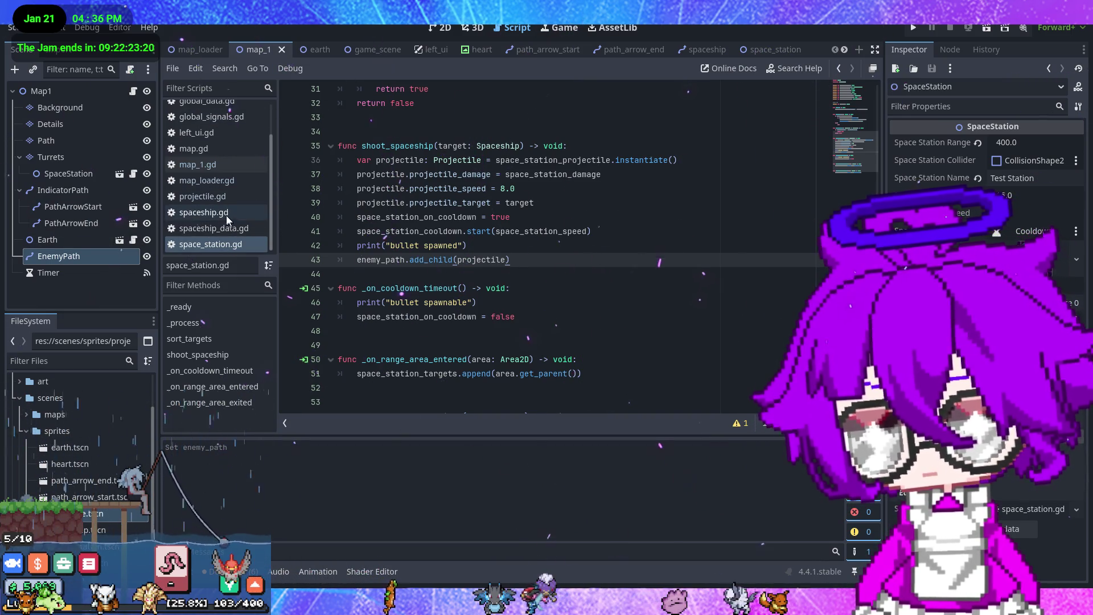
- In projectile.gd, comment out the to_global position print on line 14
left_click(223, 200)
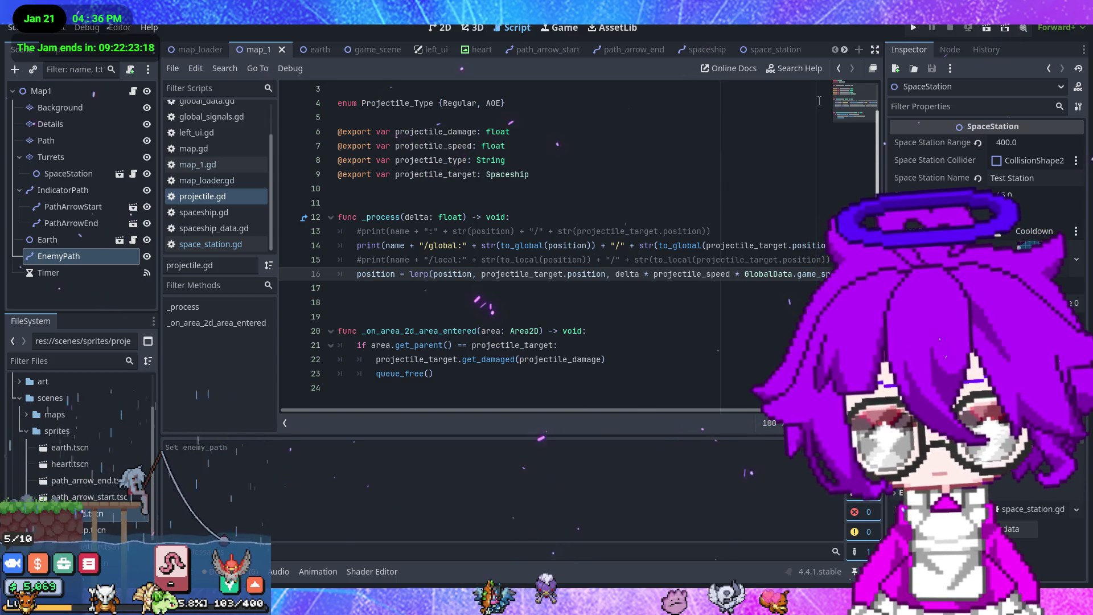
left_click_drag(545, 245, 506, 248)
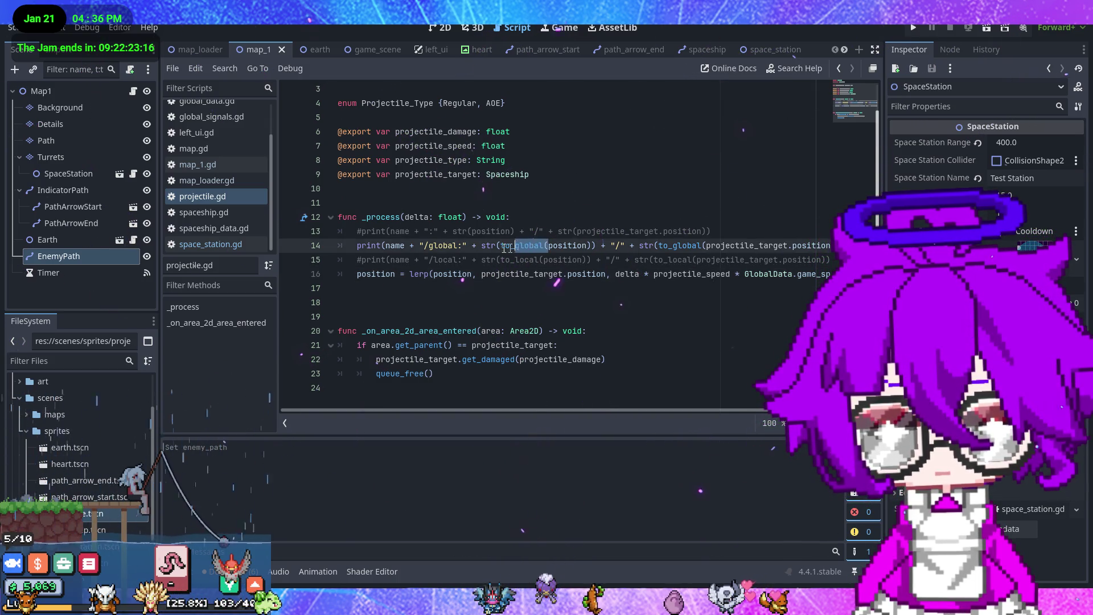
key("Delete")
key("Delete")
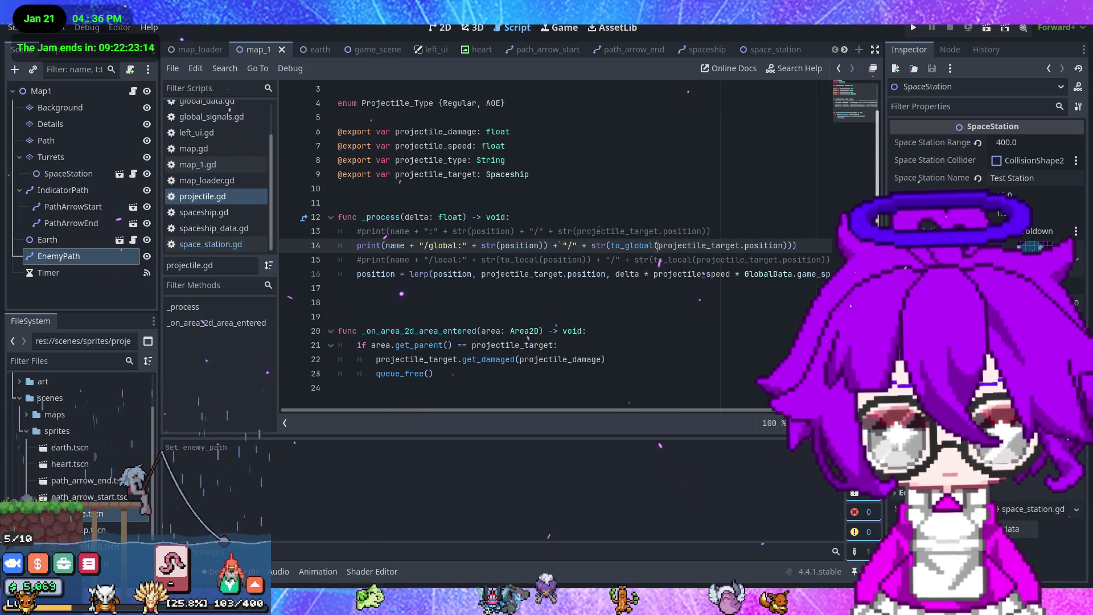
key("ctrl+z")
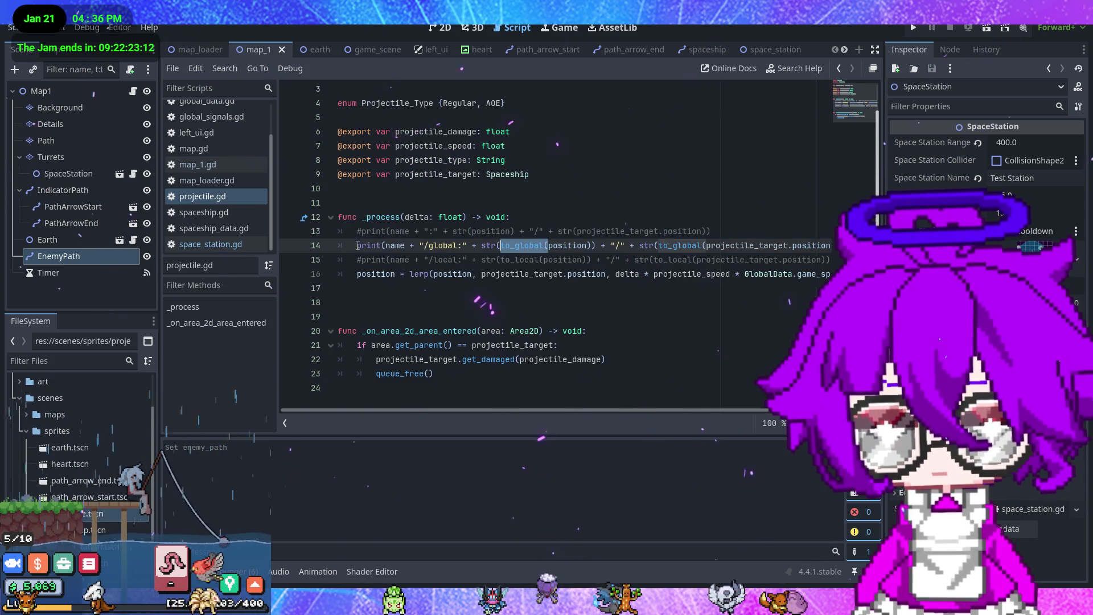
key("ctrl+k")
- Uncomment the plain position print on line 13, toggle the lerp line's comment, and run the game
left_click(368, 231)
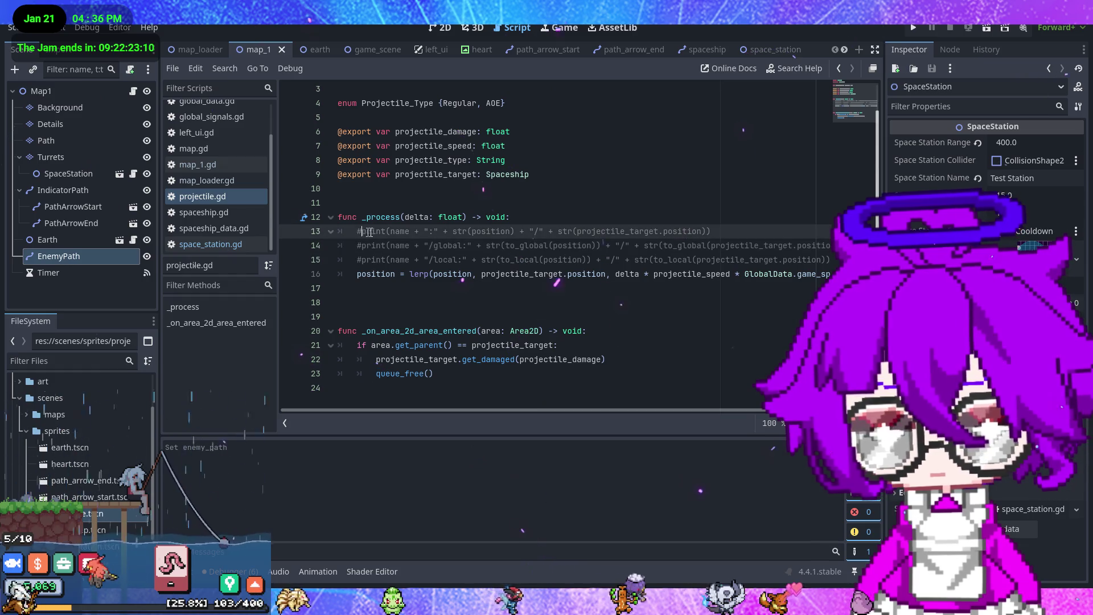
key("ctrl+k")
left_click(357, 274)
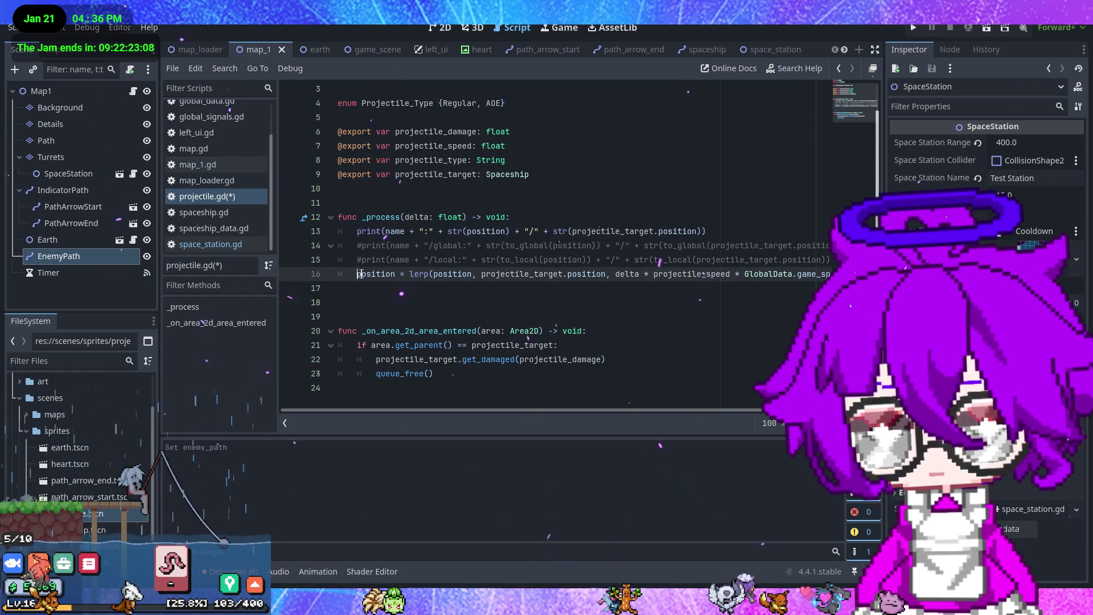
key("ctrl+k")
key("ctrl+k")
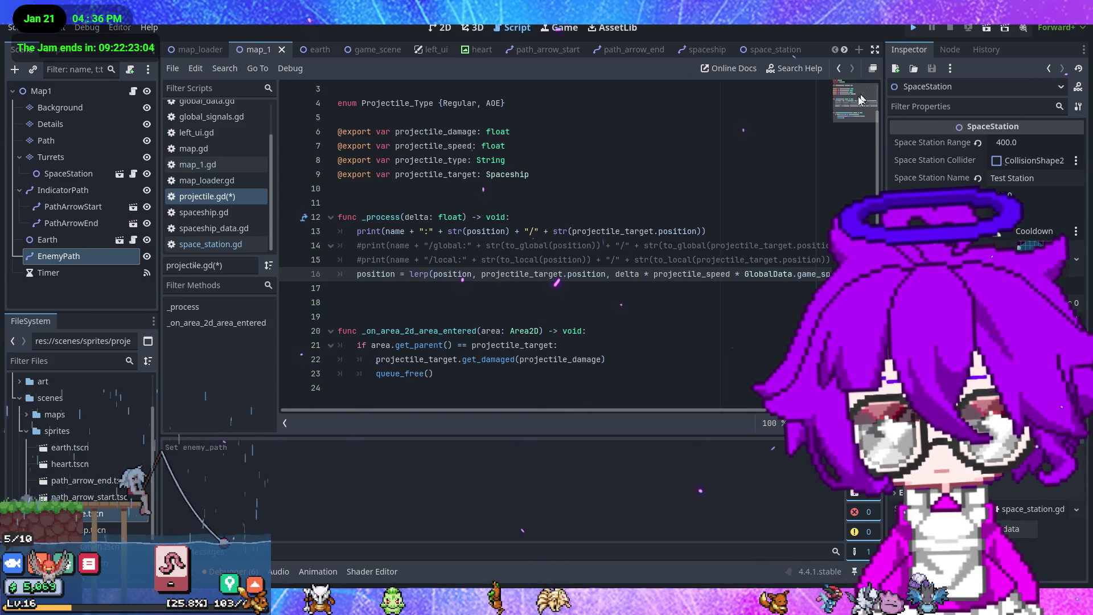
key("F5")
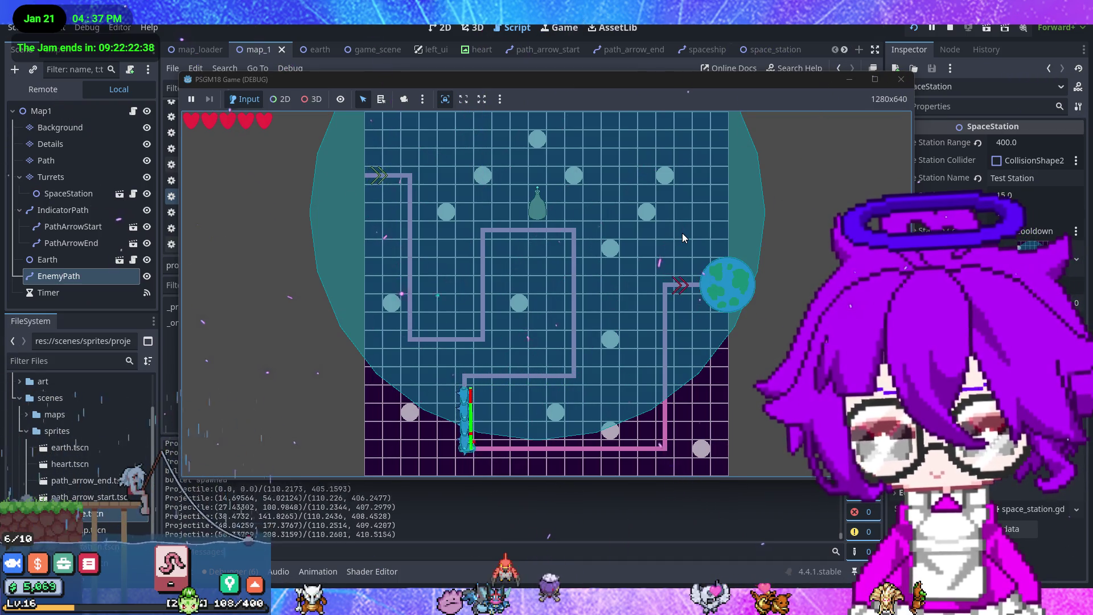
- Close the PSGM18 Game (DEBUG) window after watching projectiles trail the enemies
left_click(900, 79)
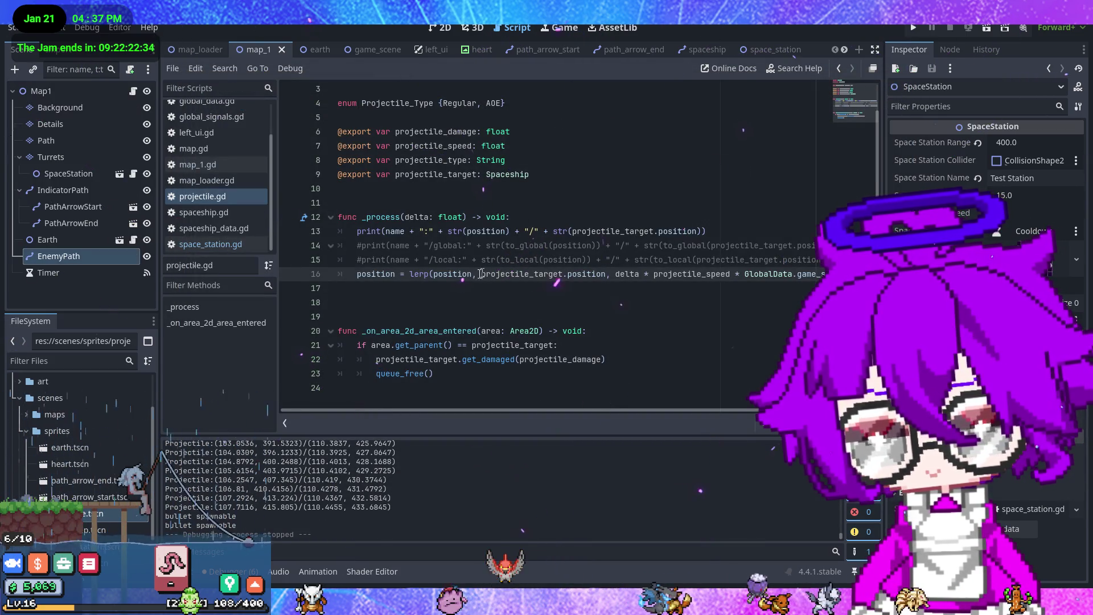
- In space_station.gd's sort_targets, change '<' to '>' on line 30 and save
left_click(236, 246)
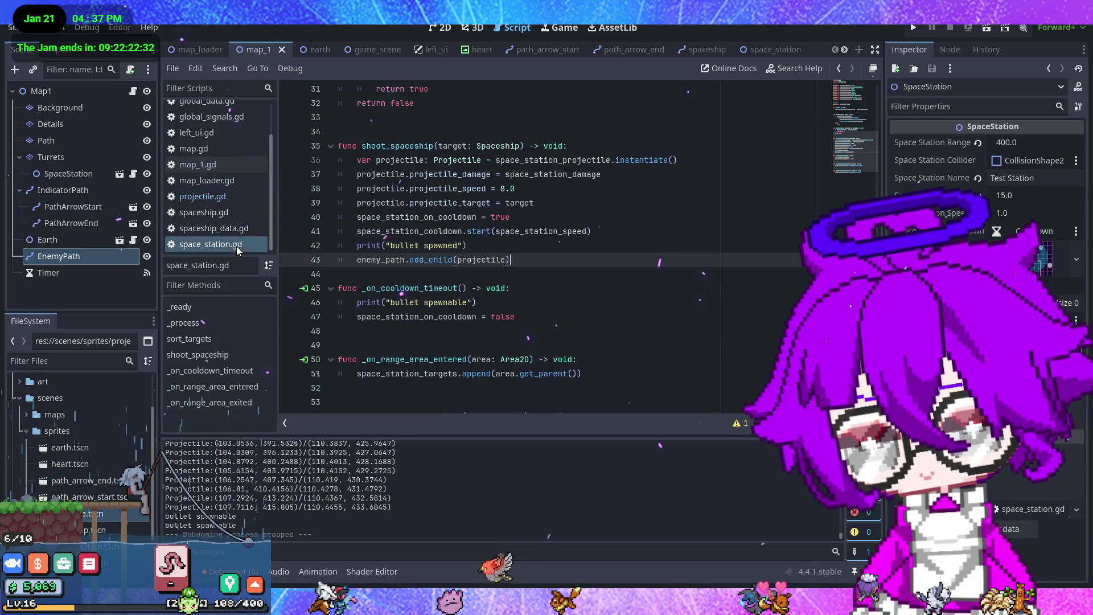
scroll(443, 268, "up", 4)
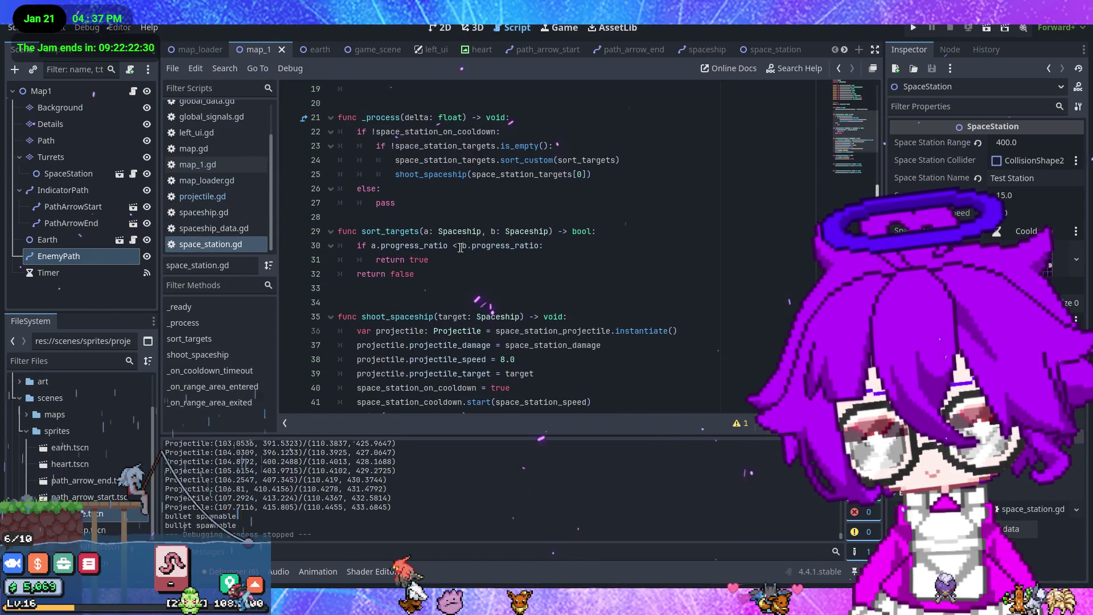
double_click(458, 246)
type(">")
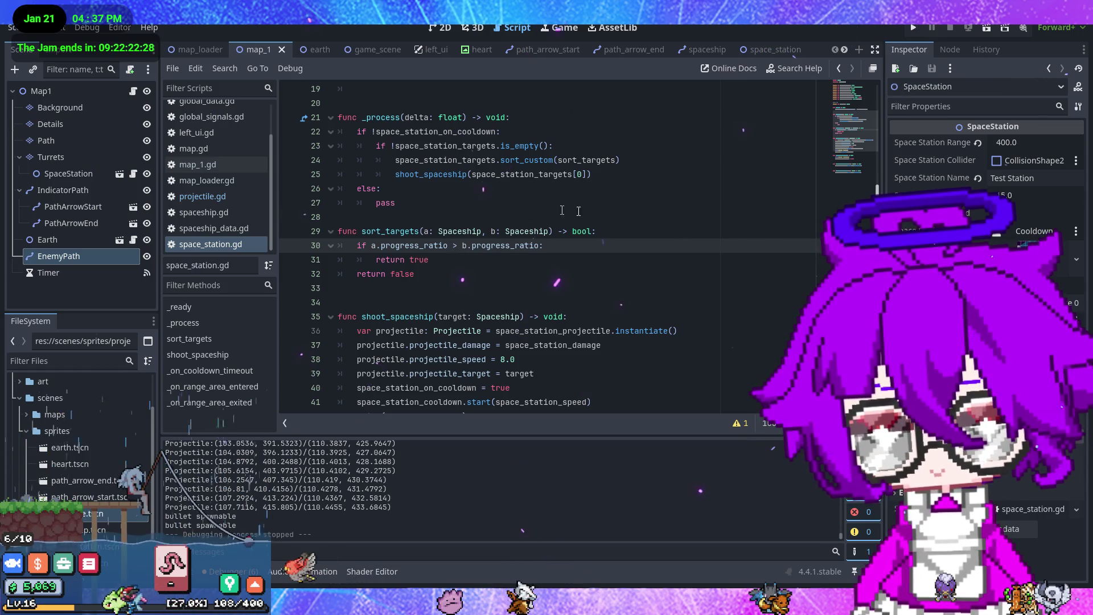
key("ctrl+s")
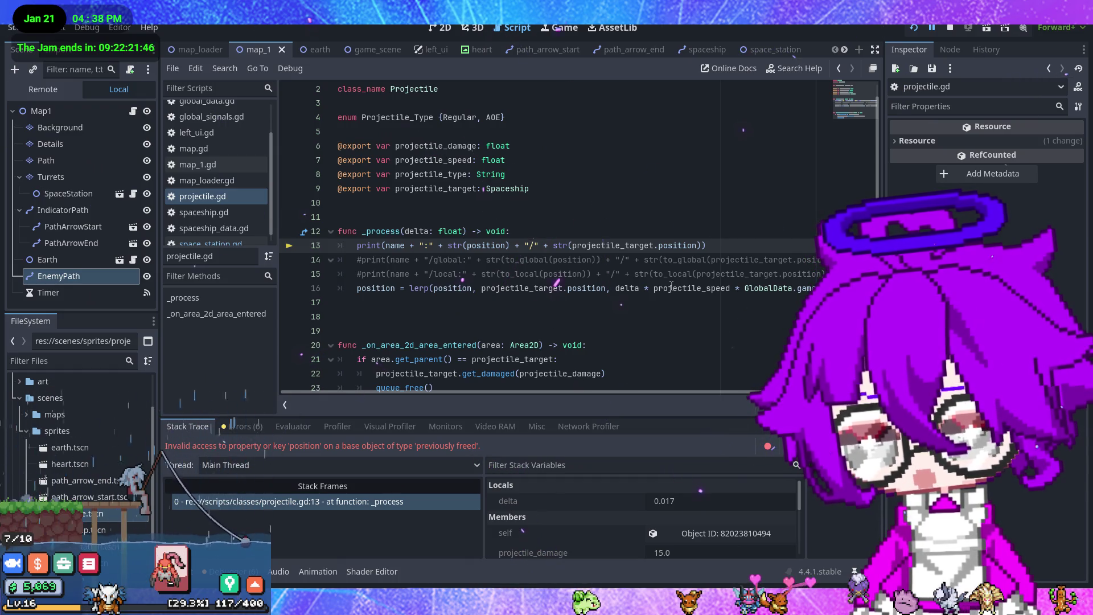
- Change queue_free() to free() on line 23 of projectile.gd, save, and rerun the game
scroll(671, 285, "down", 1)
left_click(412, 359)
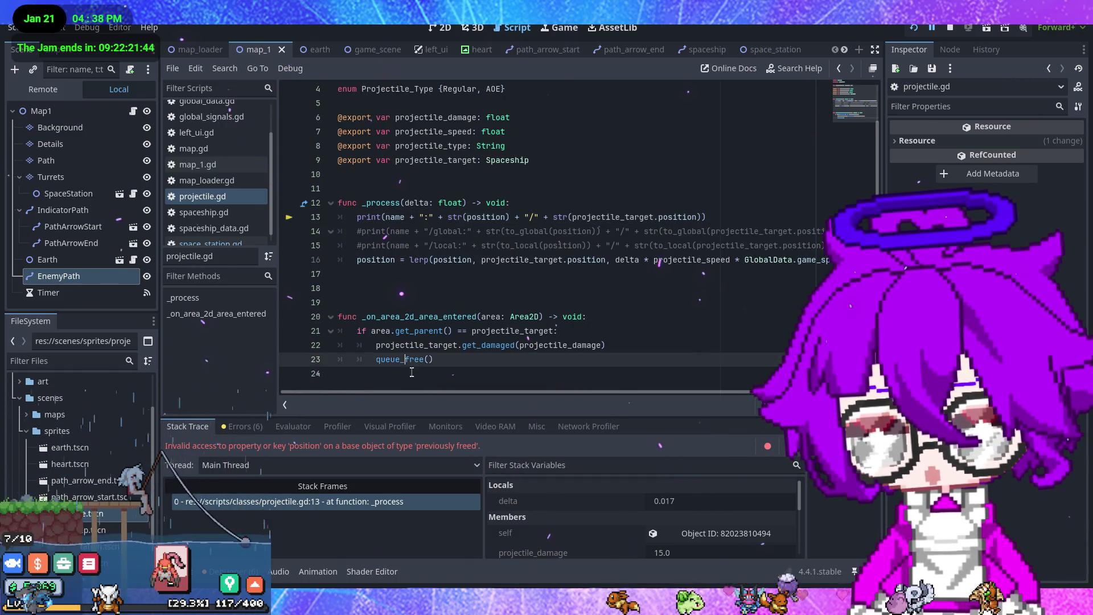
key("BackSpace")
key("BackSpace")
key("BackSpace")
key("ctrl+s")
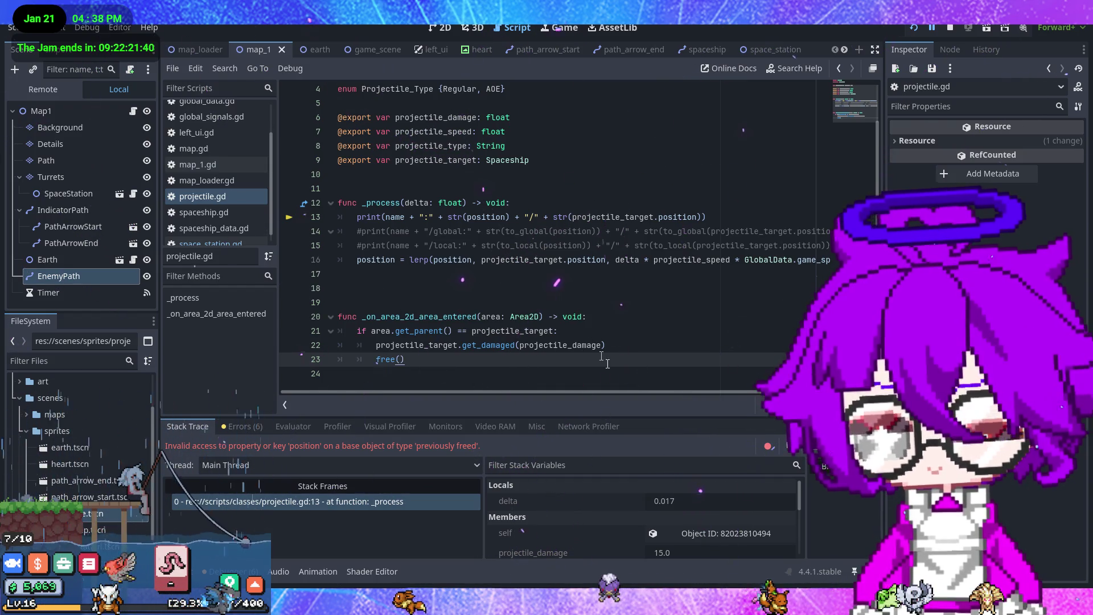
left_click(615, 364)
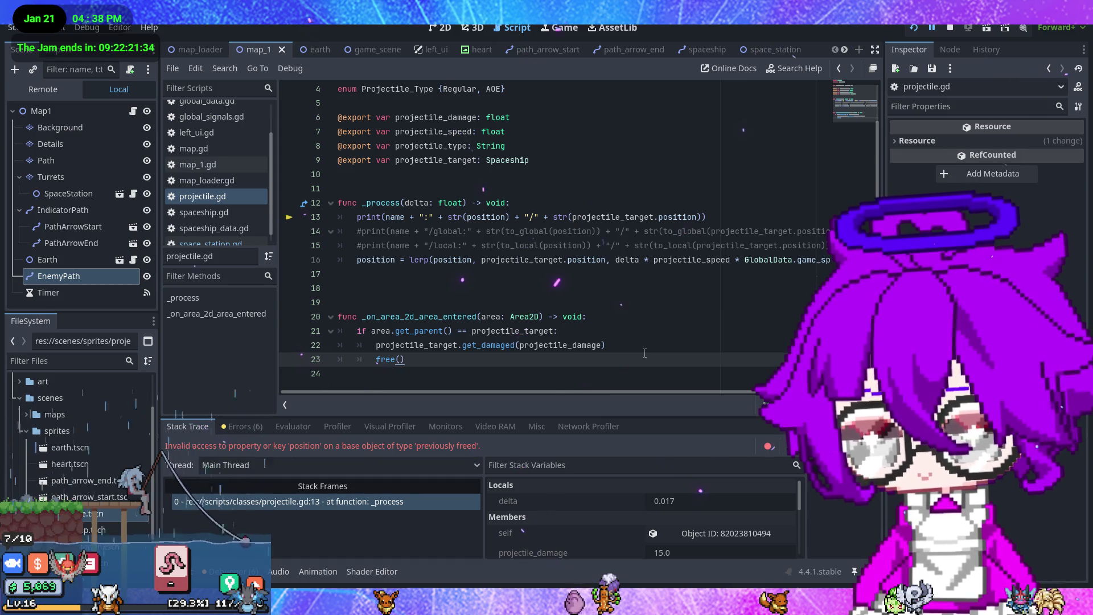
left_click(913, 28)
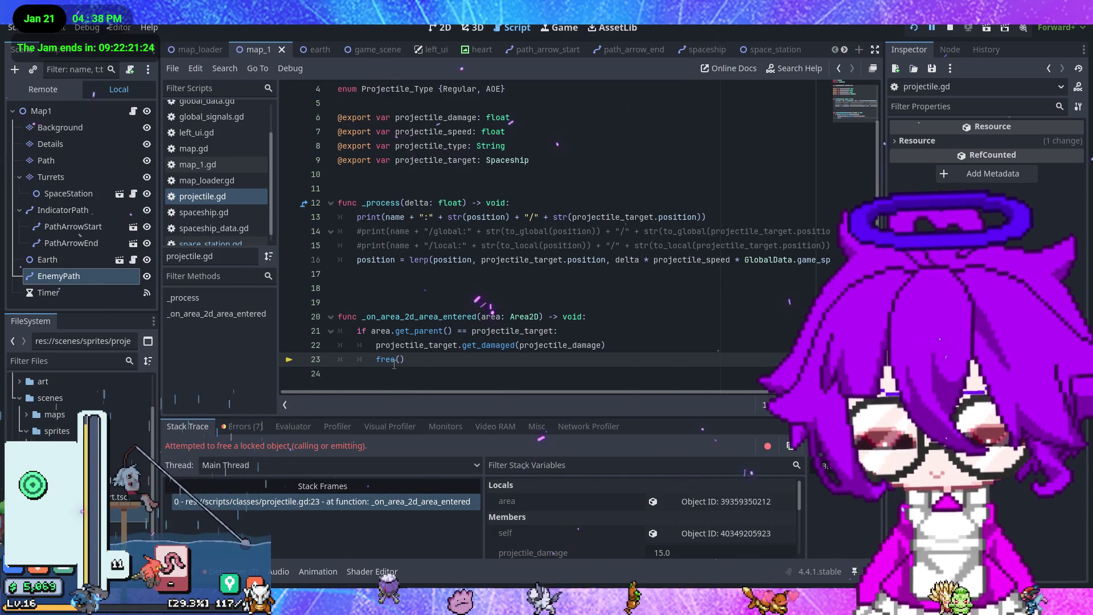
- Restore queue_free() on line 23 via autocomplete and save projectile.gd
type("qu")
key("Down")
key("Return")
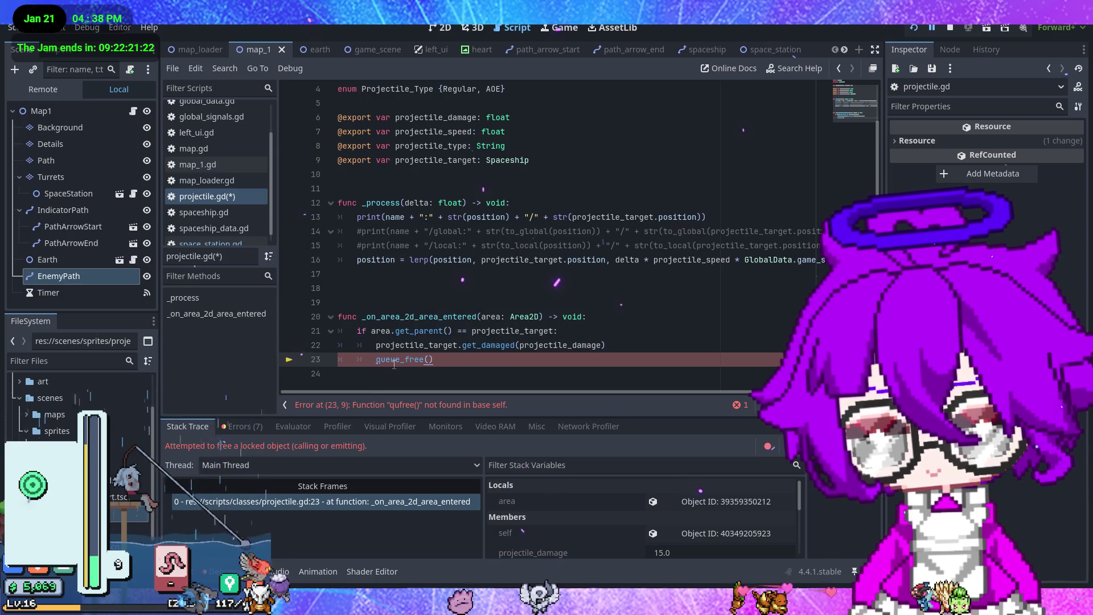
key("ctrl+s")
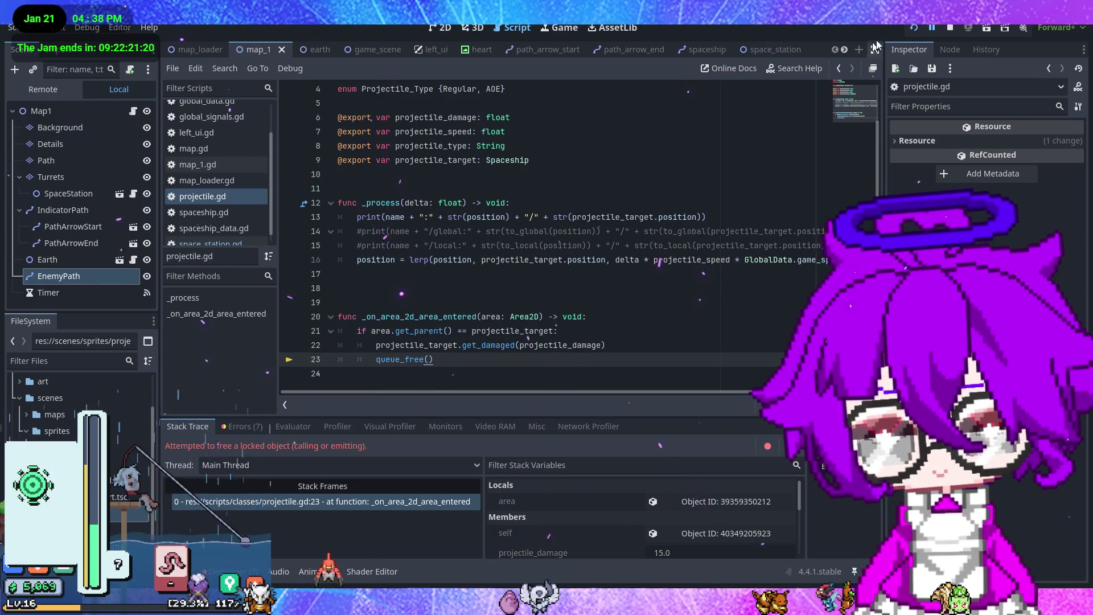
- Run the game again to check projectile hits, then close the debug window
key("F5")
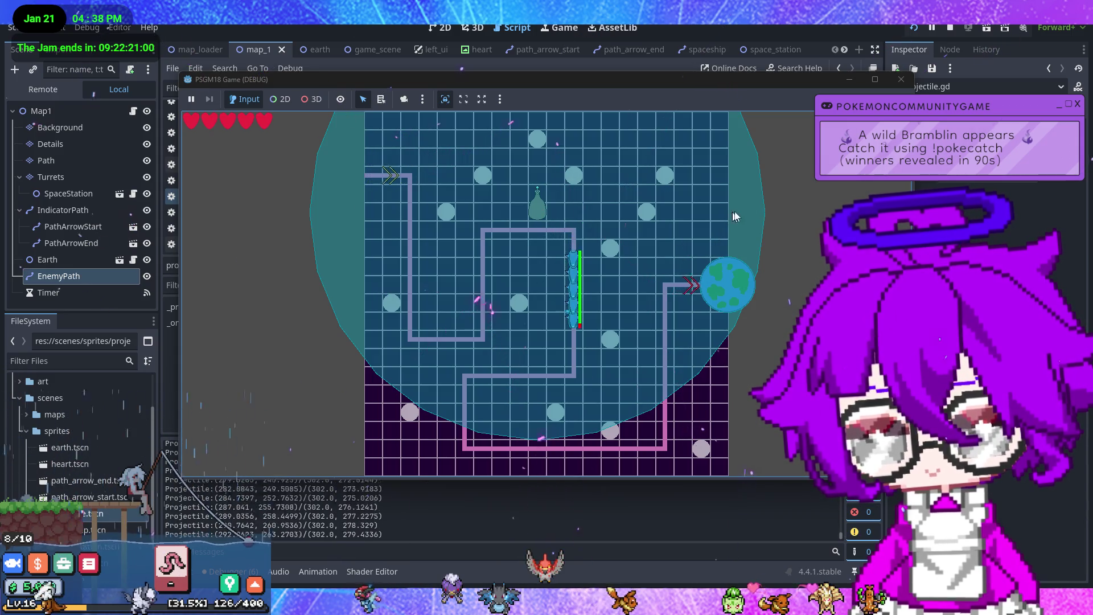
left_click(898, 79)
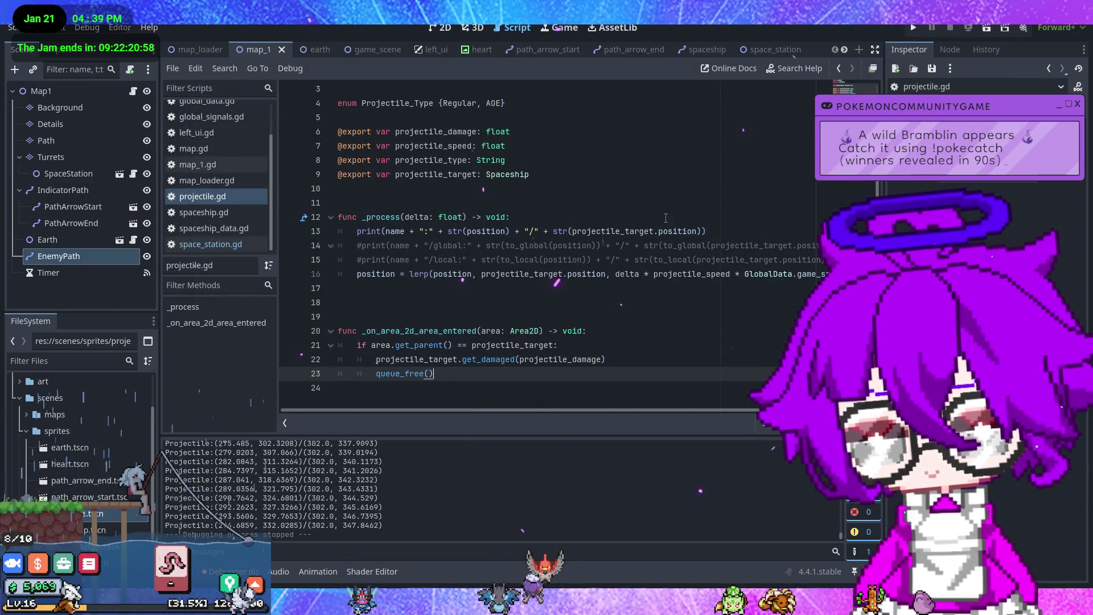
left_click(432, 279)
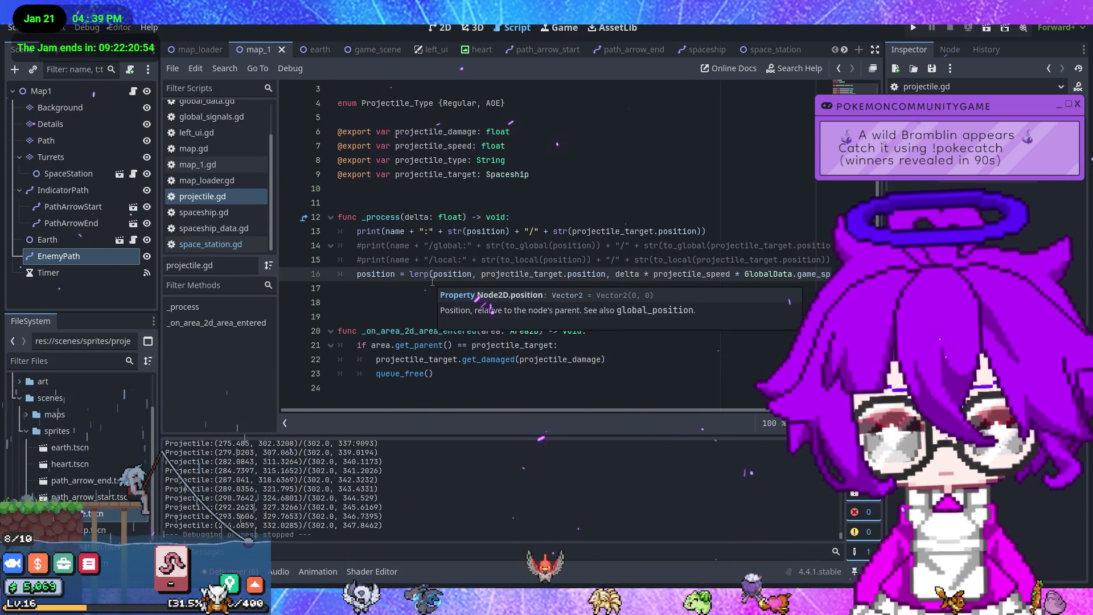
- On line 16, try move_toward in place of lerp, read its docs, then delete it
key("BackSpace")
key("BackSpace")
key("BackSpace")
key("BackSpace")
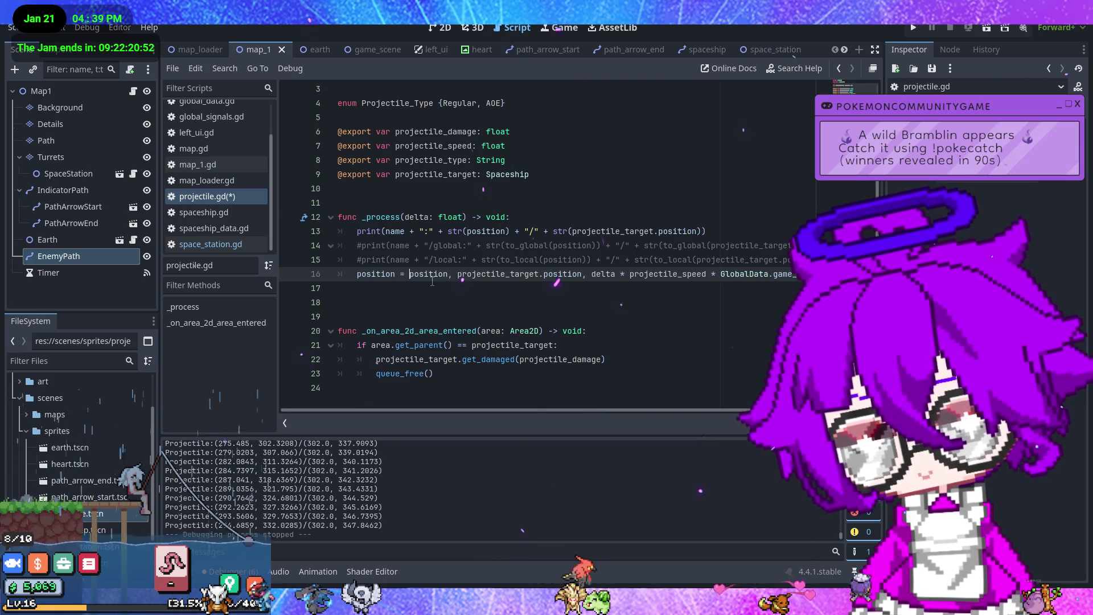
type("(")
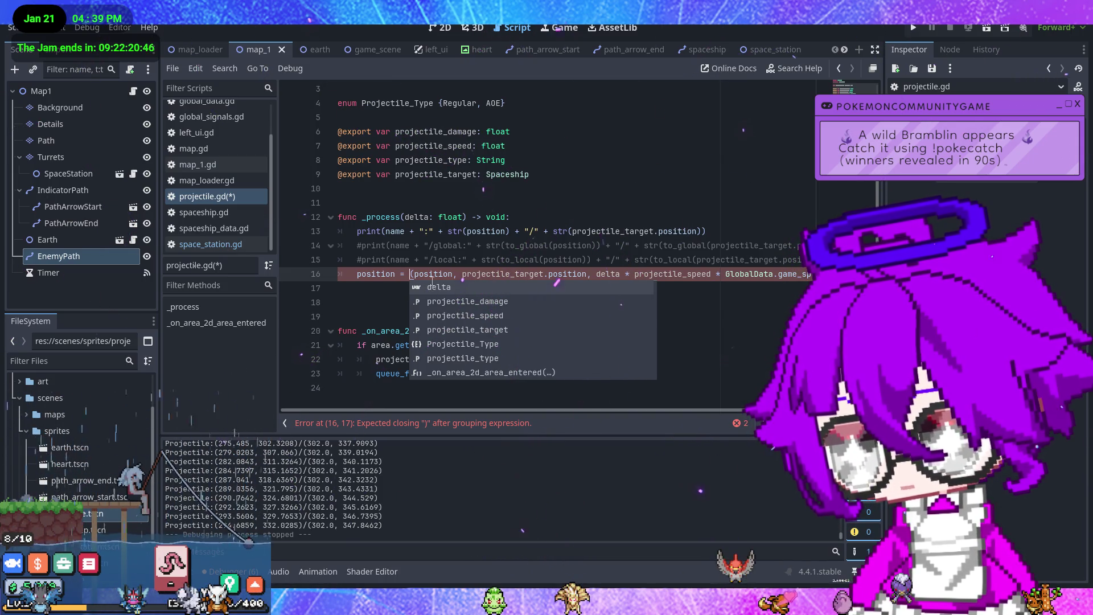
type("move")
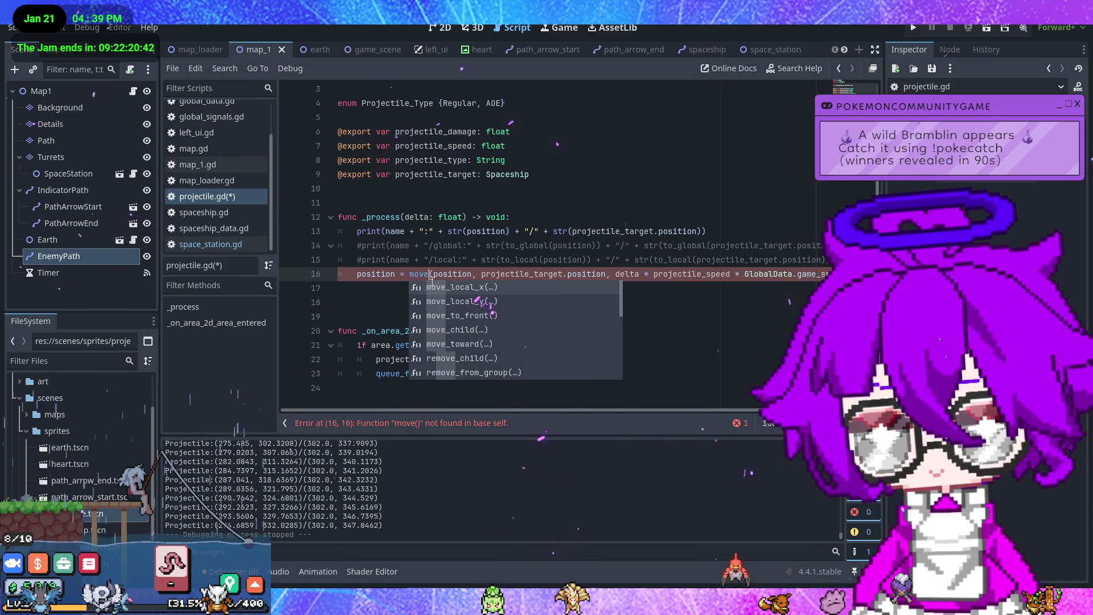
key("Down")
key("Down")
key("Down")
key("Return")
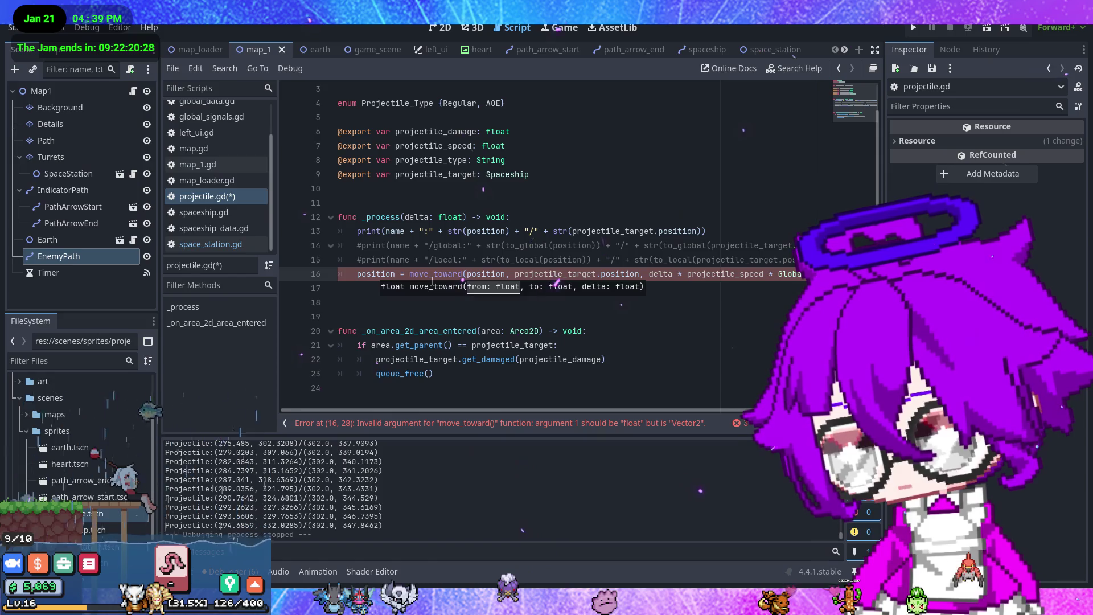
mouse_move(447, 275)
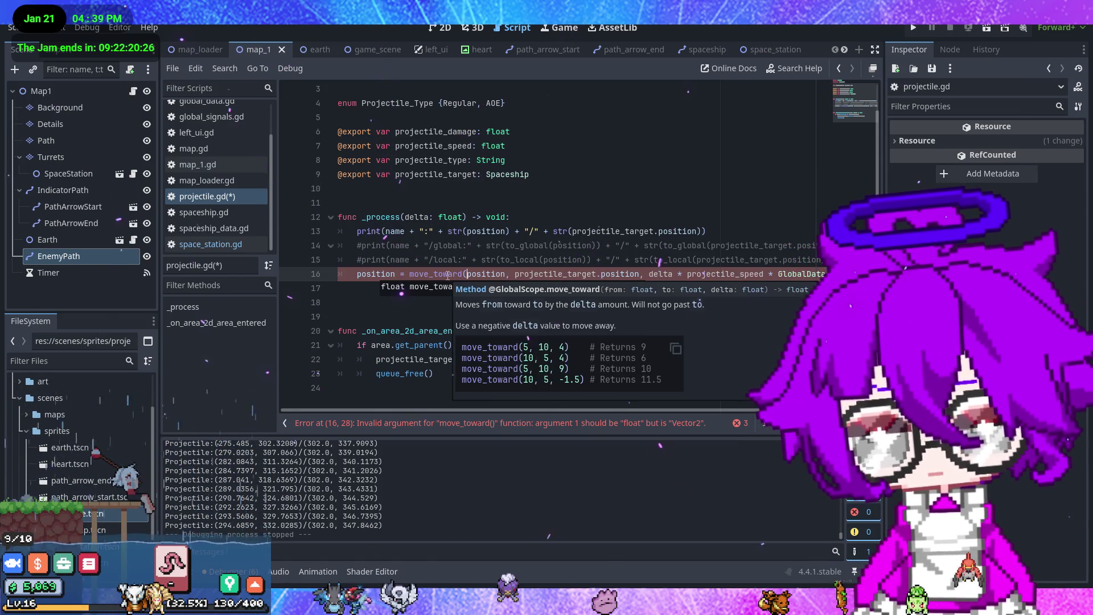
key("BackSpace")
key("BackSpace")
key("BackSpace")
key("BackSpace")
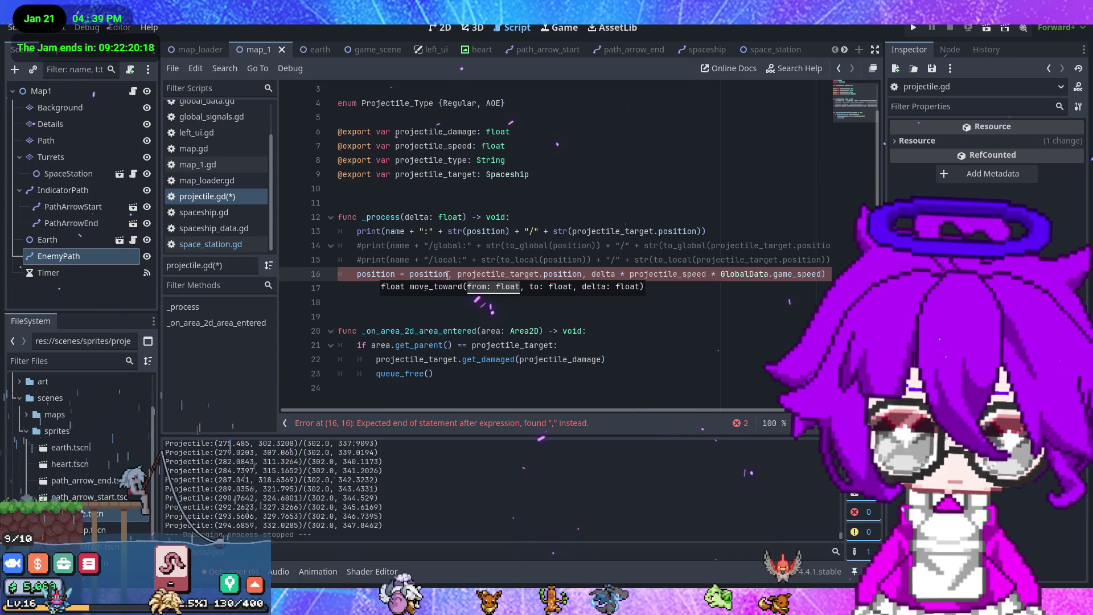
- Begin restructuring line 16's parentheses around the target position expression
left_click(828, 276)
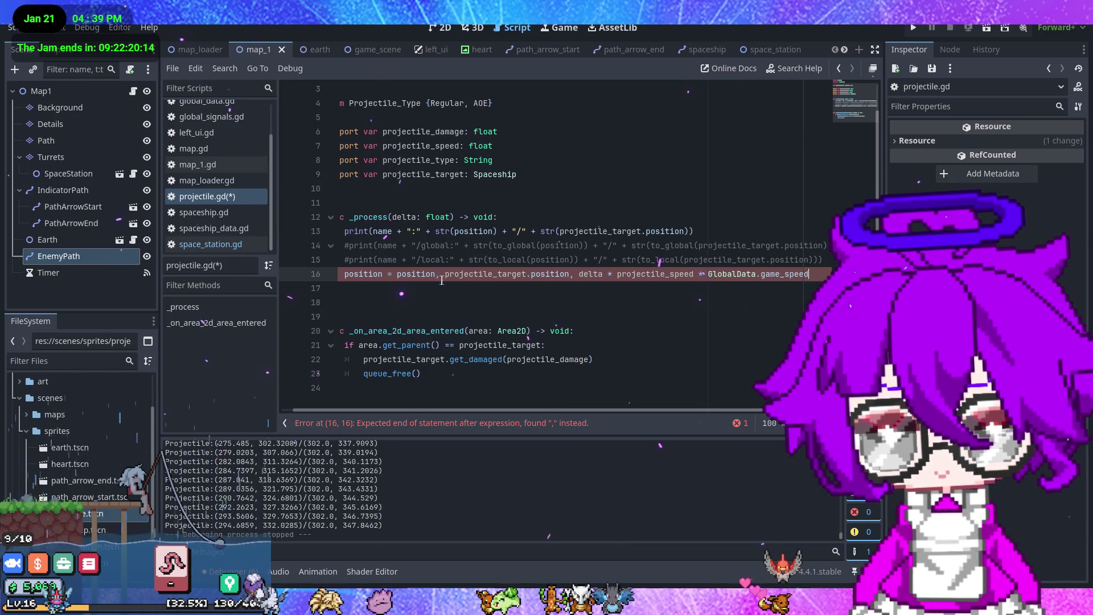
type(")")
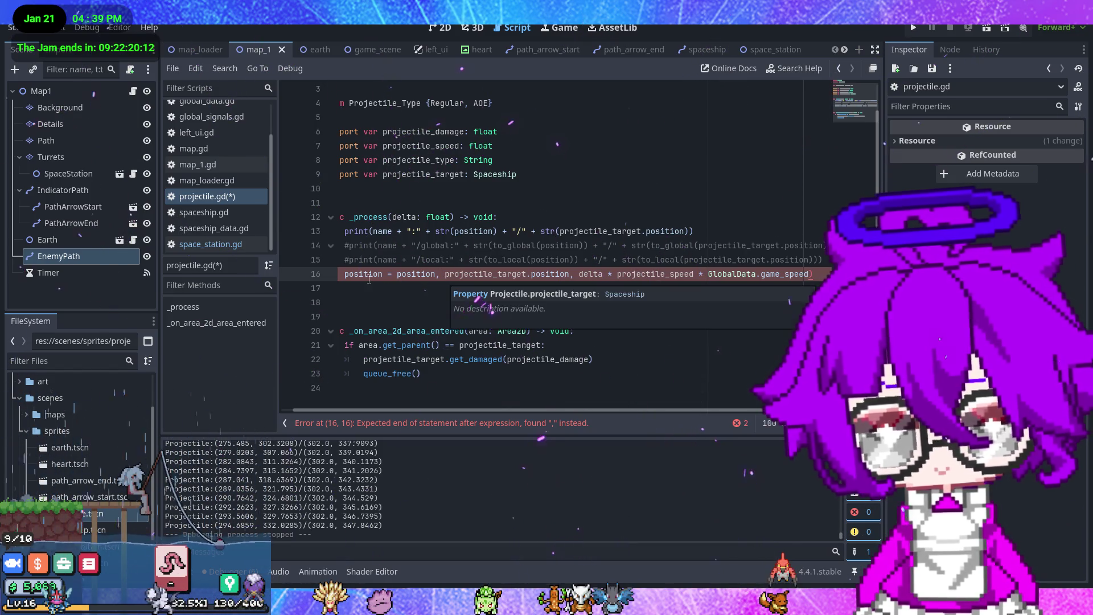
left_click(397, 273)
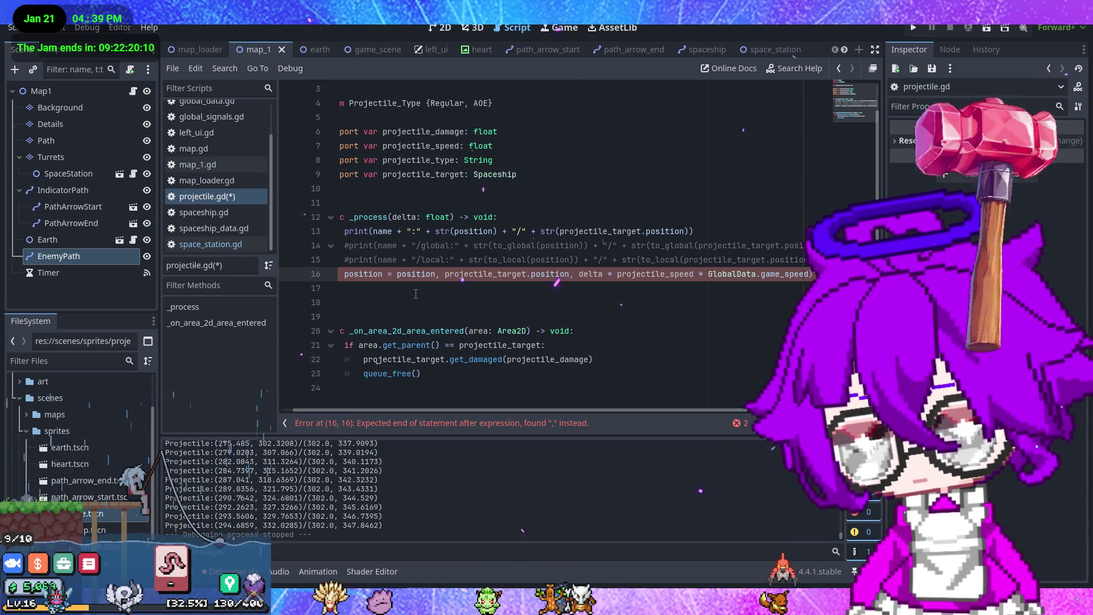
type("(")
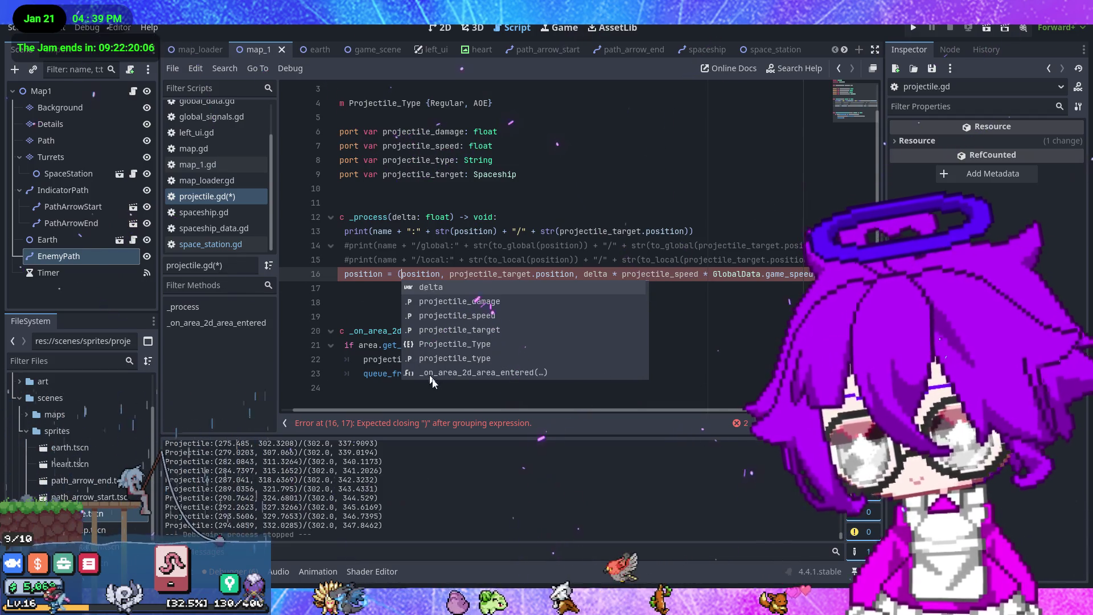
left_click_drag(469, 408, 439, 408)
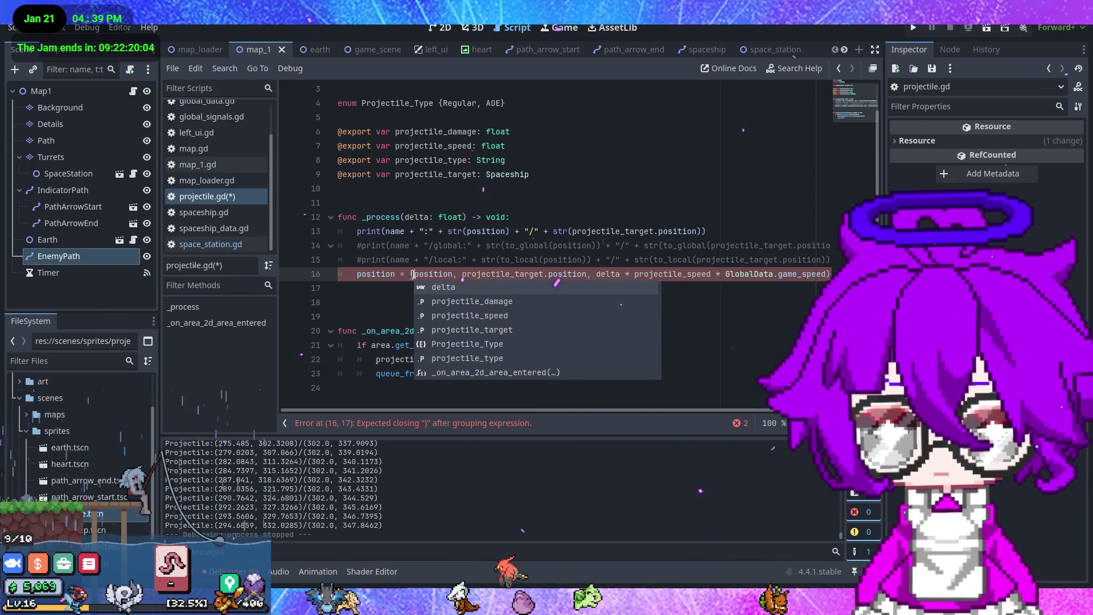
key("Escape")
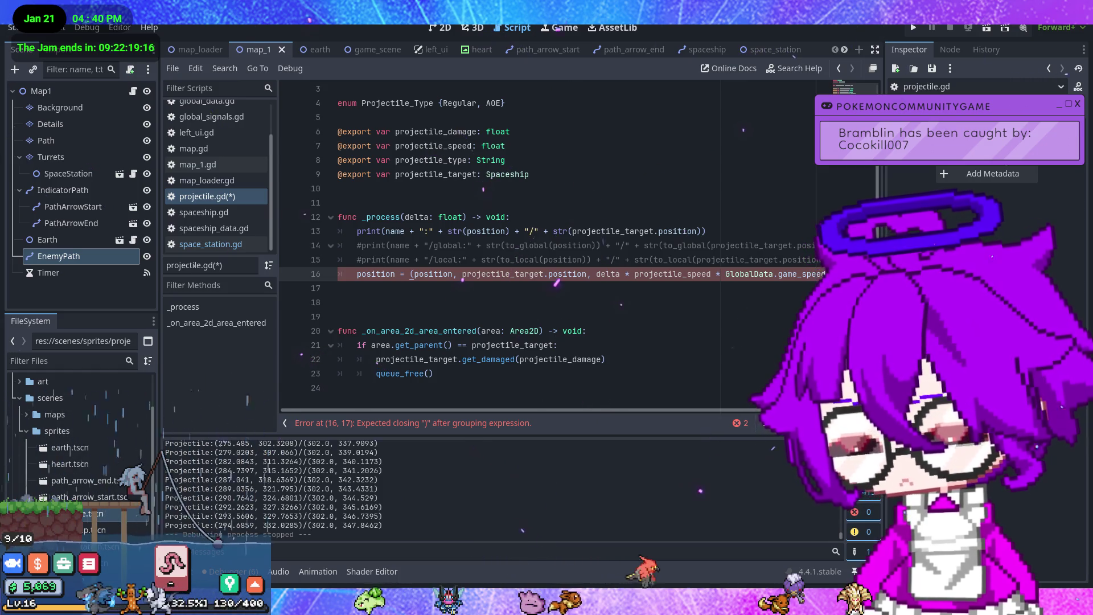
- Turn line 16 into position += position.direction_to(projectile_target.position)
left_click(411, 274)
type("(")
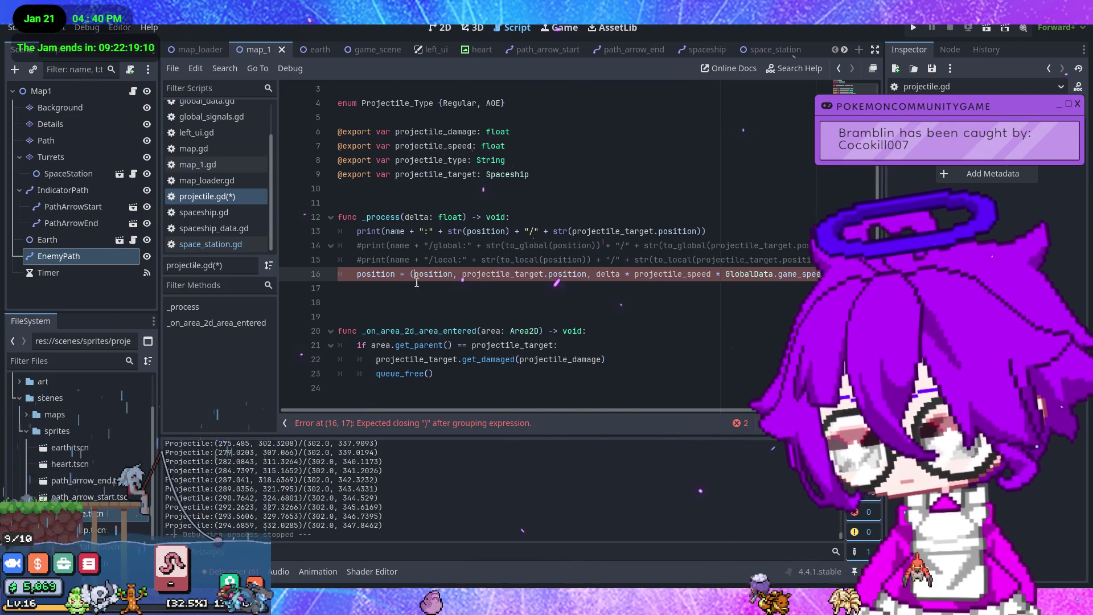
key("BackSpace")
key("BackSpace")
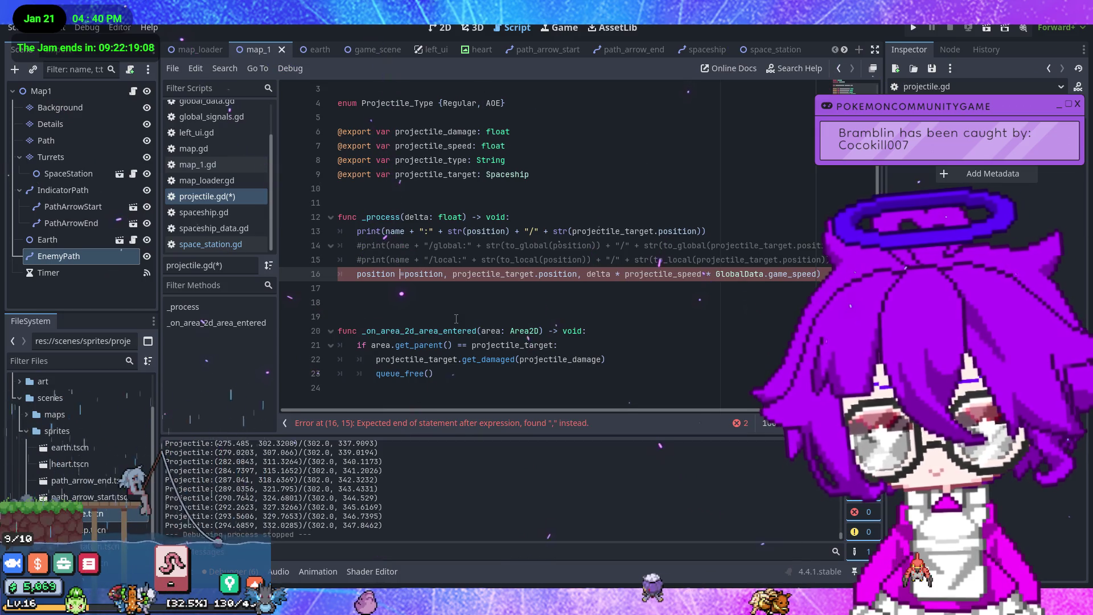
key("BackSpace")
type("+= ")
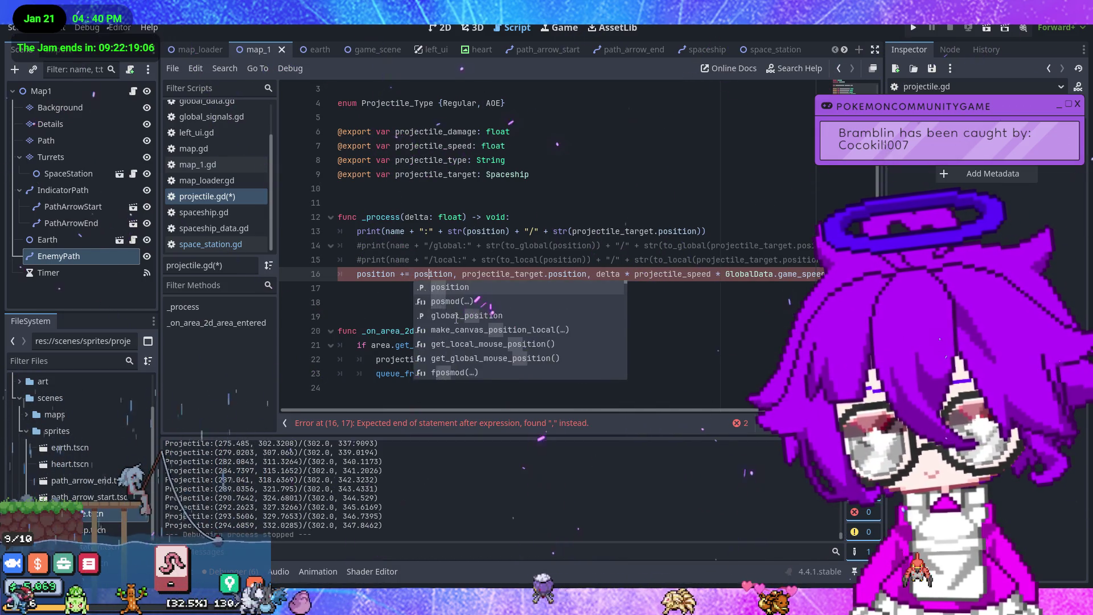
type(".")
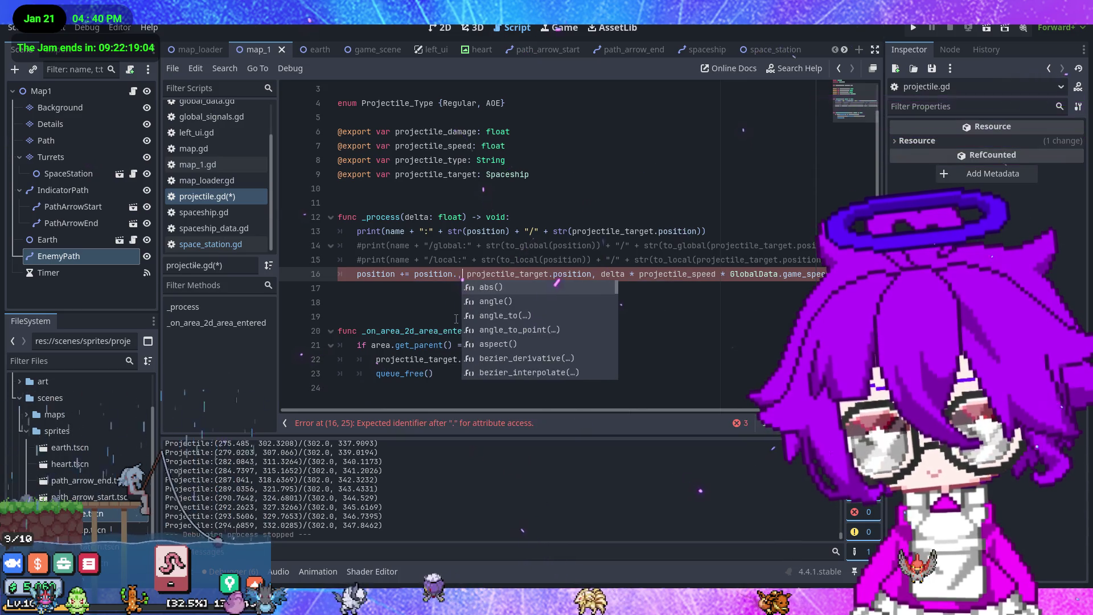
key("Delete")
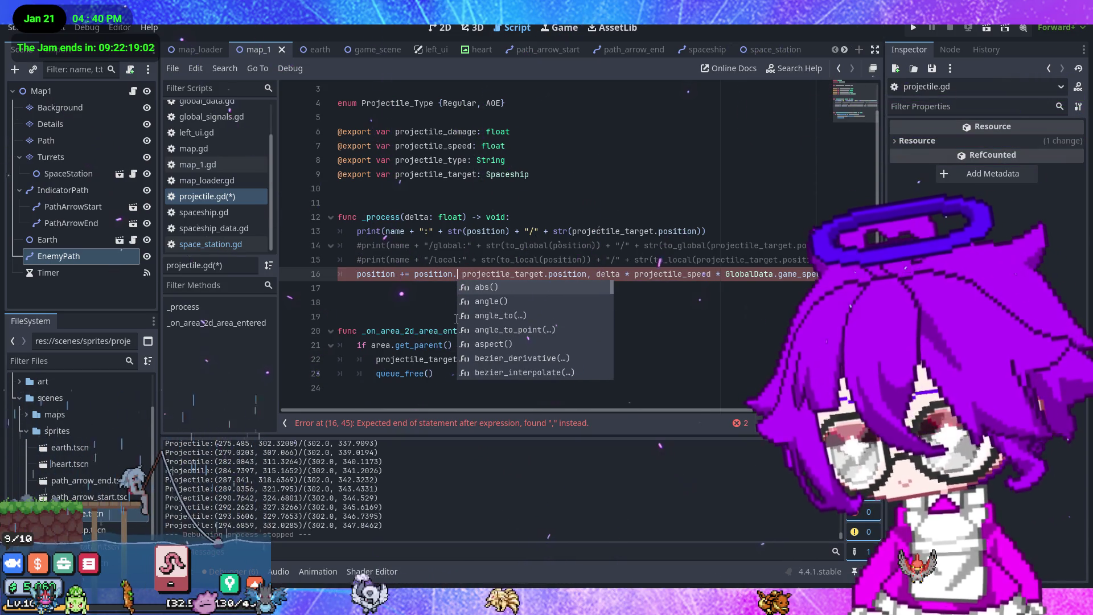
type("di")
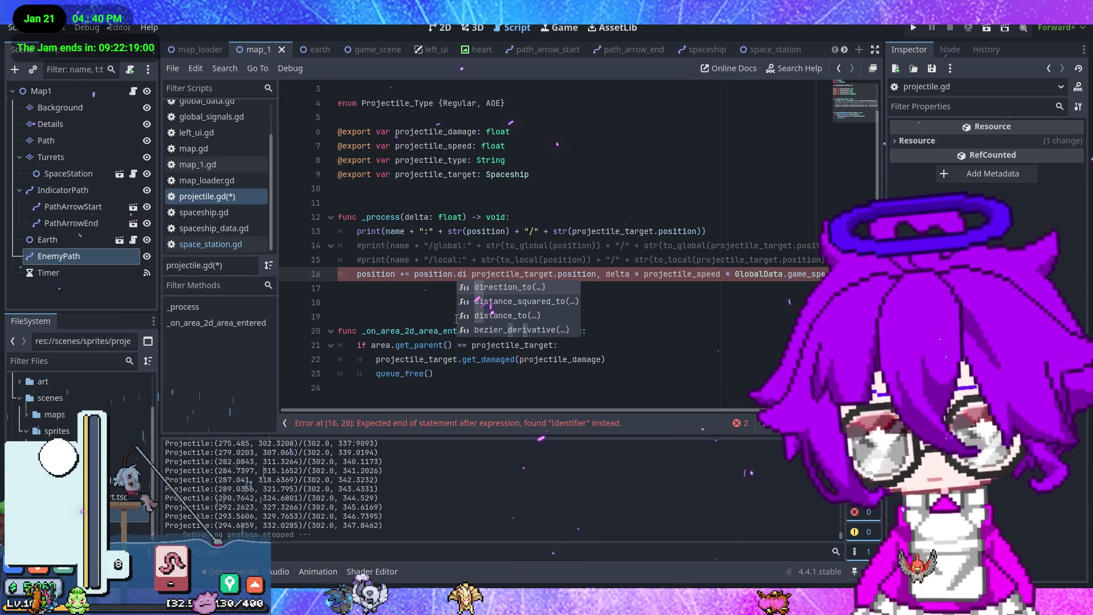
key("Return")
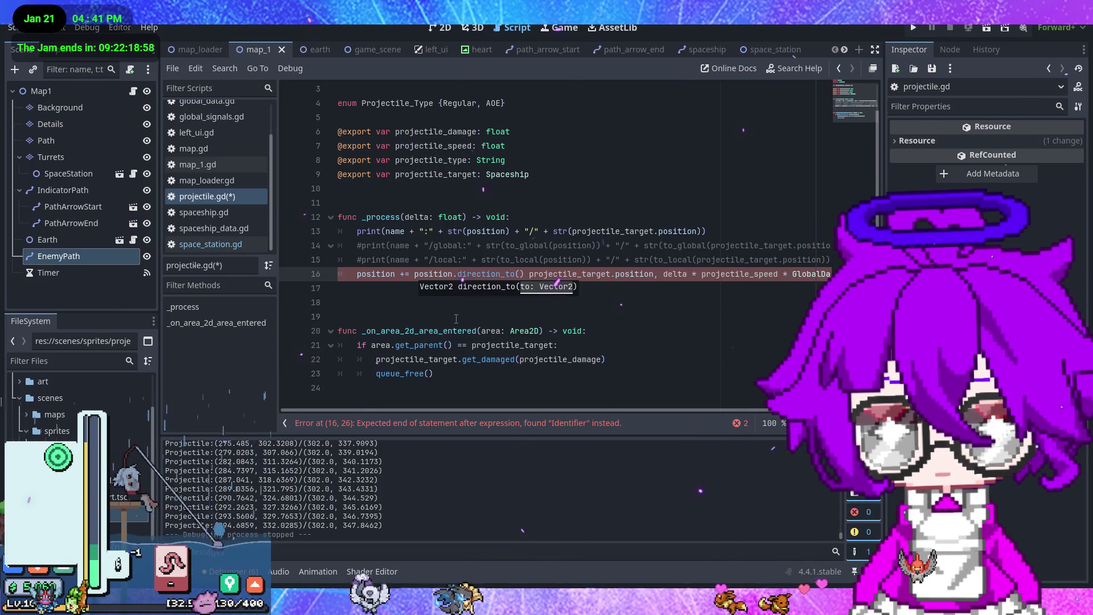
key("Delete")
key("Delete")
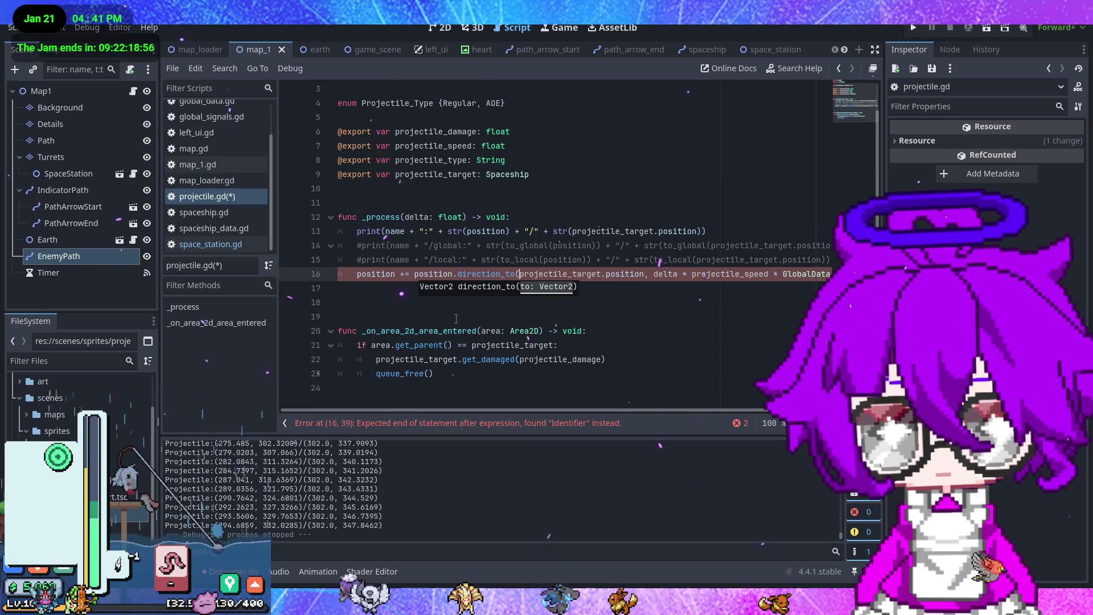
- Multiply the direction by delta * projectile_speed * GlobalData.game_speed and save projectile.gd
left_click(654, 276)
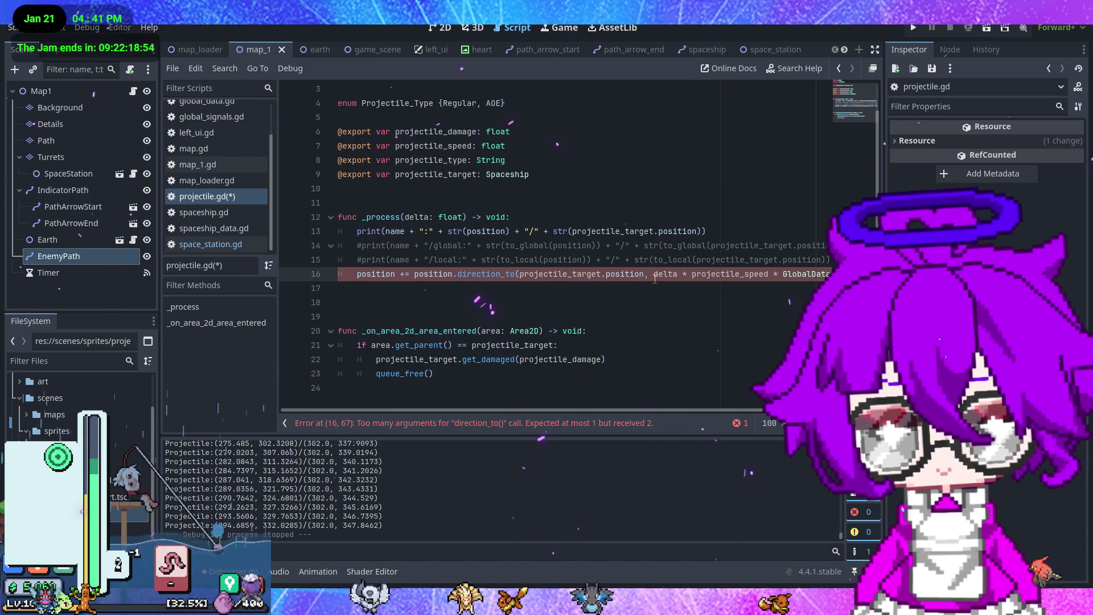
type(")")
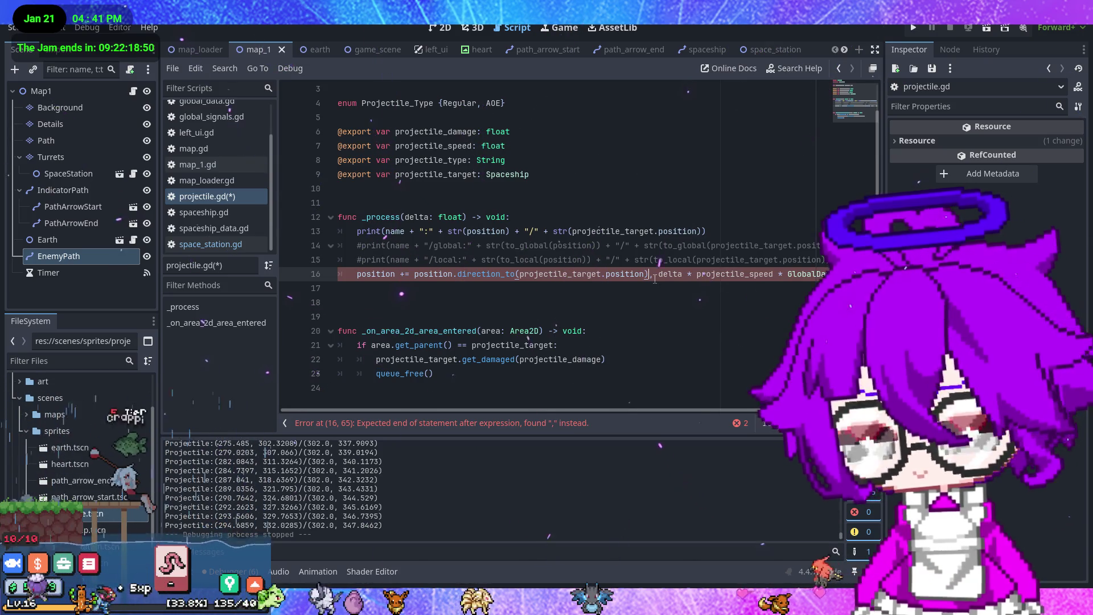
key("Delete")
key("Delete")
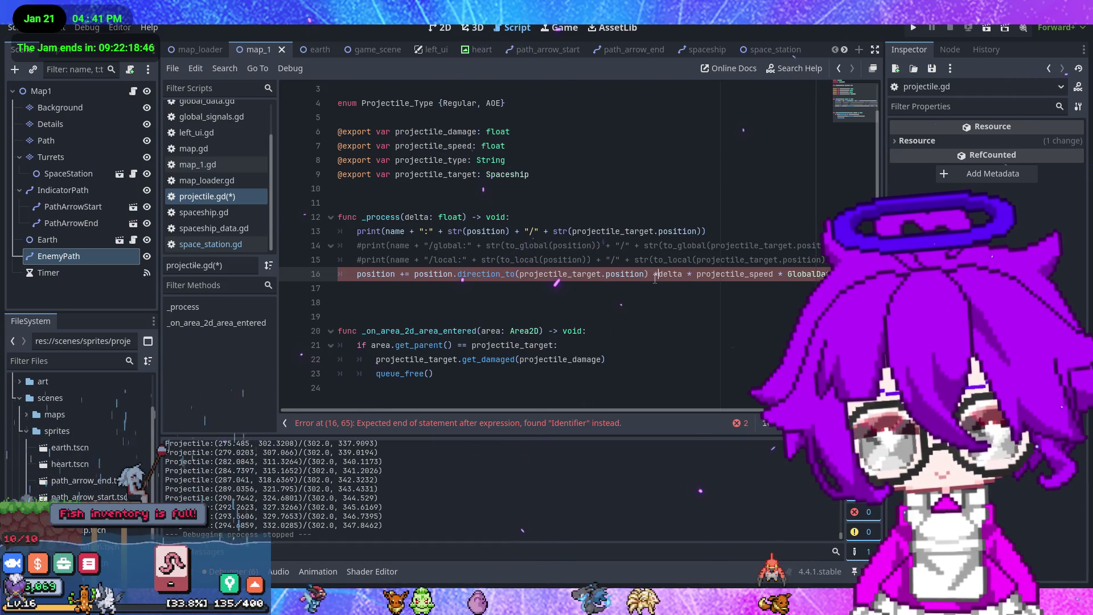
type("*")
left_click_drag(654, 411, 743, 408)
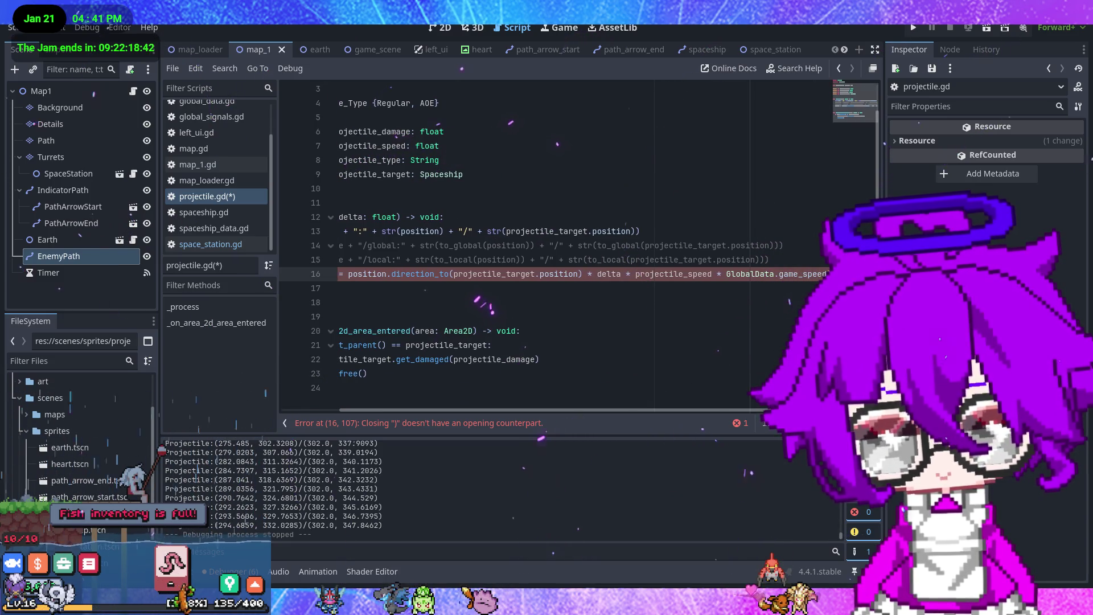
left_click(832, 273)
key("ctrl+s")
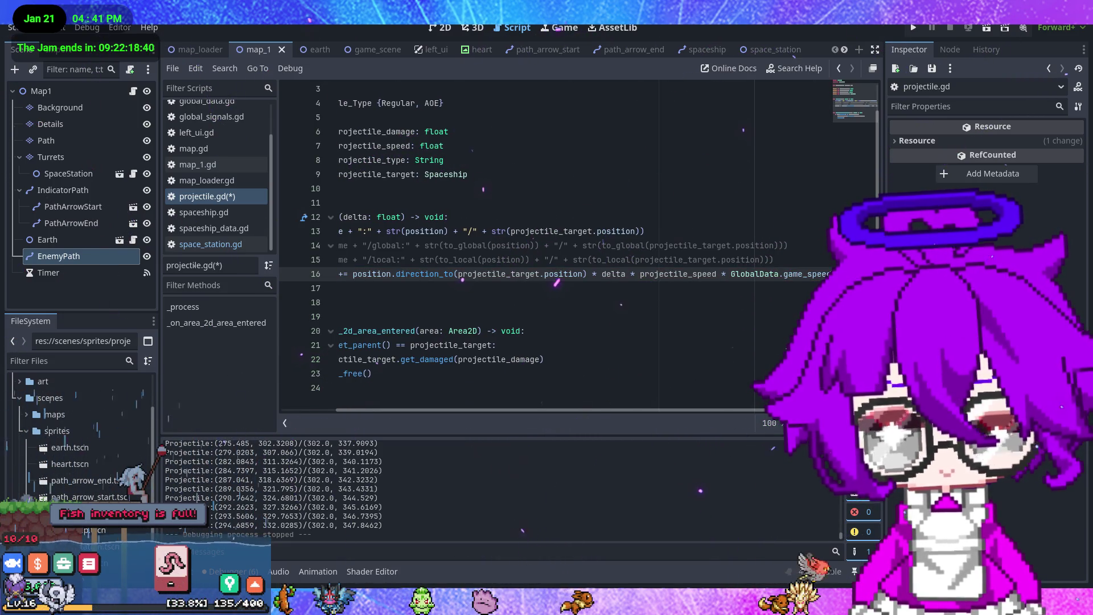
- Run the game, maximize and restore its window to watch projectiles home in, then stop it
left_click(913, 27)
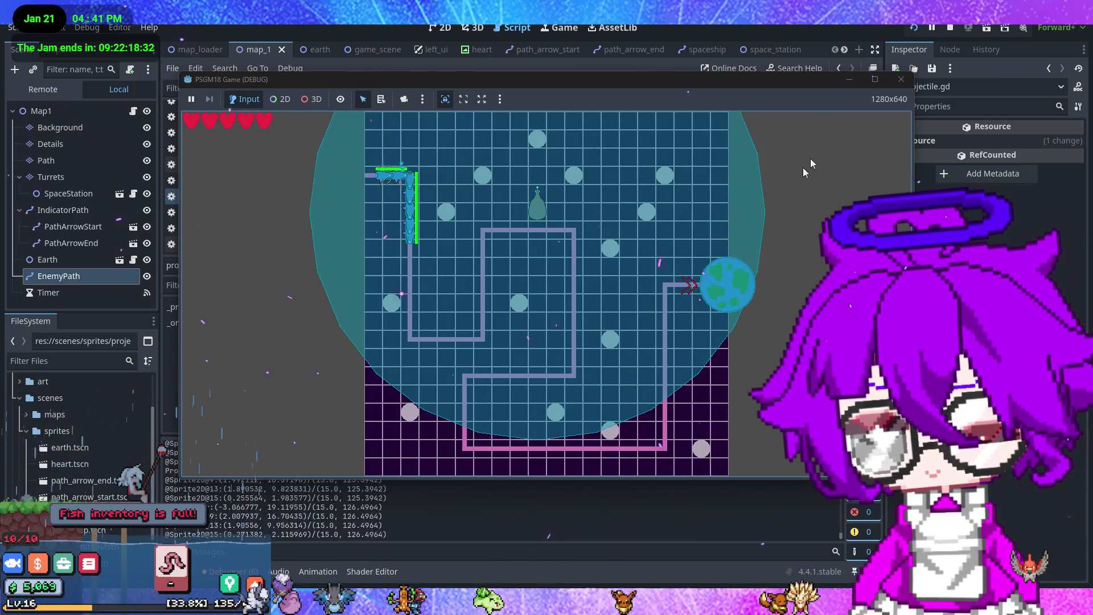
double_click(885, 83)
key("super+Down")
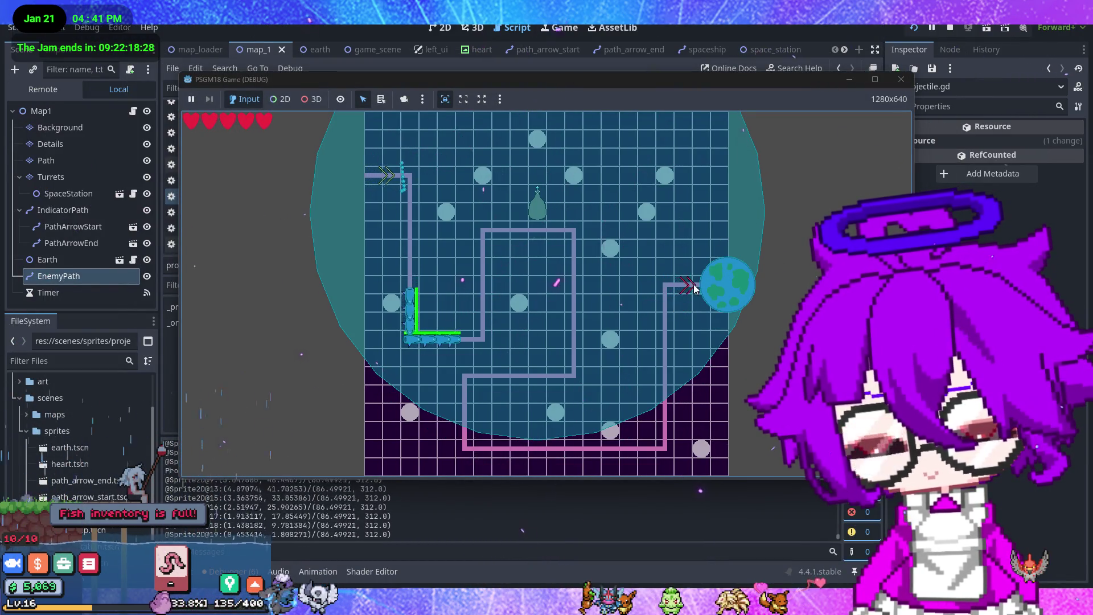
key("F8")
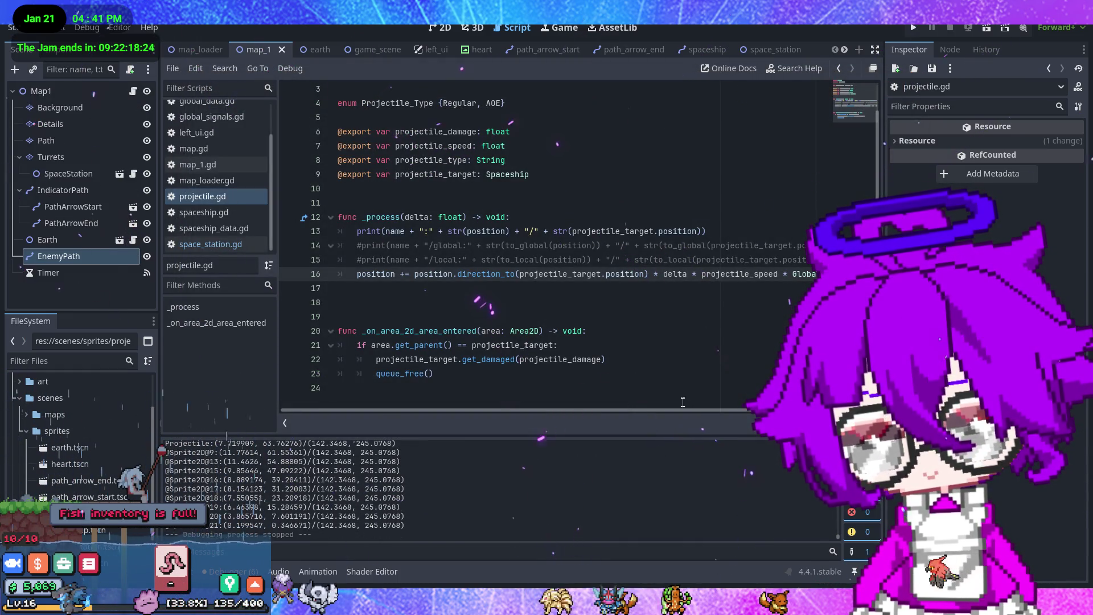
- Select the SpaceStation node in the Scene tree
left_click_drag(682, 410, 737, 409)
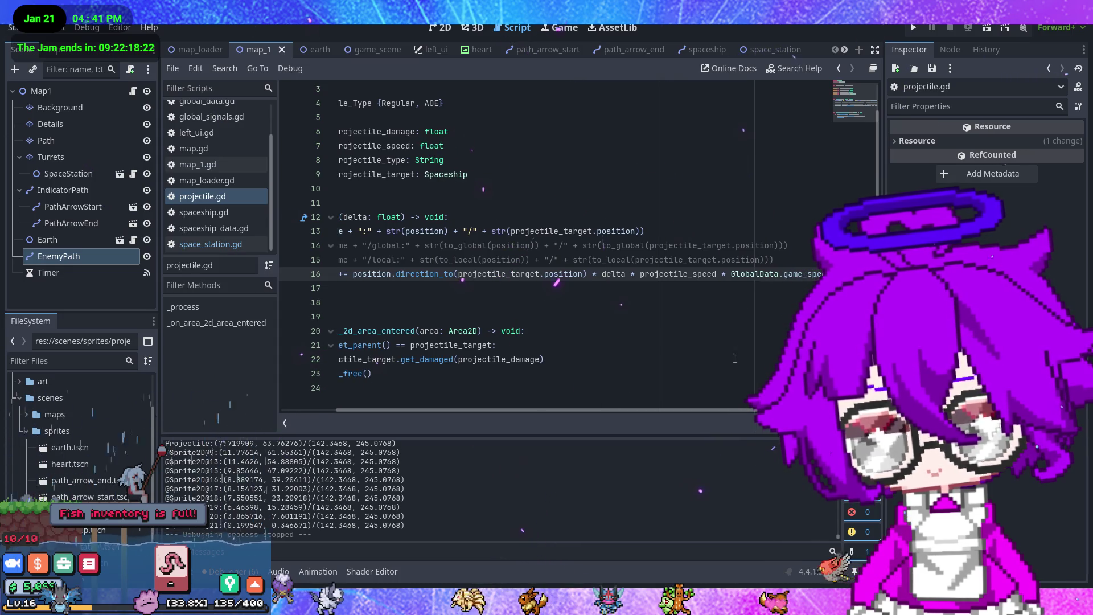
left_click_drag(527, 408, 455, 410)
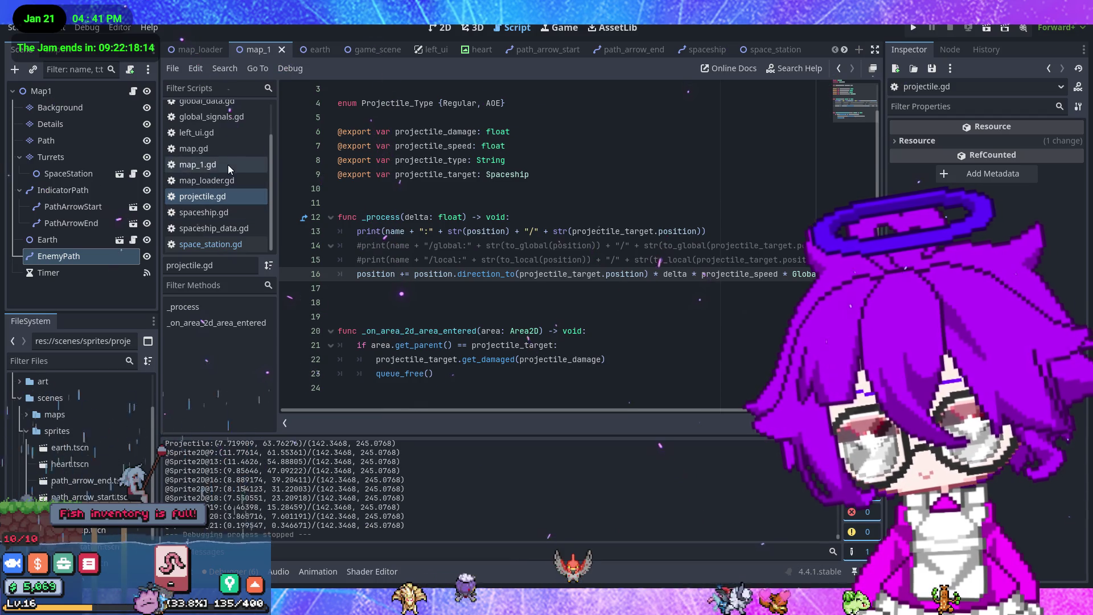
left_click(96, 176)
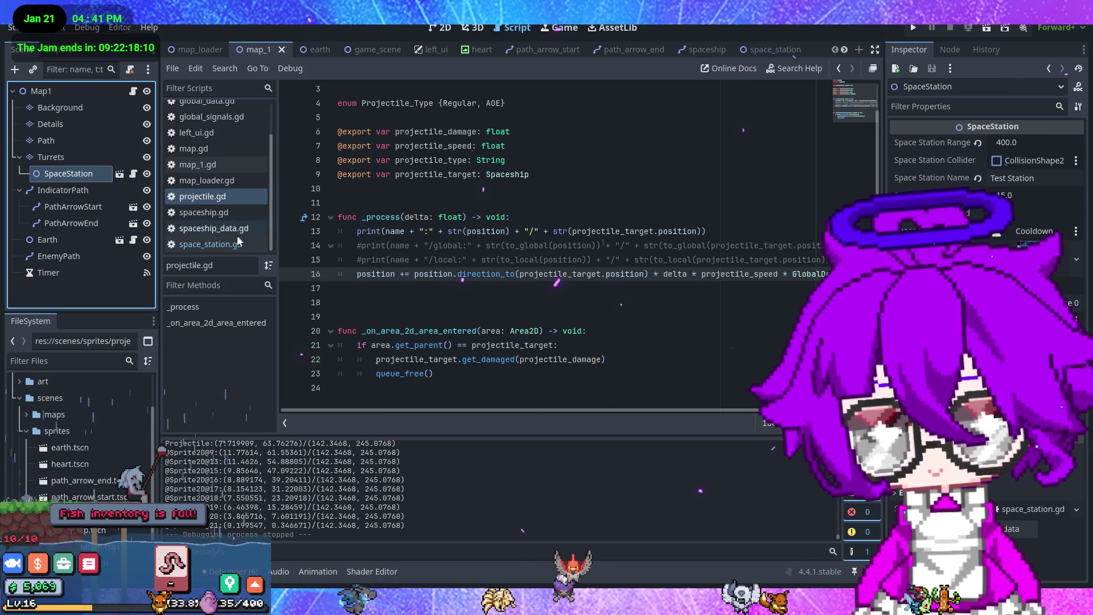
- Set projectile_speed on line 38 of space_station.gd to 80.0, then 500.0, test-running each
left_click(210, 244)
left_click(758, 52)
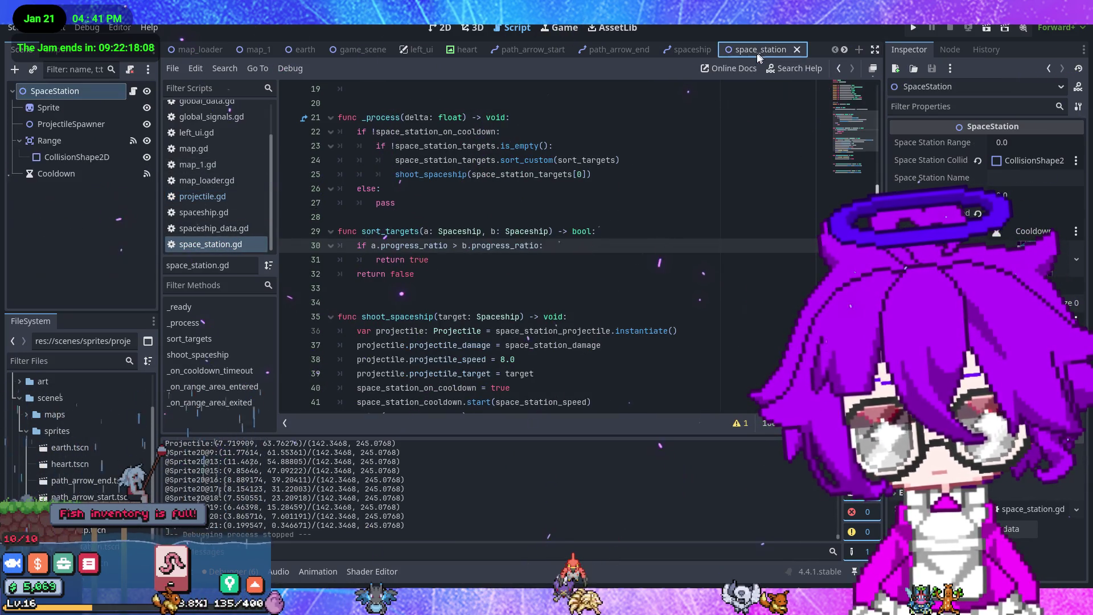
scroll(569, 320, "down", 1)
left_click(502, 317)
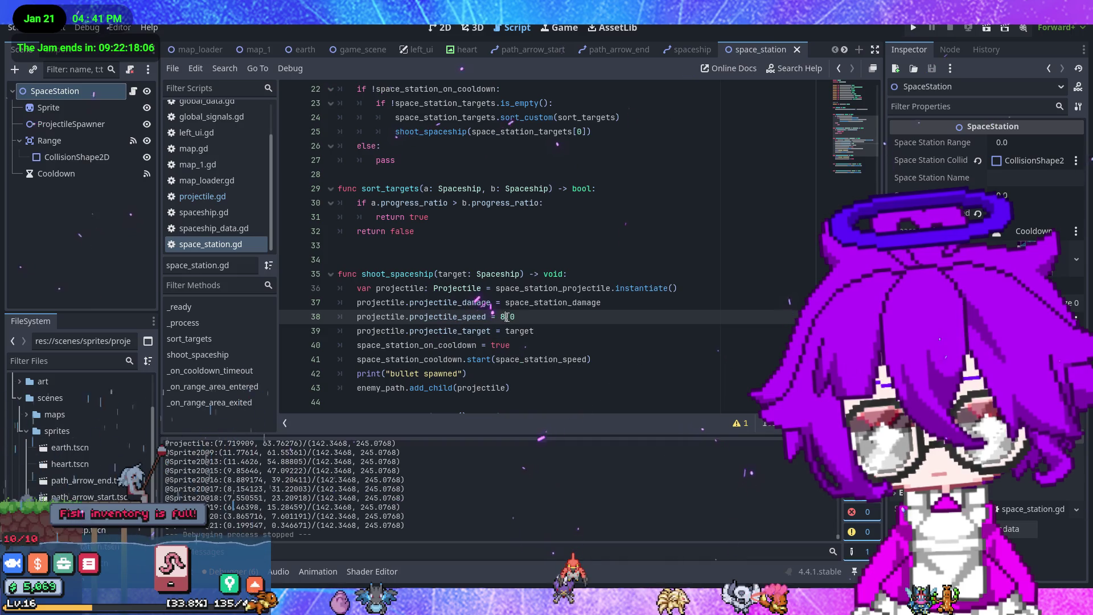
key("ctrl+s")
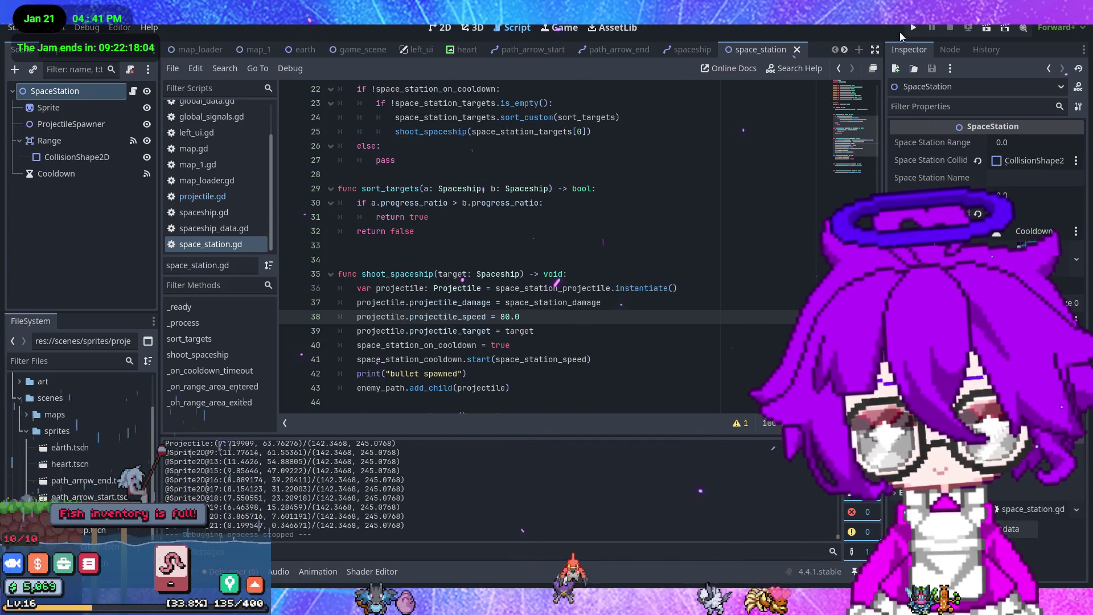
left_click(912, 27)
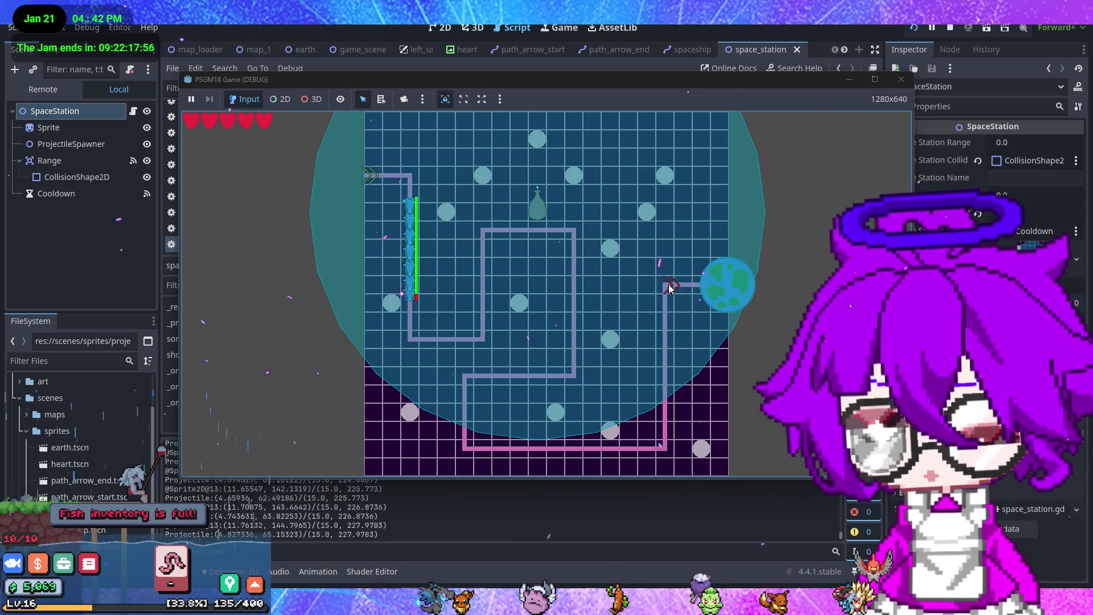
left_click(901, 79)
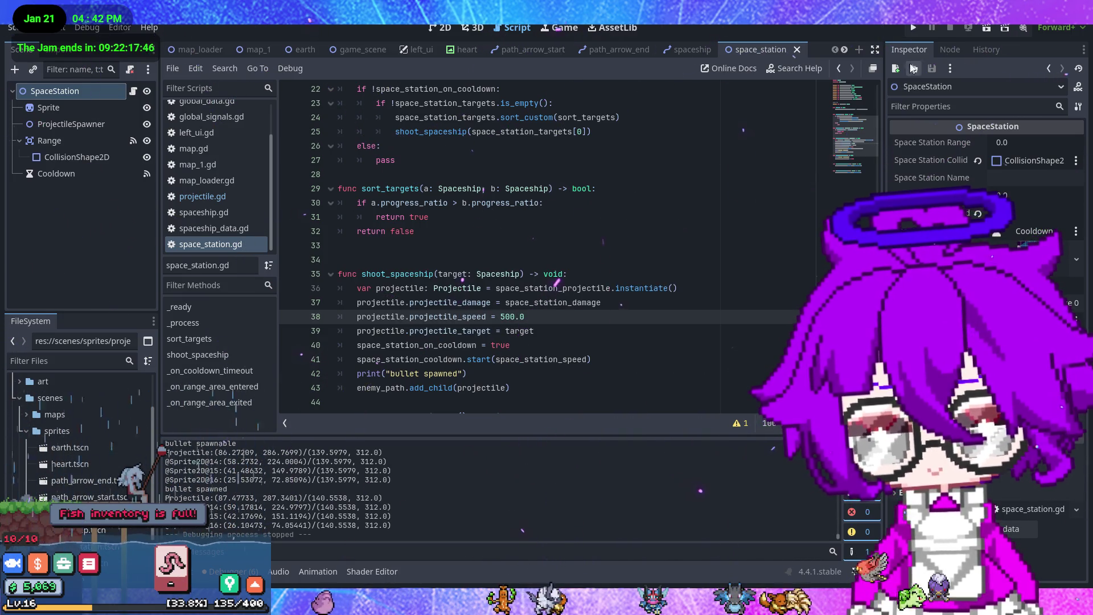
left_click(913, 30)
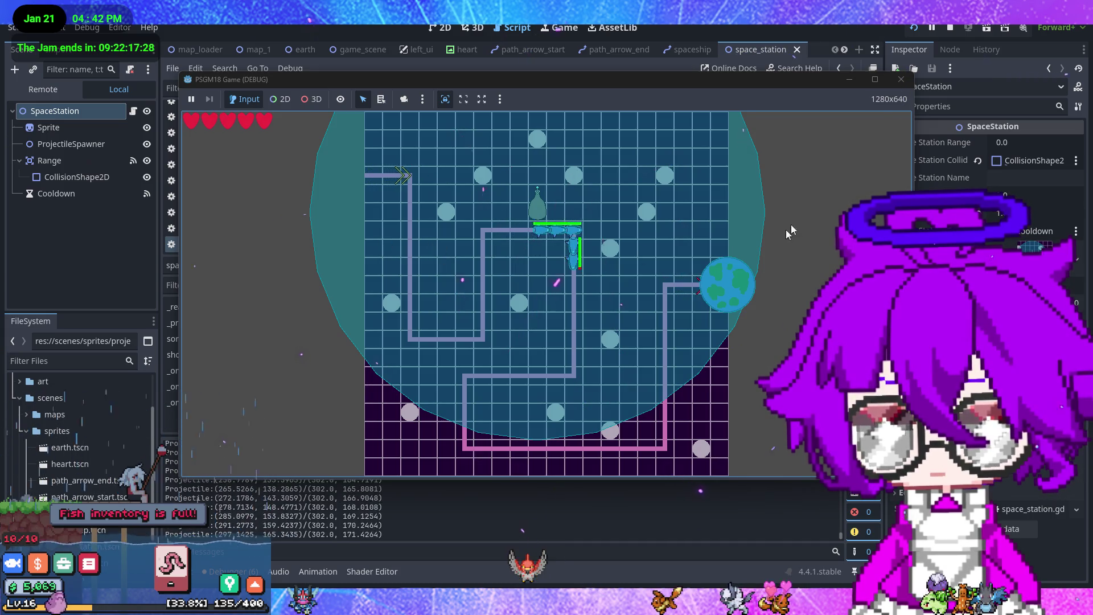
left_click(900, 79)
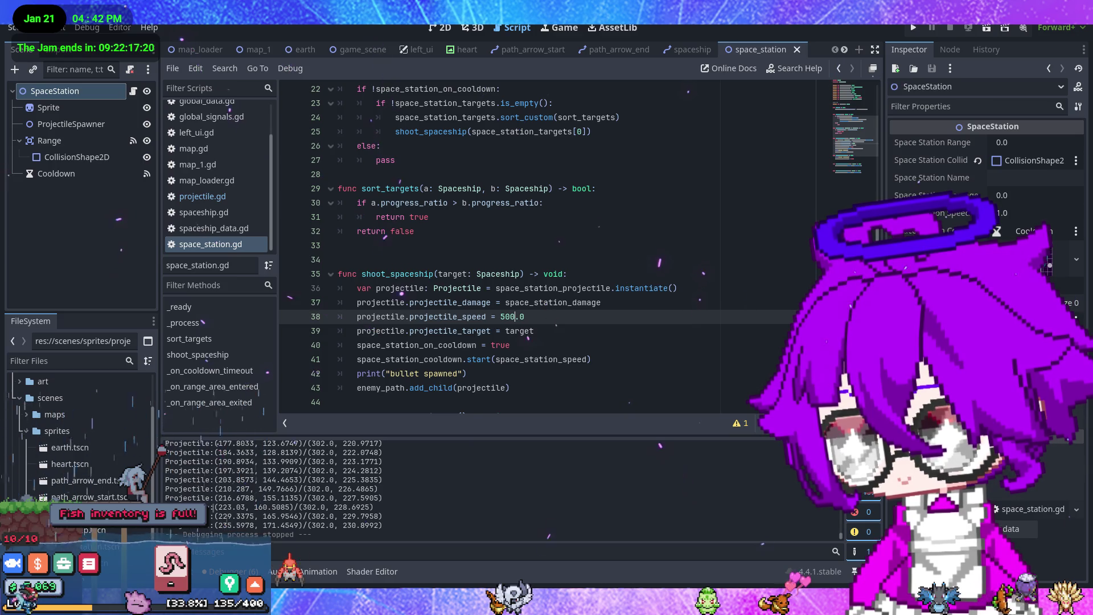
- Glance at the spaceship data script, then return to space_station.gd's cooldown timer line
left_click(136, 507)
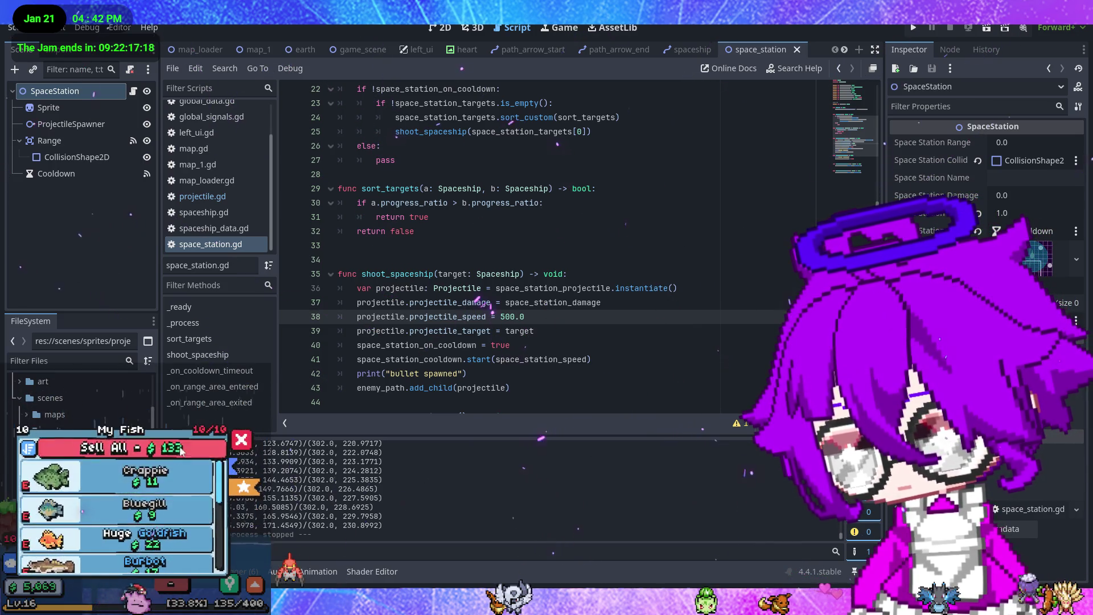
left_click(243, 440)
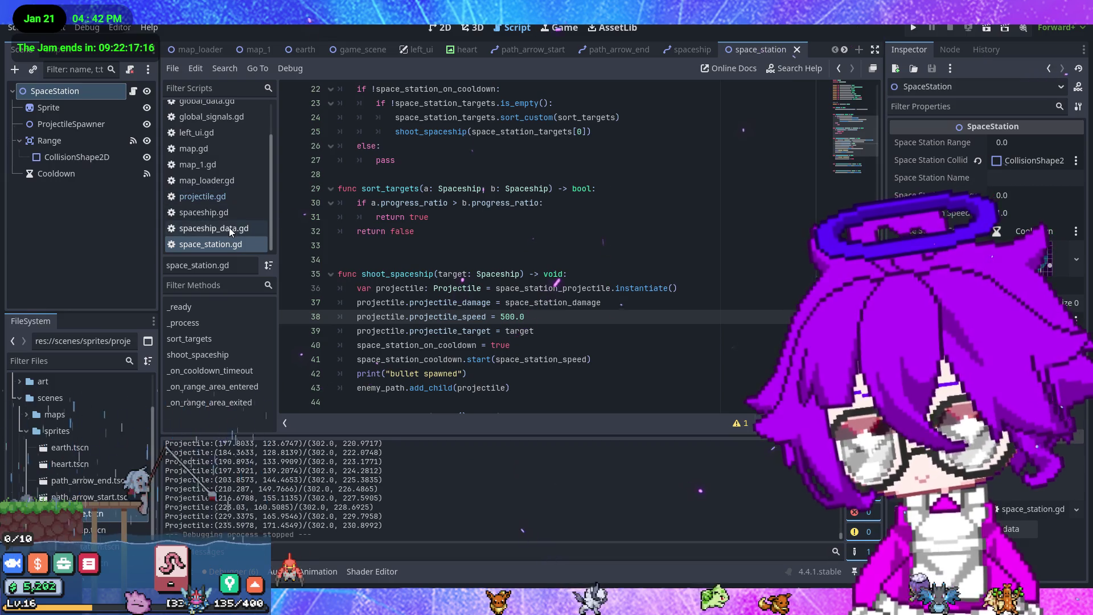
left_click(229, 228)
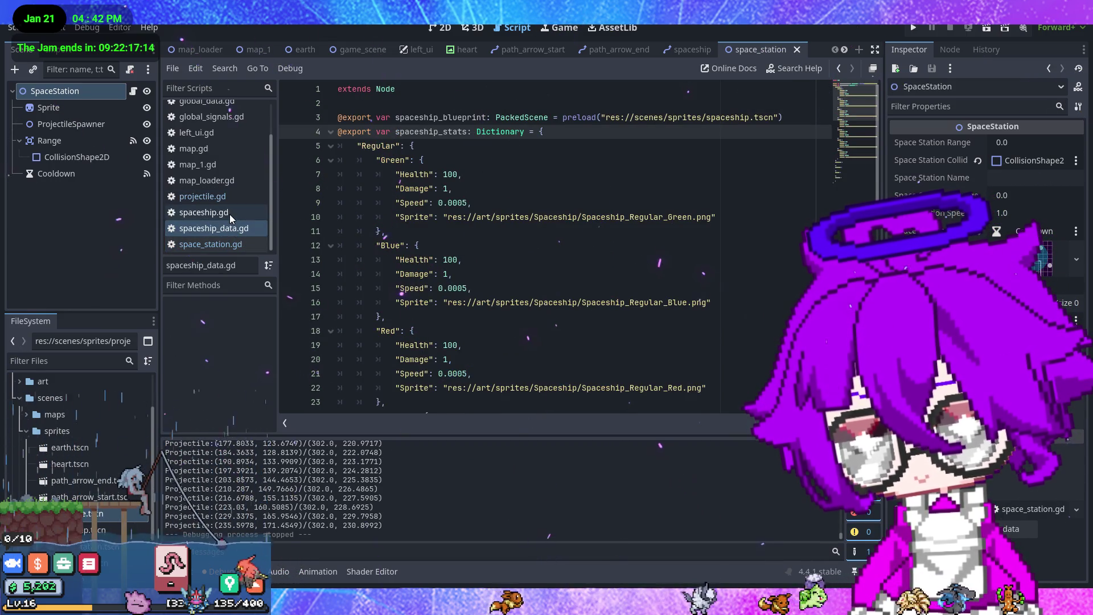
left_click(228, 244)
scroll(583, 316, "down", 4)
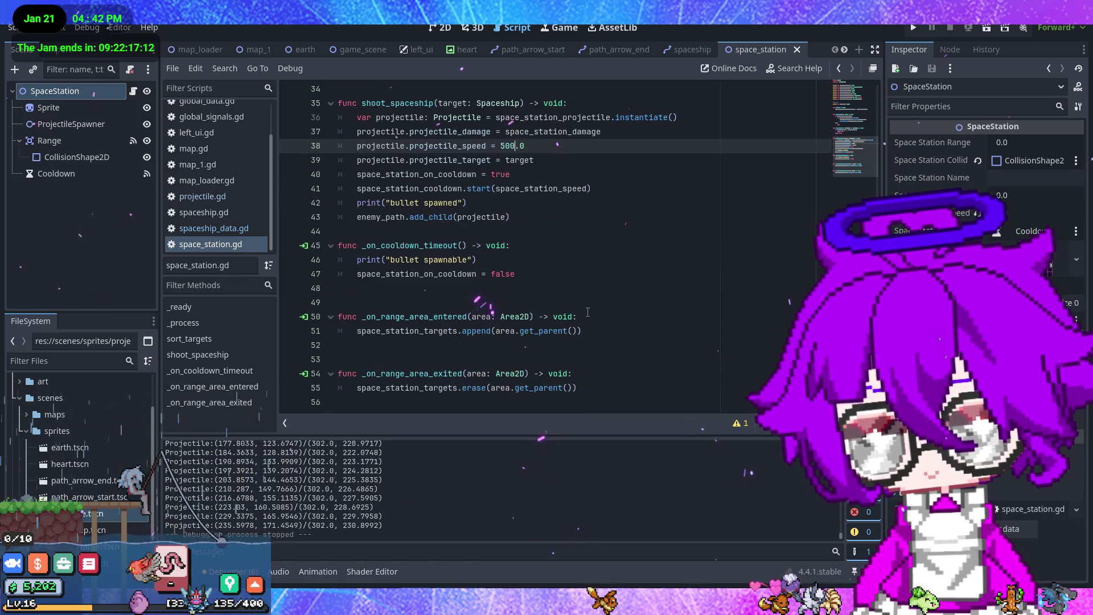
scroll(581, 311, "up", 5)
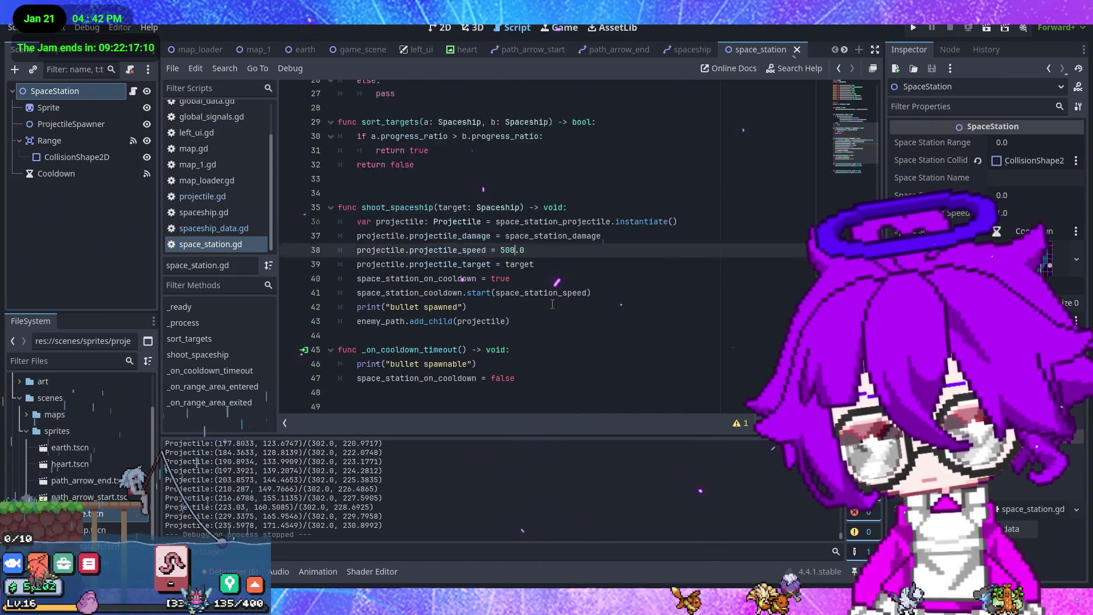
scroll(561, 301, "up", 3)
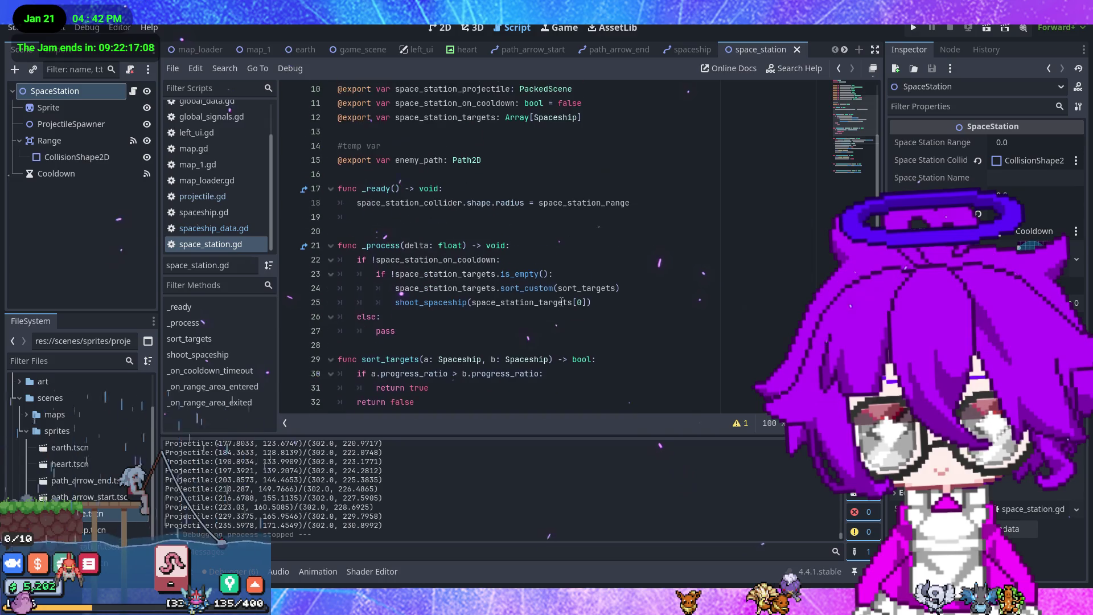
scroll(561, 301, "down", 4)
scroll(557, 305, "down", 1)
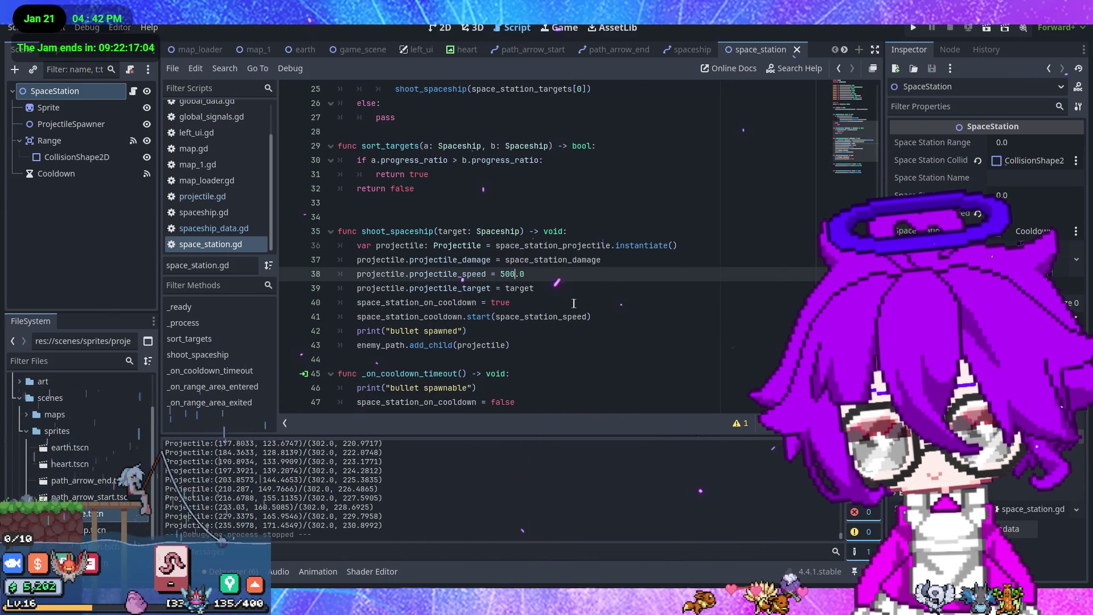
- Change line 41 to start(space_station_speed / GlobalData.game_speed) and save
left_click(586, 317)
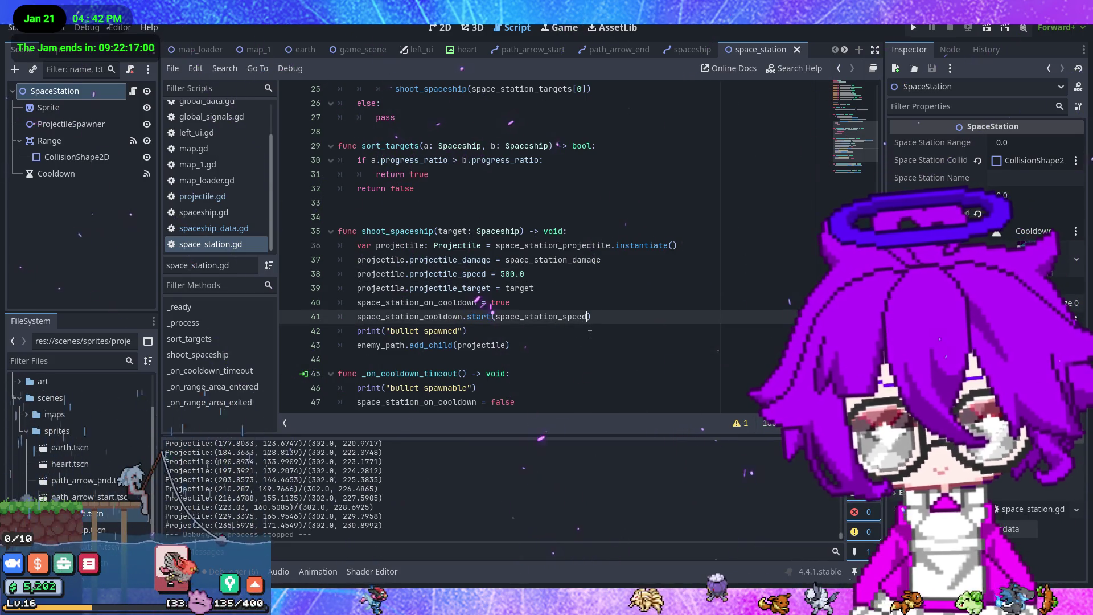
type("/")
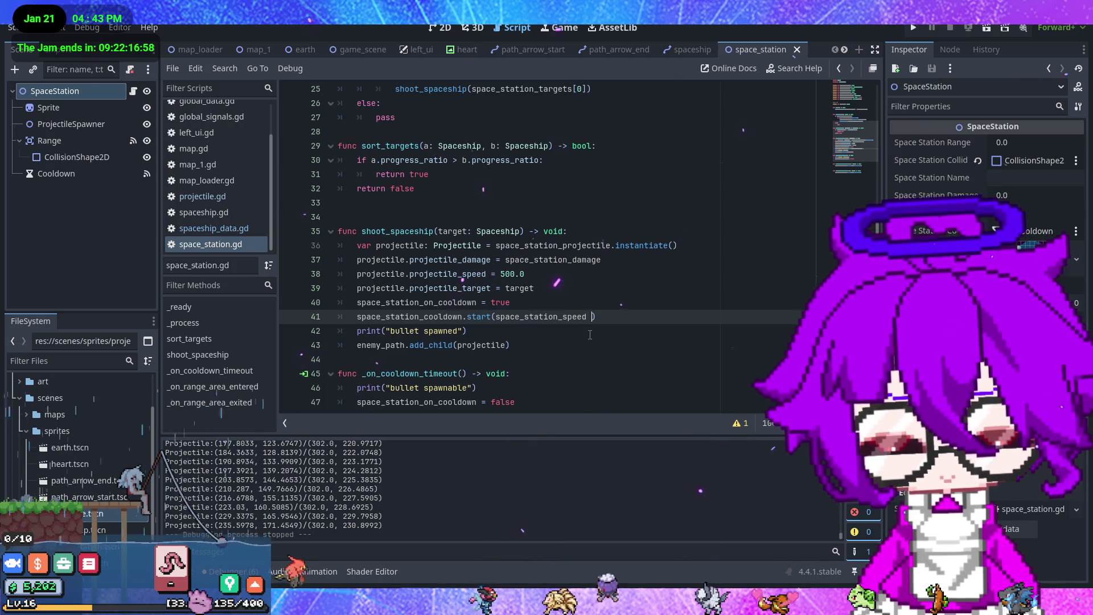
type(" Gla")
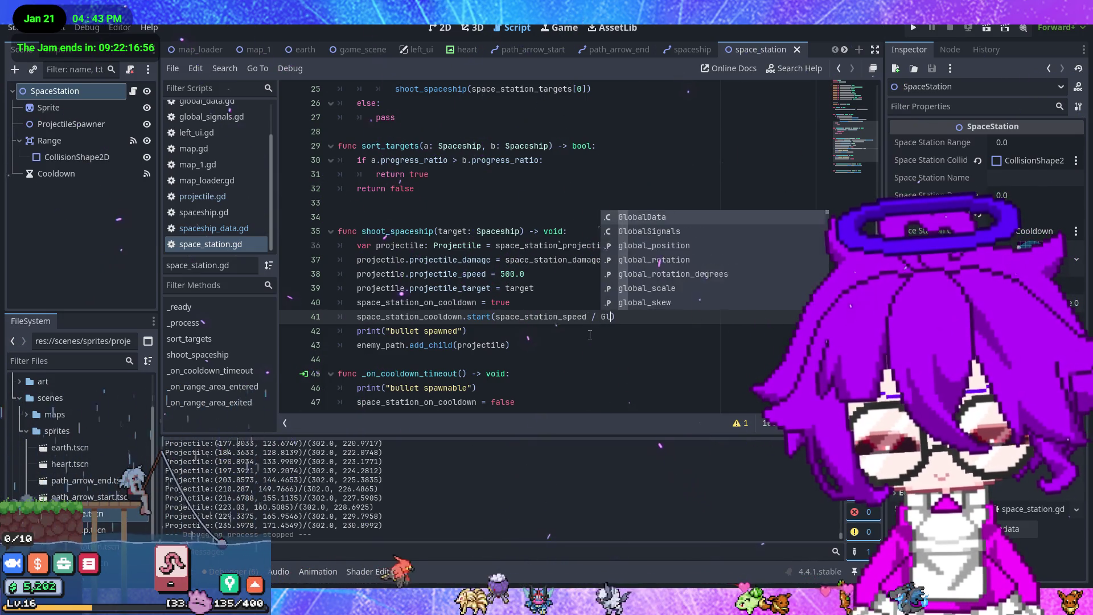
key("Return")
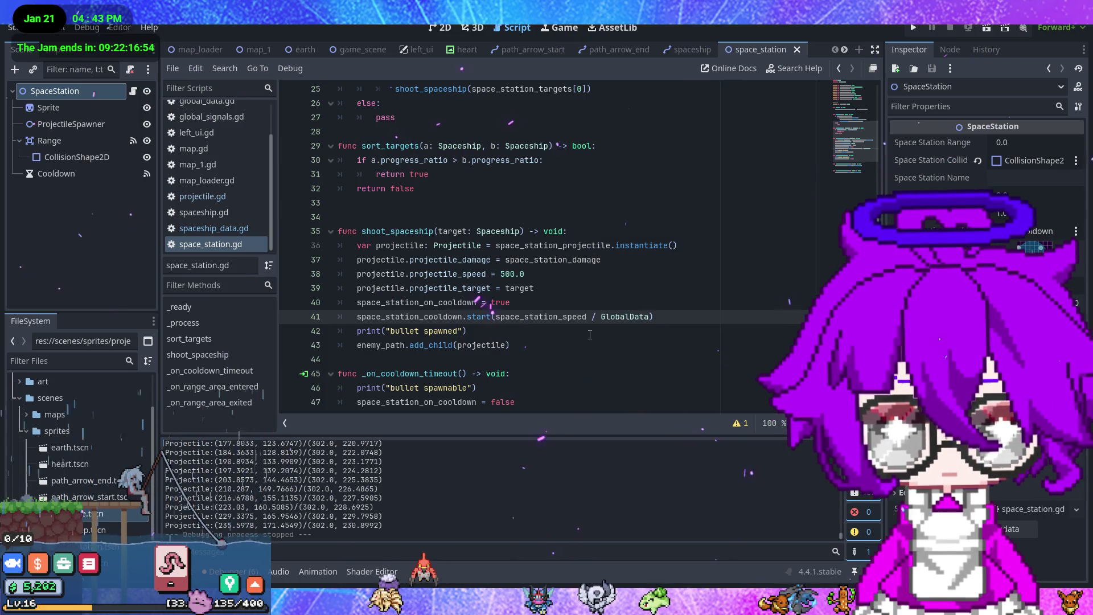
type(".")
key("Return")
key("ctrl+s")
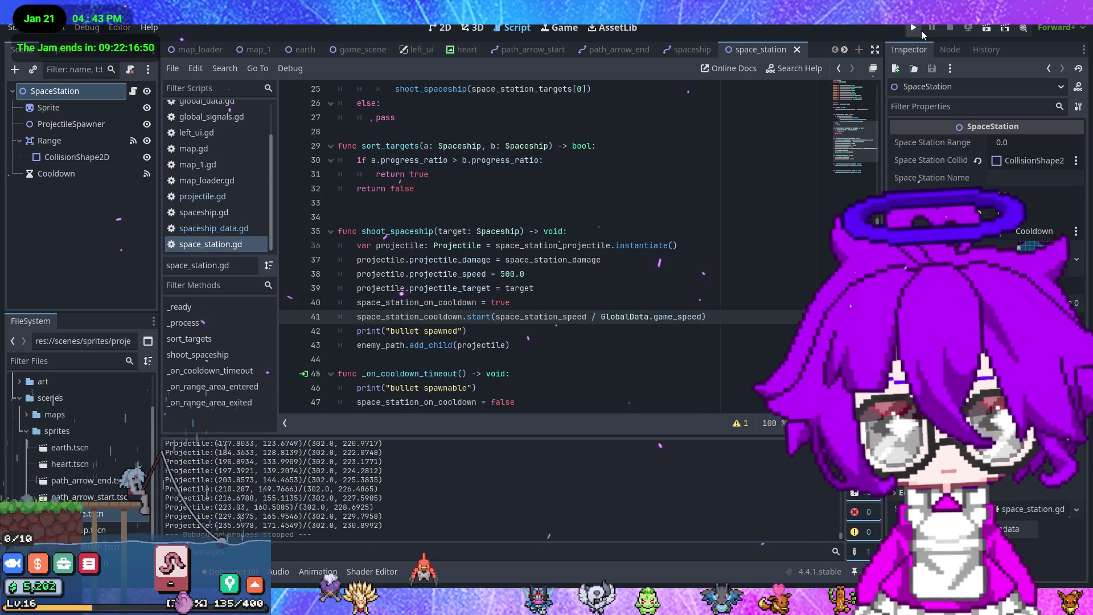
- Run the game and select the live GlobalData node in the Remote scene tree
key("F5")
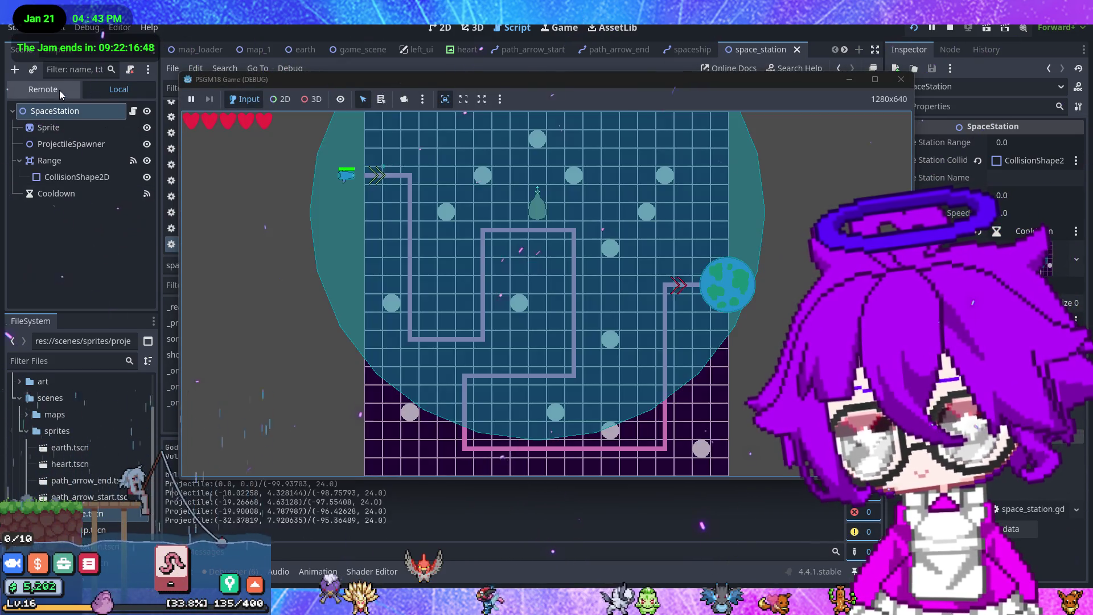
left_click(59, 90)
left_click(63, 160)
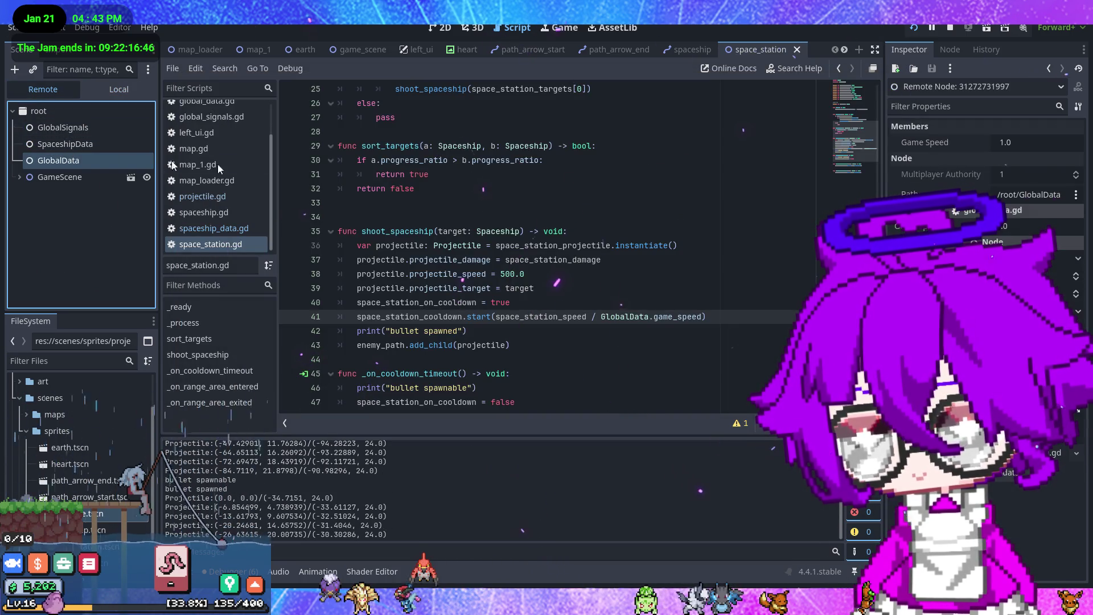
- Raise the live Game Speed from 1.0 to 4.0 and return to the running game
left_click(1008, 147)
key("BackSpace")
key("BackSpace")
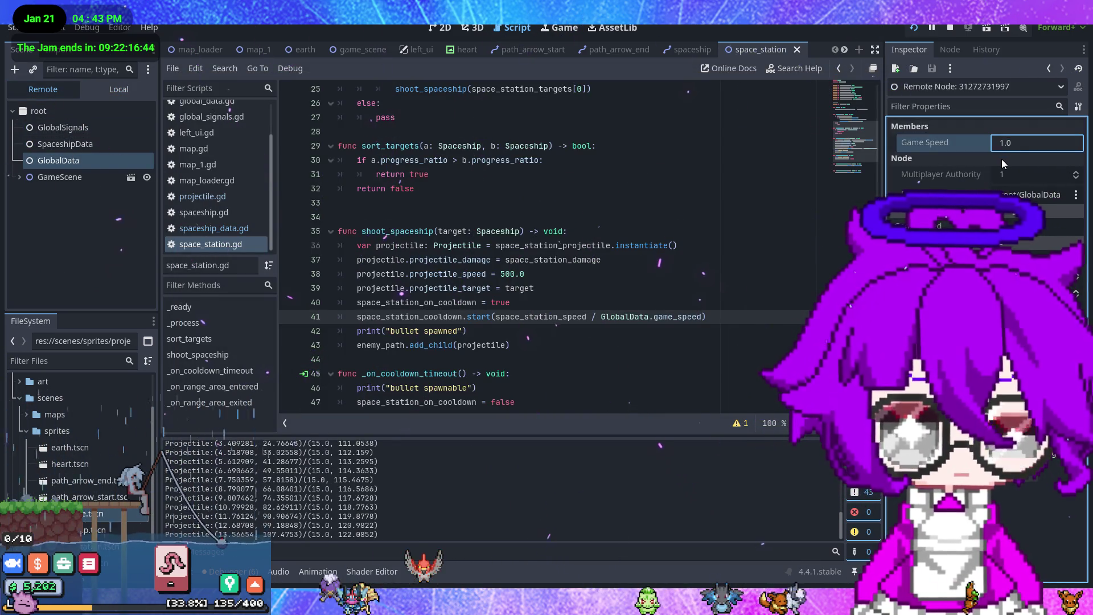
type("4.")
key("Return")
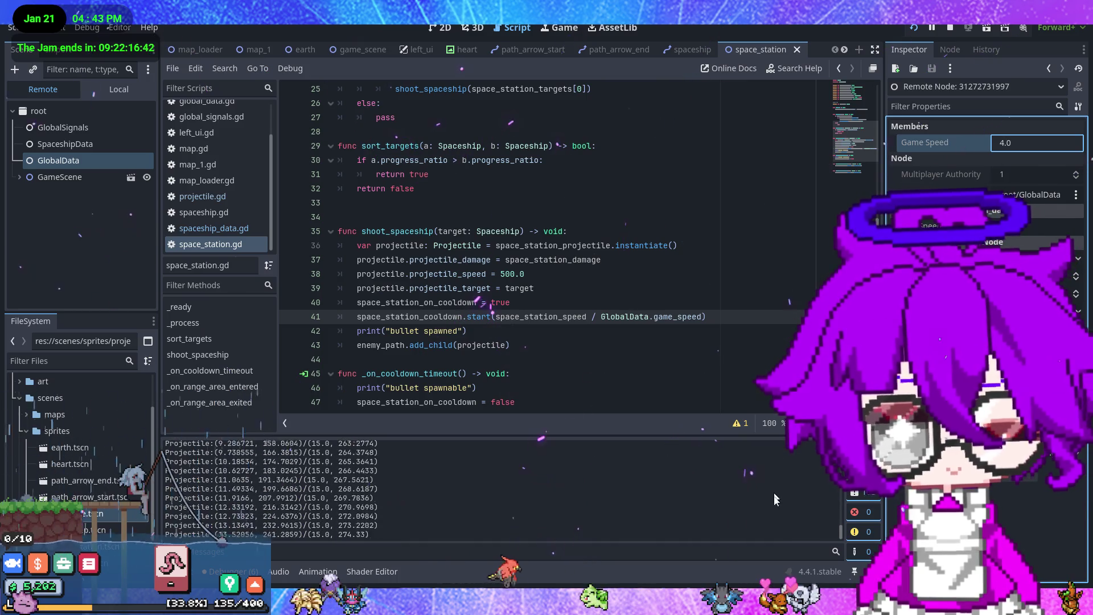
key("alt+Tab")
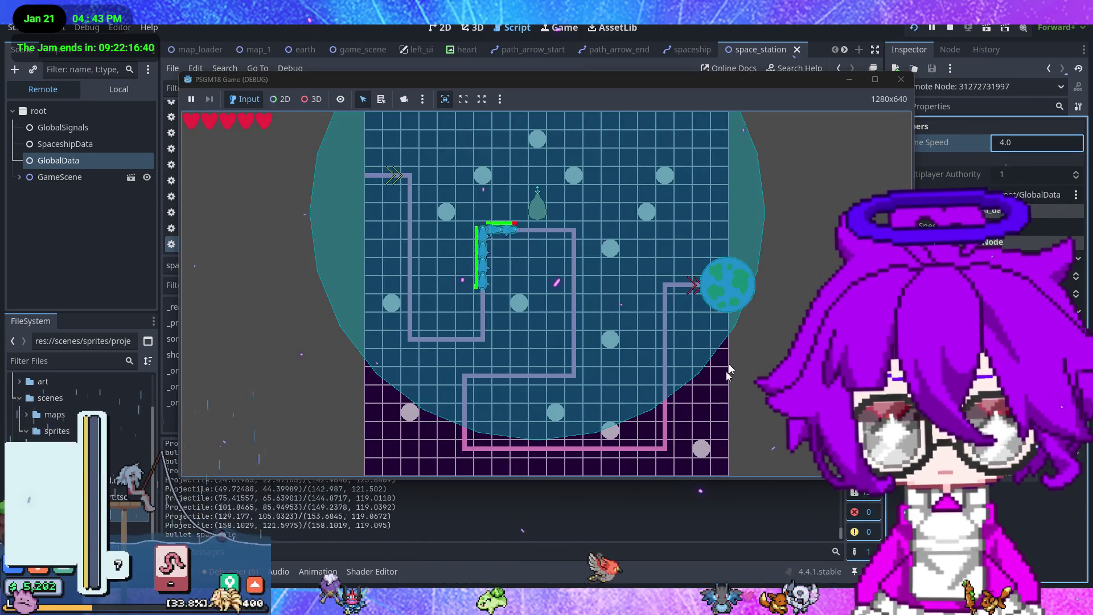
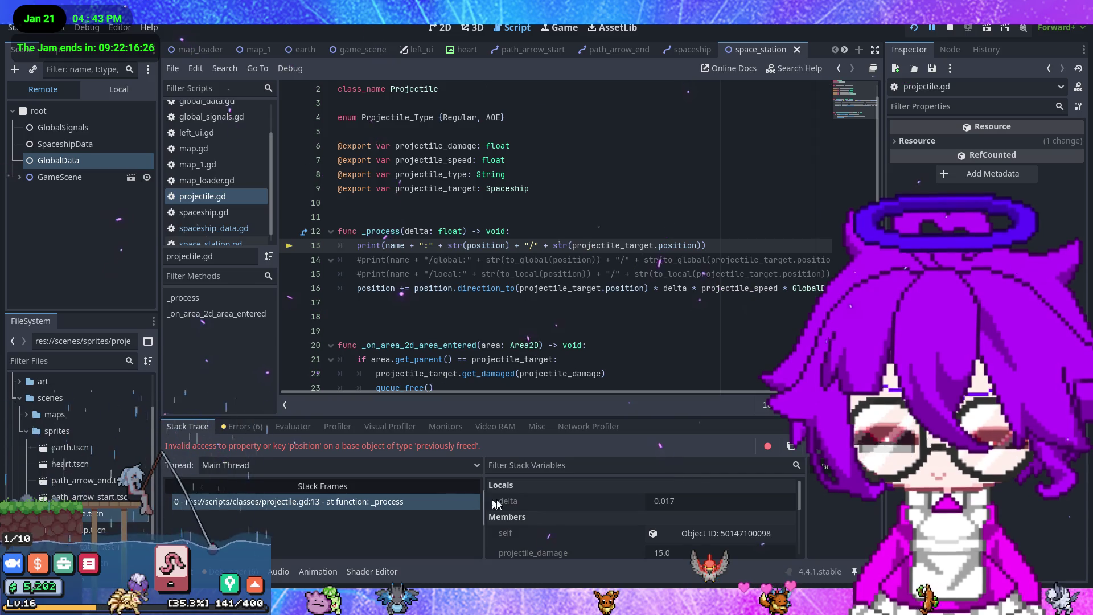
- Check projectile_target in the debugger's stack variables, then switch to spaceship.gd
scroll(535, 513, "down", 3)
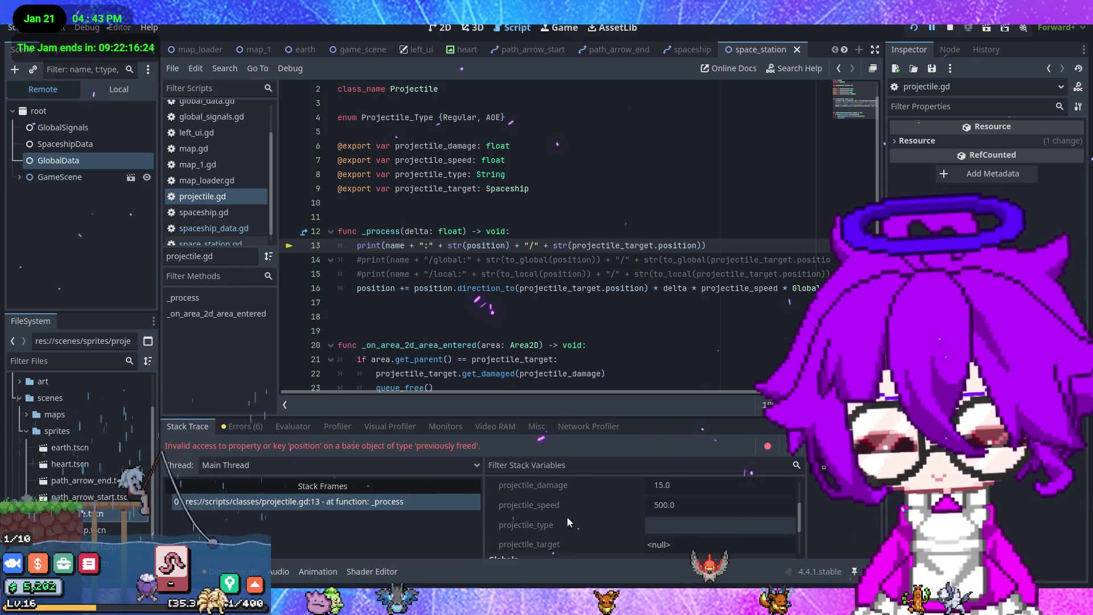
scroll(568, 517, "down", 1)
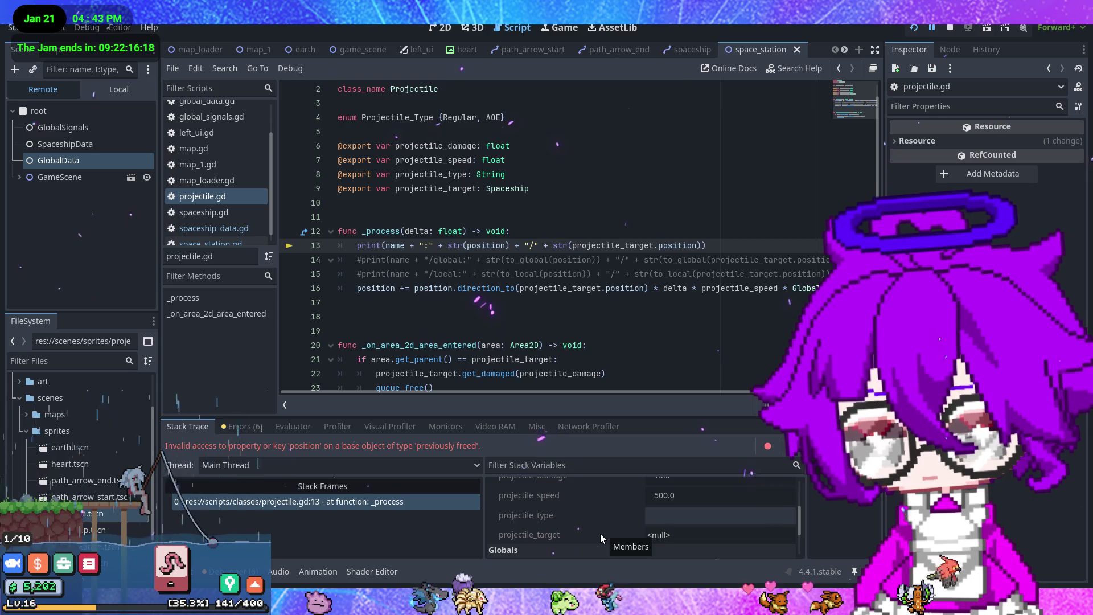
left_click_drag(706, 245, 356, 246)
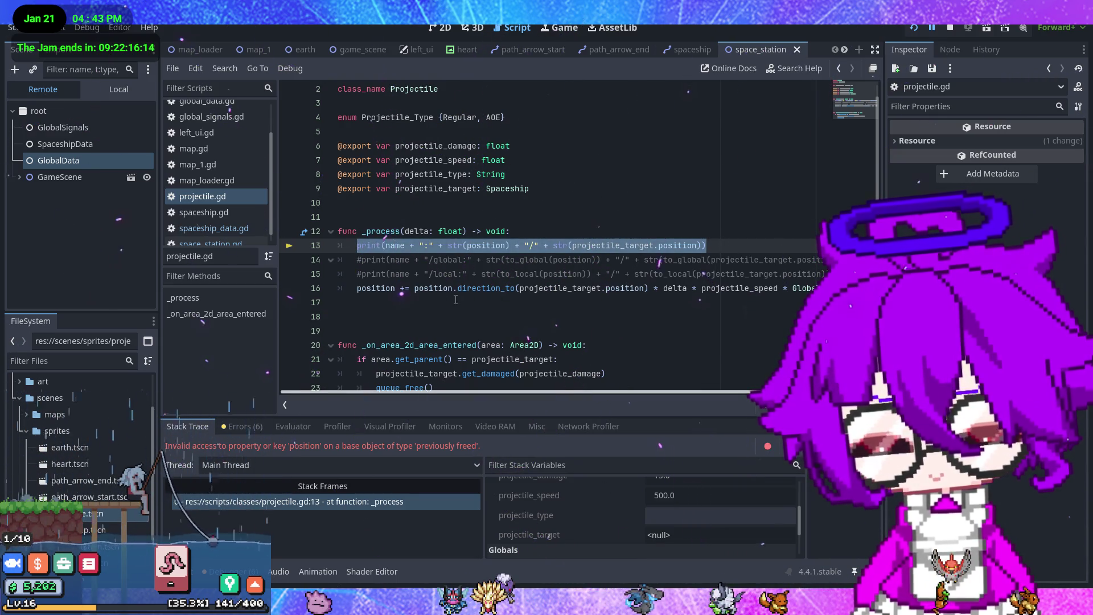
left_click(348, 251)
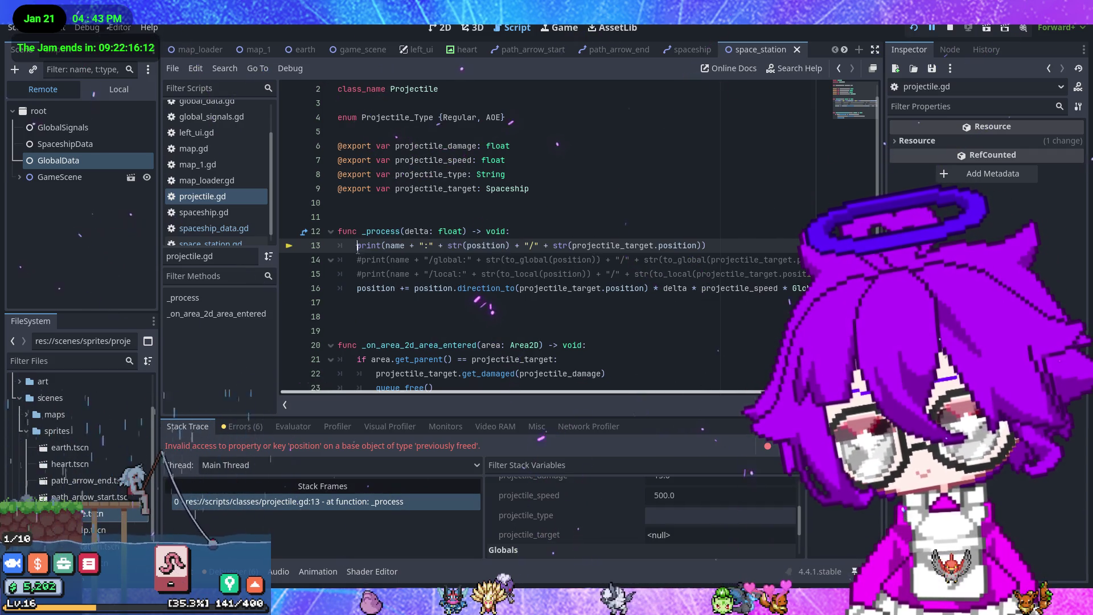
left_click(228, 212)
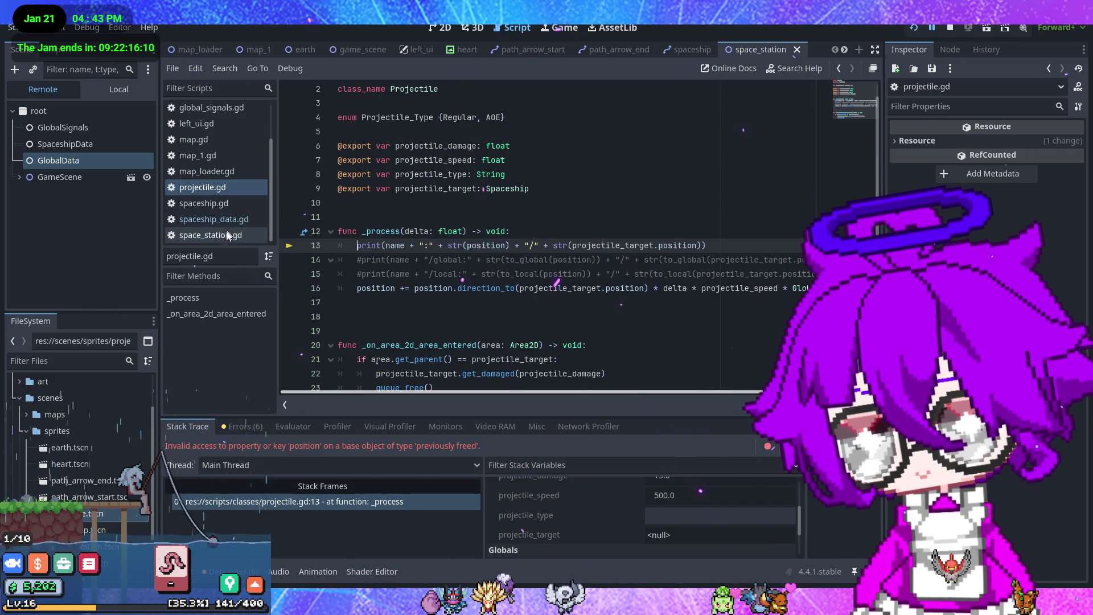
scroll(472, 325, "down", 1)
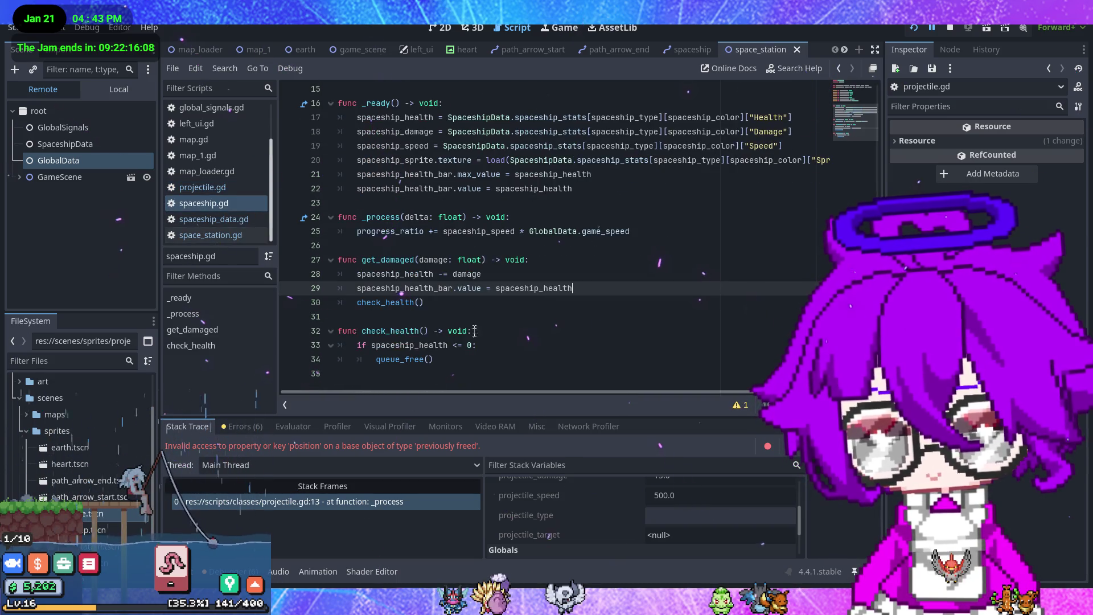
- Add a new line in check_health reading get_parent().get_children() via autocomplete
left_click(473, 357)
left_click(499, 349)
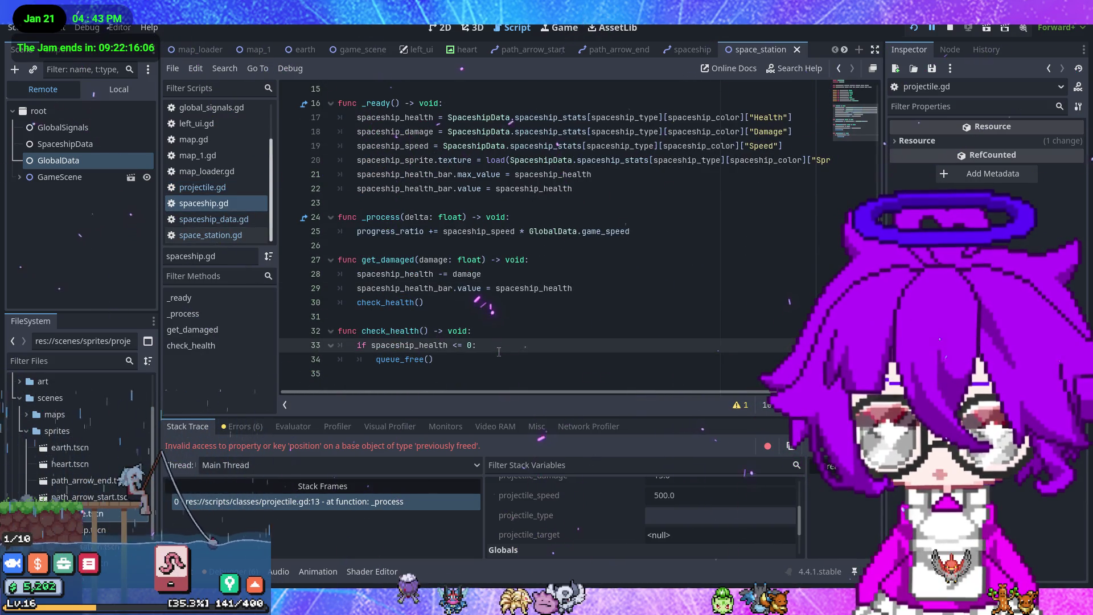
key("Return")
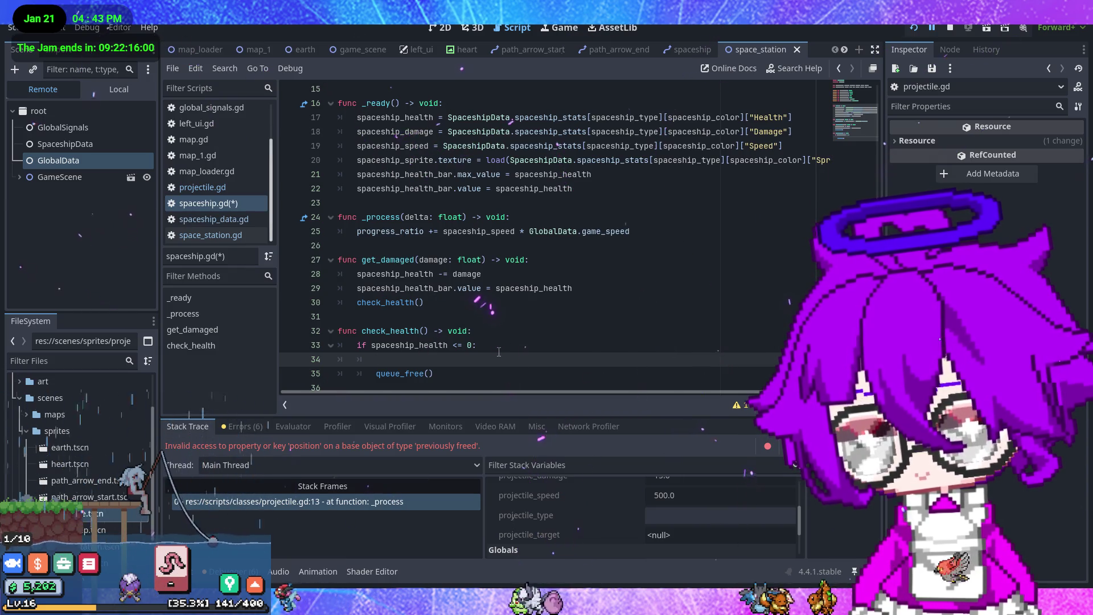
type("et")
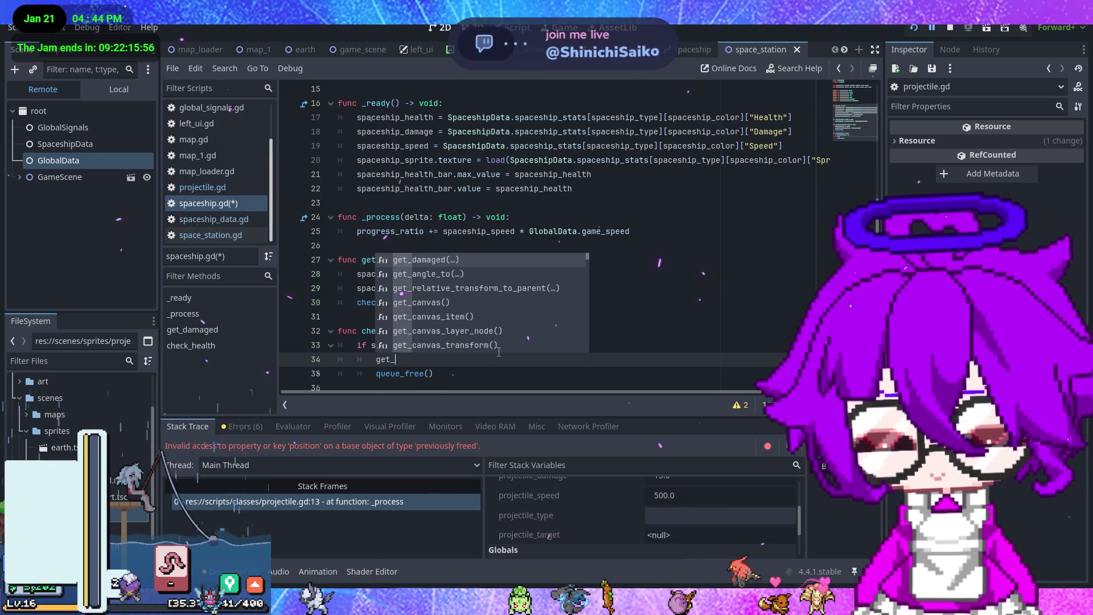
type("_pa")
key("Return")
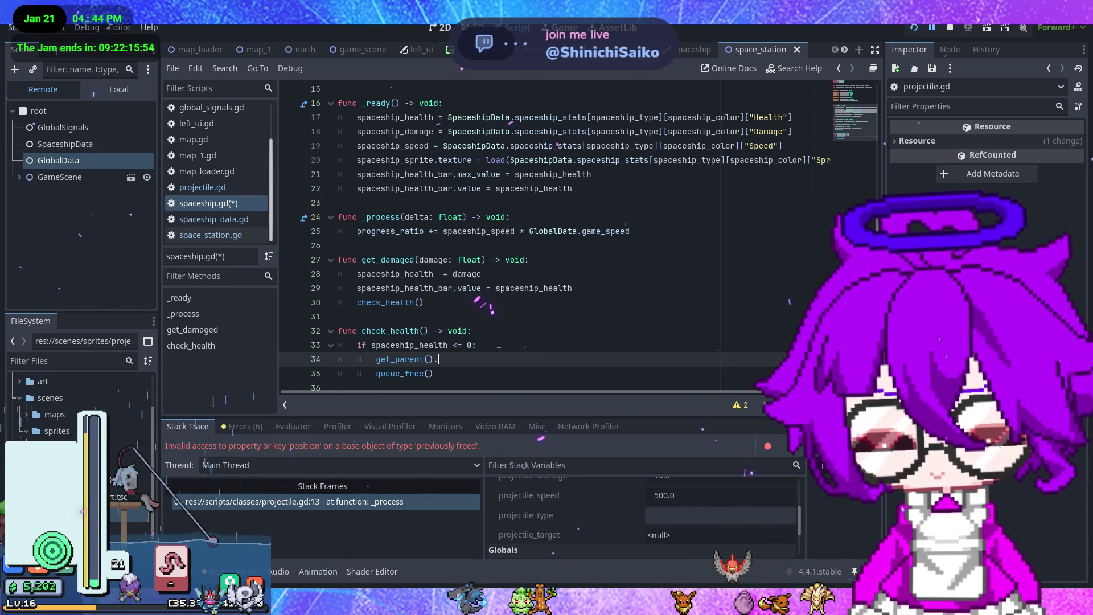
type("get")
key("Down")
key("Return")
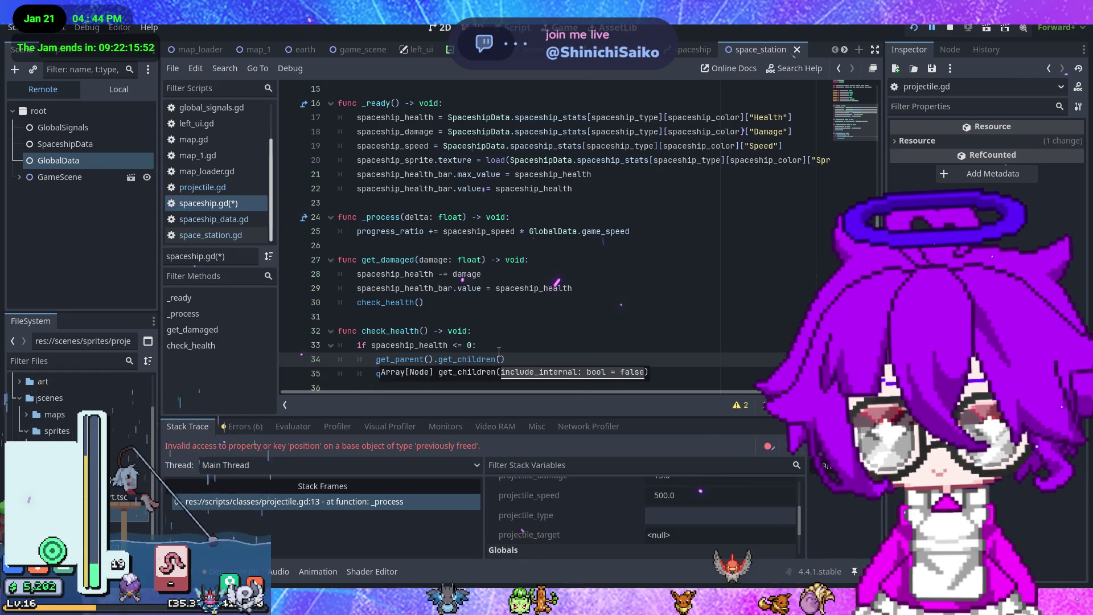
- Turn it into 'for sibling in get_parent().get_children():' and start an indented body line
left_click(376, 360)
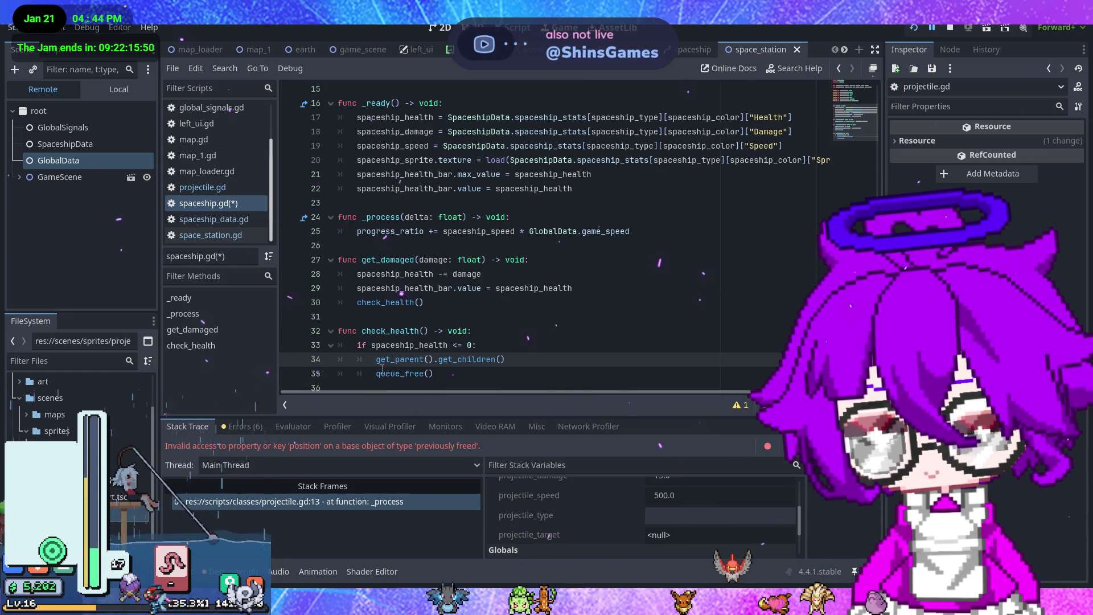
type("sibling in")
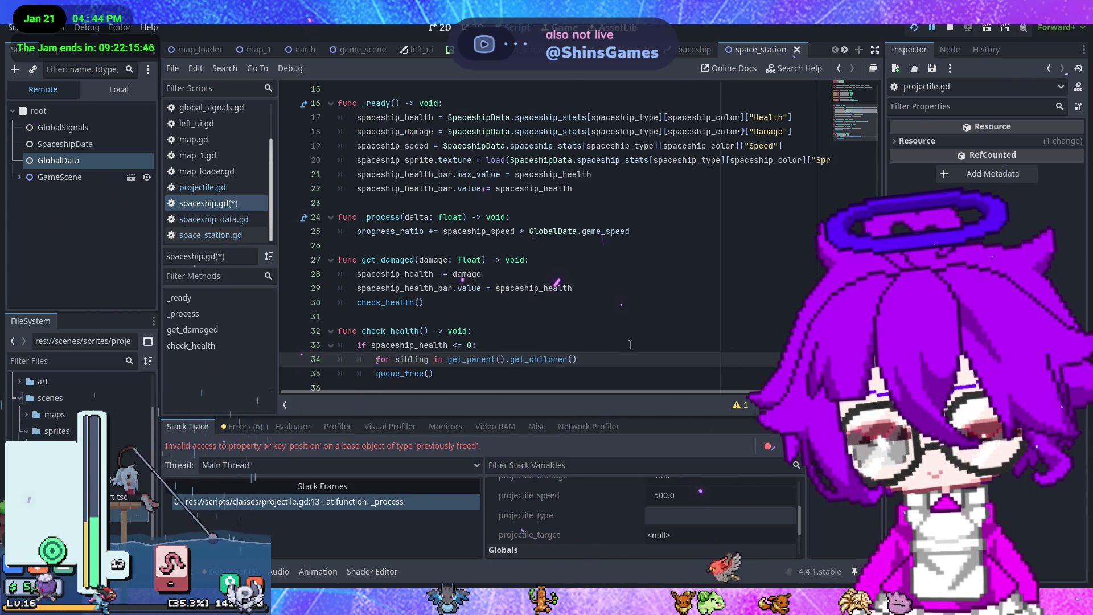
key("shift+End")
type("get_si")
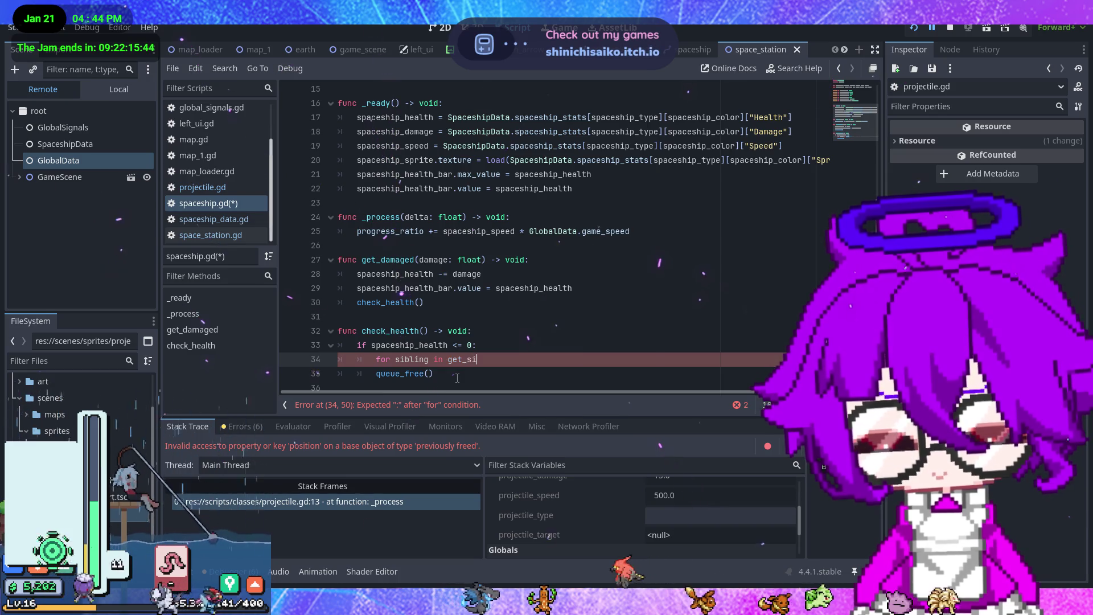
type("n")
key("BackSpace")
type("b")
key("BackSpace")
key("BackSpace")
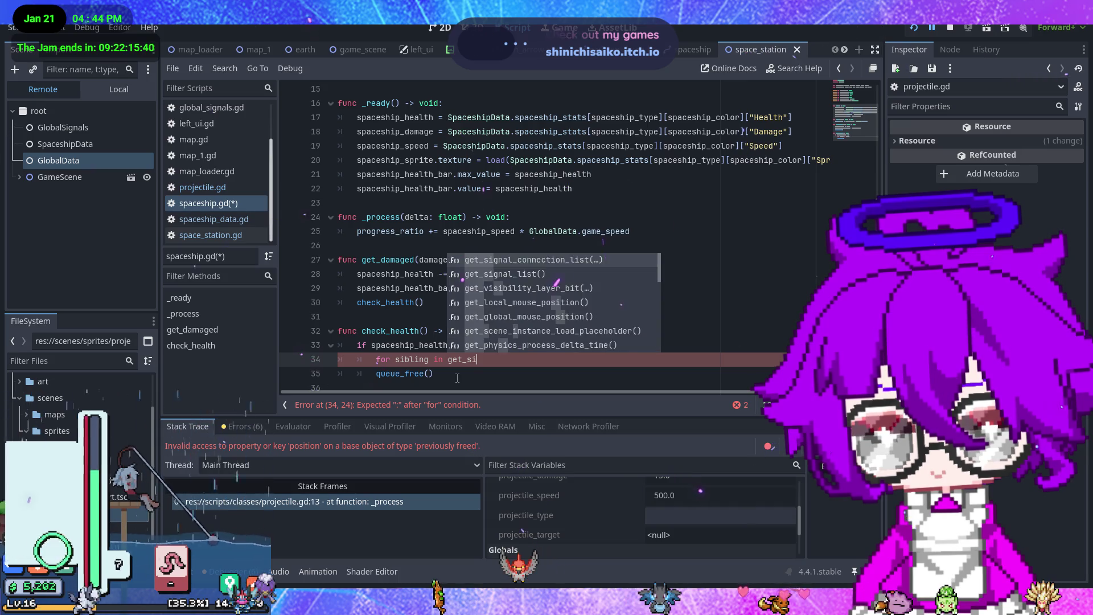
key("ctrl+z")
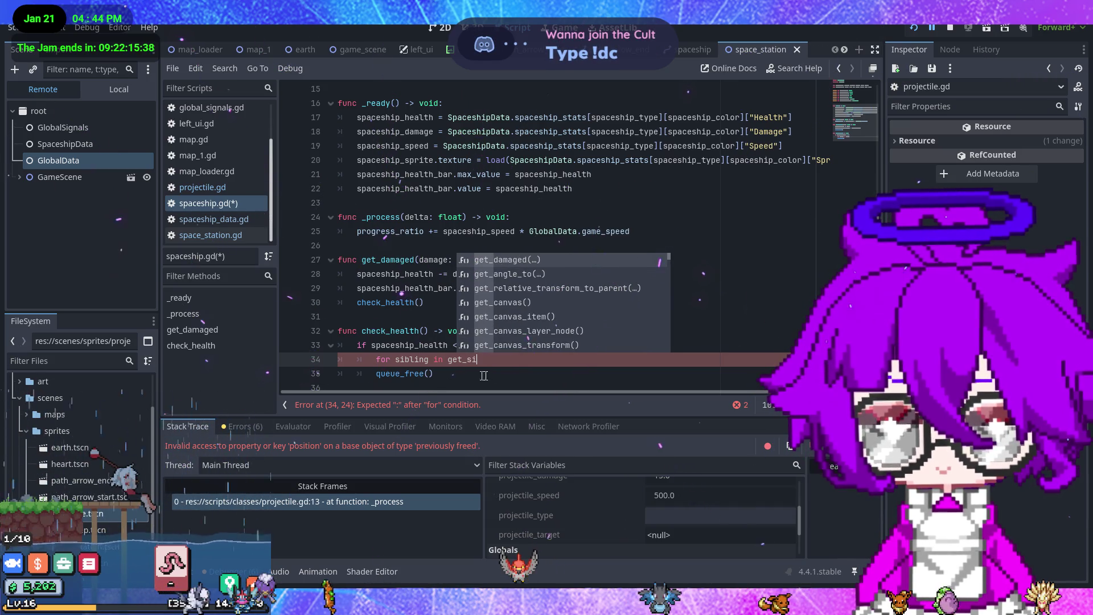
left_click(600, 361)
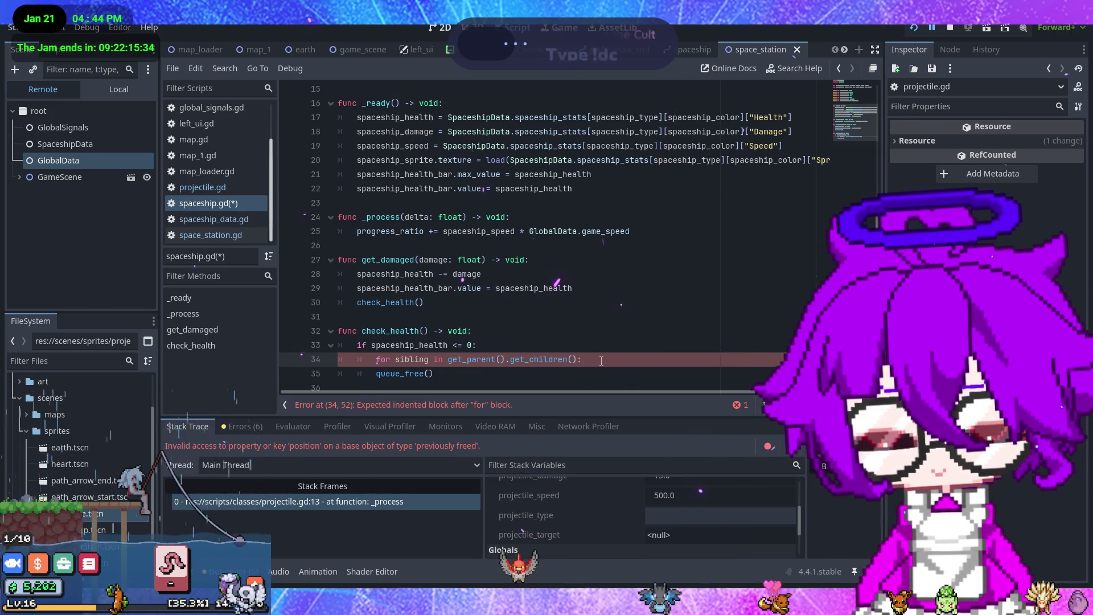
key("Return")
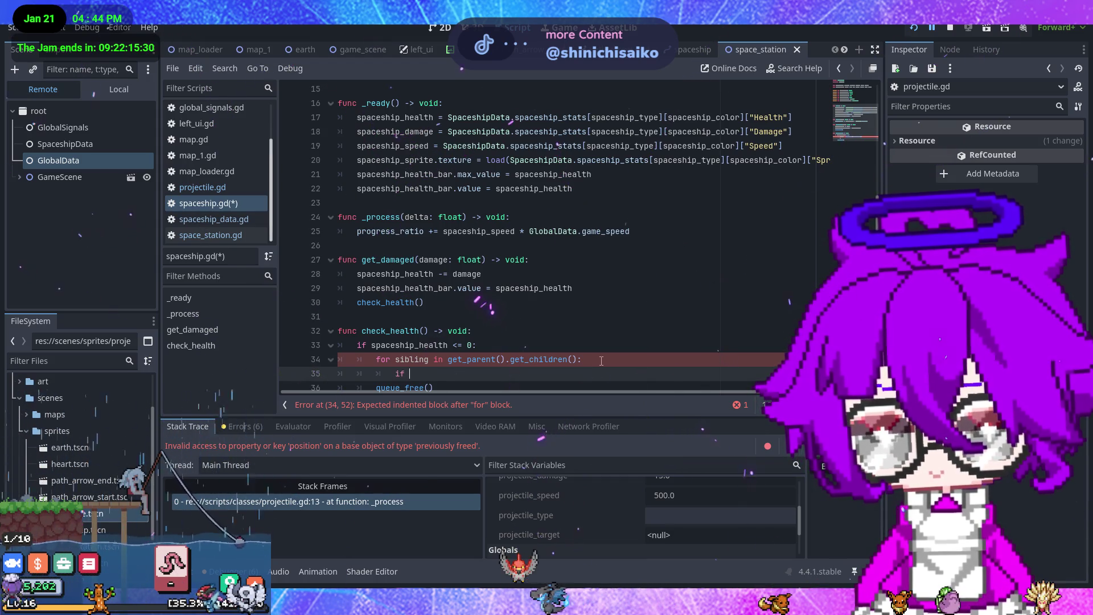
- Write the condition 'if sibling is Projectile:' on line 35
type("sibling")
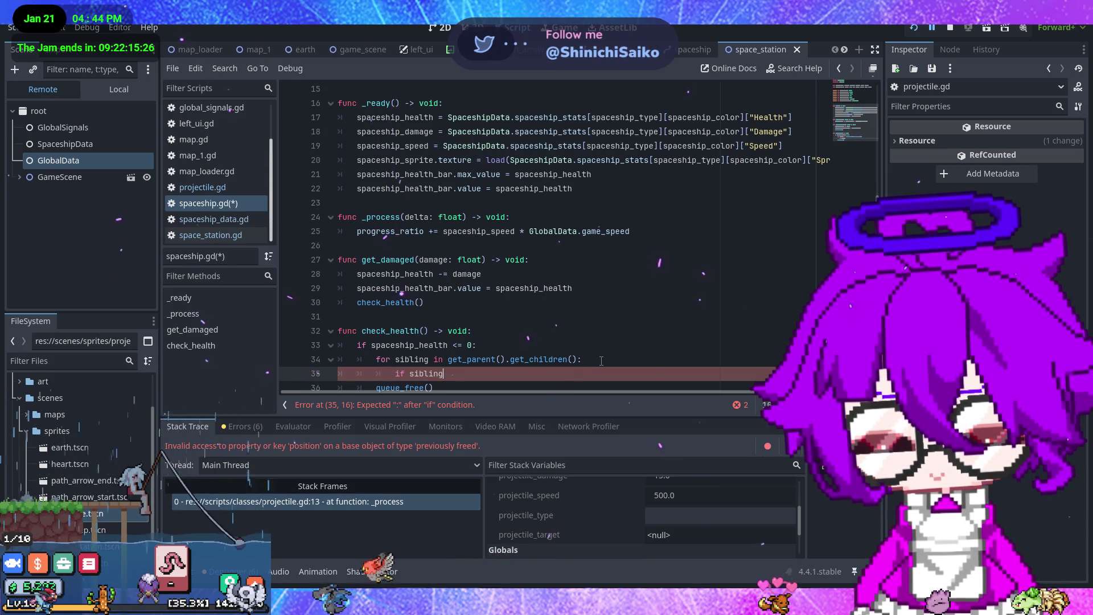
type(".")
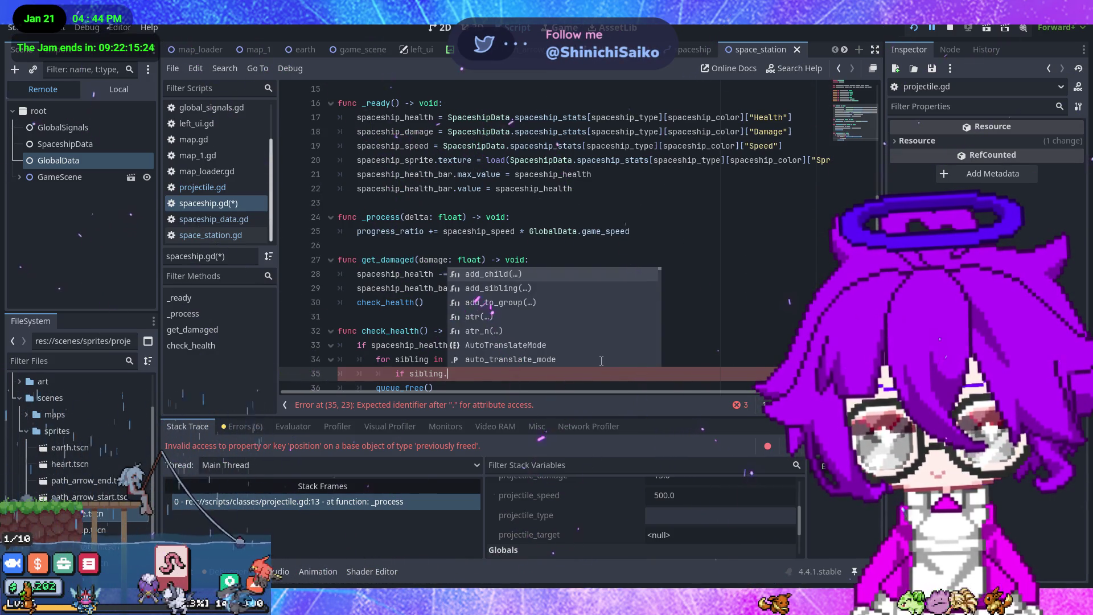
key("BackSpace")
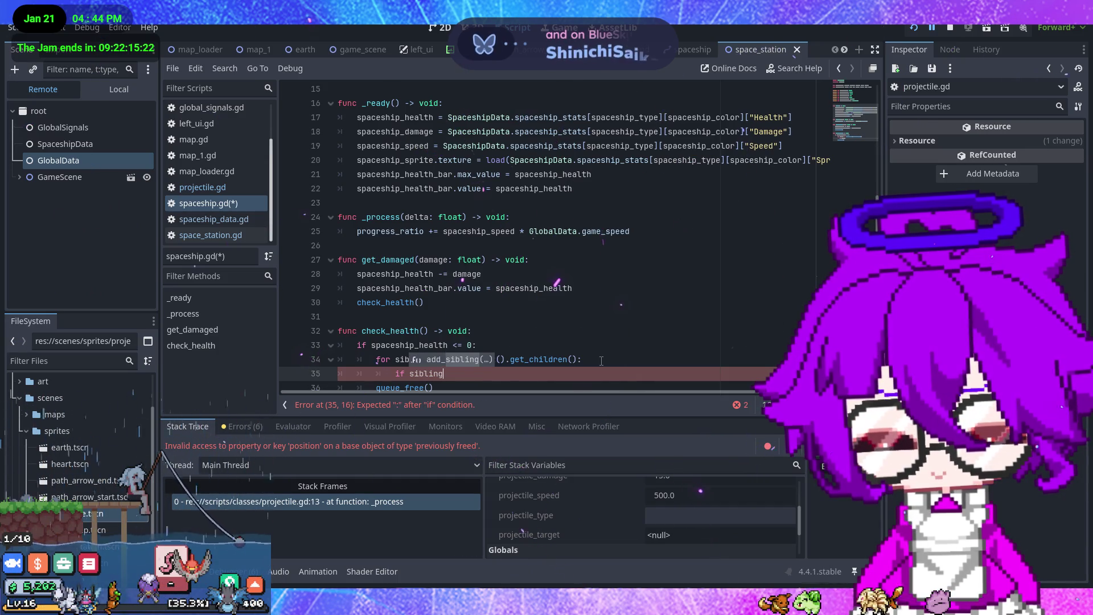
type("is")
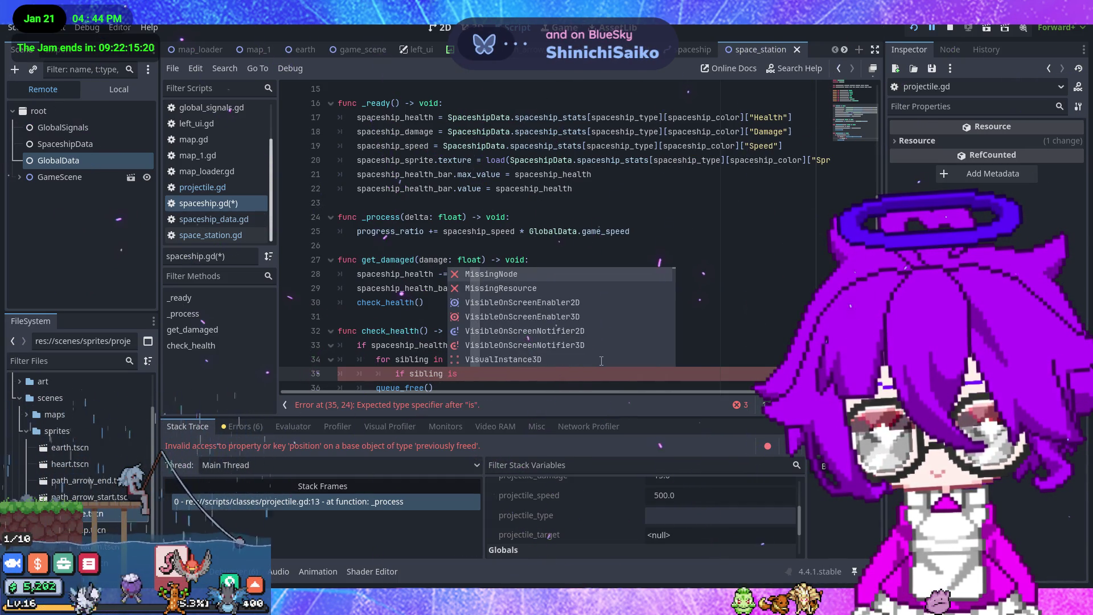
key("BackSpace")
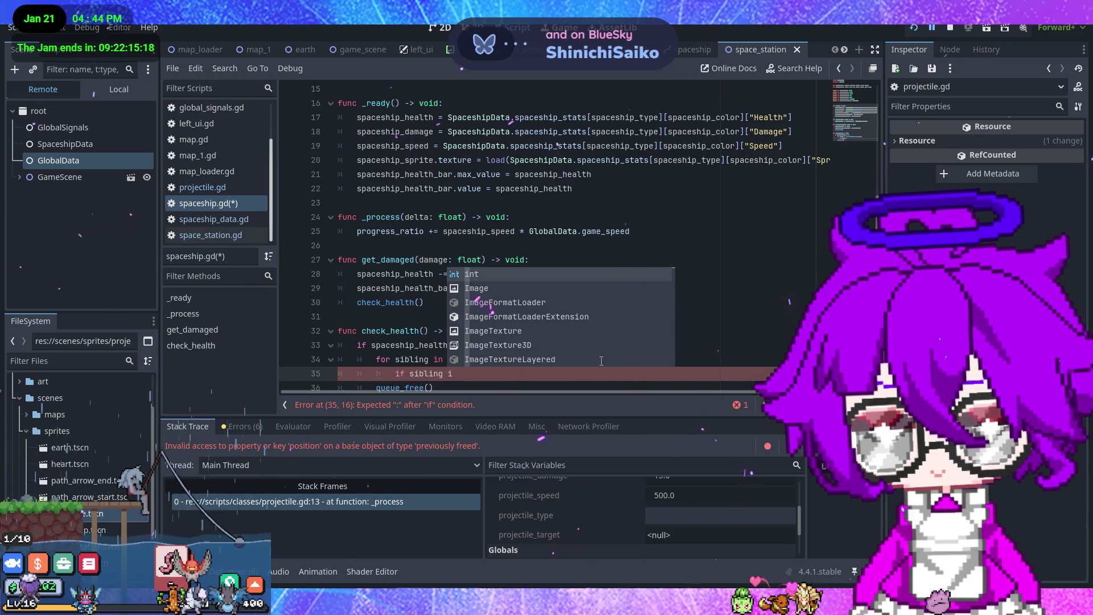
type("s ")
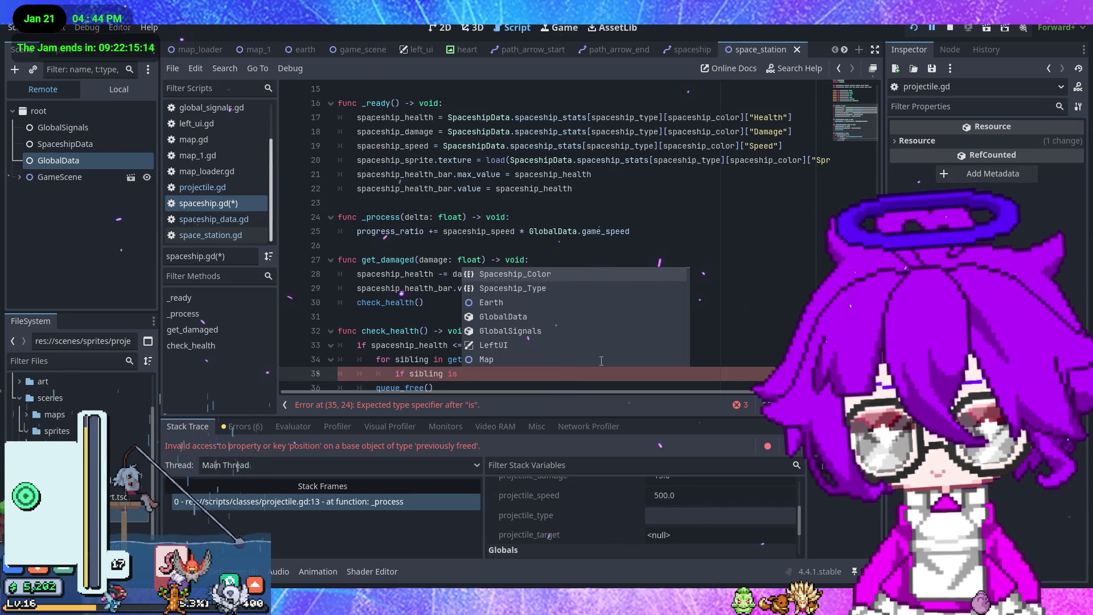
type("Proj")
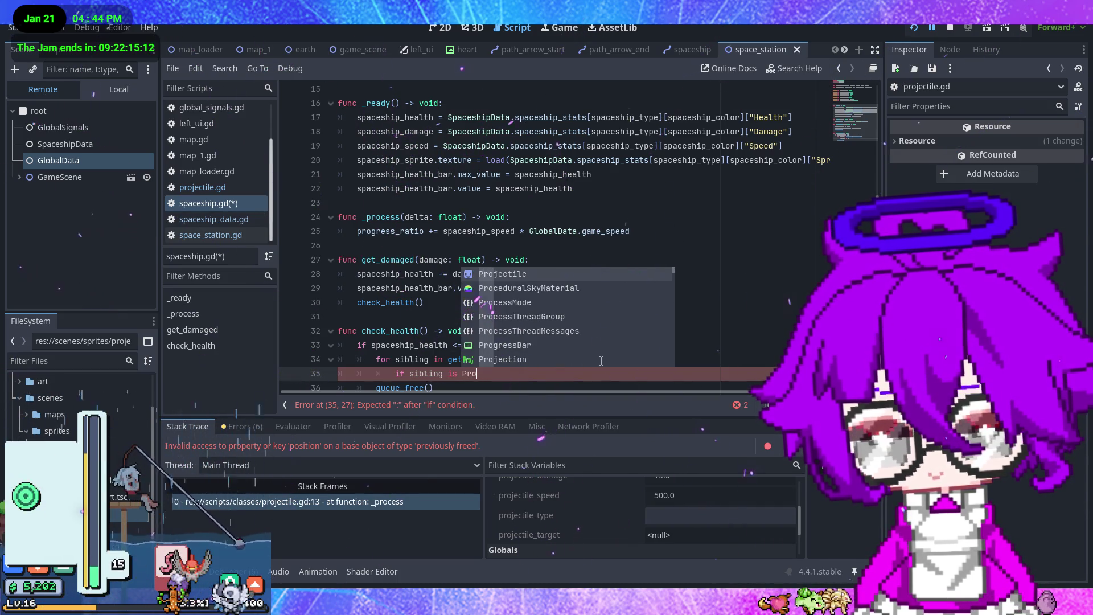
key("Return")
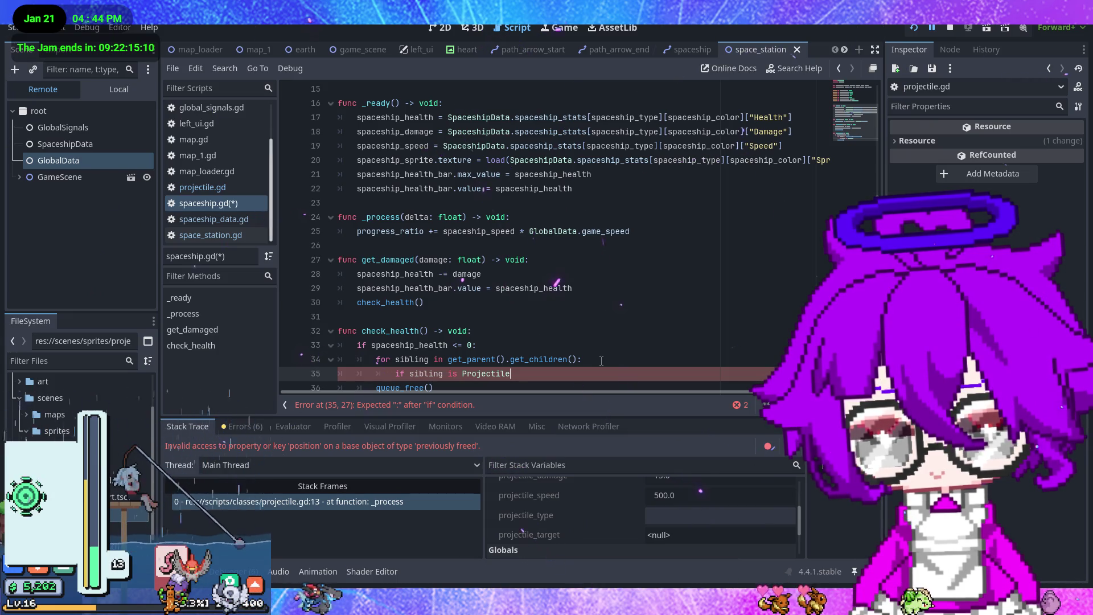
type(":")
key("Return")
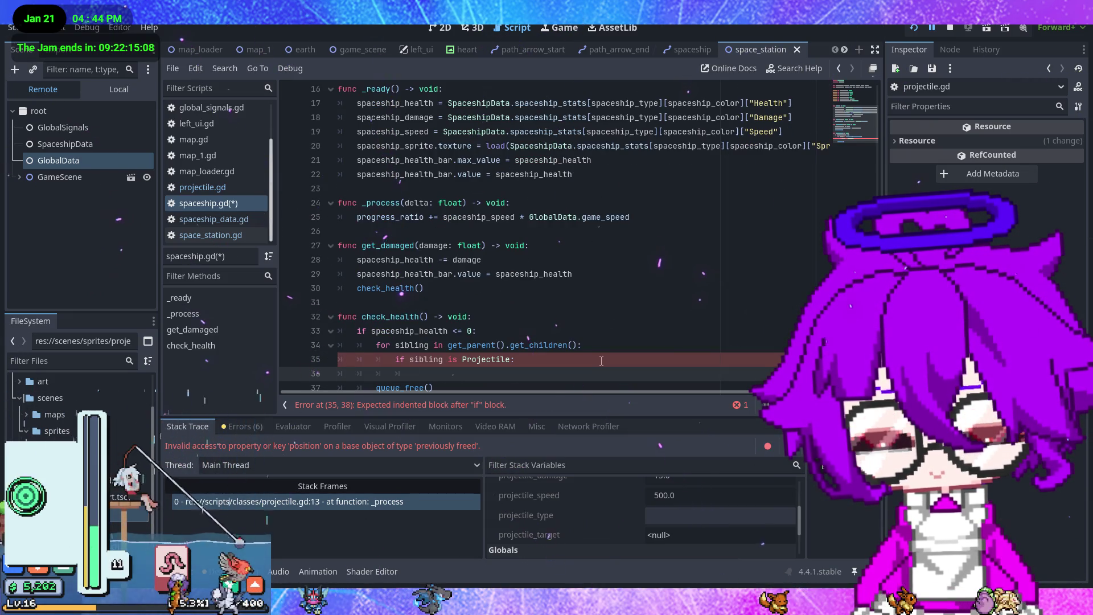
- Extend the condition with '&& sibling.projectile.target == self:'
key("BackSpace")
key("BackSpace")
key("BackSpace")
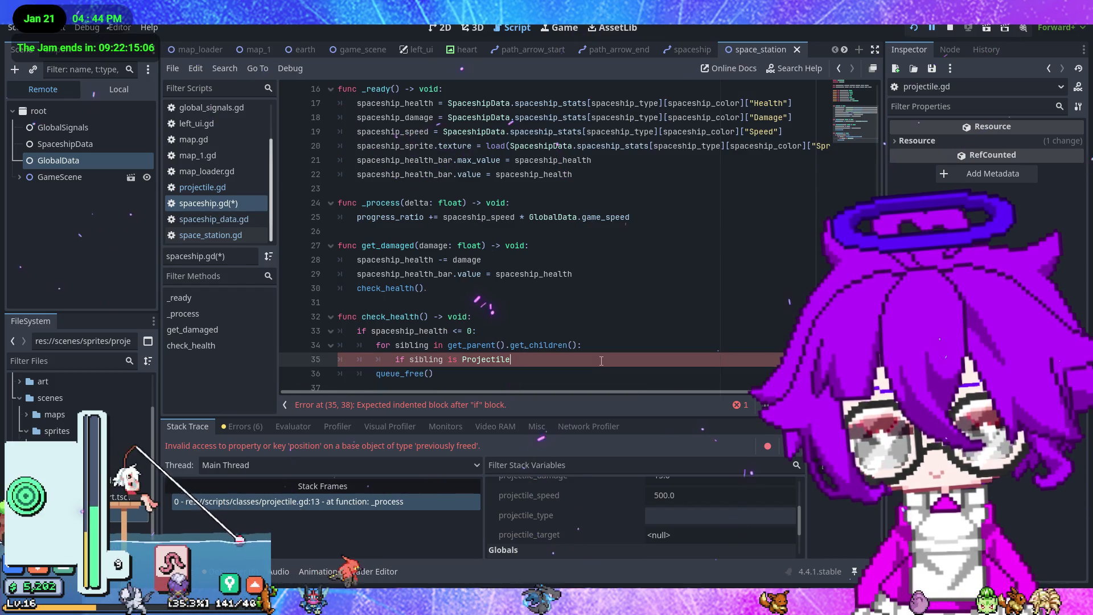
type("&&")
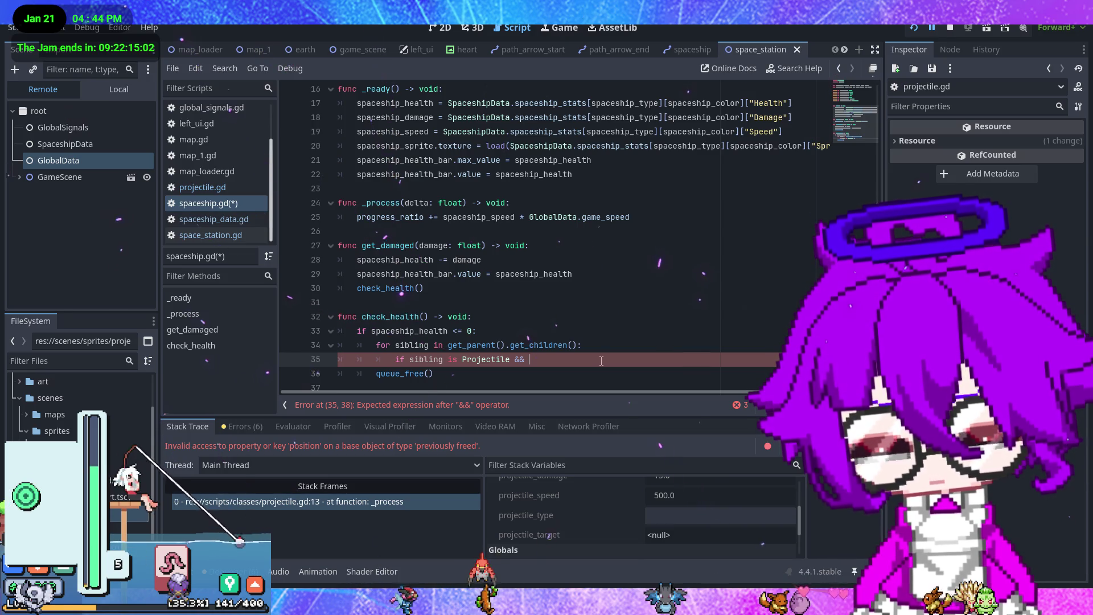
type(" si")
key("Return")
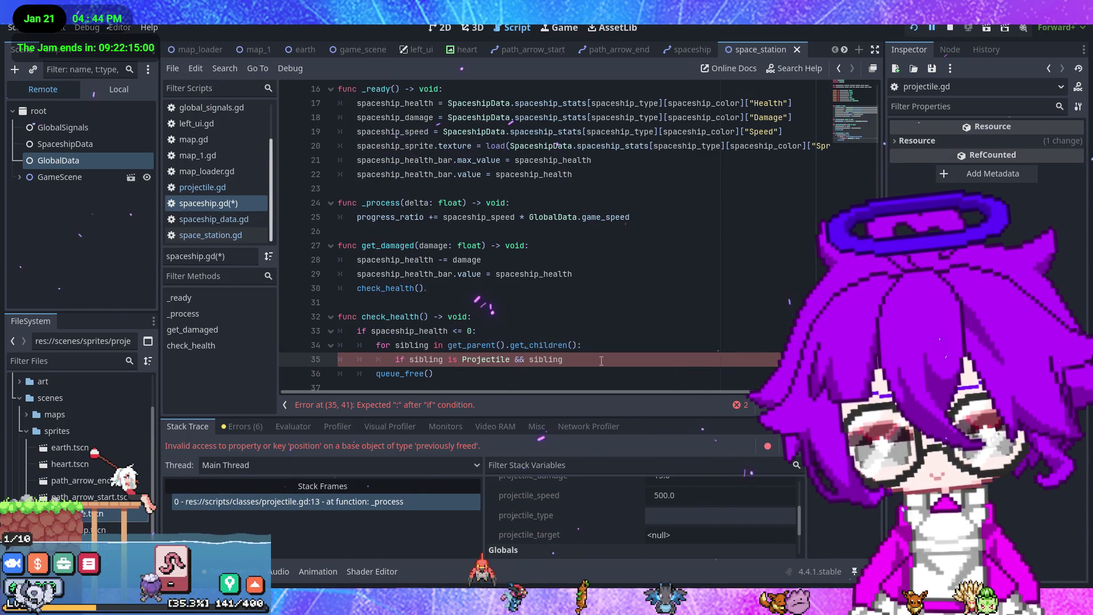
type(".")
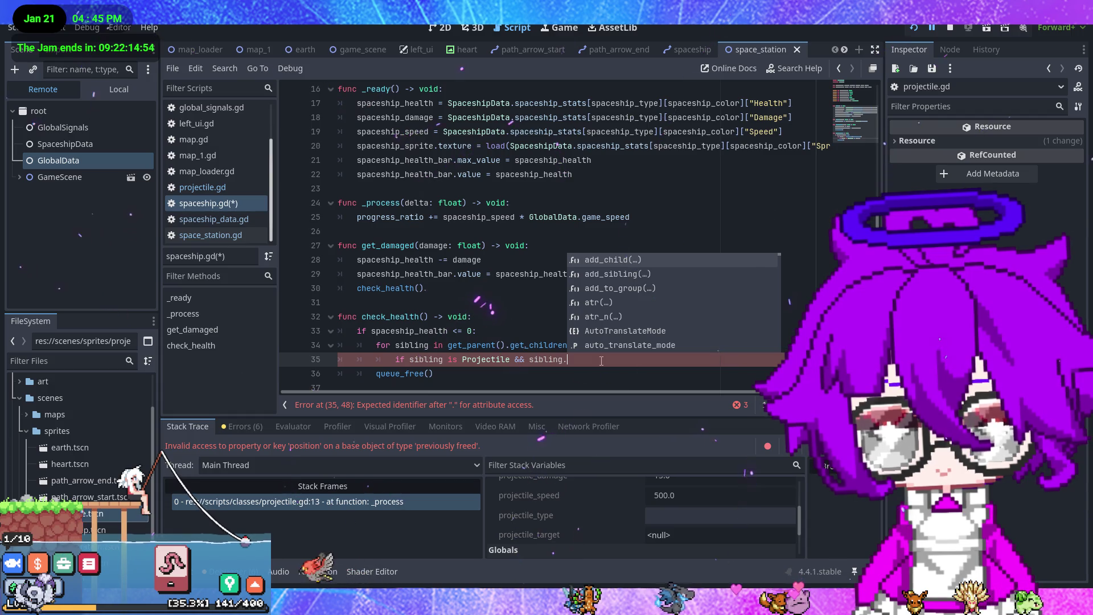
type("pro")
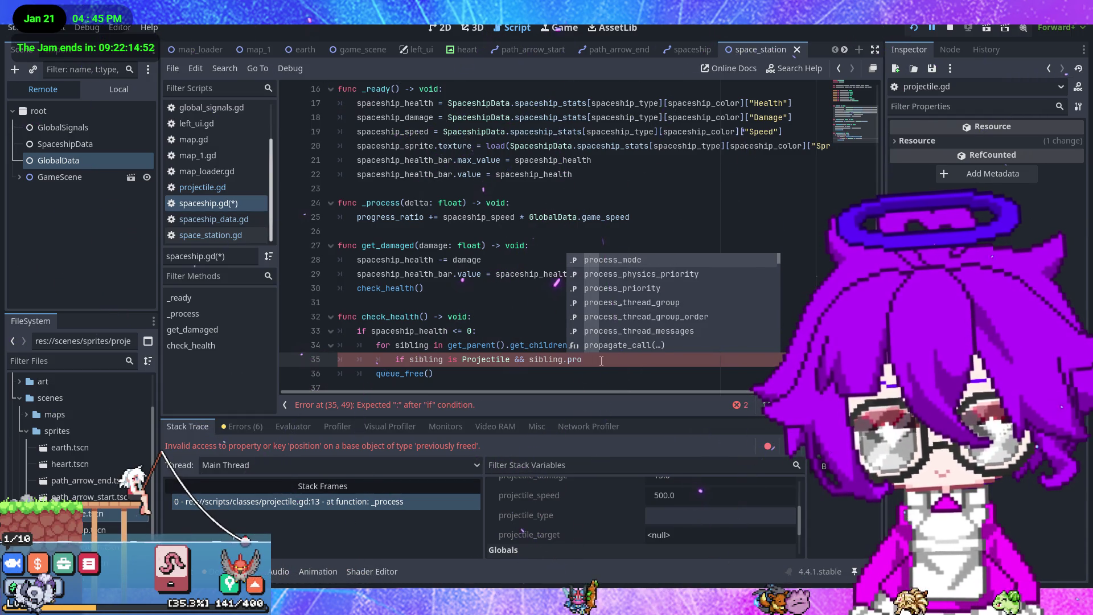
type("jectile")
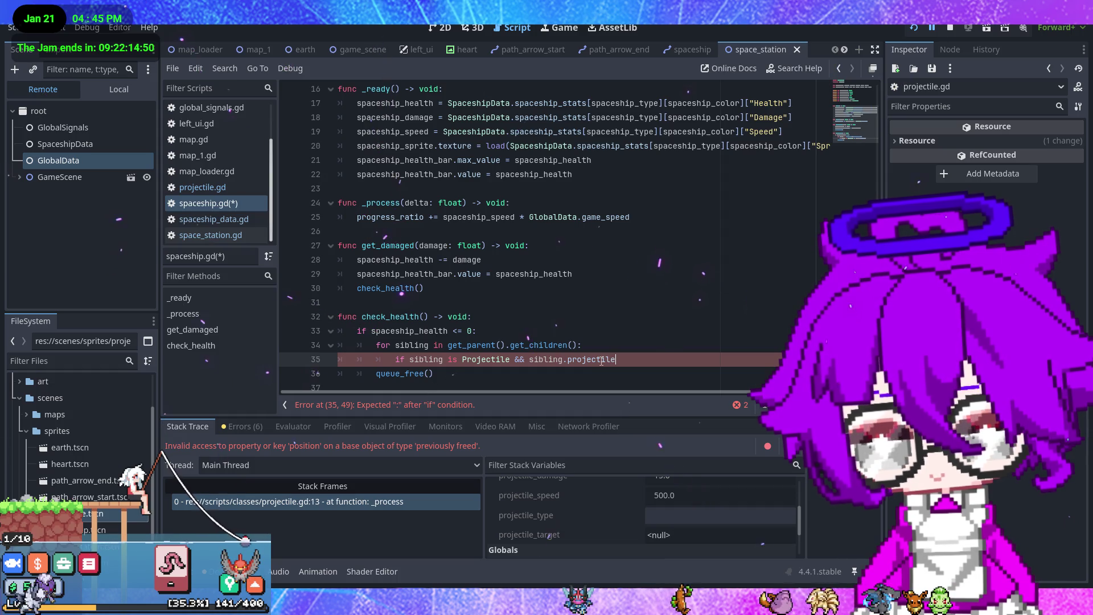
type(".target == ")
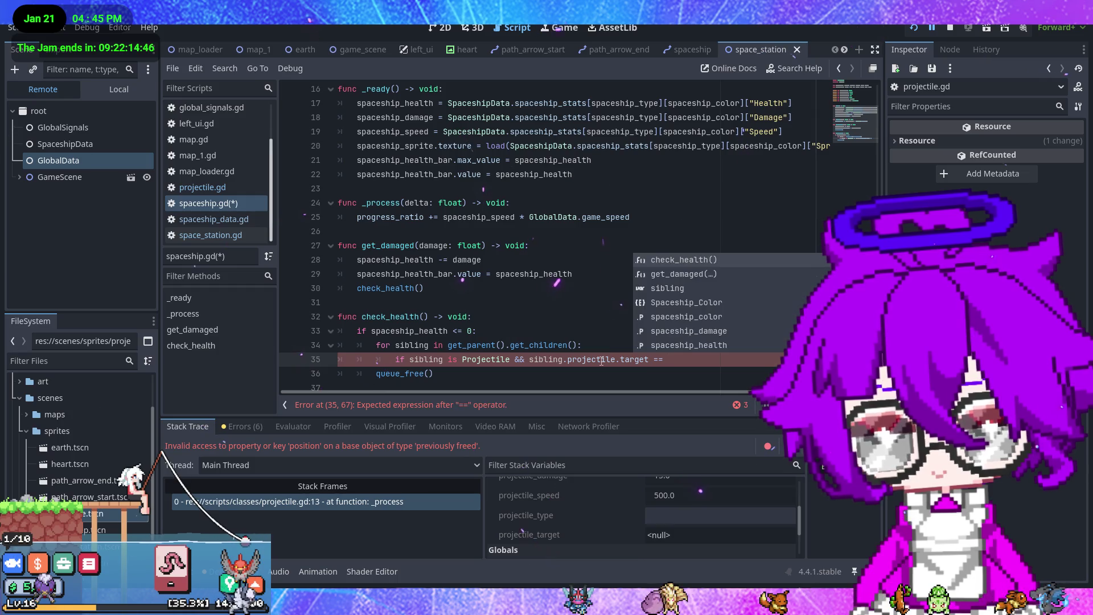
type("self")
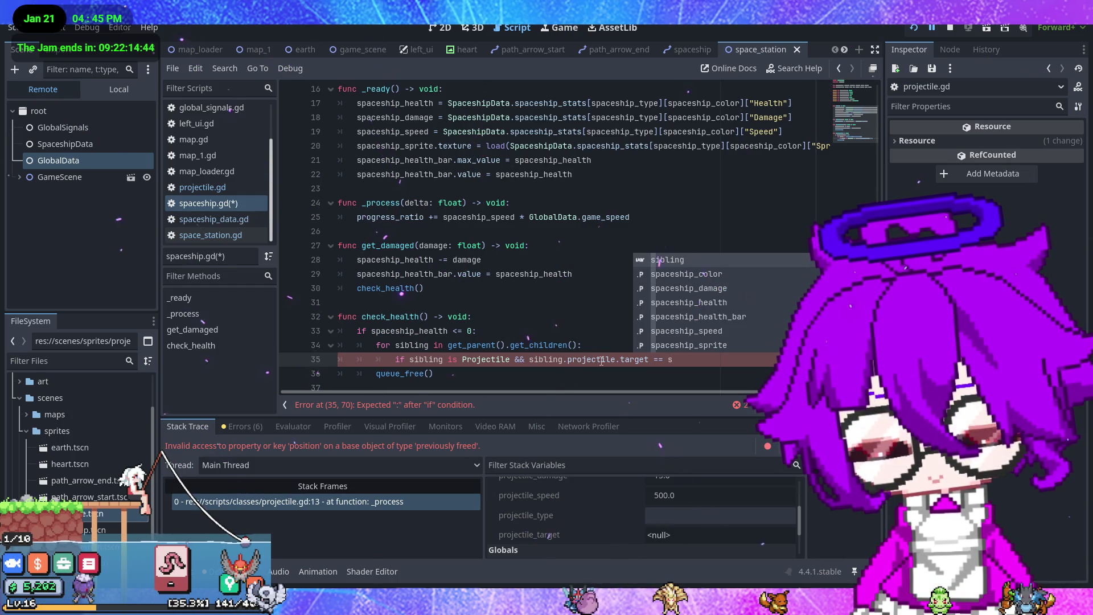
type(":")
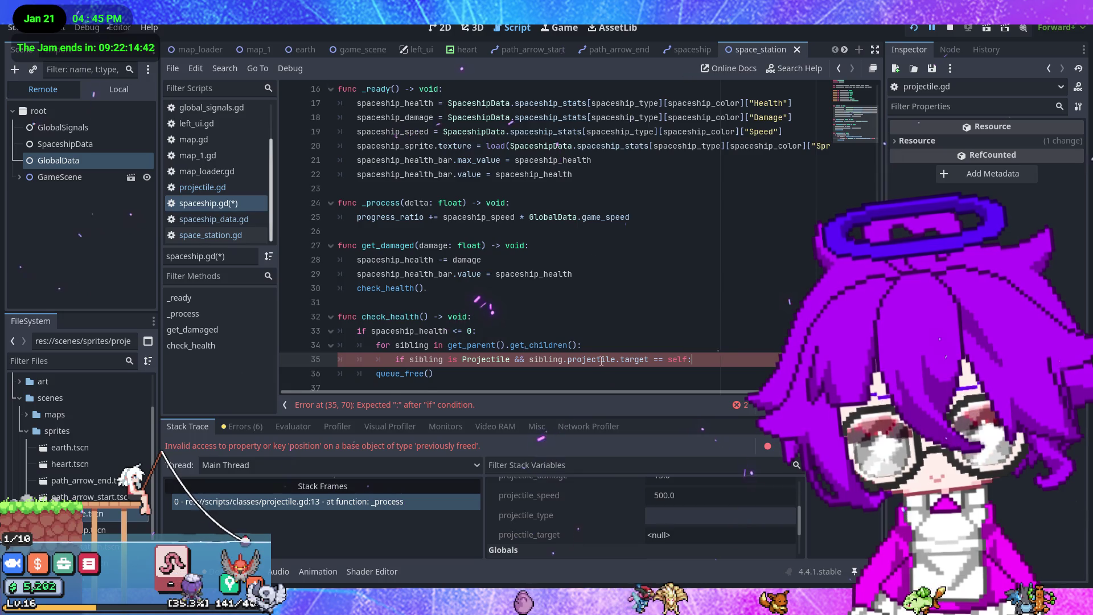
key("Return")
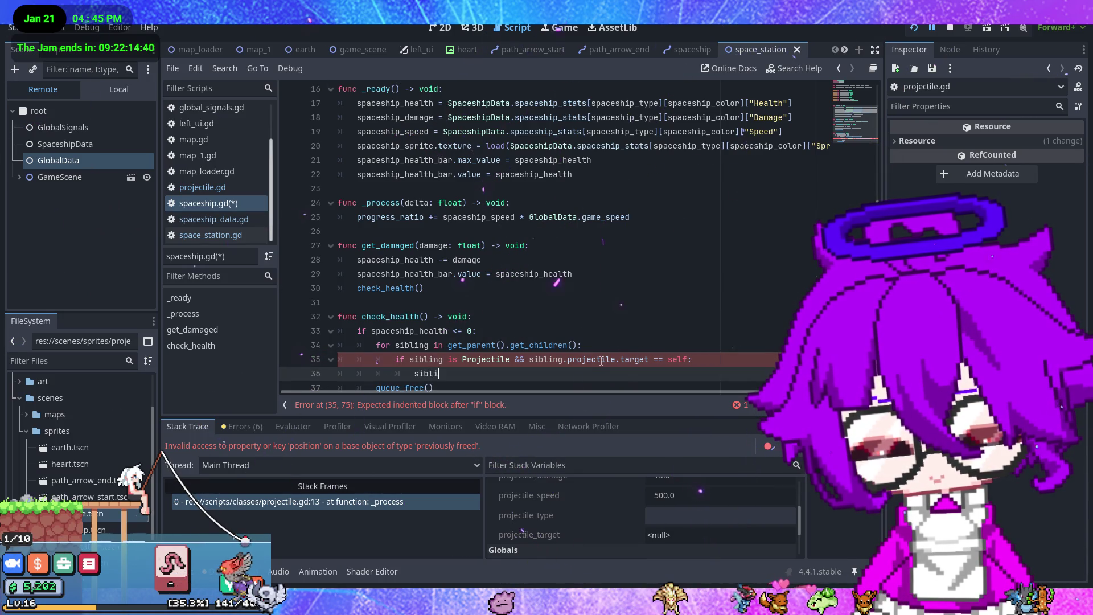
- Add sibling.queue_free() inside the if block and save spaceship.gd
type(".queue")
key("Return")
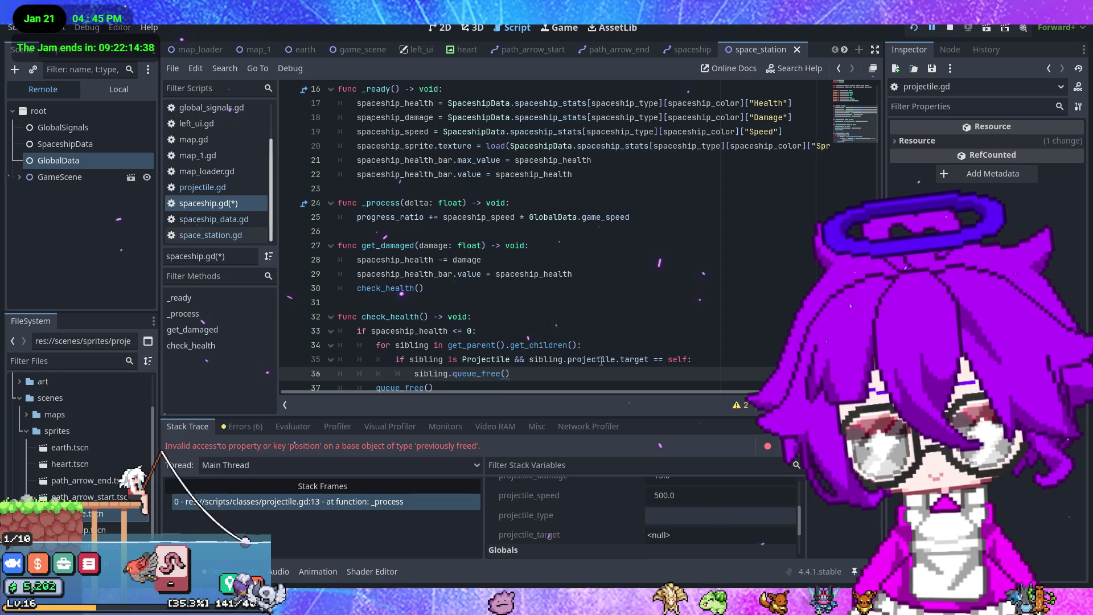
scroll(595, 358, "down", 1)
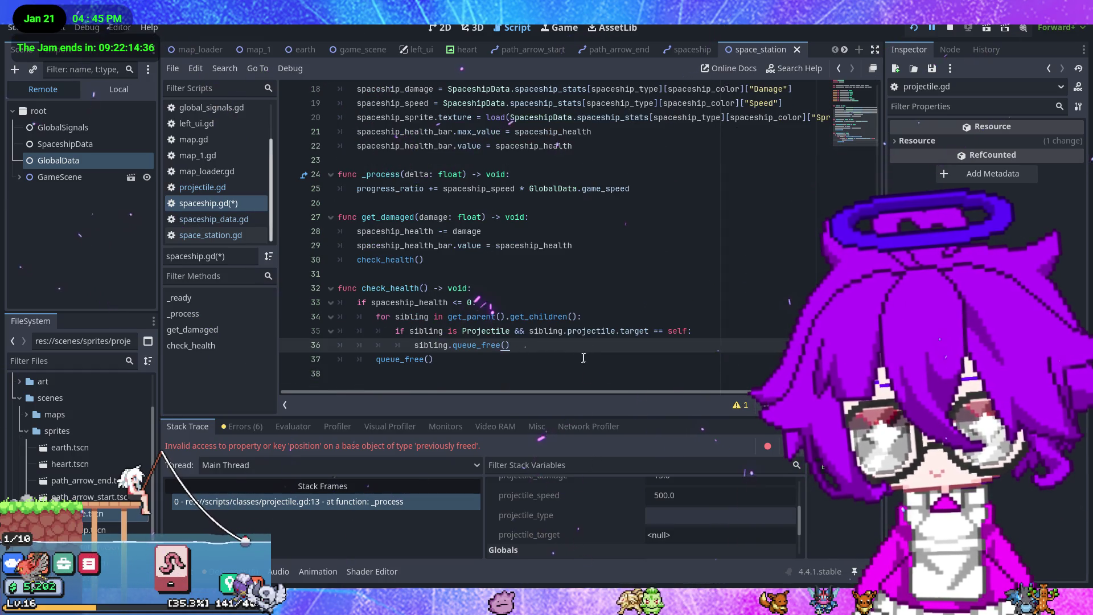
key("ctrl+s")
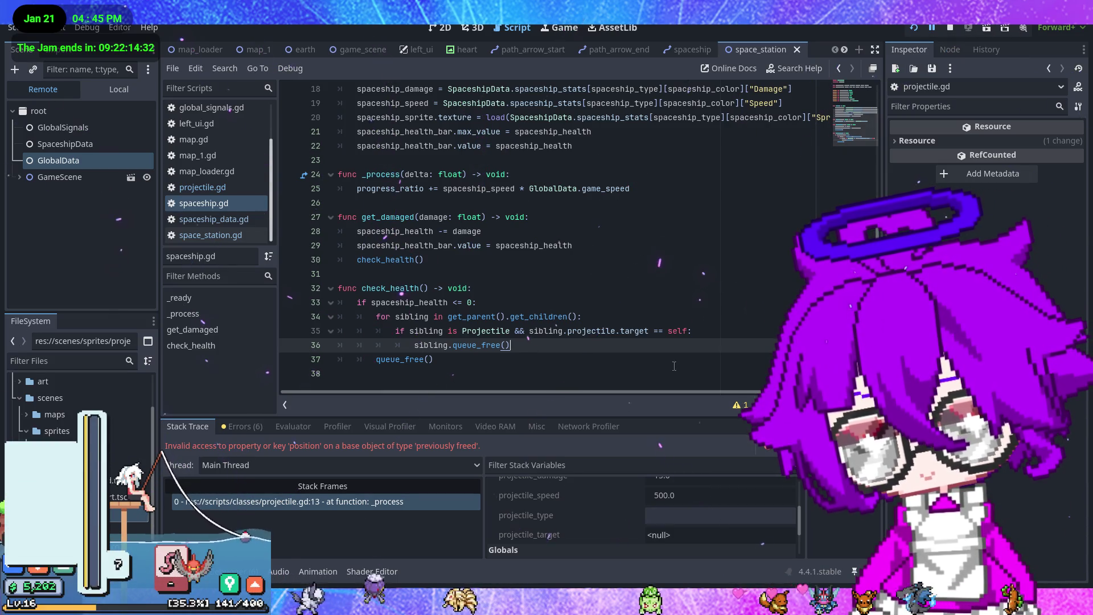
- Correct projectile.target to projectile_target and launch the game with F5
left_click(615, 330)
key("Delete")
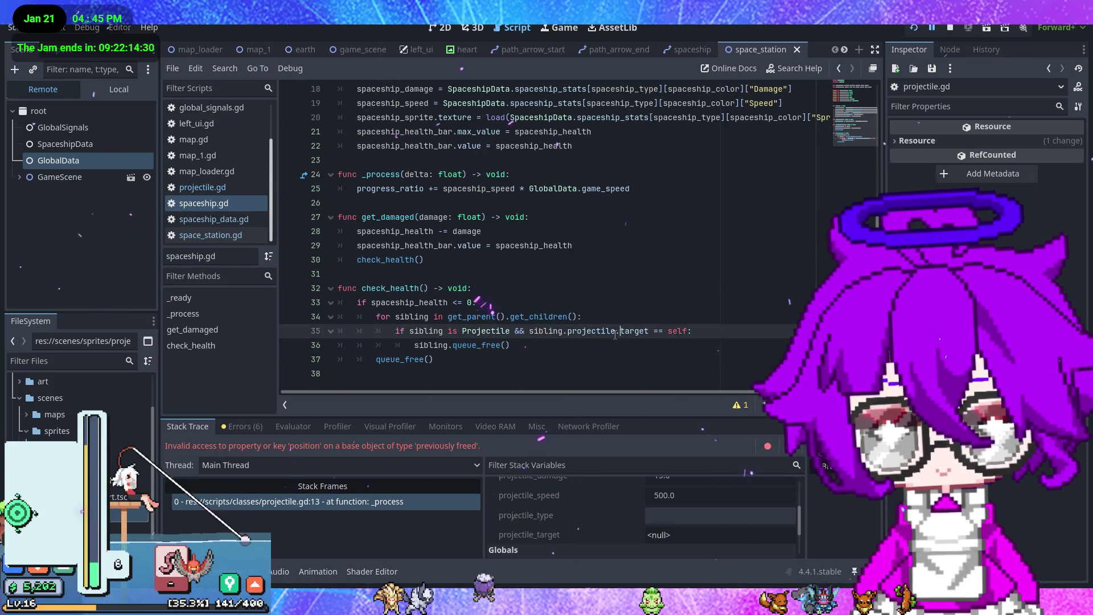
type("_")
key("End")
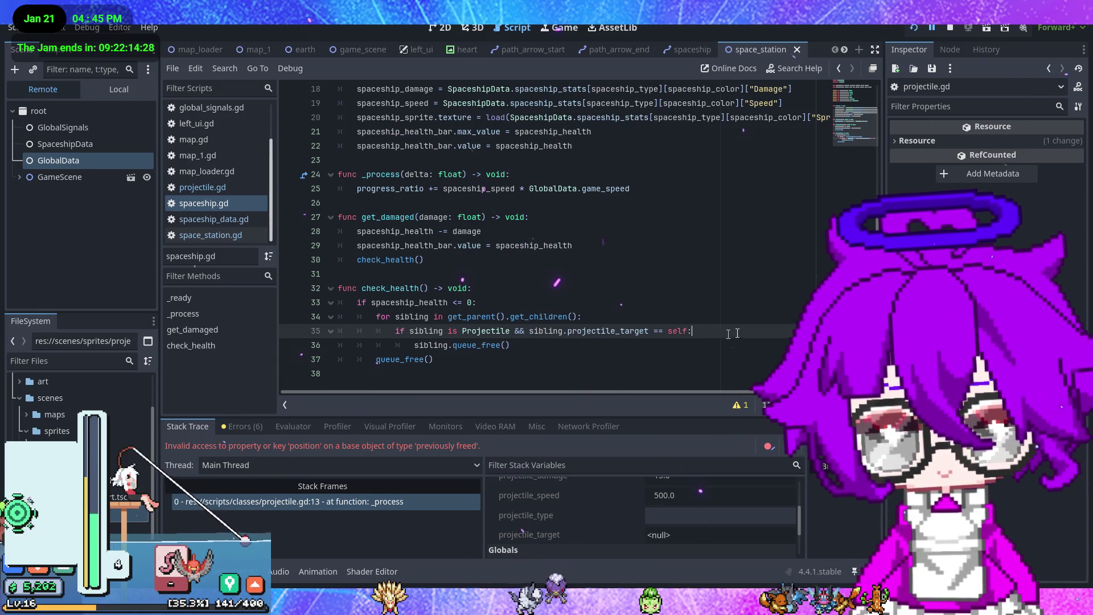
key("F5")
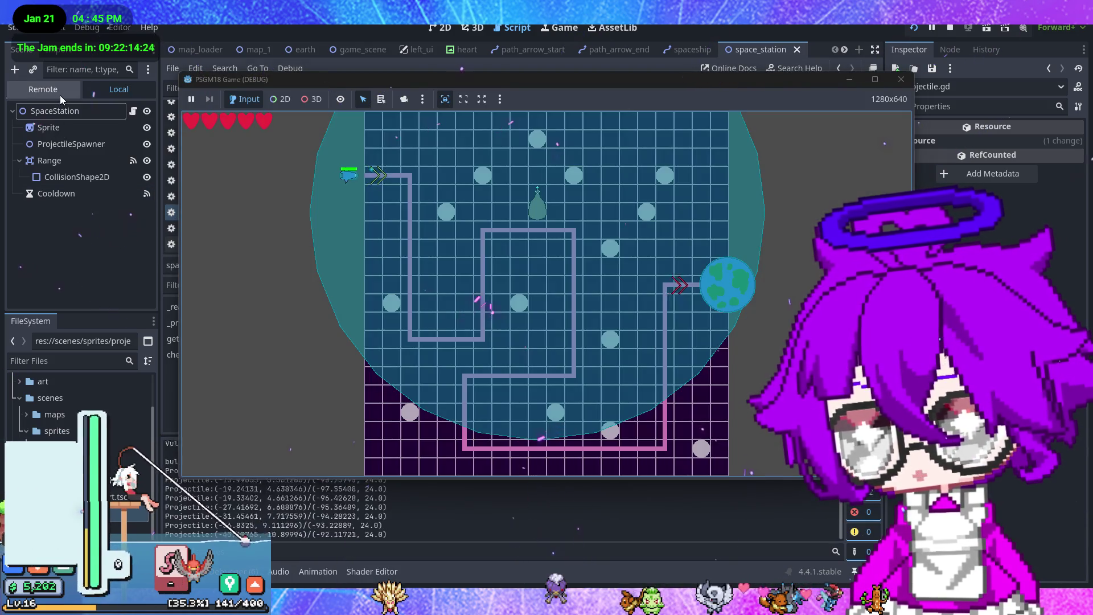
- Set GlobalData's Game Speed to 10.0 in the Remote tree's Inspector, then return to the game
left_click(59, 95)
left_click(58, 160)
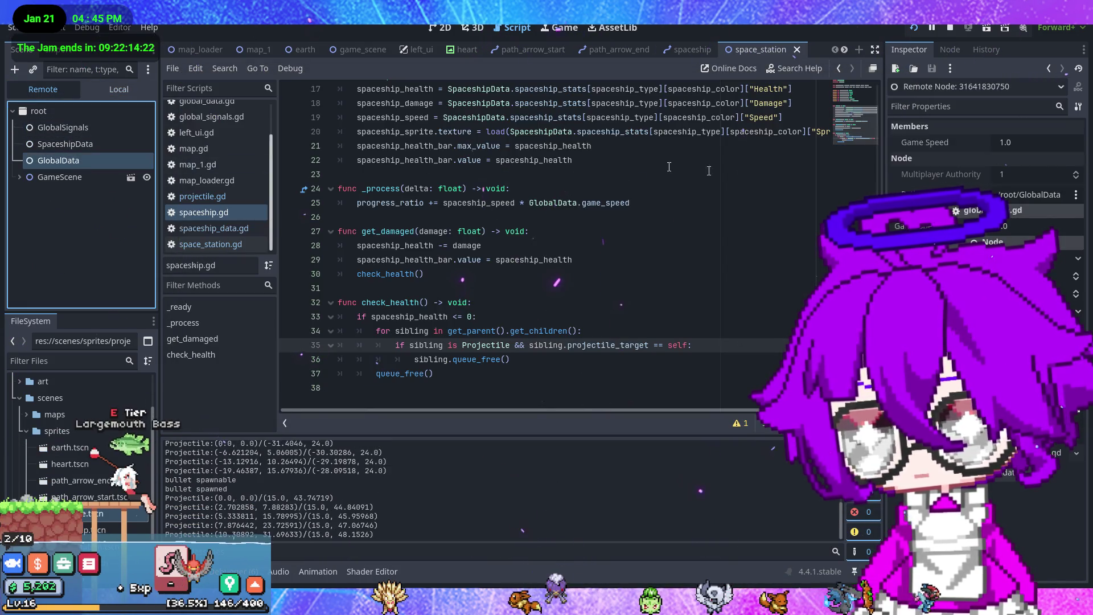
left_click(999, 142)
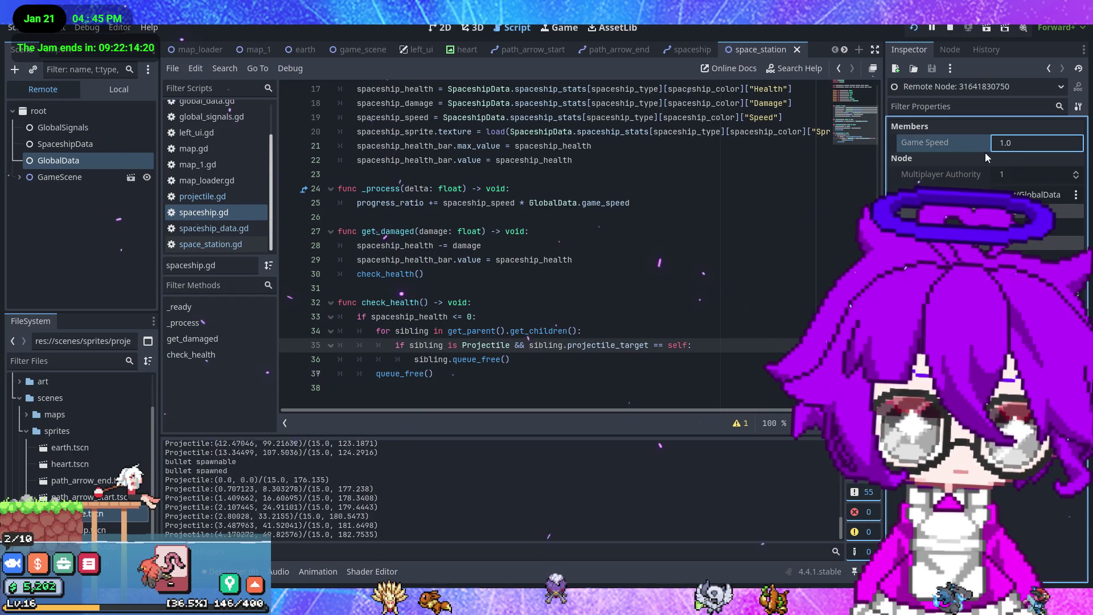
type("0")
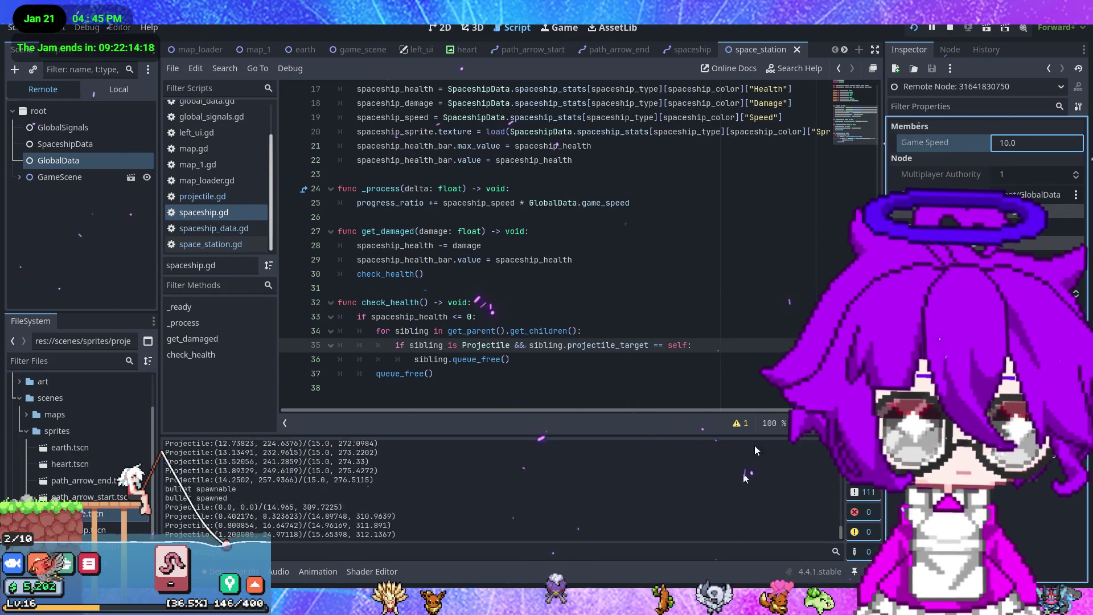
key("Return")
key("alt+Tab")
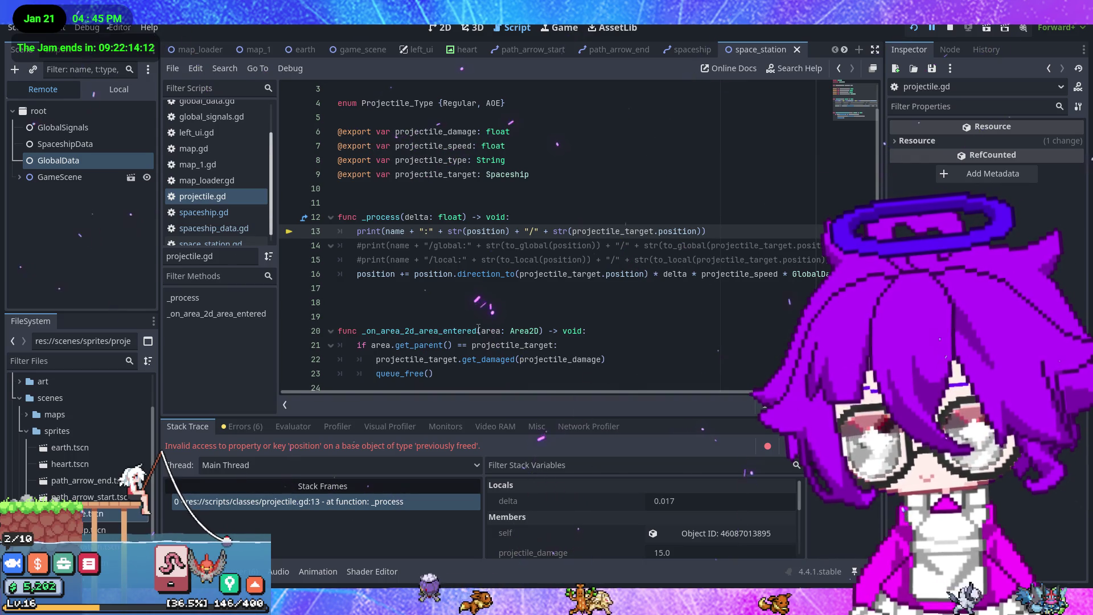
- Expand GameScene > MapLoader > Map1 > EnemyPath, inspect its Sprite2D and Projectile nodes, then stop
left_click(20, 176)
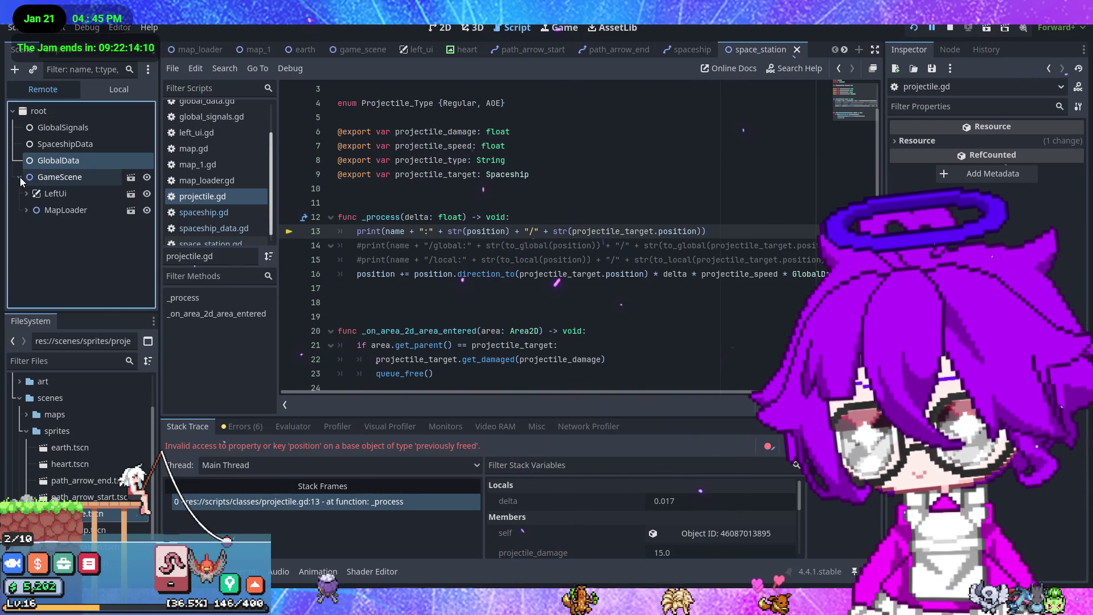
left_click(27, 210)
left_click(33, 226)
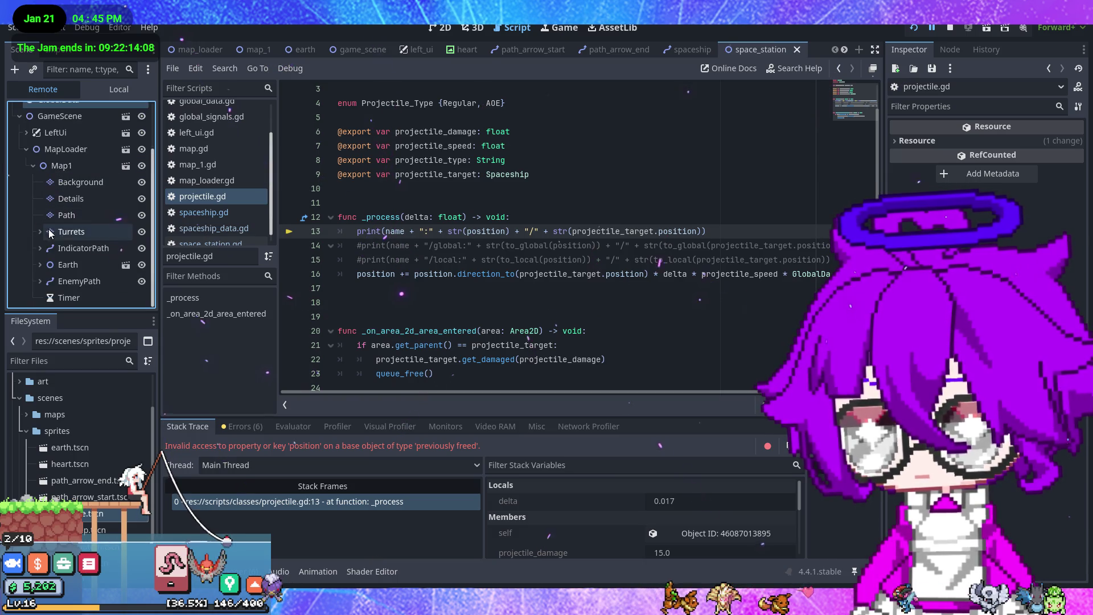
left_click(40, 281)
left_click(83, 248)
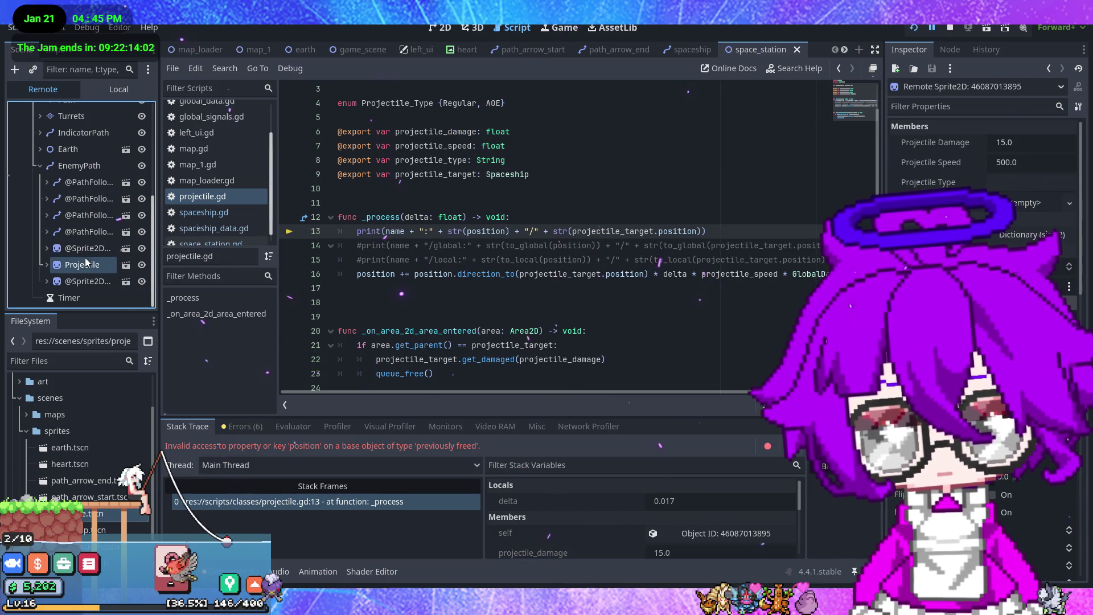
left_click(89, 264)
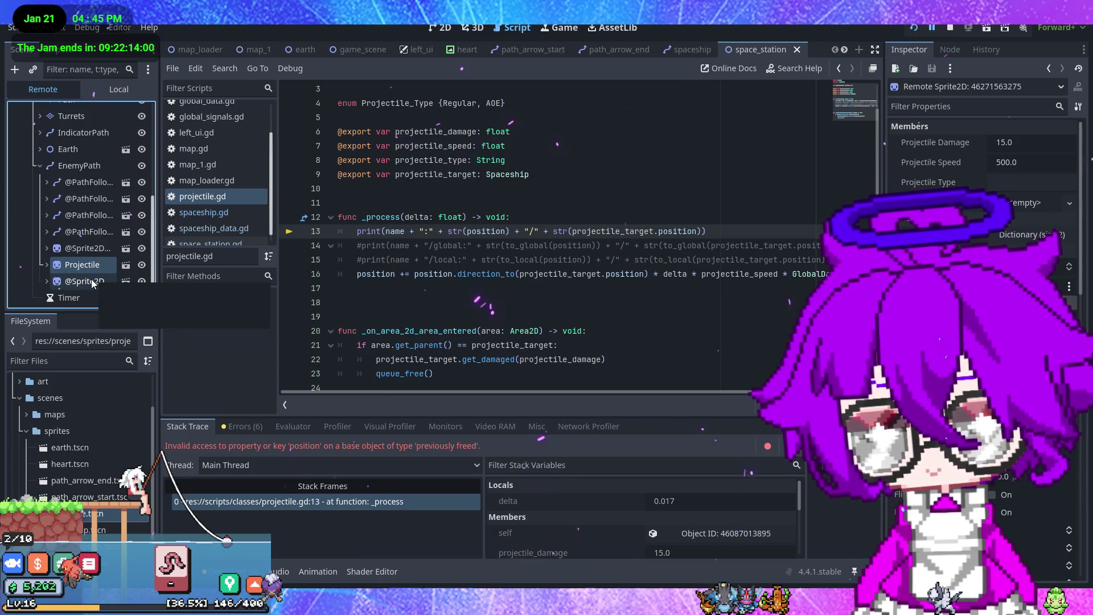
left_click(83, 265)
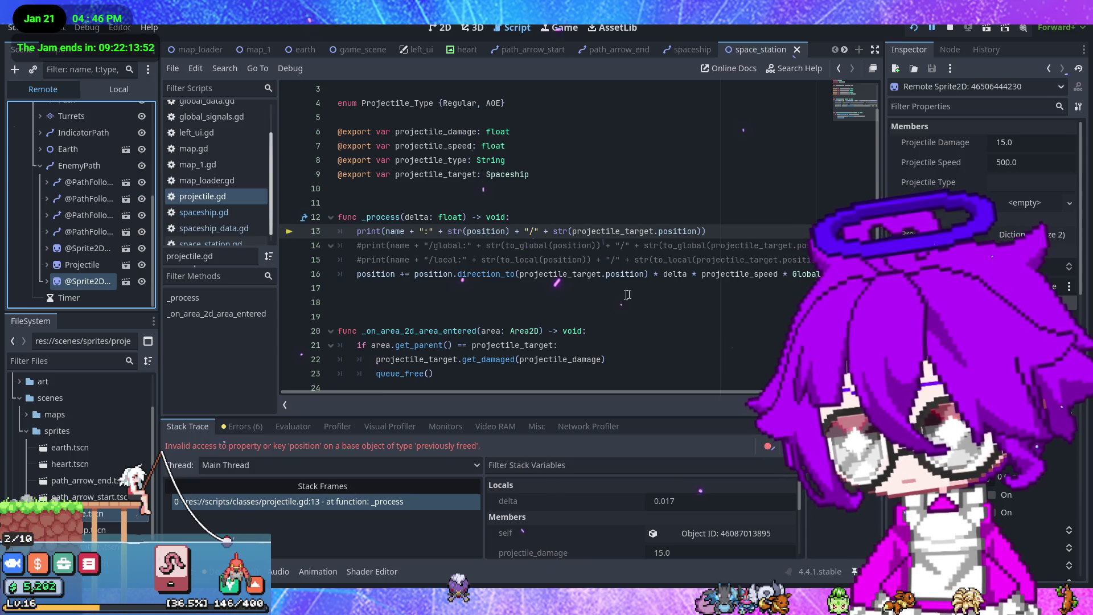
left_click(949, 28)
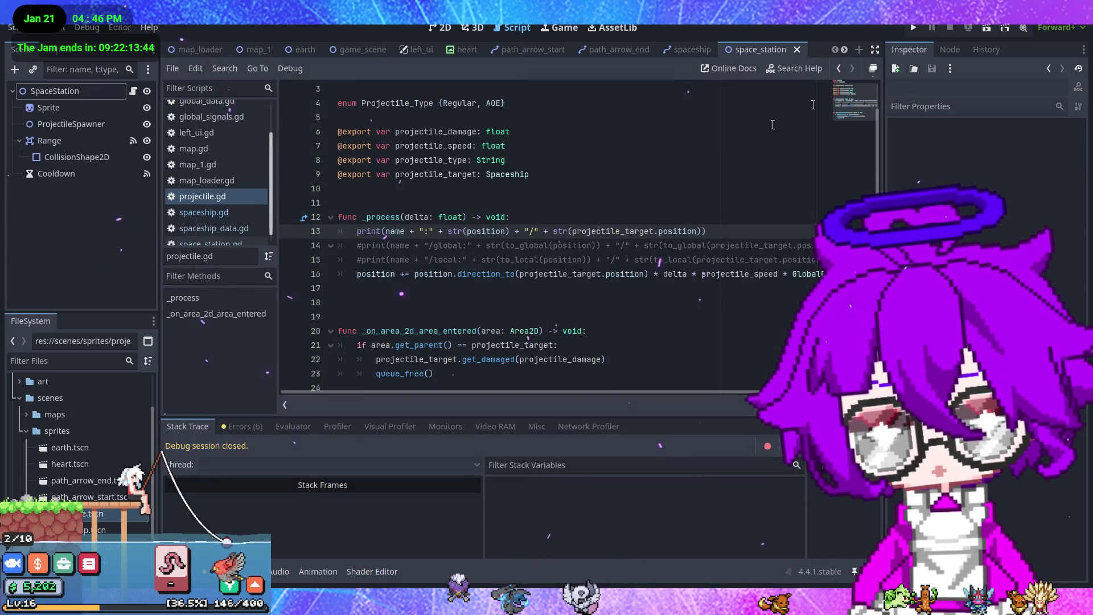
- Select the sibling-freeing loop in spaceship.gd's check_health
left_click(223, 212)
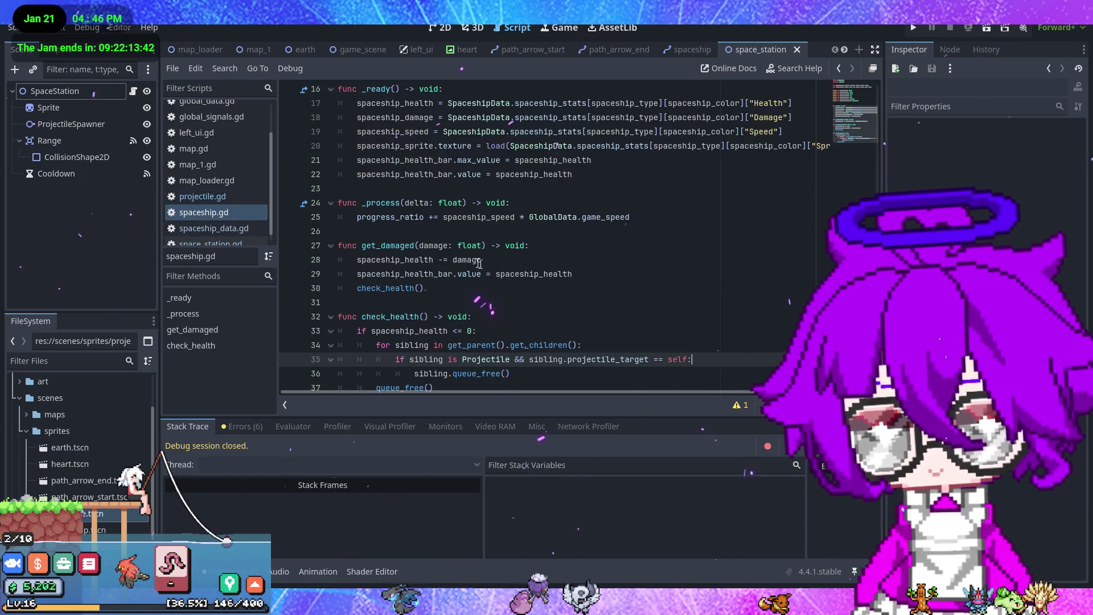
scroll(398, 247, "up", 3)
scroll(481, 262, "down", 2)
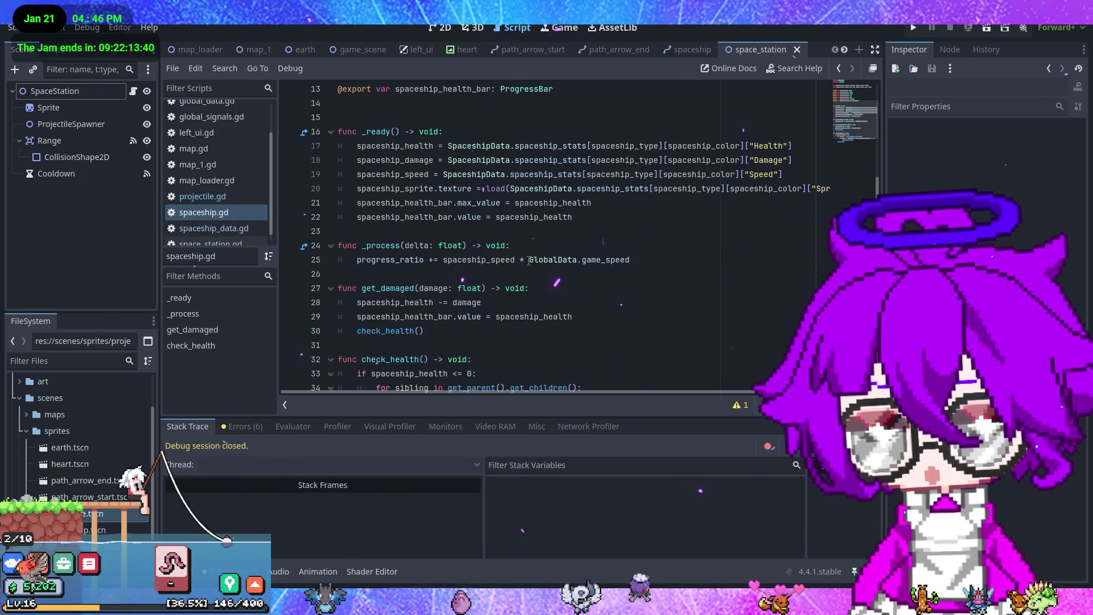
scroll(529, 261, "down", 2)
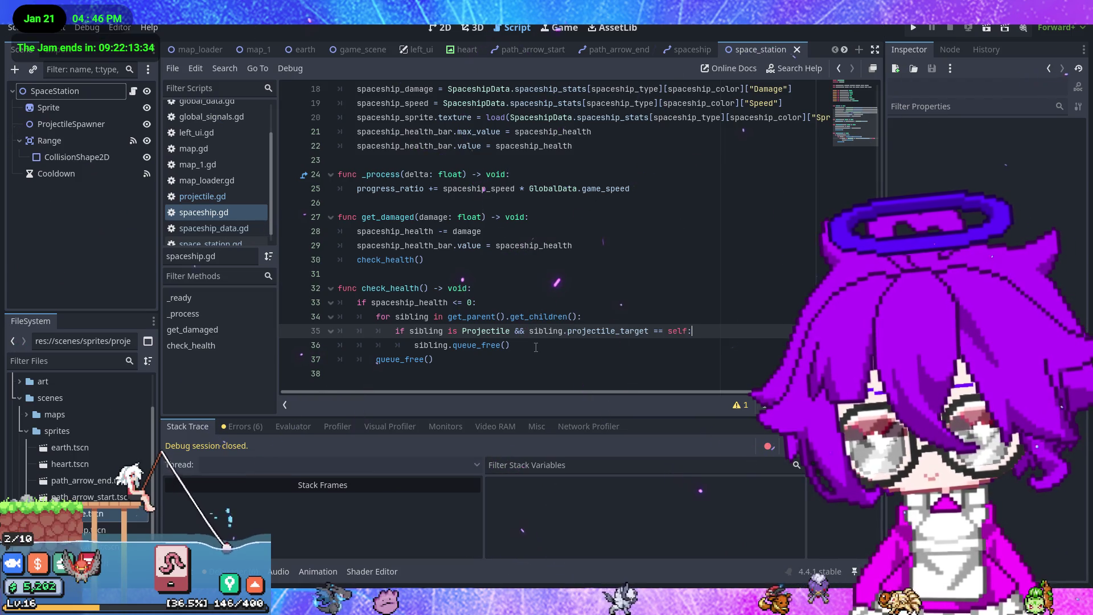
mouse_move(536, 347)
left_mouse_down()
mouse_move(341, 330)
mouse_move(377, 321)
left_mouse_up()
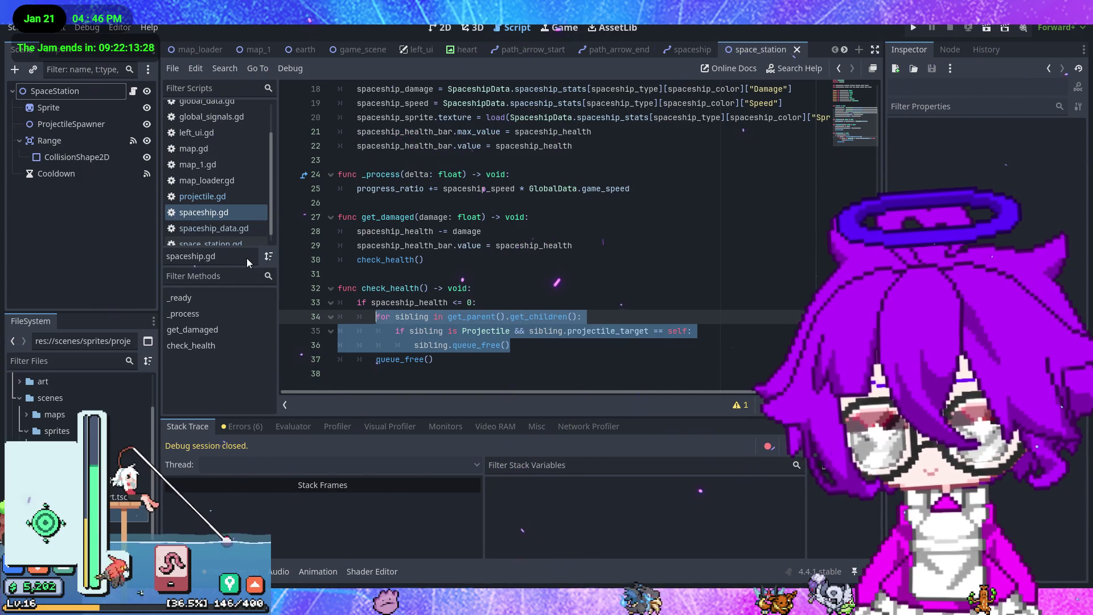
scroll(220, 211, "up", 2)
- Paste the loop into earth.gd after the take_damage call and select its body lines
left_click(216, 116)
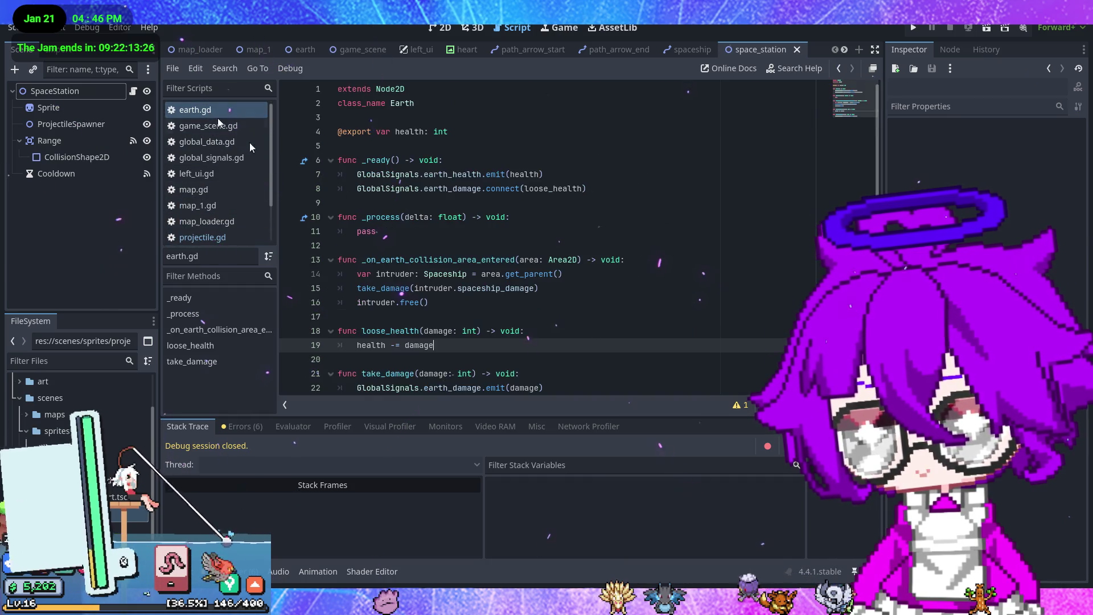
scroll(497, 329, "down", 1)
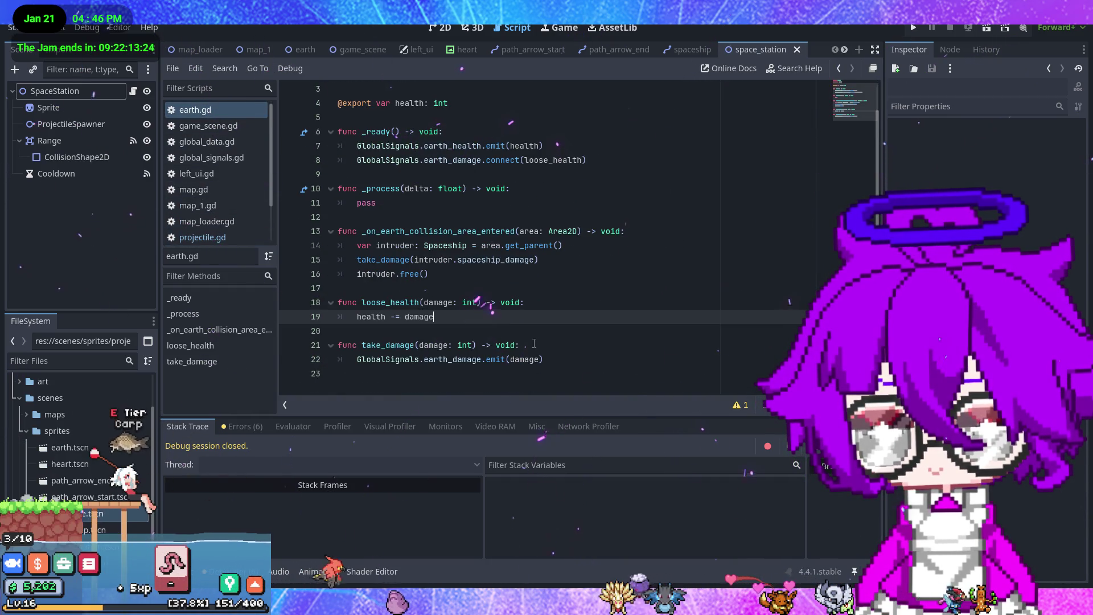
left_click(444, 275)
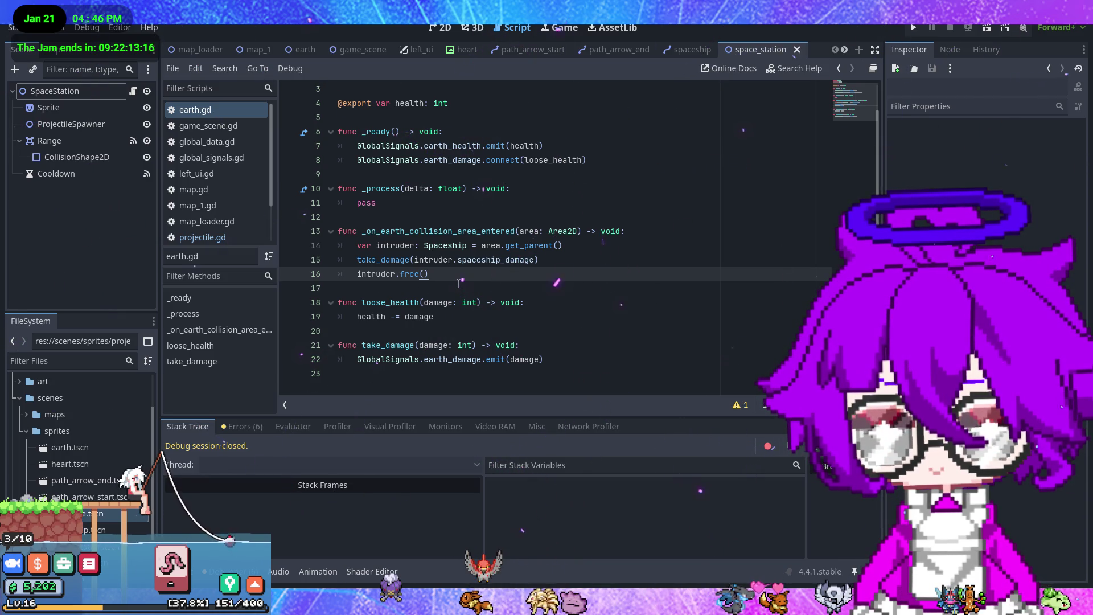
left_click(566, 263)
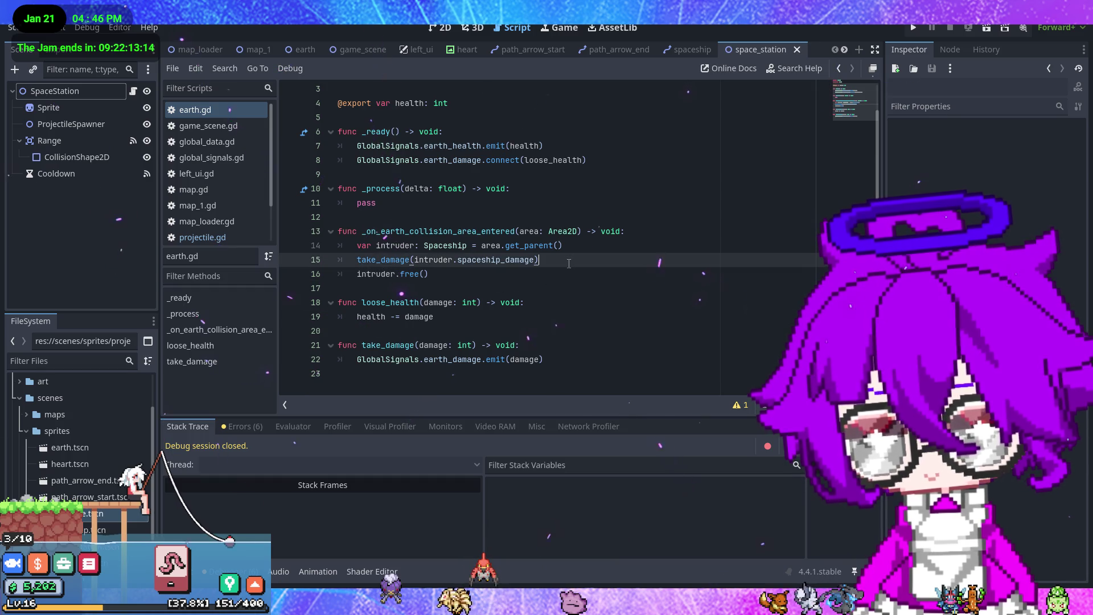
key("Return")
key("BackSpace")
type("for sibling in get_parent().get_children(): \t\t\tif sibling is Projectile && sibling.projectile_target == self: \t\t\t\tsibling.queue_free()")
left_click_drag(509, 302, 396, 288)
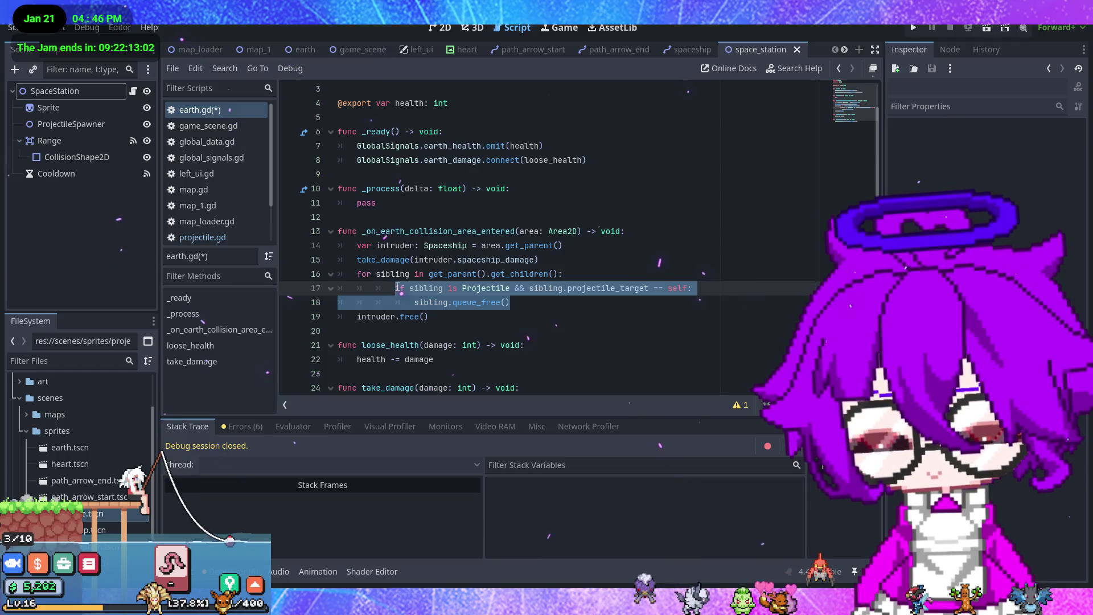
- Rename the loop variable sibling to projectile on lines 16-18
left_click(376, 275)
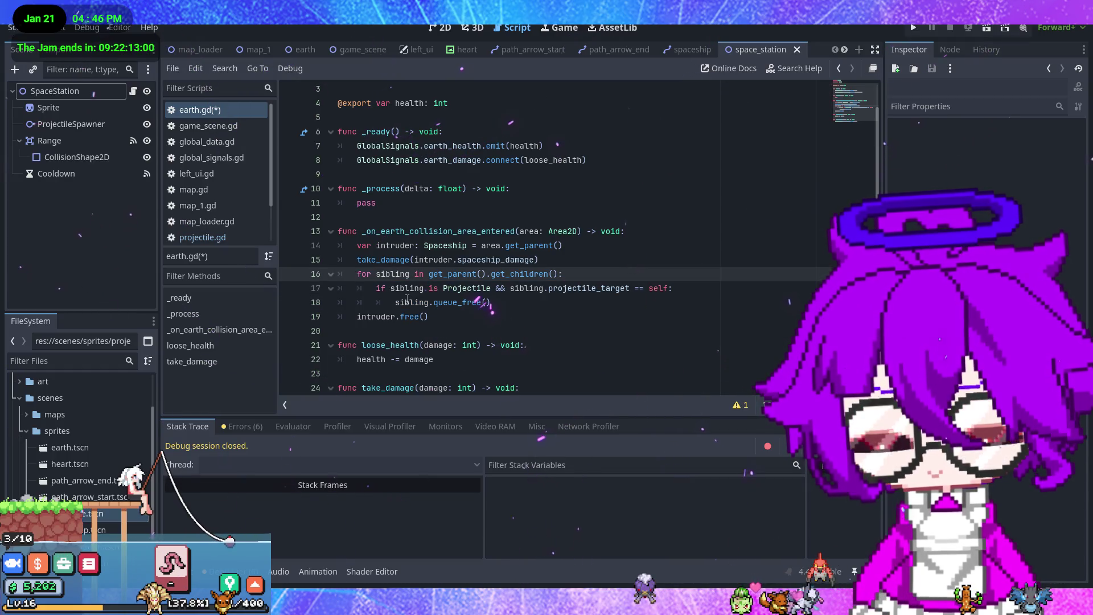
type("p")
key("Escape")
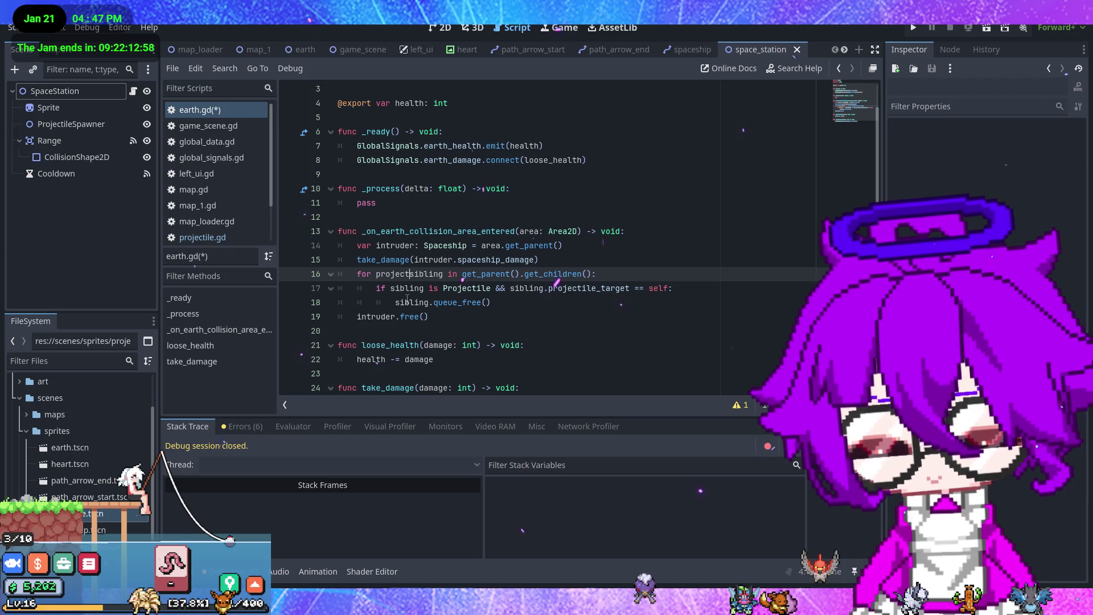
double_click(457, 279)
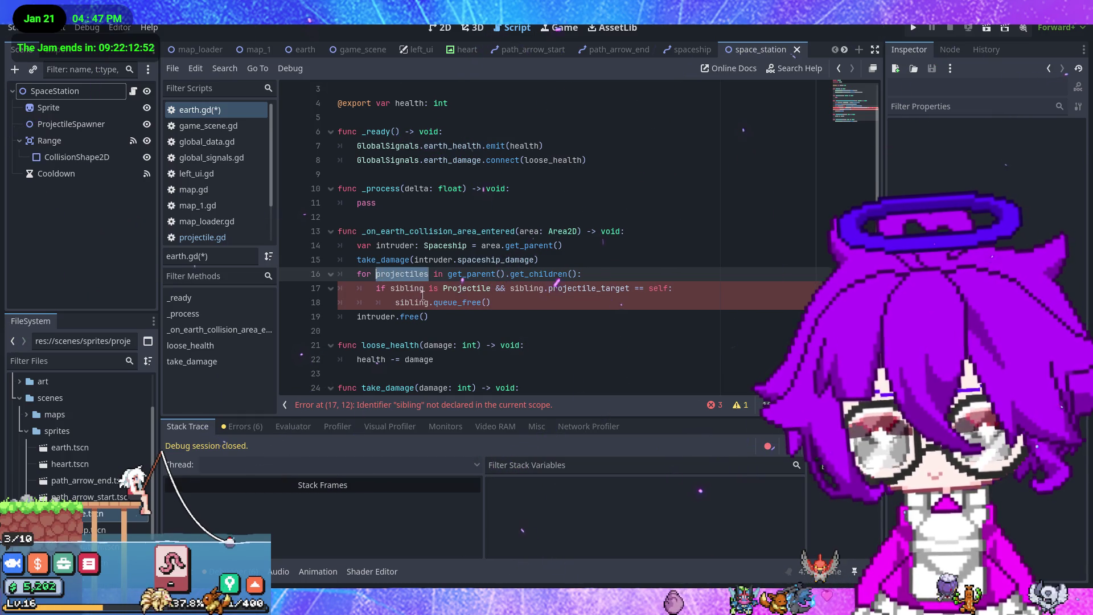
double_click(406, 289)
type("projectiles")
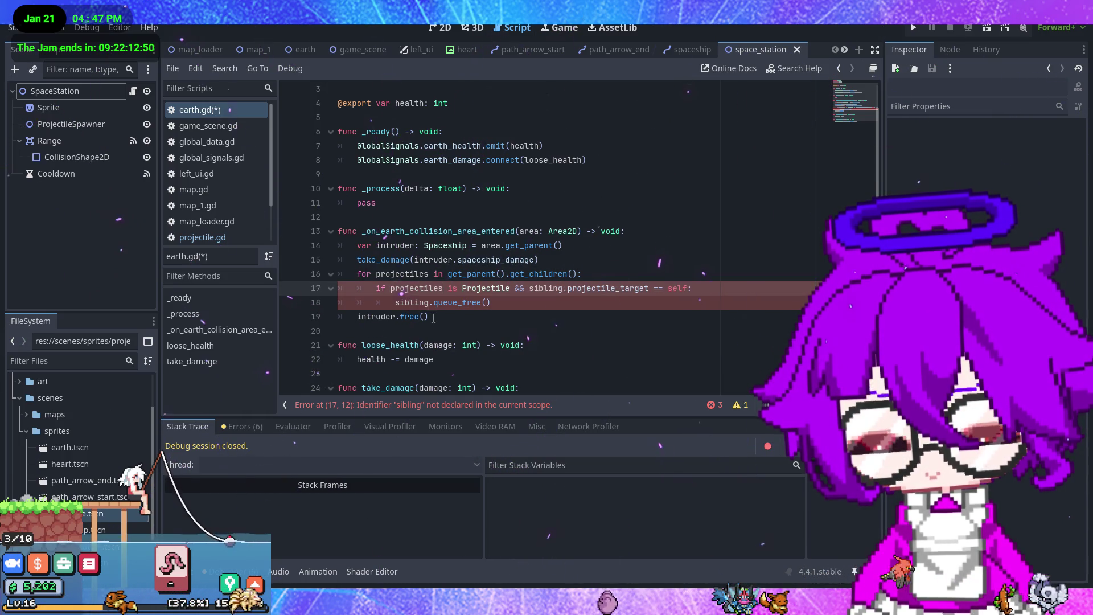
key("ctrl+v")
left_click(428, 274)
key("BackSpace")
left_click(442, 288)
key("BackSpace")
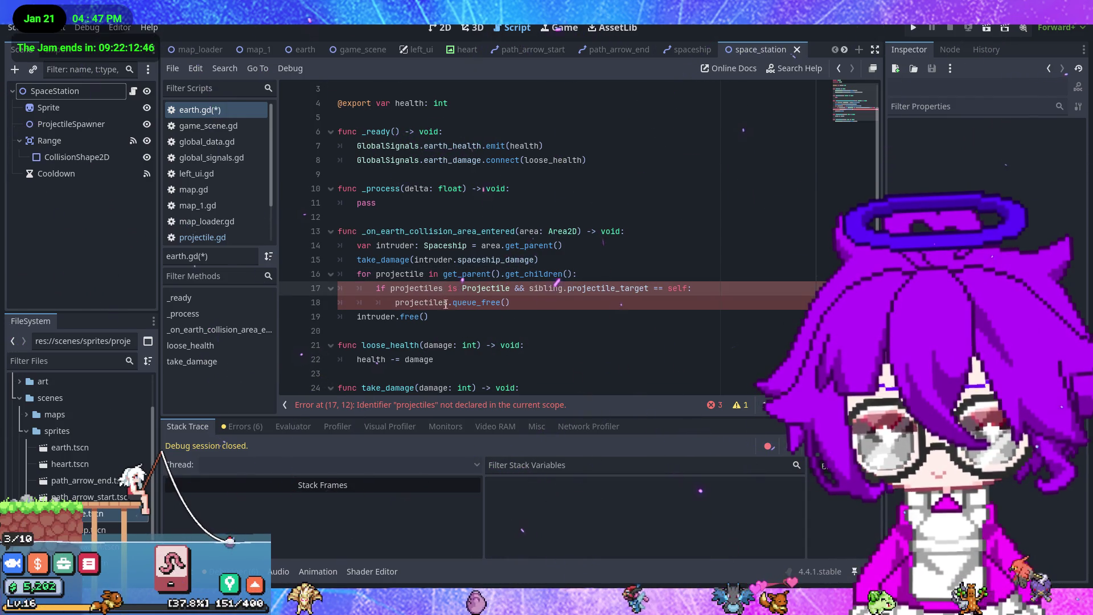
left_click(449, 302)
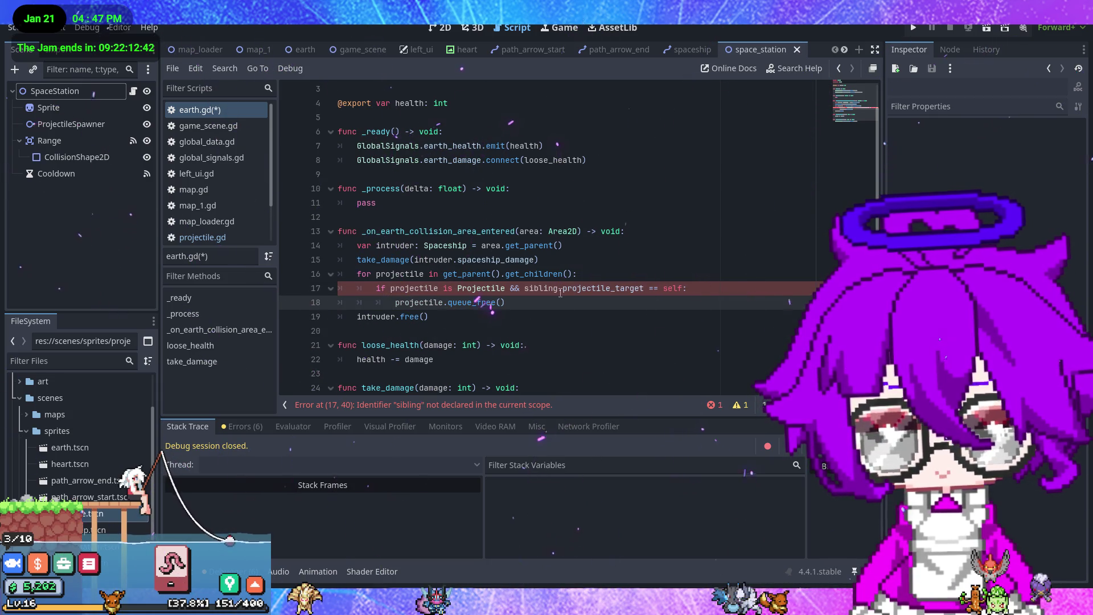
- Compare projectile_target to intruder and loop over intruder.get_parent().get_children()
double_click(527, 290)
key("Return")
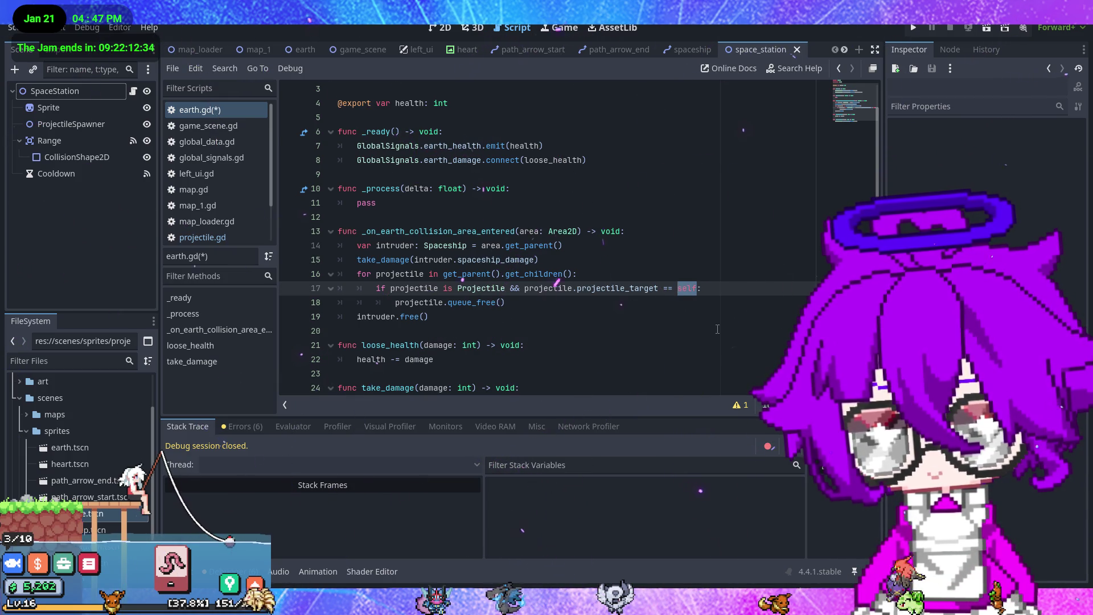
type("intruder")
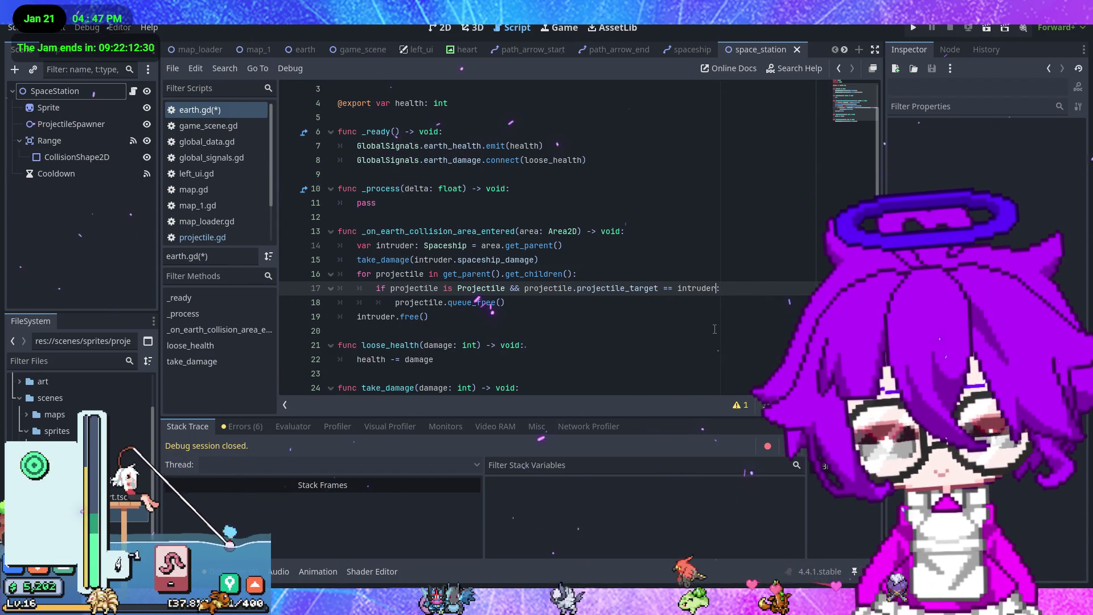
left_click(444, 273)
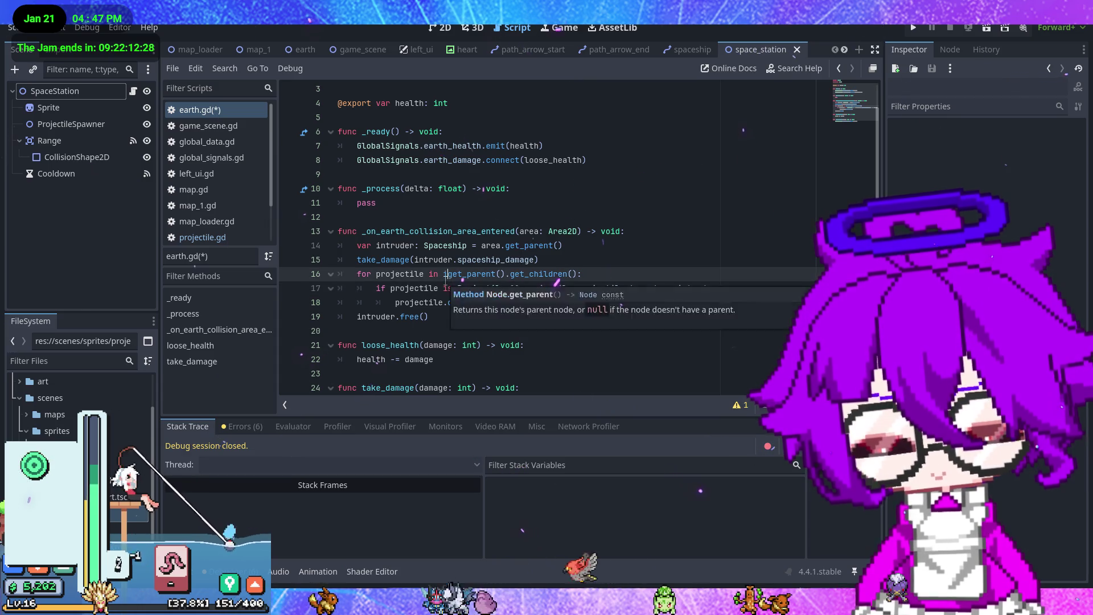
type("intruder.")
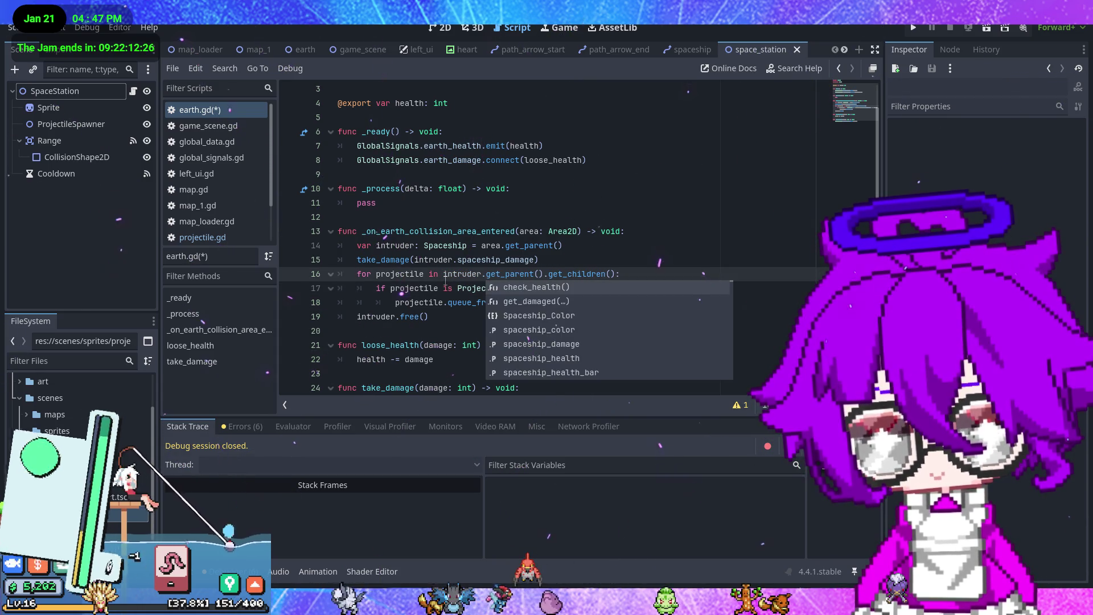
left_click(666, 276)
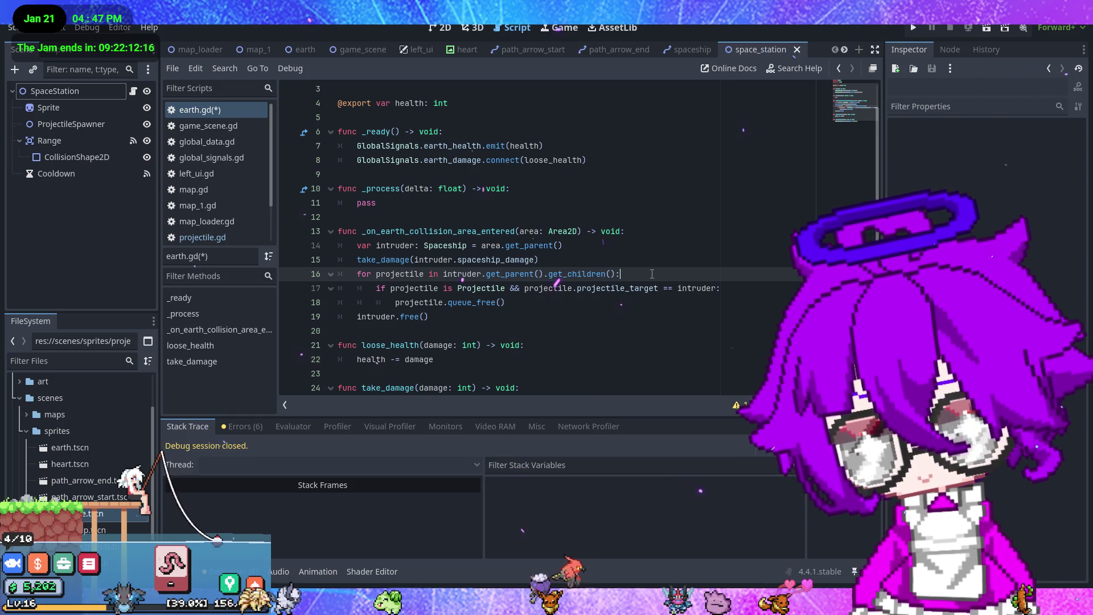
- Run the project, set GlobalData's live Game Speed to 10.0, then close the game
left_click(913, 26)
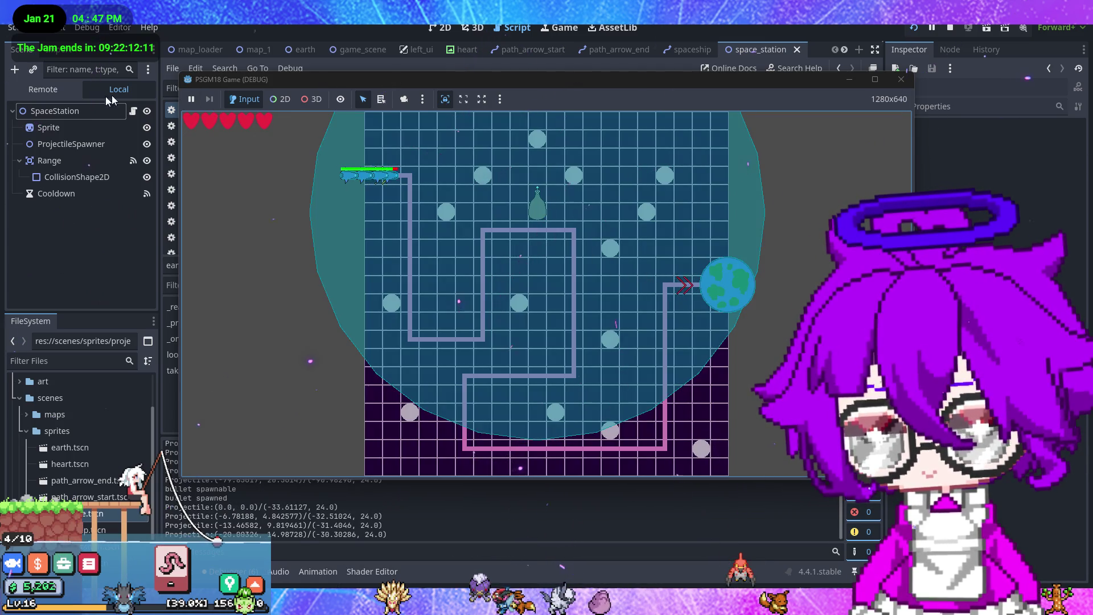
left_click(45, 91)
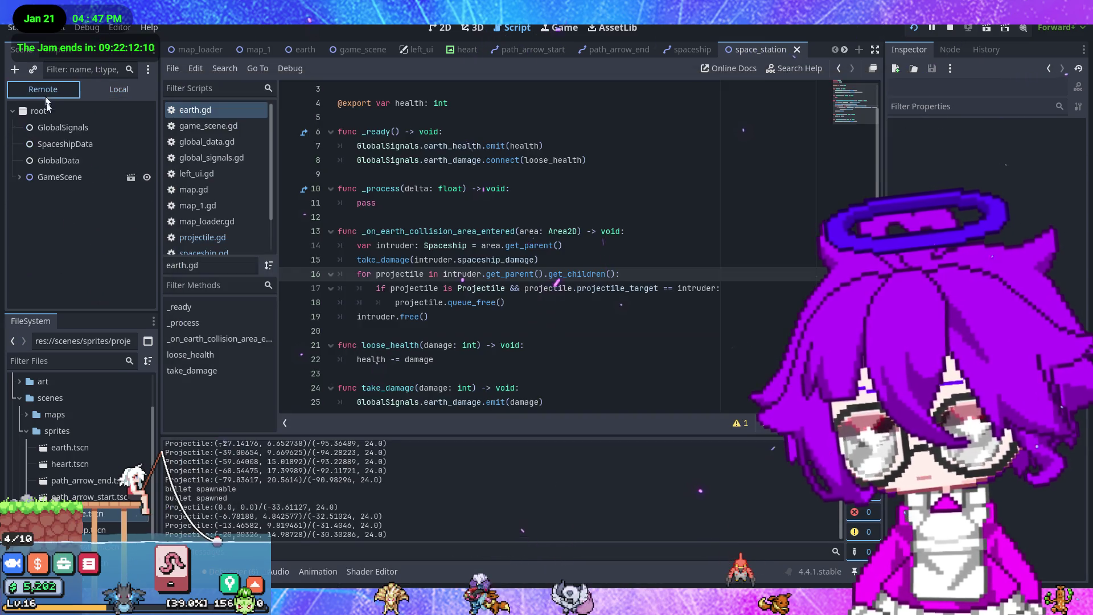
left_click(62, 160)
left_click(1004, 142)
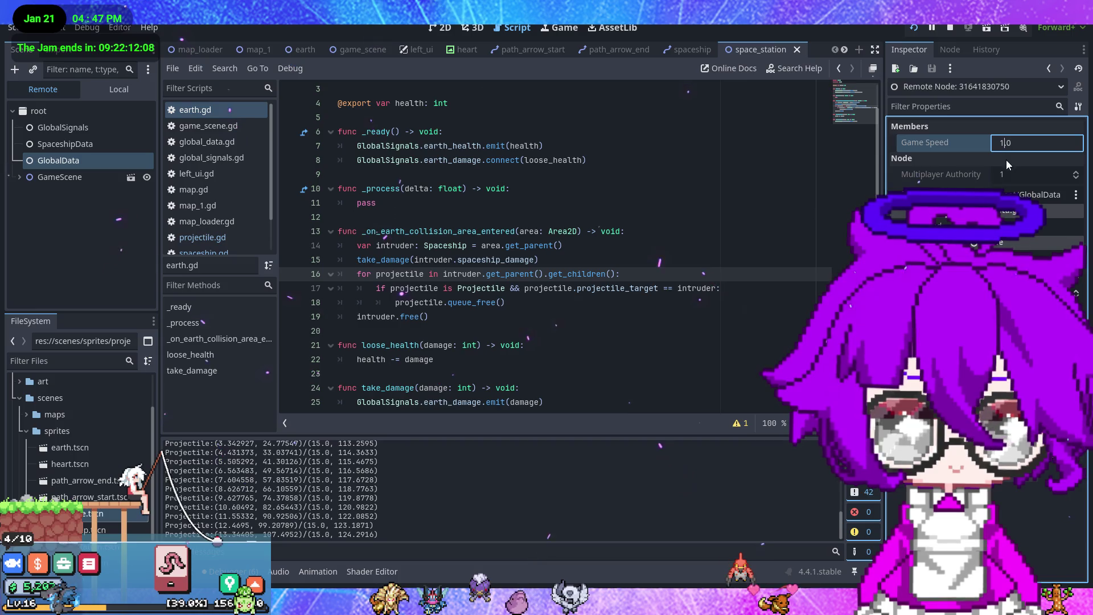
key("Return")
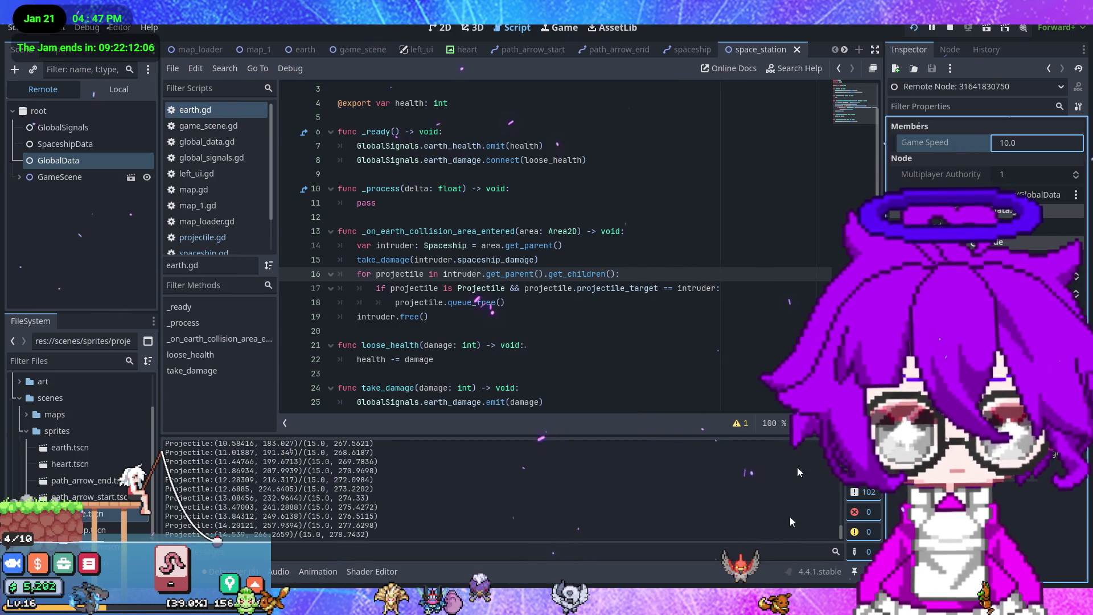
left_click(797, 572)
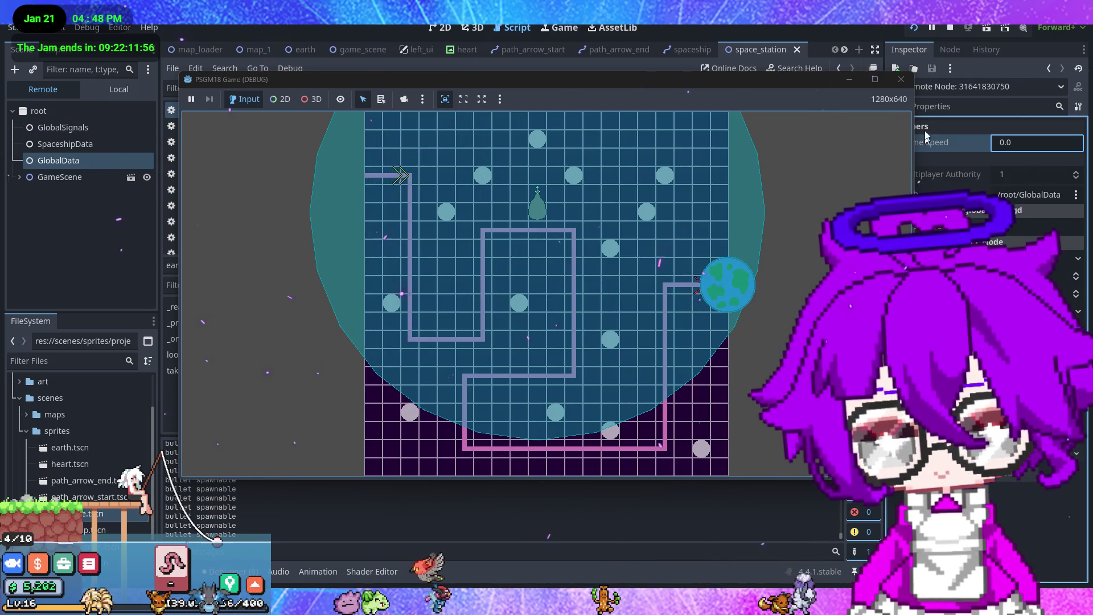
left_click(900, 80)
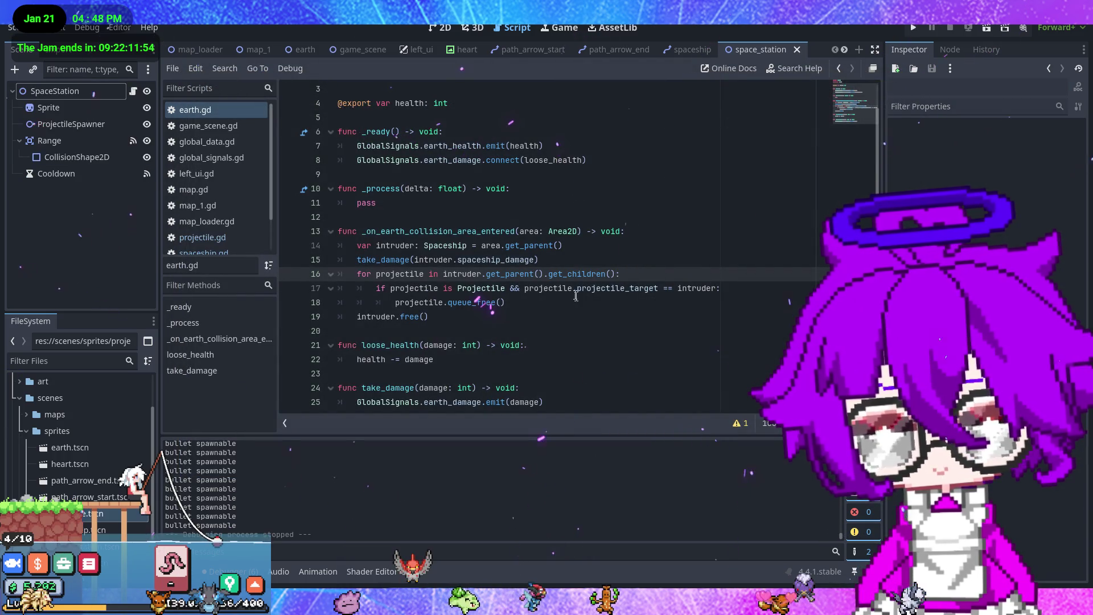
- Delete the 'bullet spawnable' print line from _on_cooldown_timeout in space_station.gd
scroll(240, 233, "down", 2)
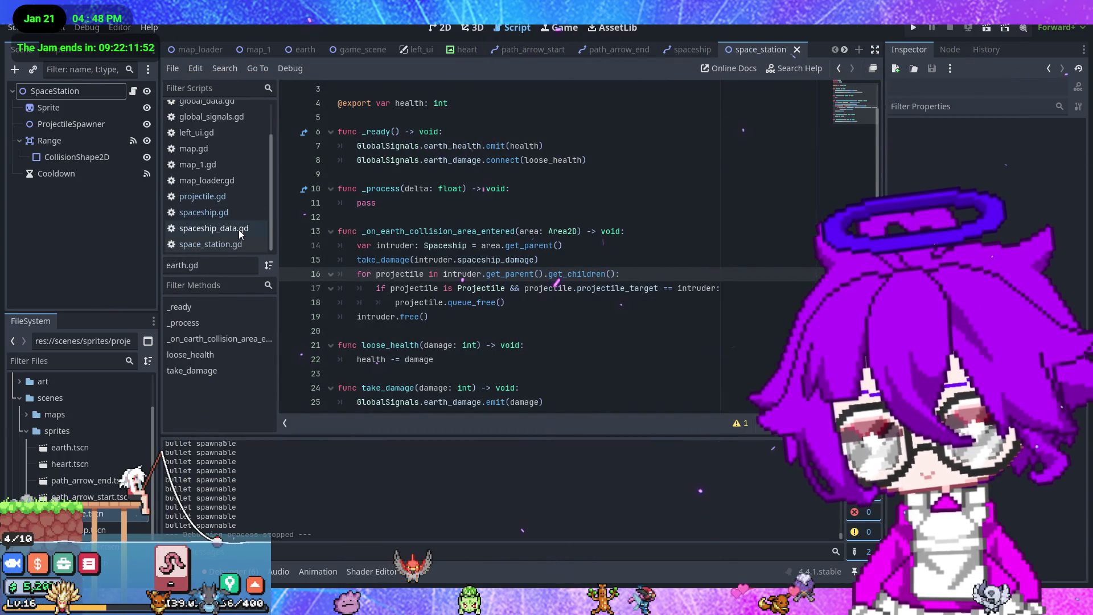
left_click(231, 244)
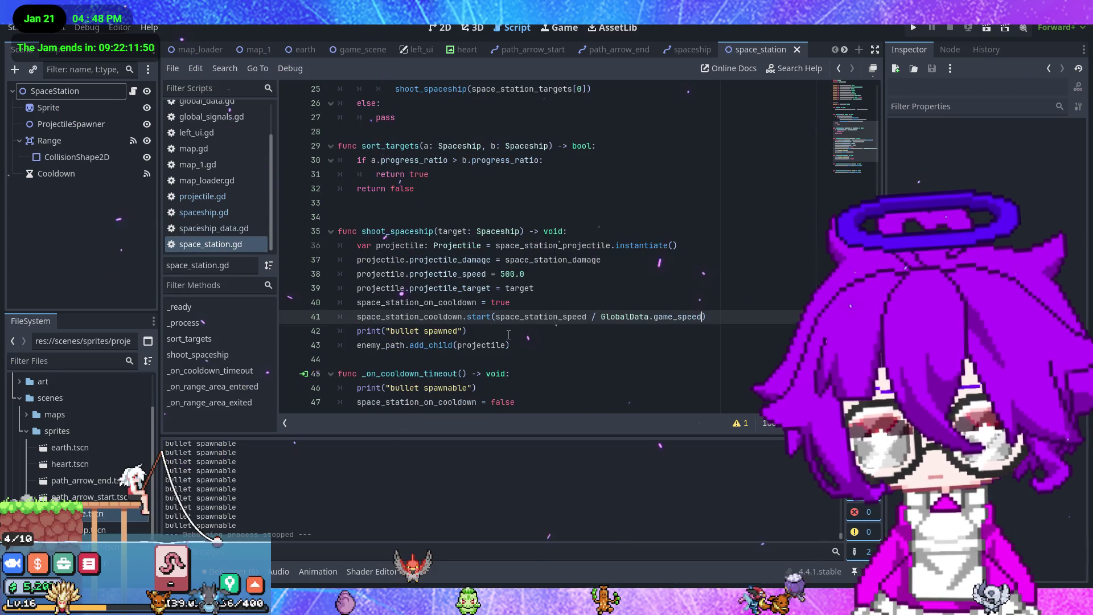
scroll(508, 335, "down", 1)
left_click_drag(476, 345, 360, 344)
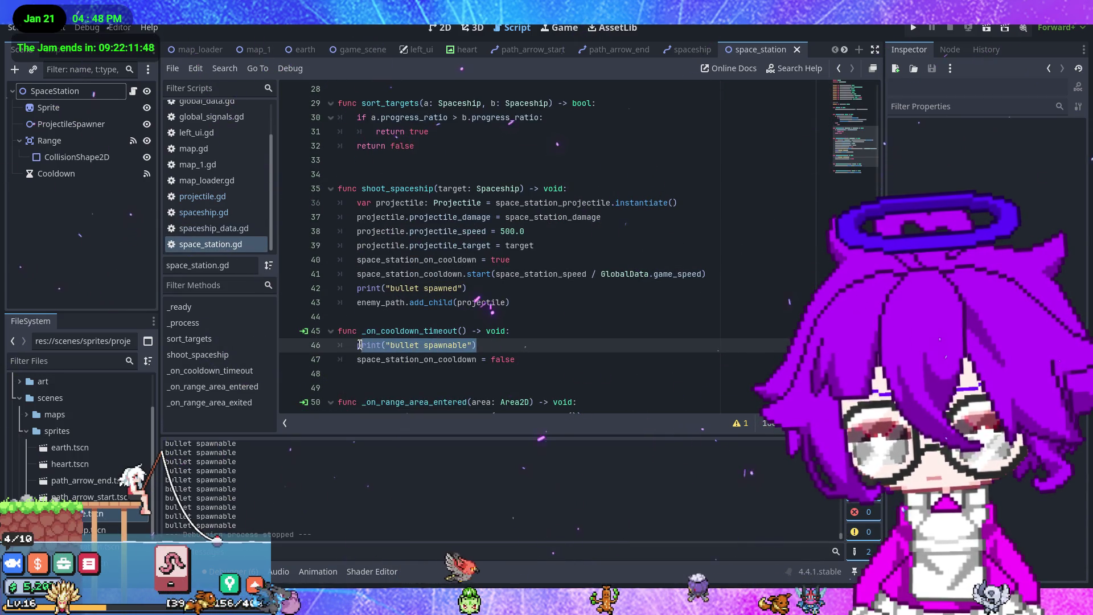
key("BackSpace")
key("BackSpace")
key("BackSpace")
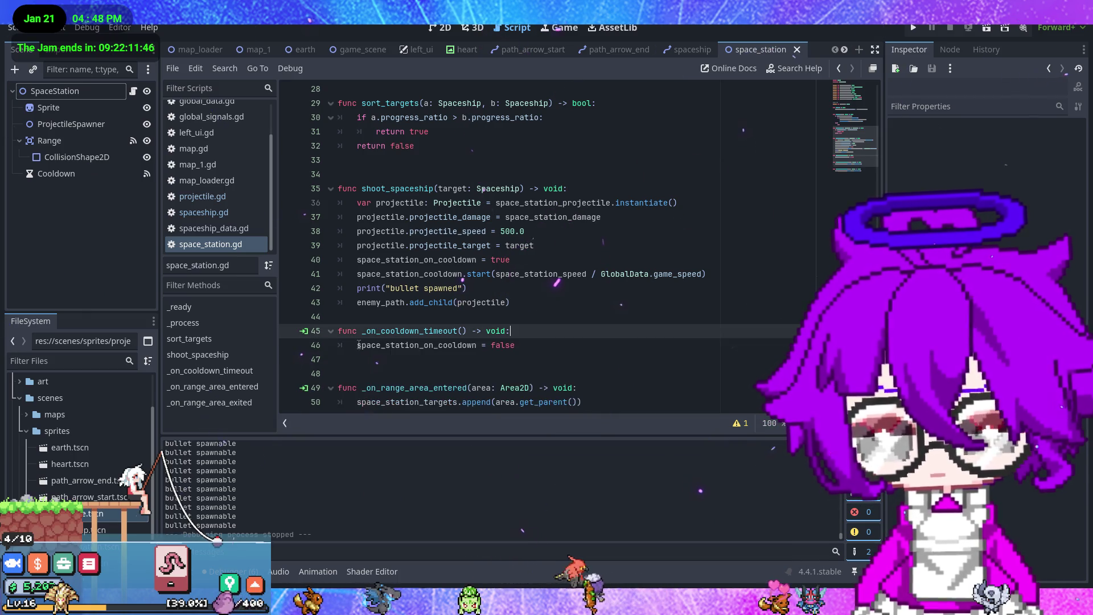
- Check the Cooldown timer's settings, then test-run the game and close it
left_click(57, 174)
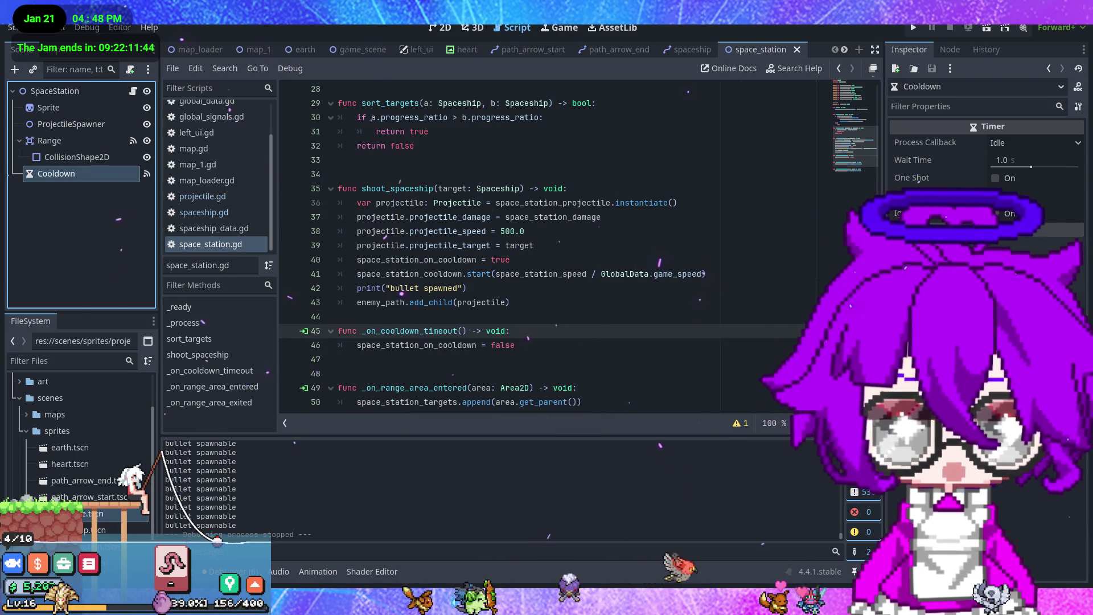
left_click(912, 30)
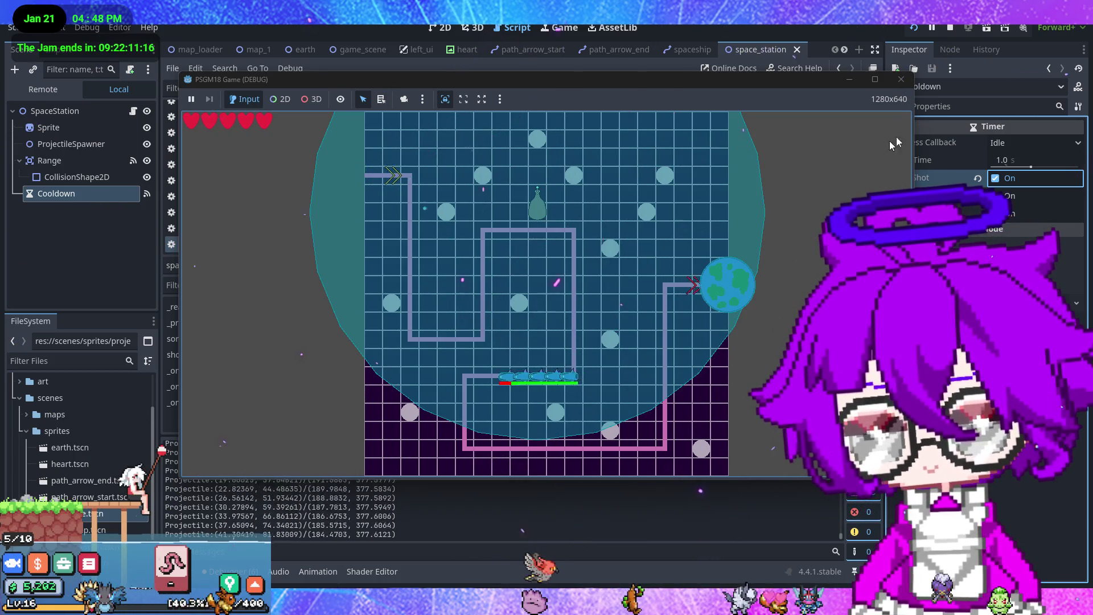
left_click(900, 79)
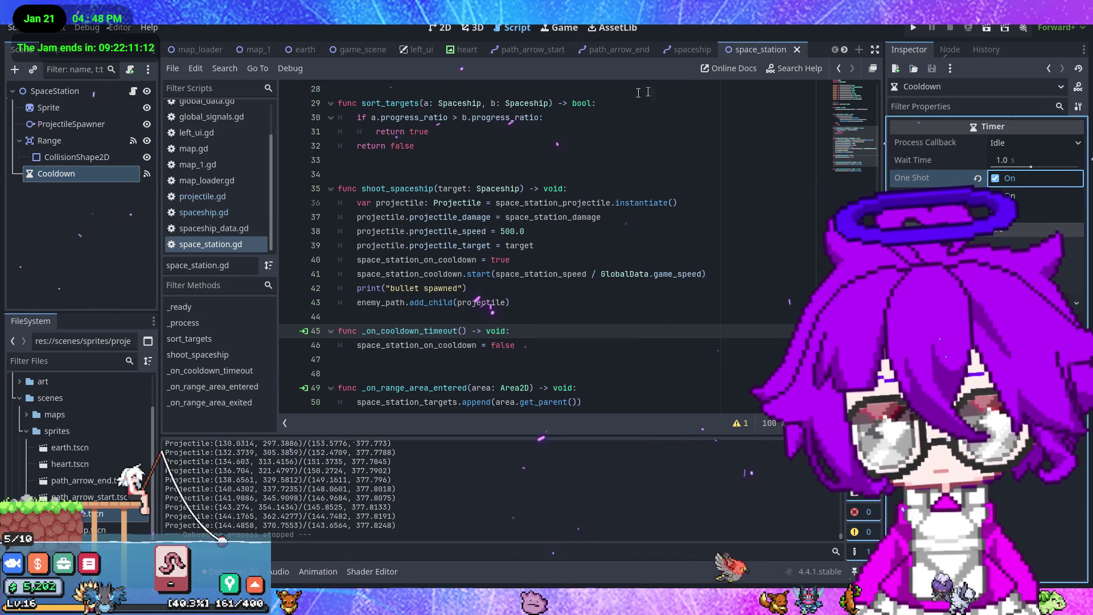
left_click(219, 203)
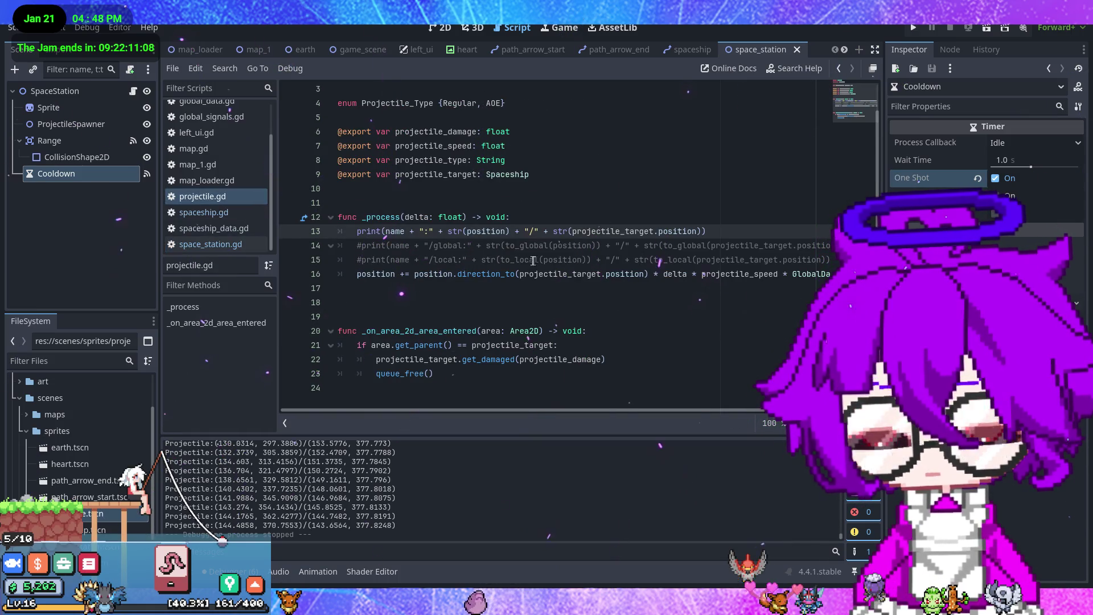
left_click(230, 247)
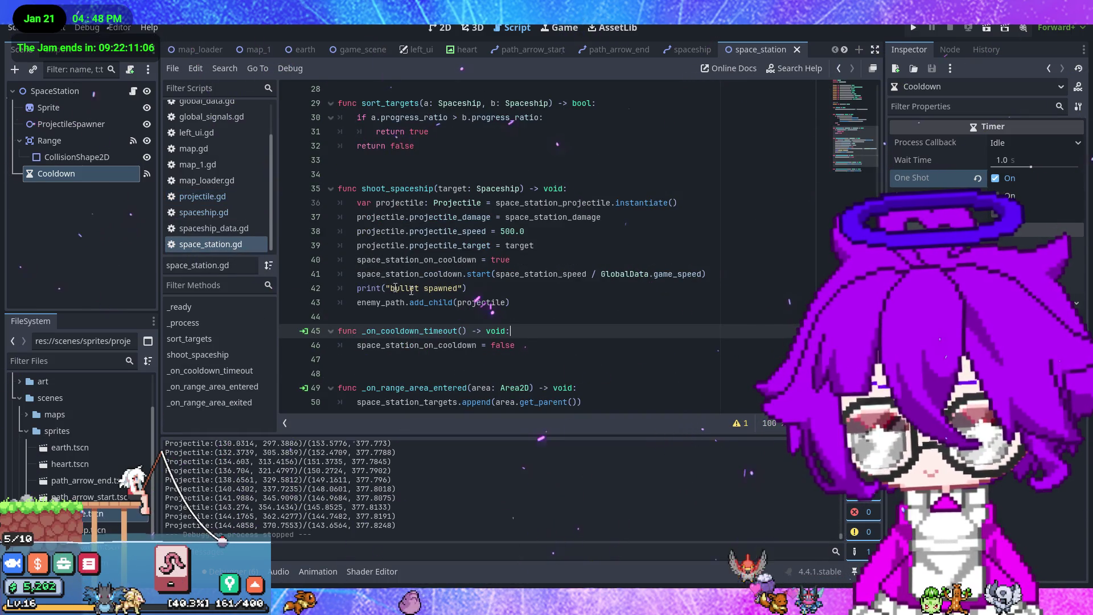
left_click(228, 199)
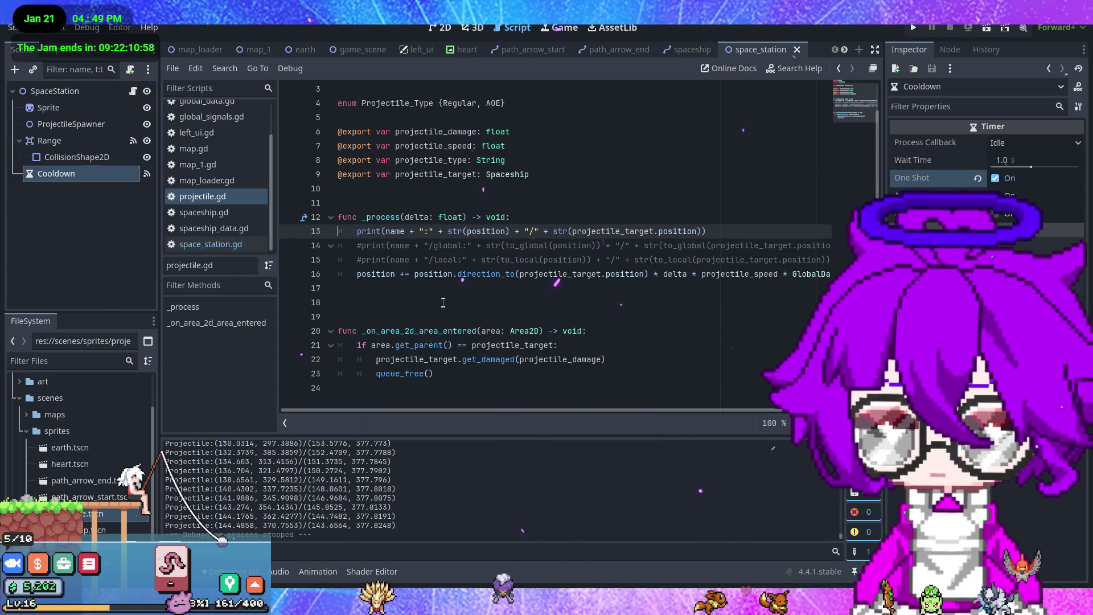
left_click(468, 232)
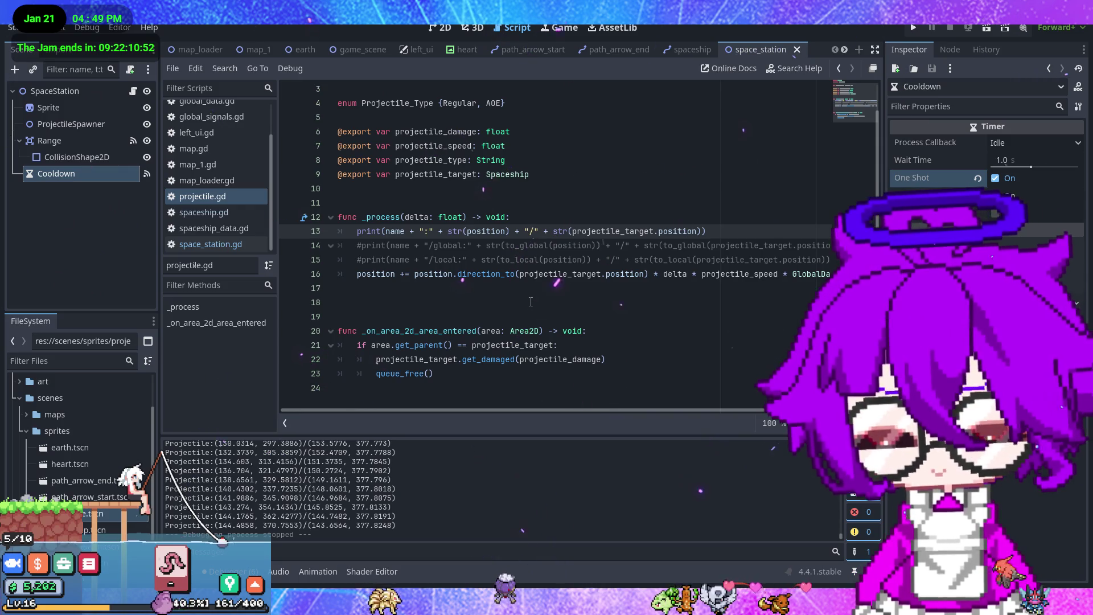
type("get_pa")
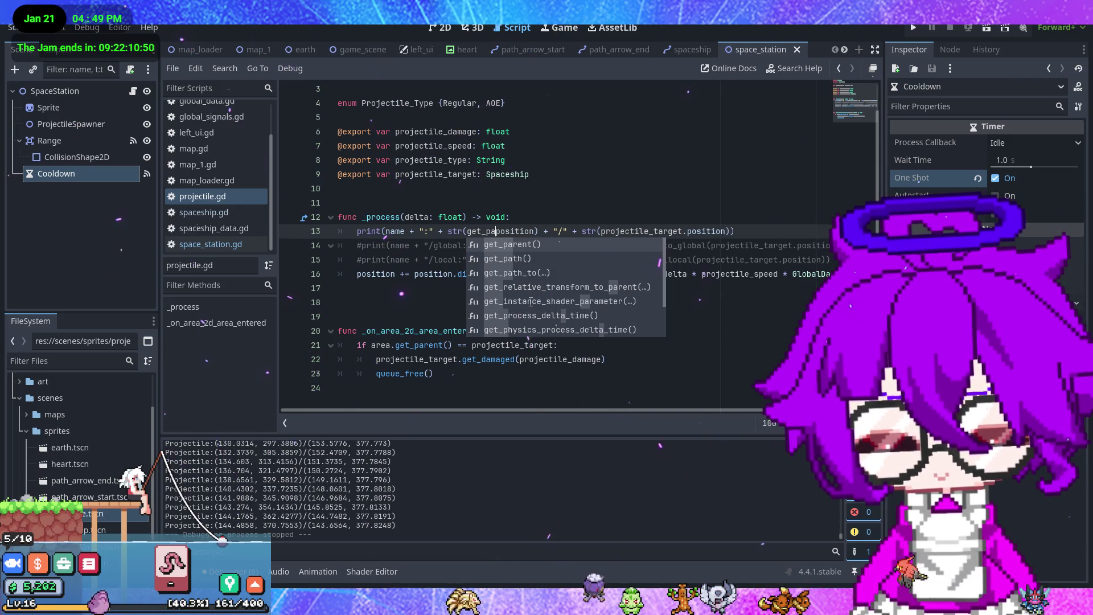
key("Tab")
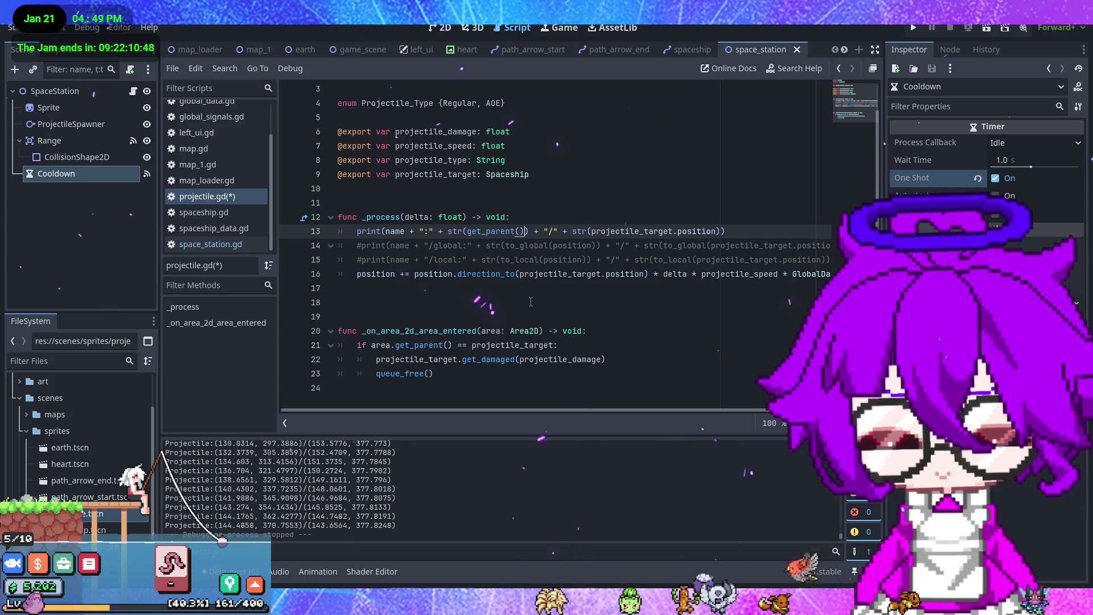
type(".to")
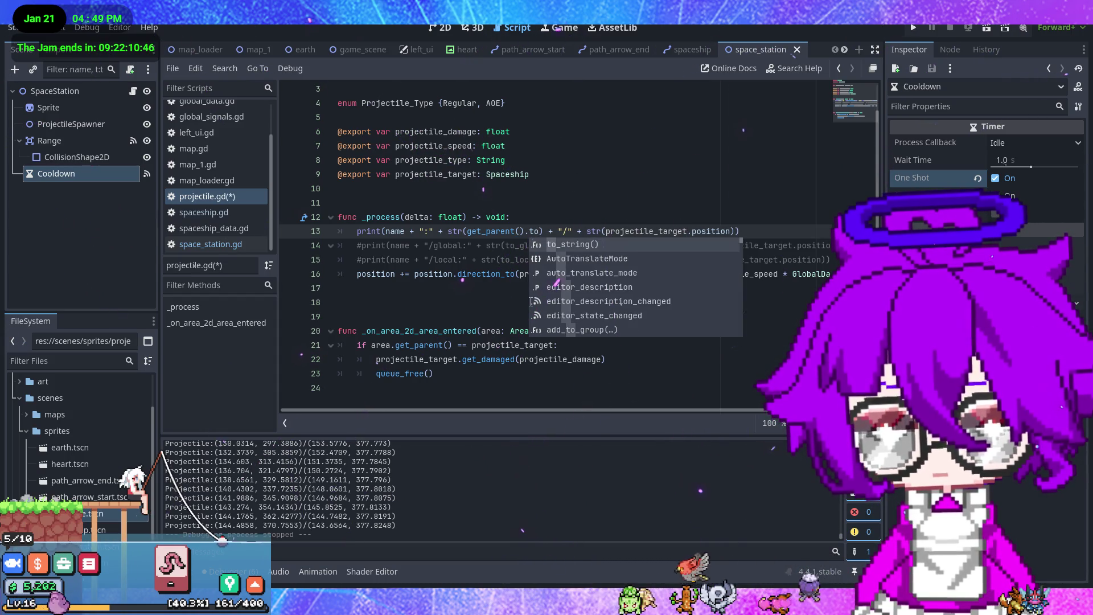
type("_")
type("local")
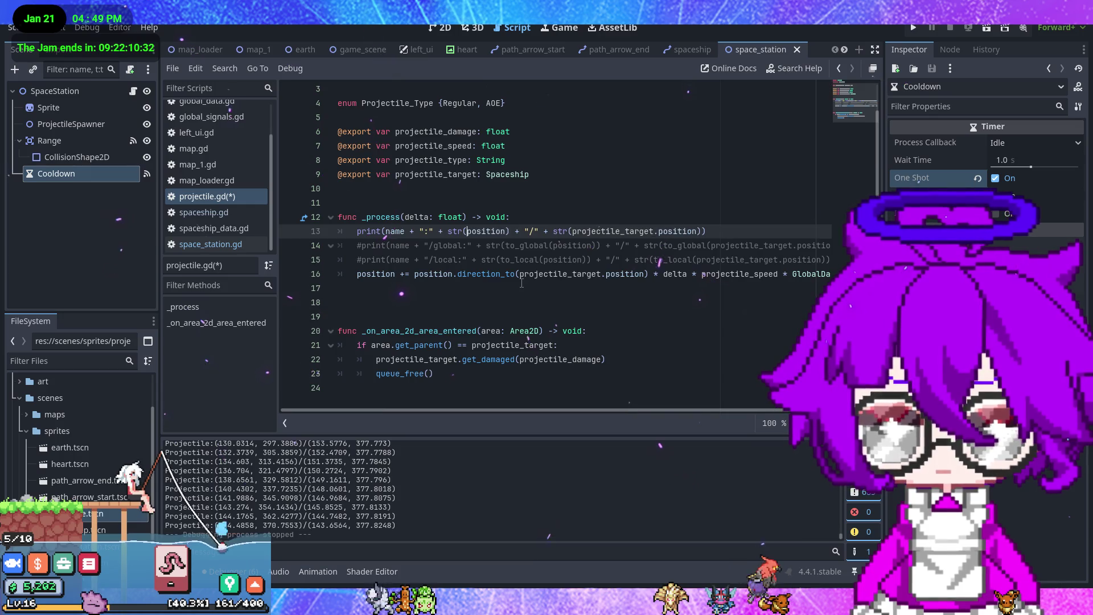
key("ctrl+s")
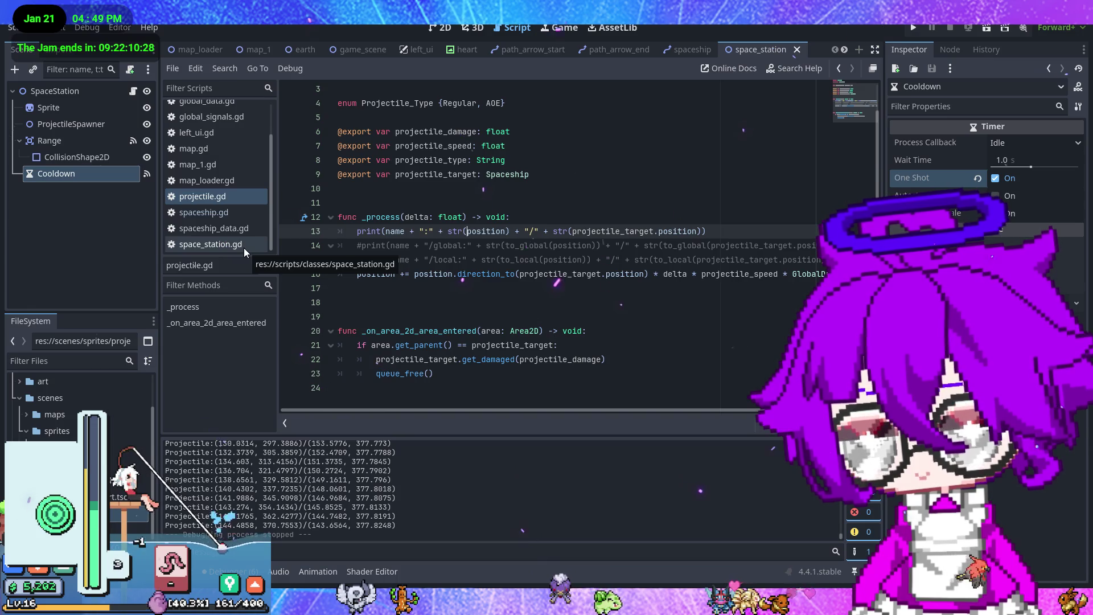
- Remove 'enemy_path.' before add_child(projectile) on line 43, save, and reopen projectile.gd
left_click(213, 243)
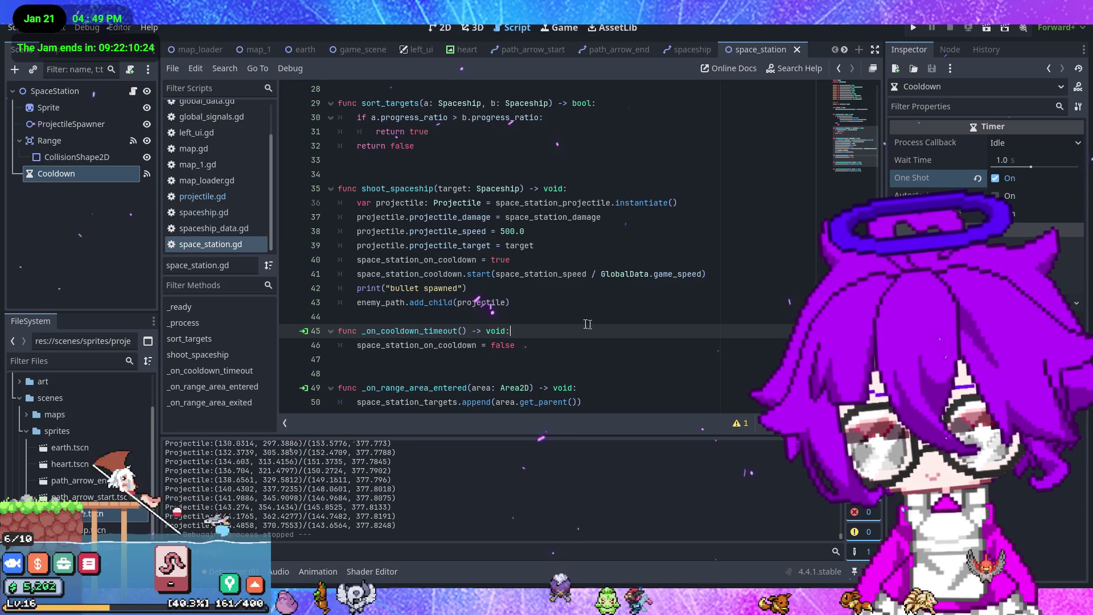
left_click_drag(410, 302, 358, 302)
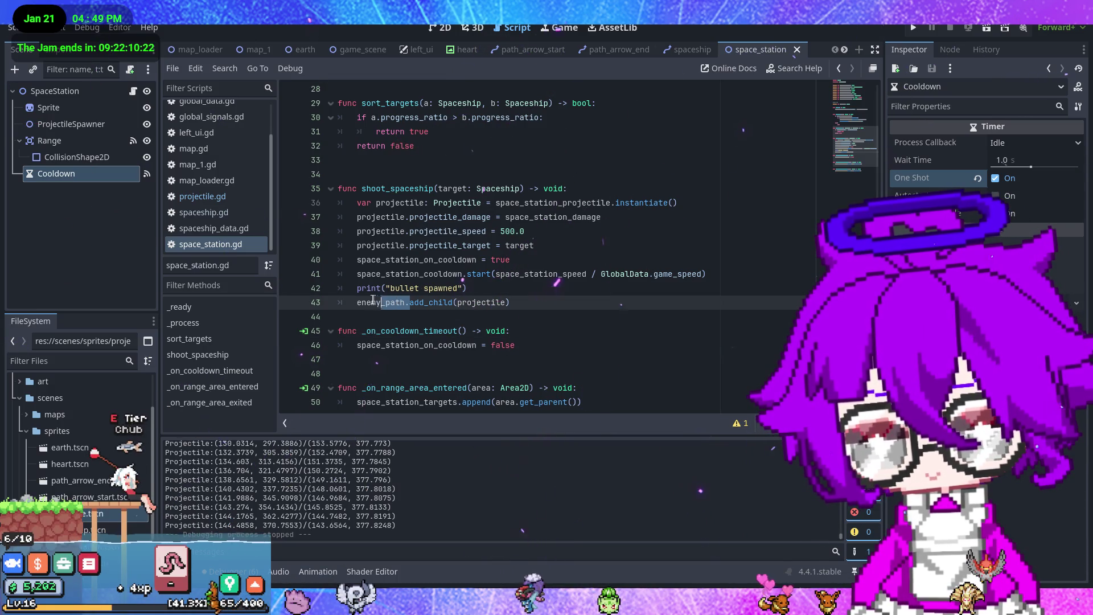
key("BackSpace")
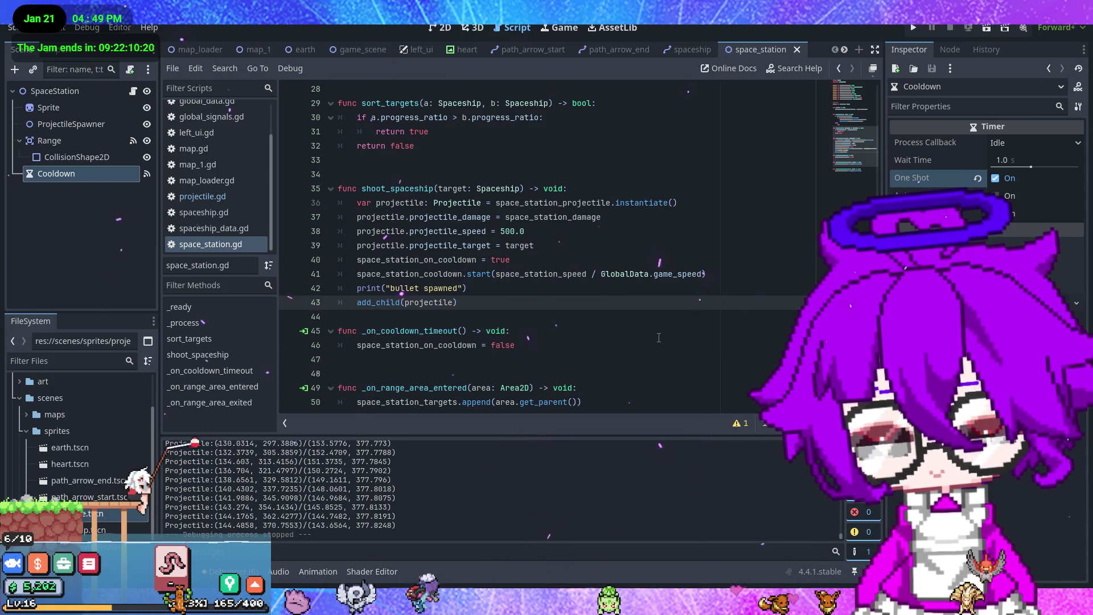
key("ctrl+s")
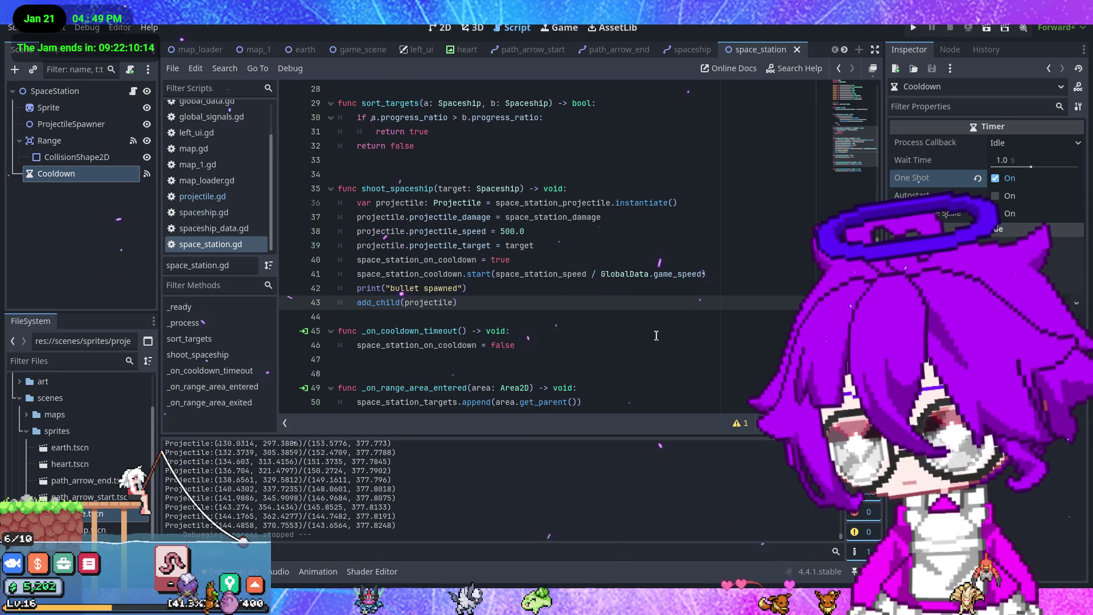
left_click(215, 198)
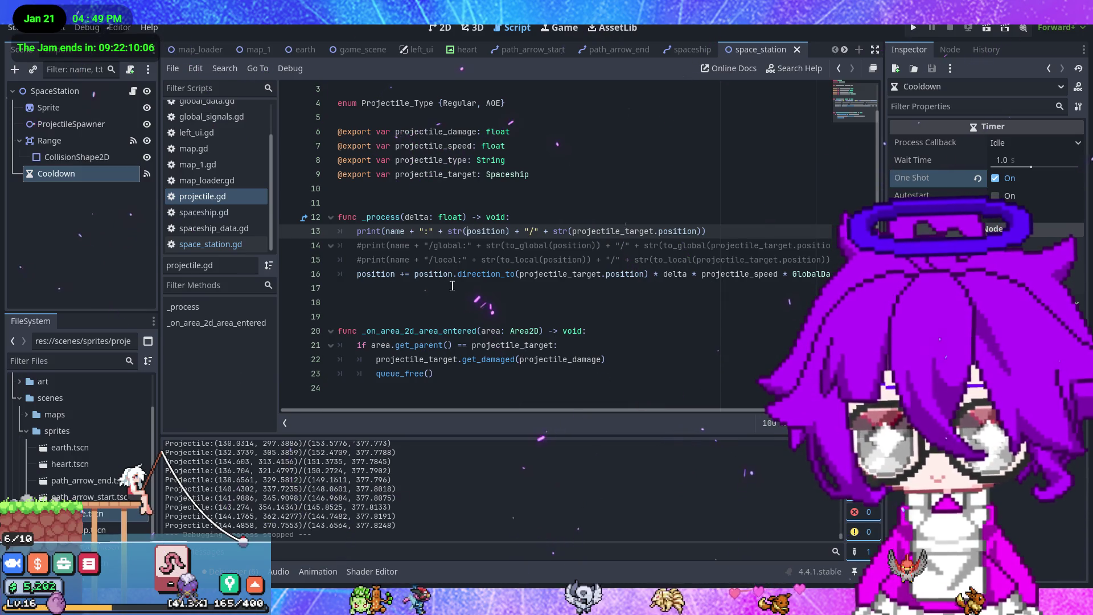
- Wrap position on line 16 in to_global()
double_click(421, 275)
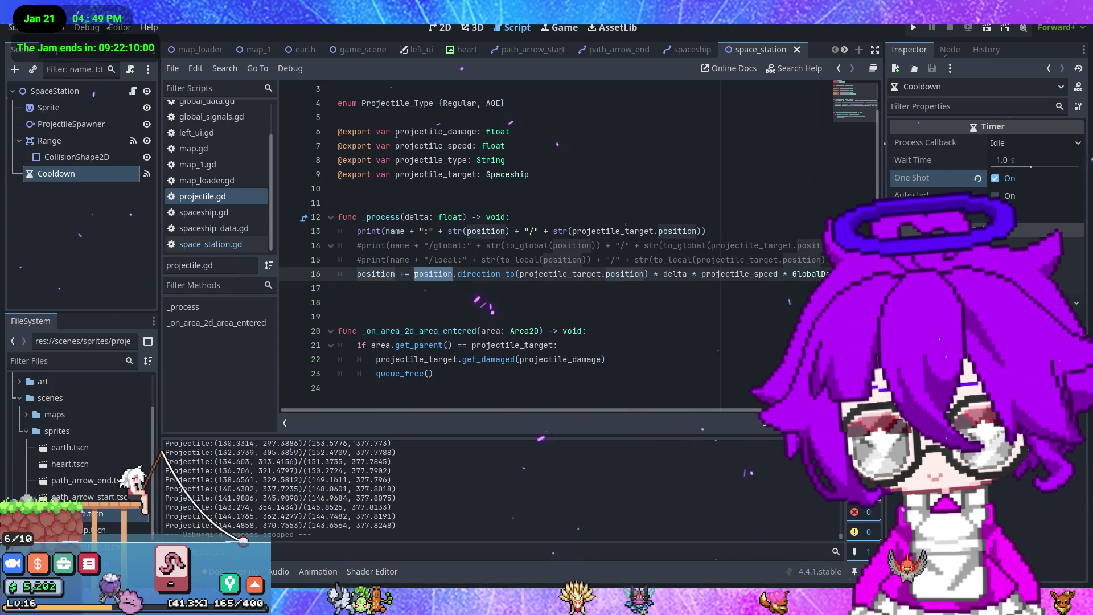
left_click(453, 283)
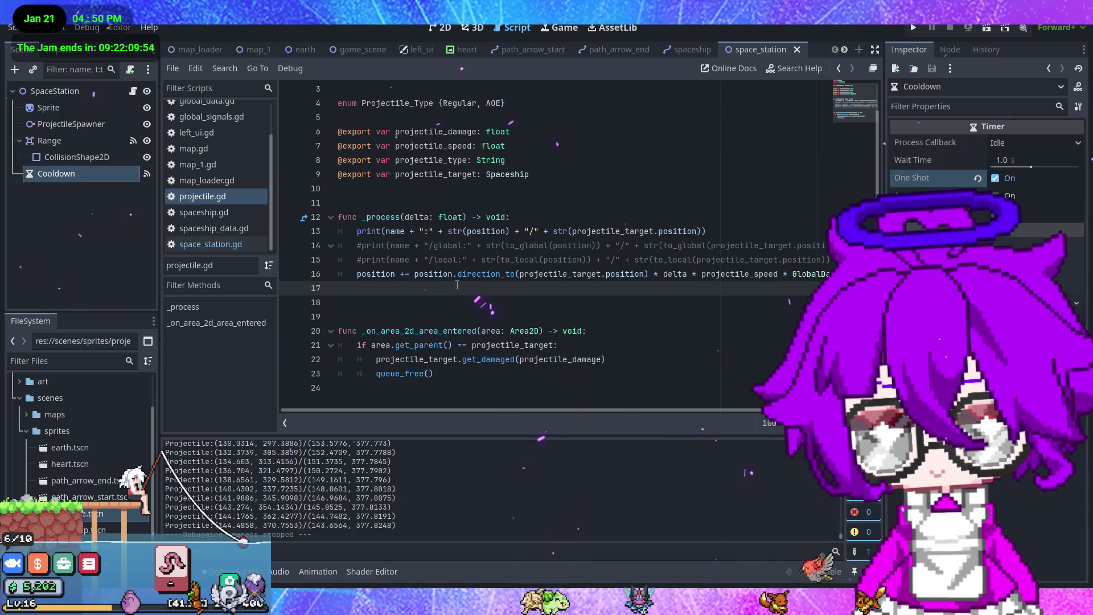
left_click(414, 273)
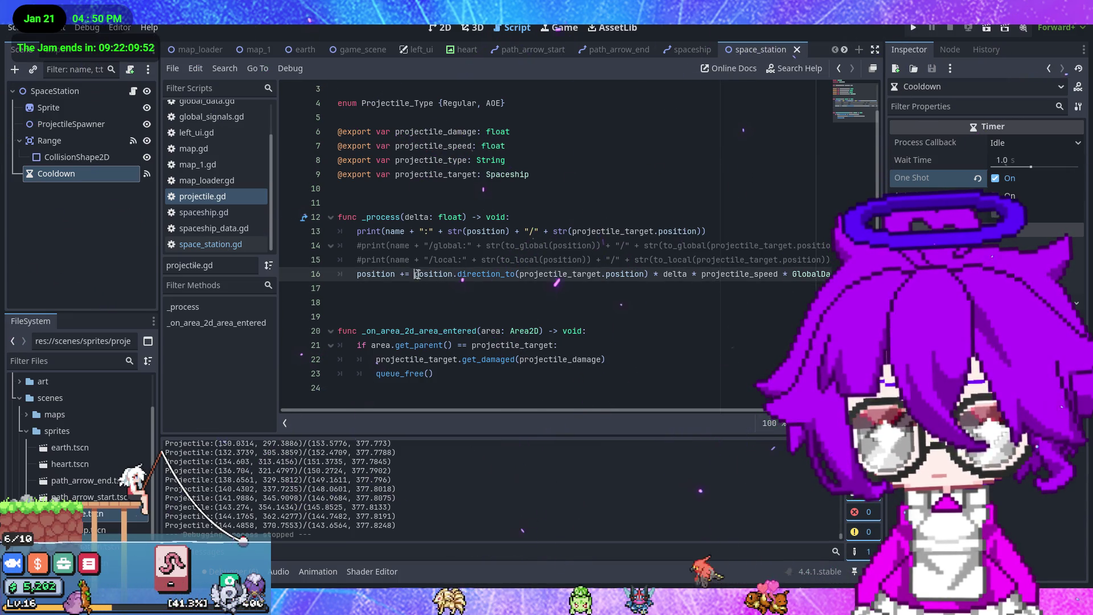
type("to_g")
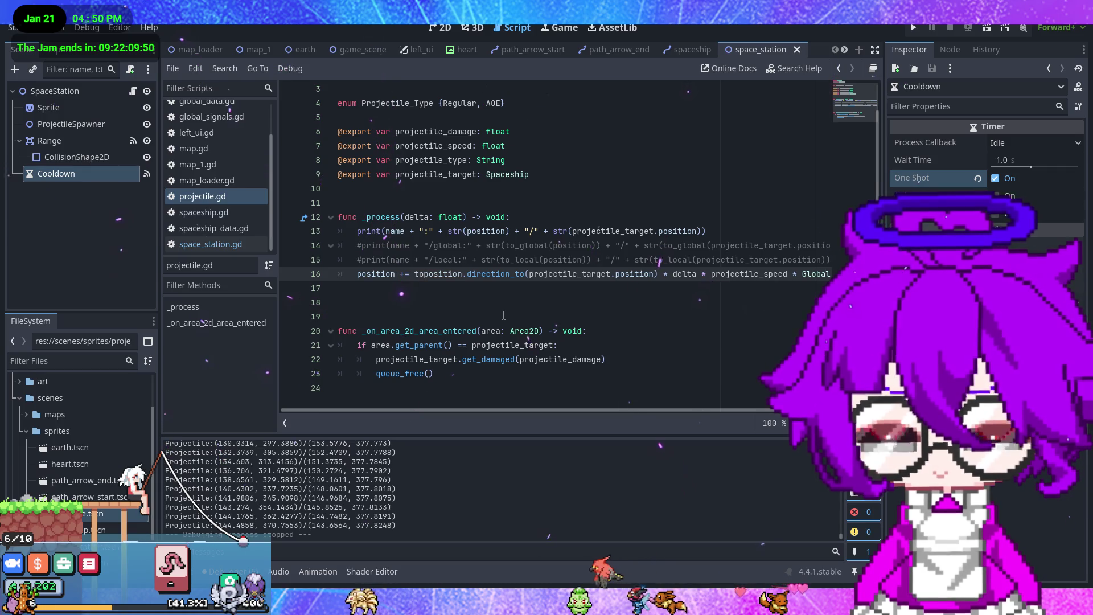
type("lobal")
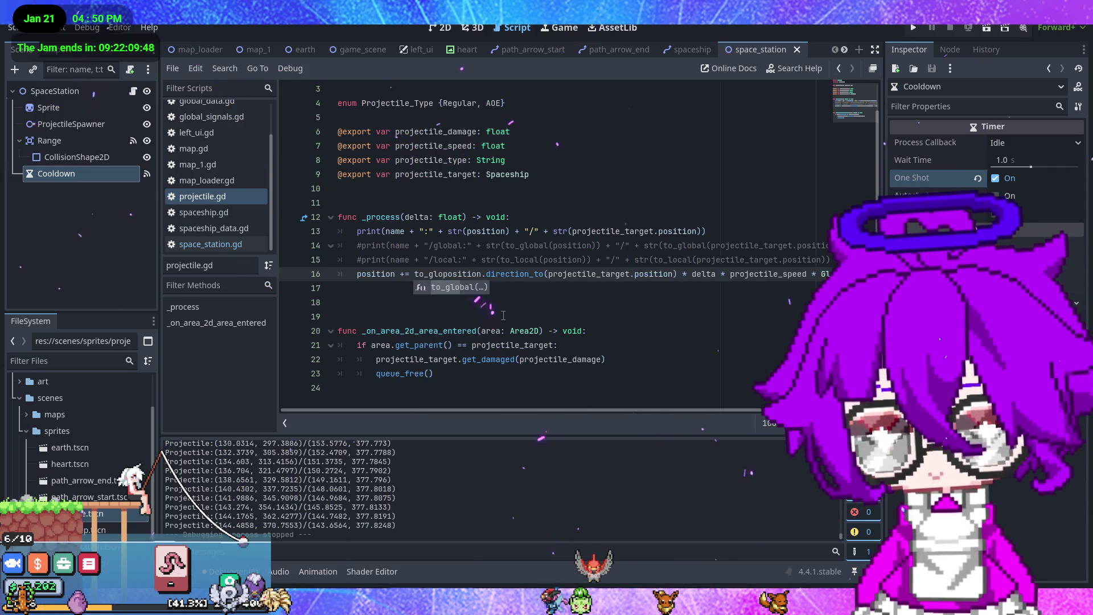
key("Return")
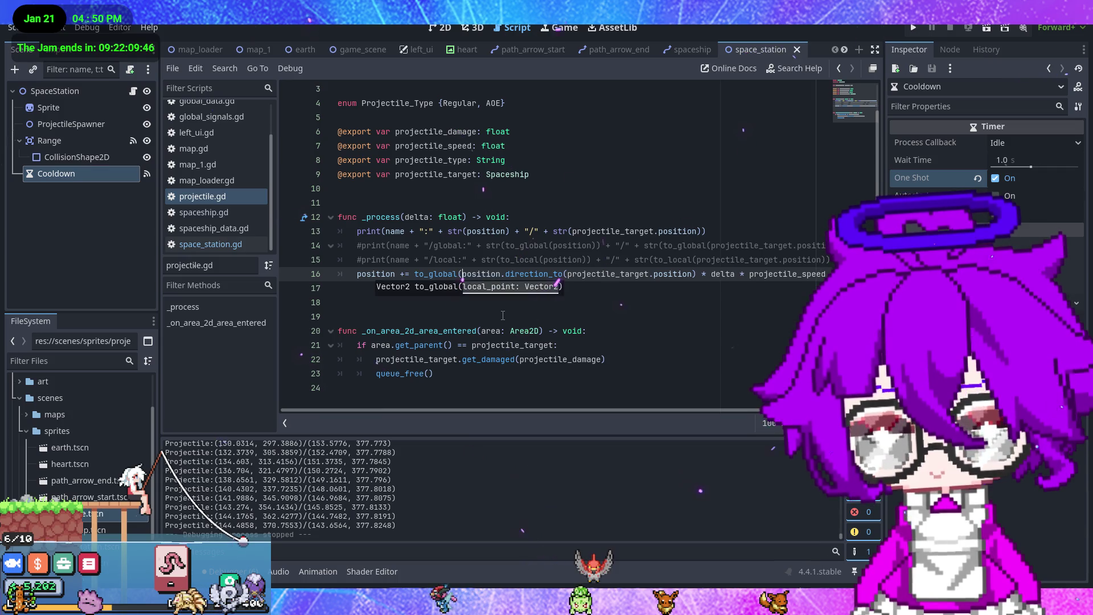
left_click(504, 279)
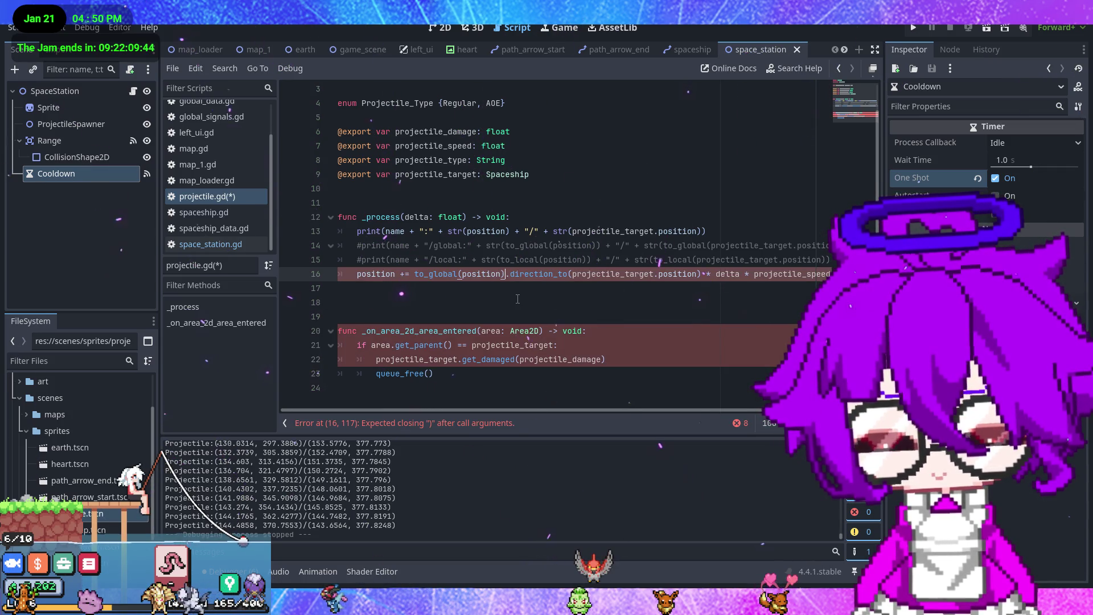
type(")")
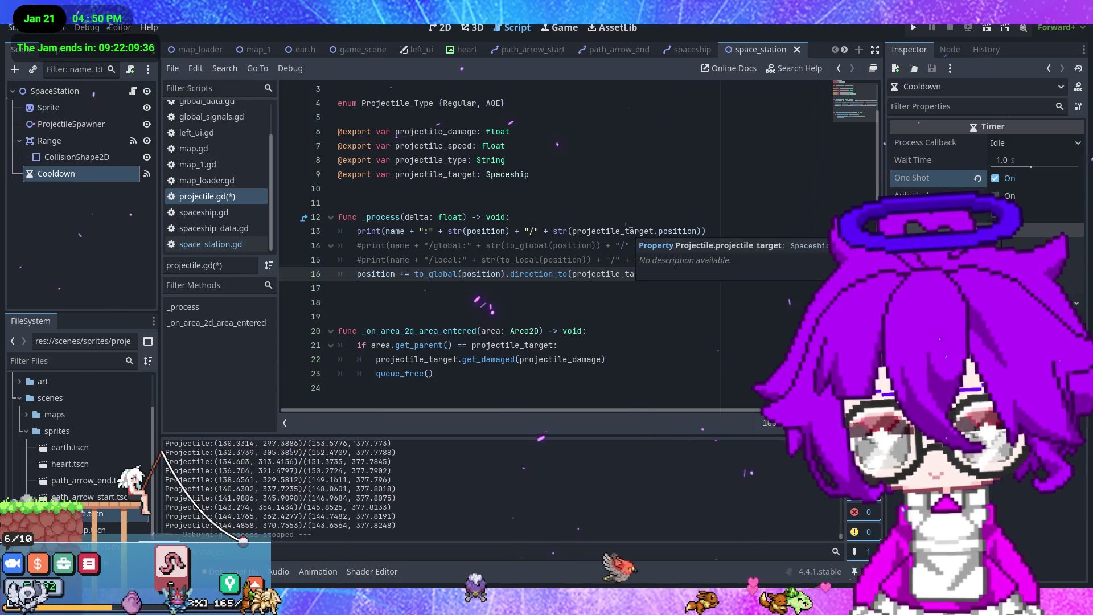
- Use autocomplete to write projectile_target.get_parent followed by .get_local on line 16
type("proje")
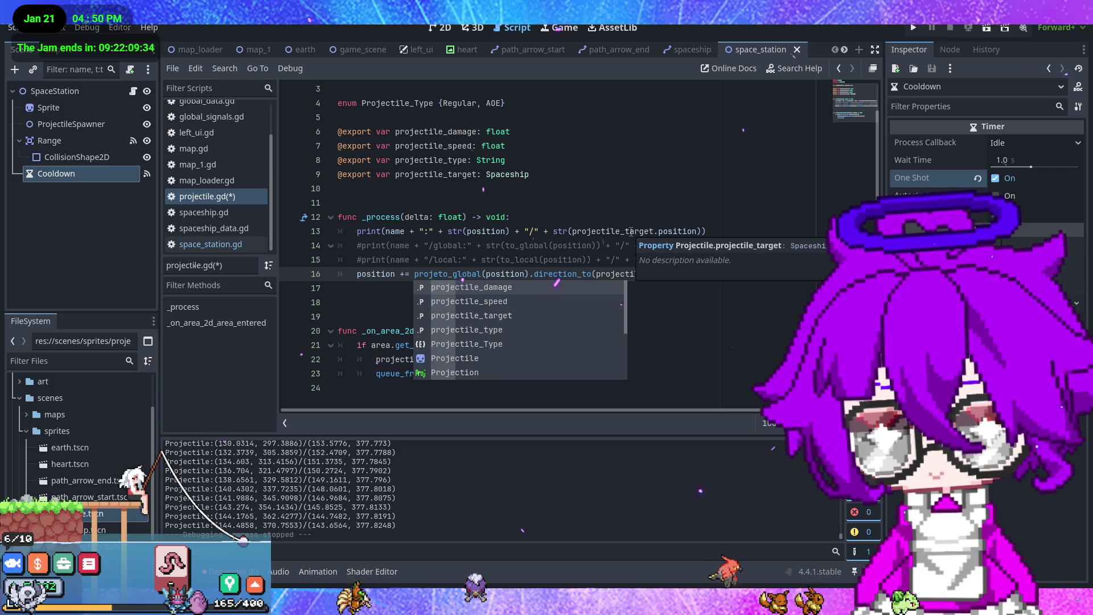
key("Down")
key("Down")
key("Tab")
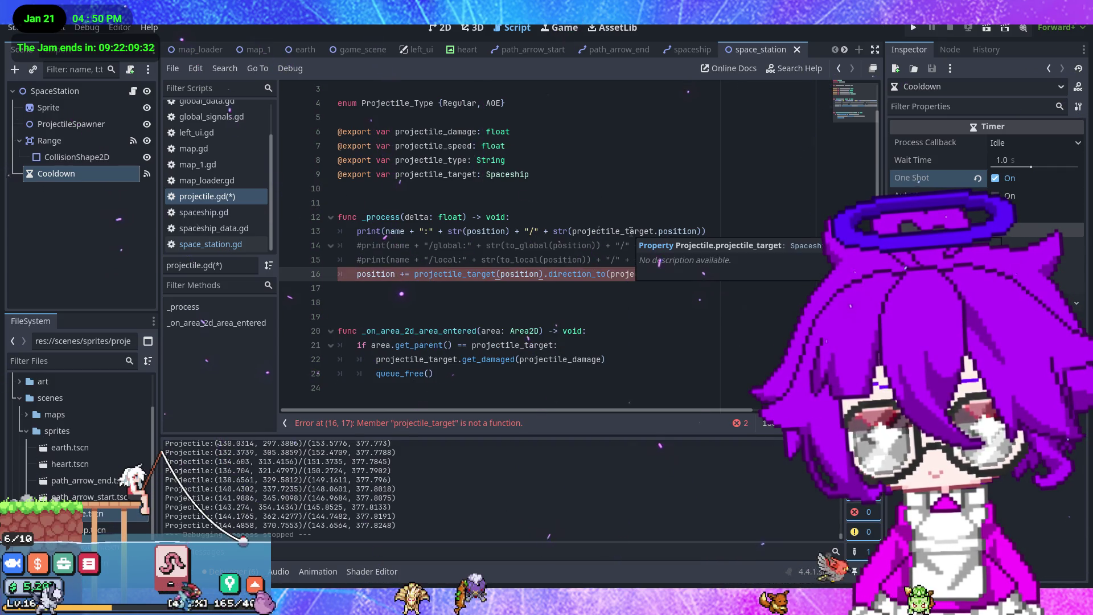
type(".")
type("get.position) * delta * pro")
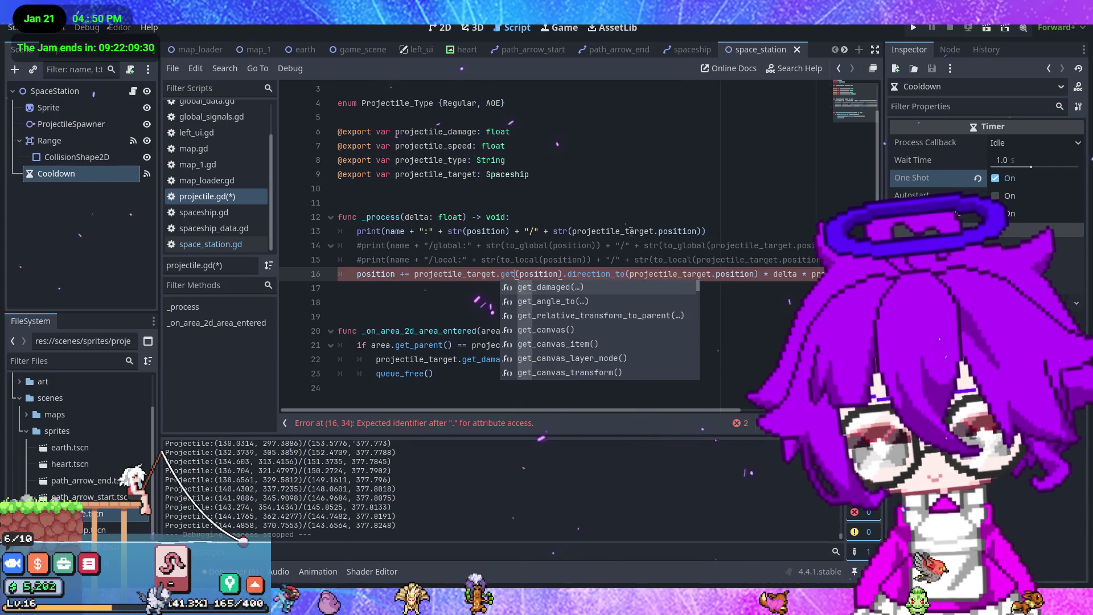
type("_pa")
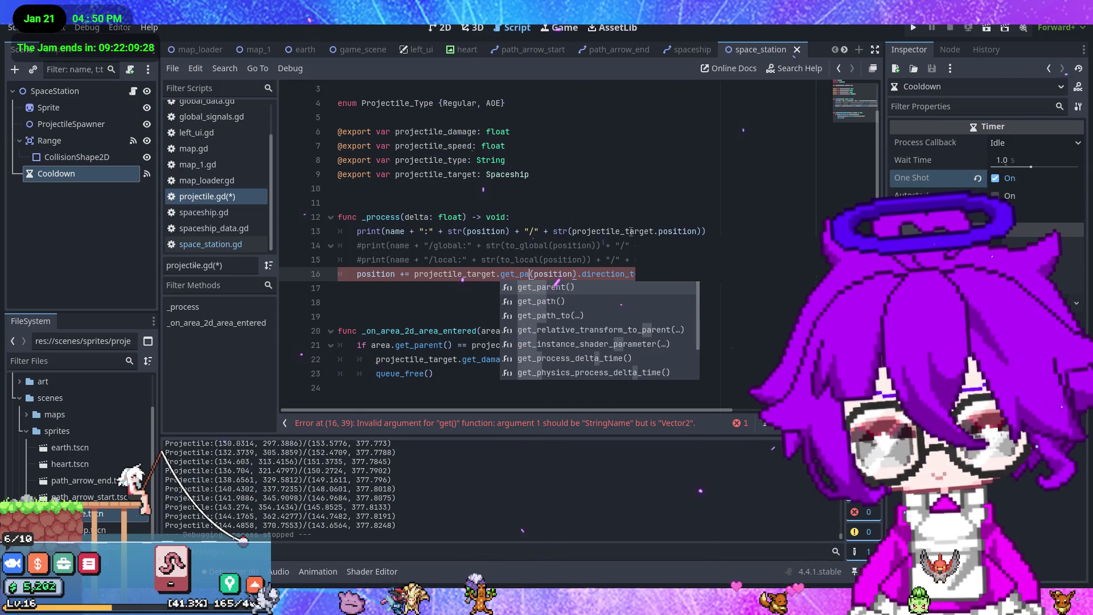
key("Tab")
key("Right")
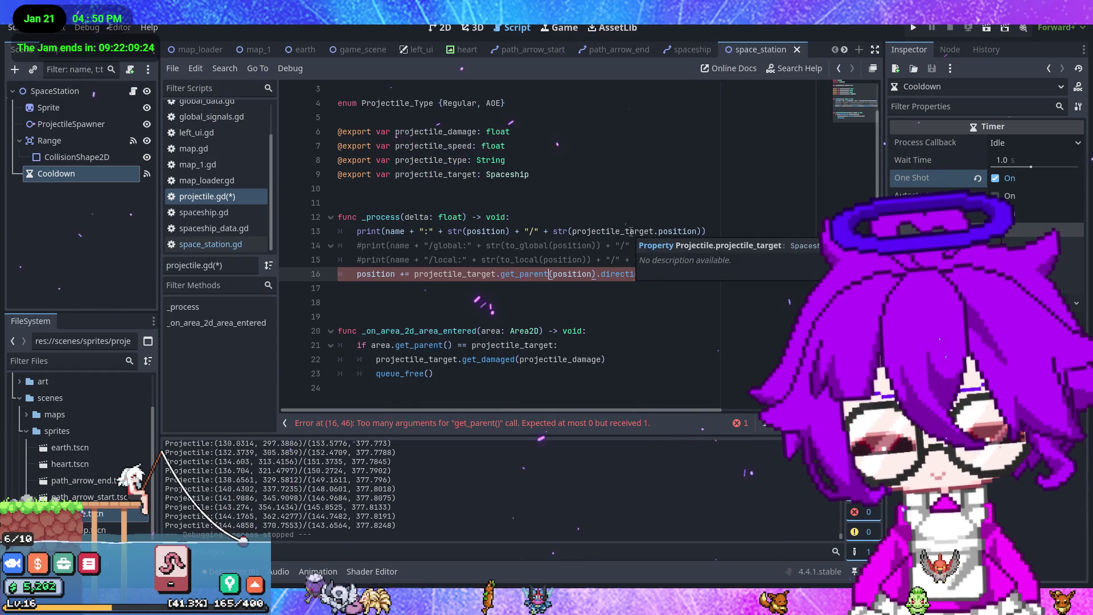
type(".get")
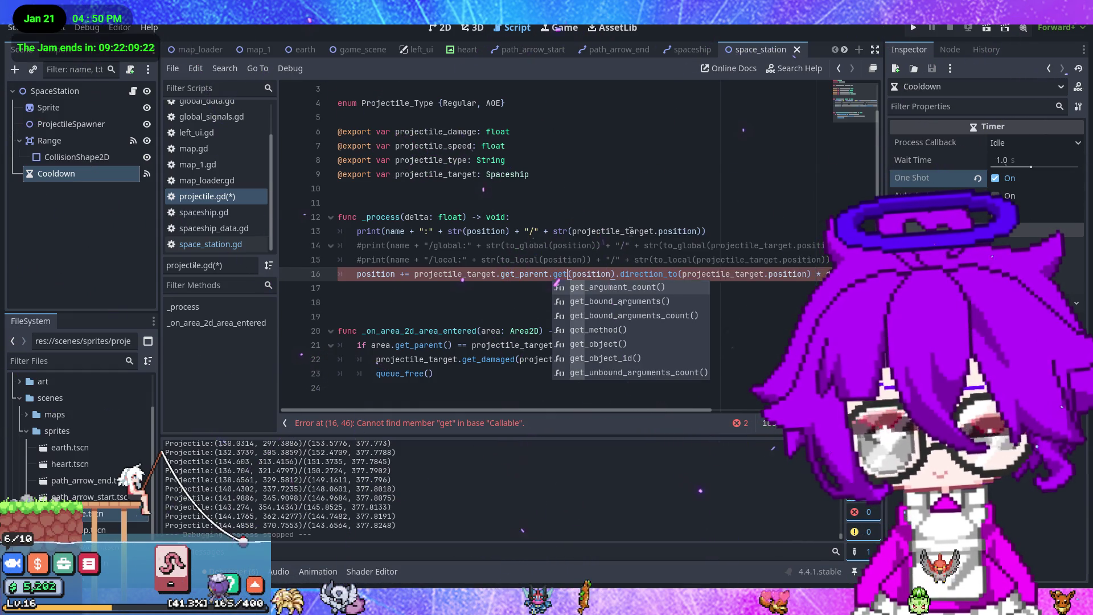
type("_local(")
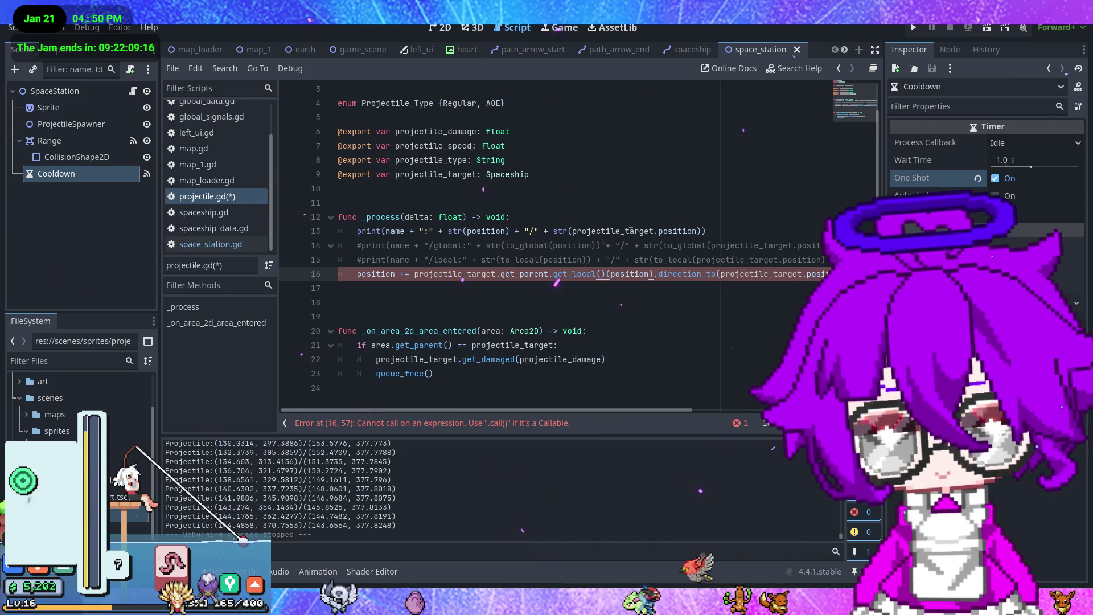
- Try get_global, then finish the call as an empty get_local() on line 16
key("BackSpace")
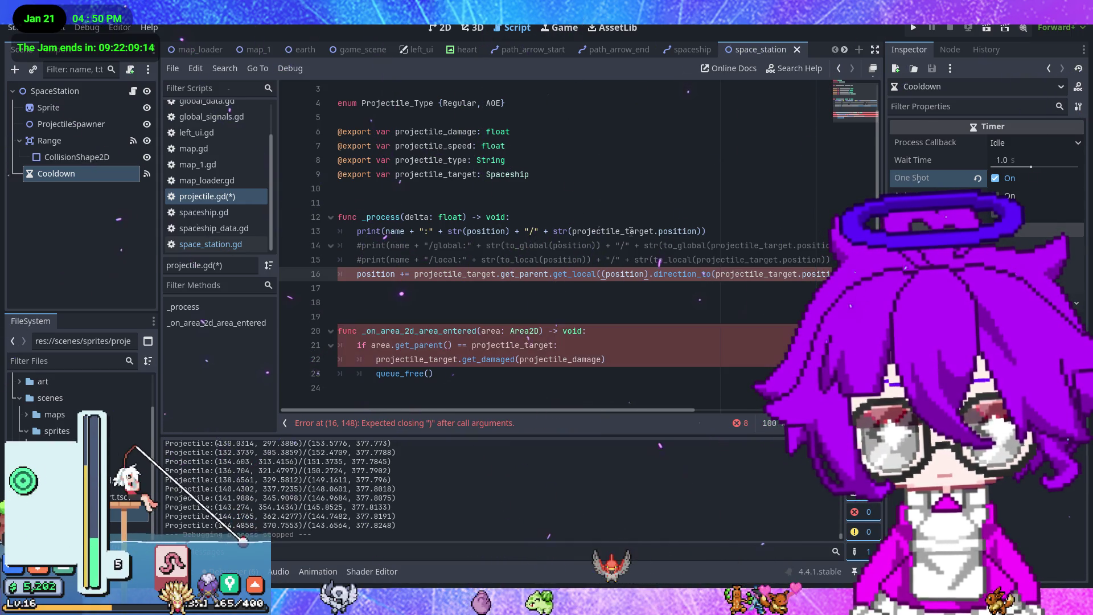
type("get")
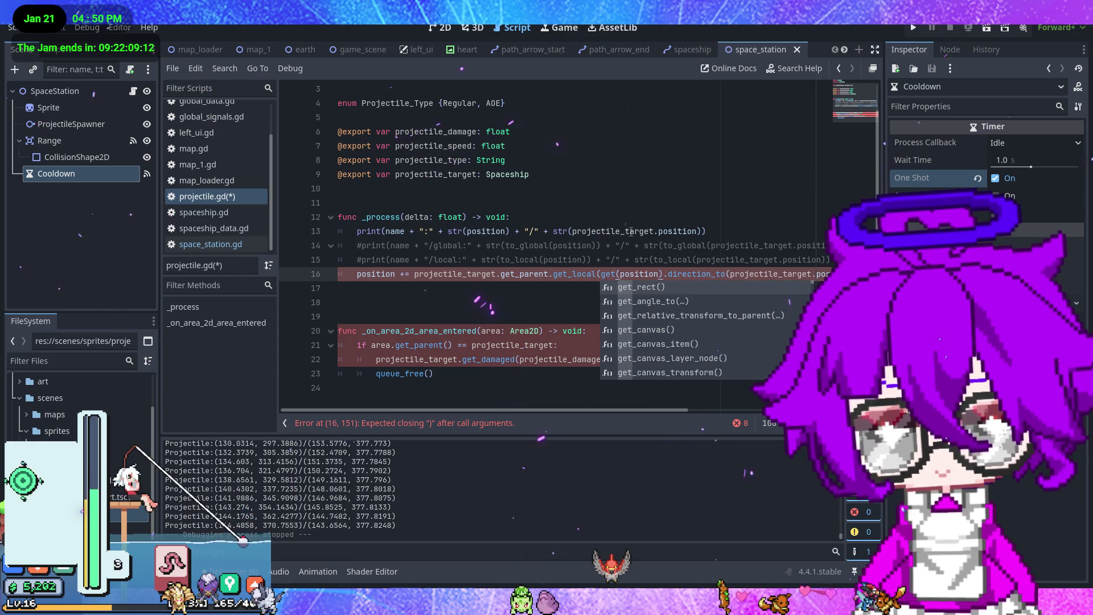
type("_glo")
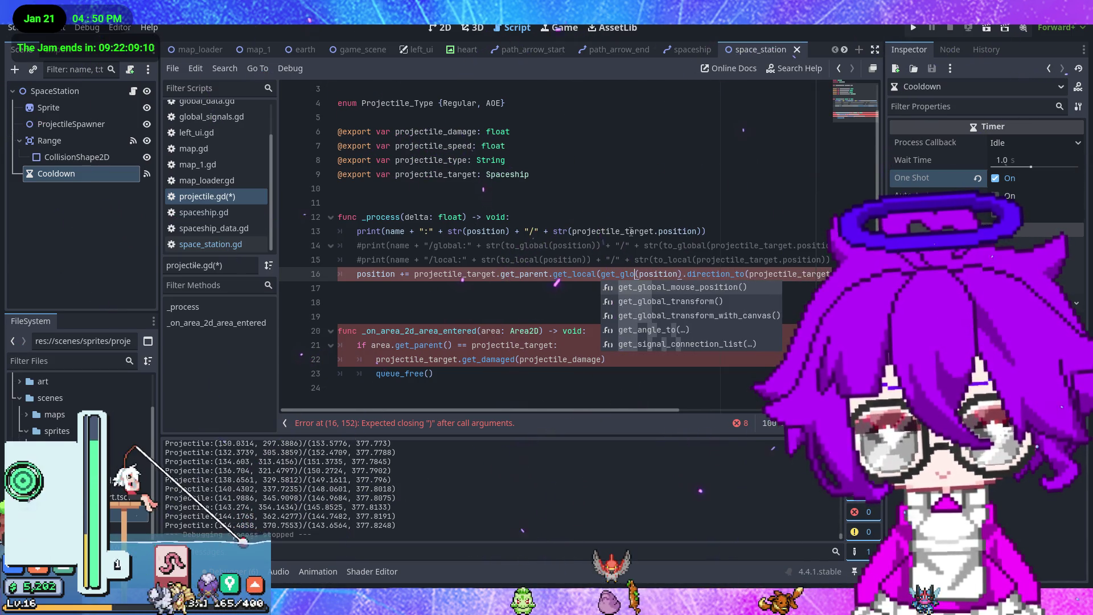
type("bal")
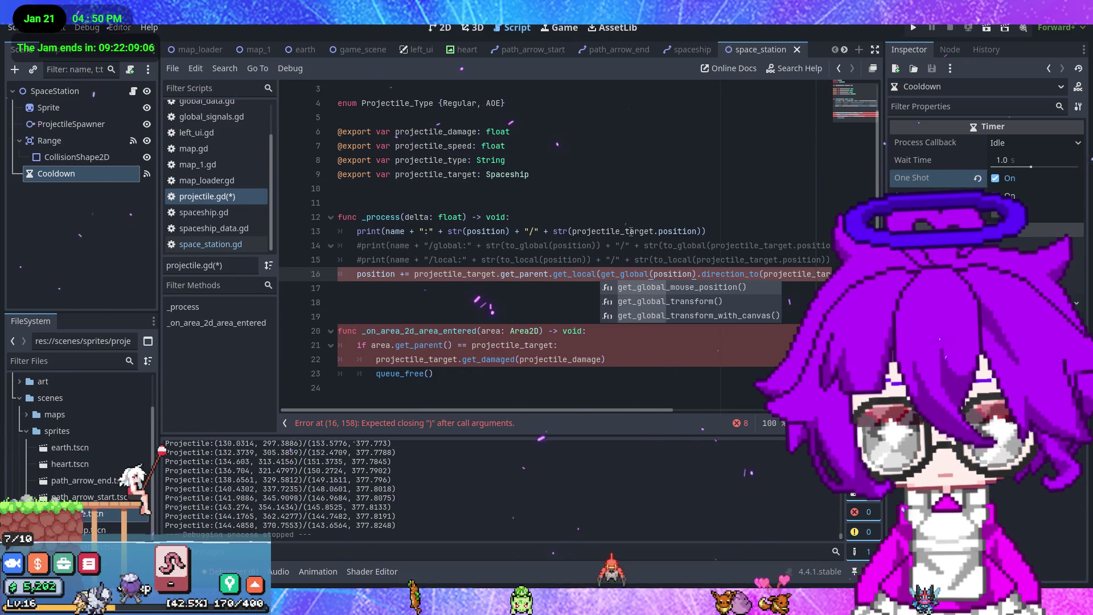
key("Left")
key("Left")
key("Left")
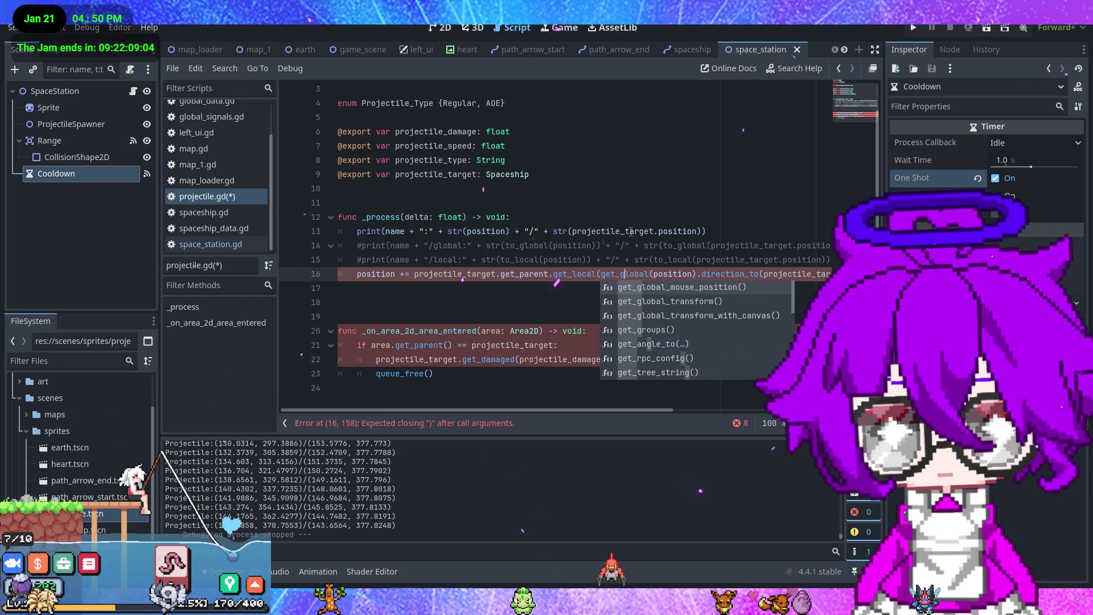
key("Left")
key("Left")
type(")")
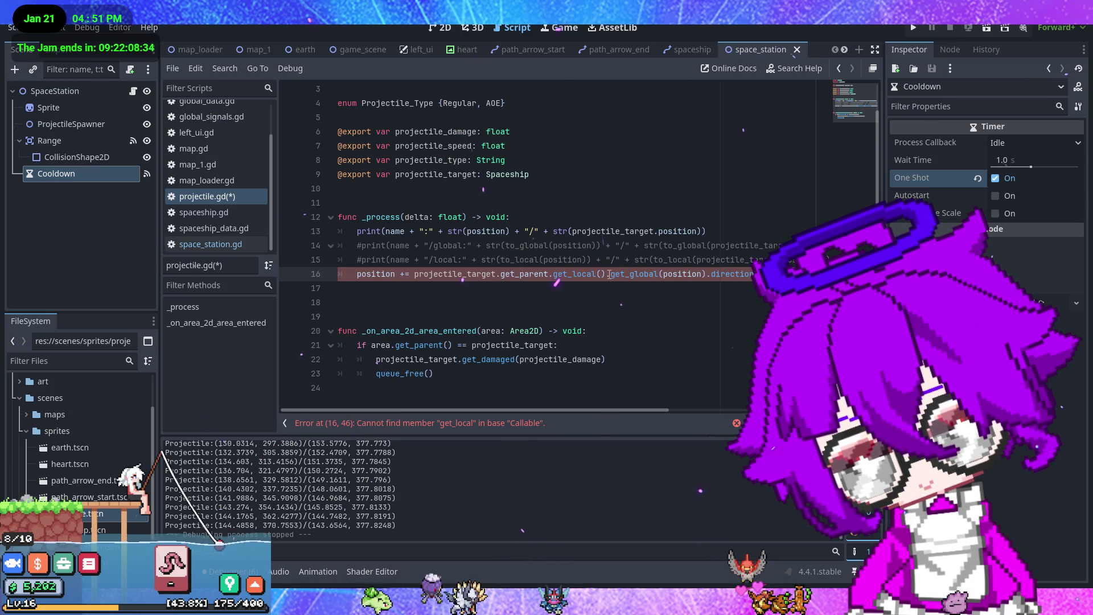
- Strip the get_local() and to_global wrappers from line 16 and save projectile.gd
left_click_drag(609, 276, 563, 276)
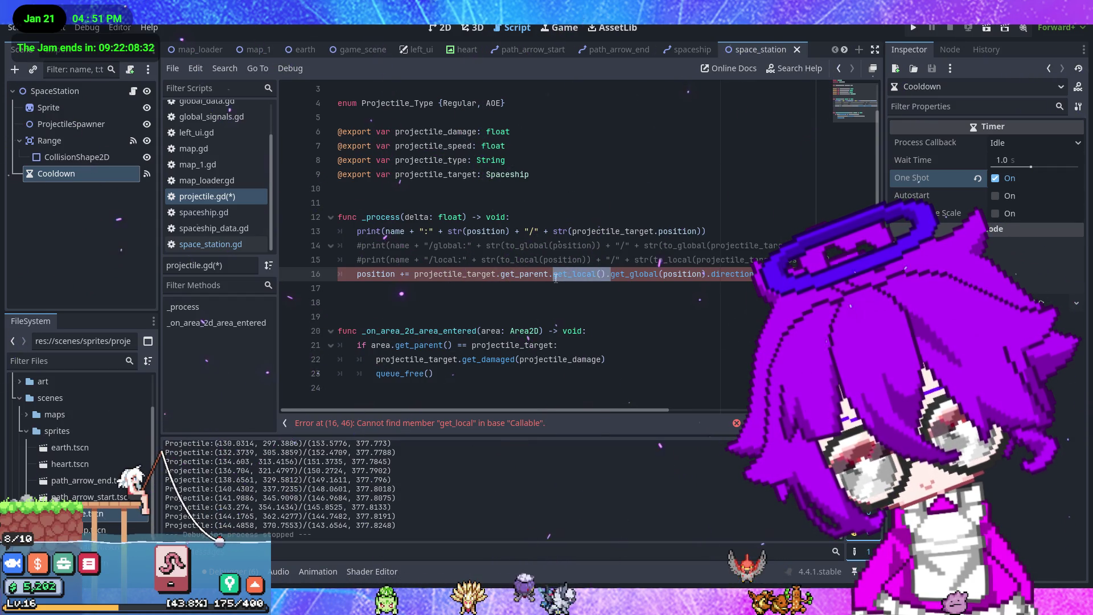
key("BackSpace")
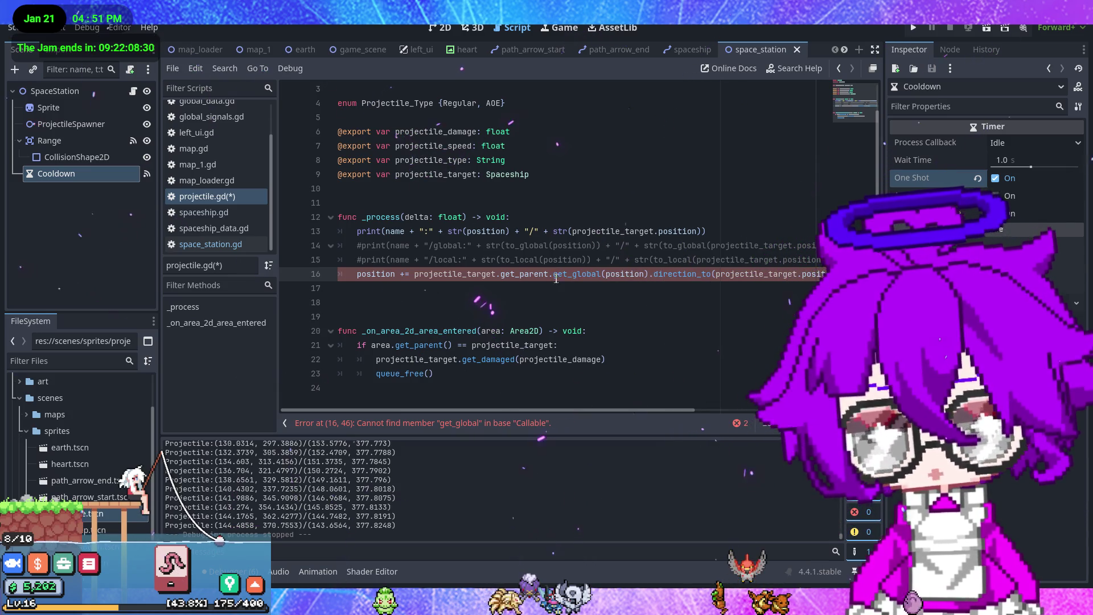
key("ctrl+z")
key("ctrl+z")
key("ctrl+z")
key("ctrl+z")
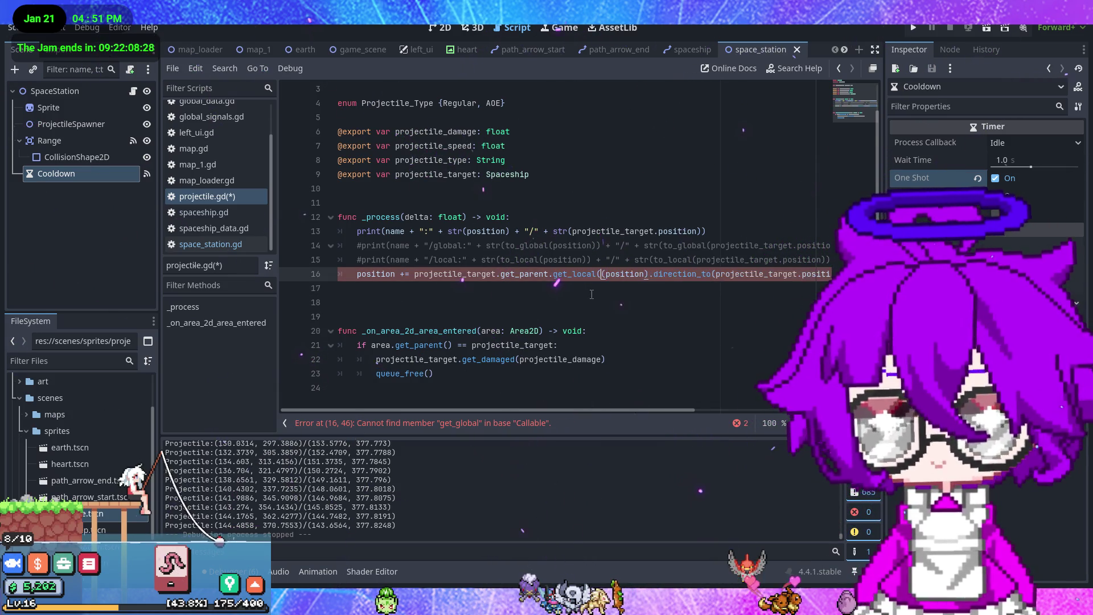
key("ctrl+Right")
key("ctrl+Right")
key("ctrl+Right")
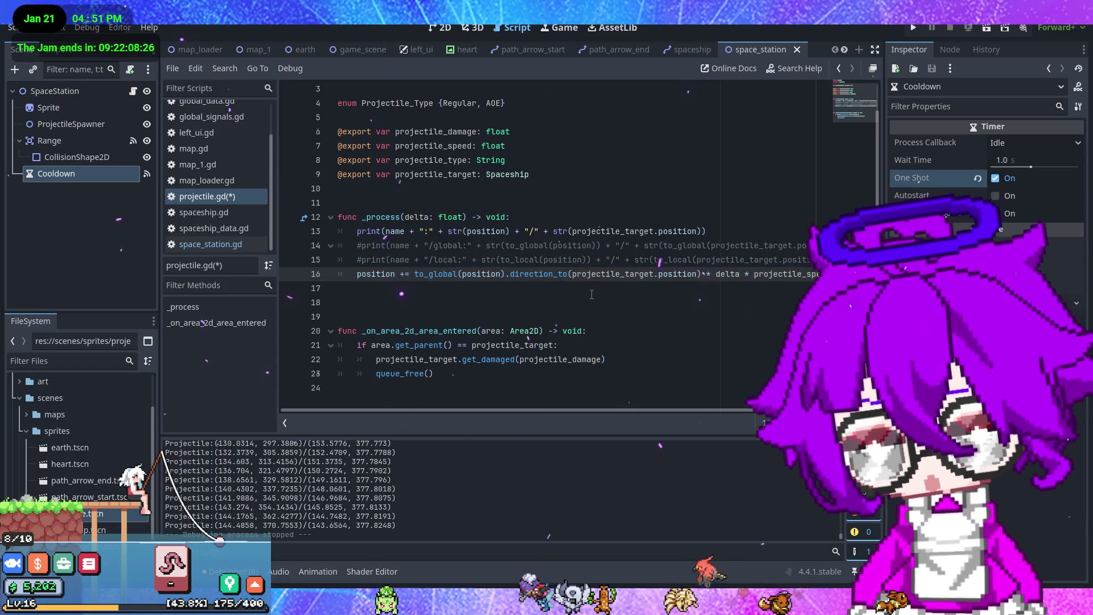
key("ctrl+z")
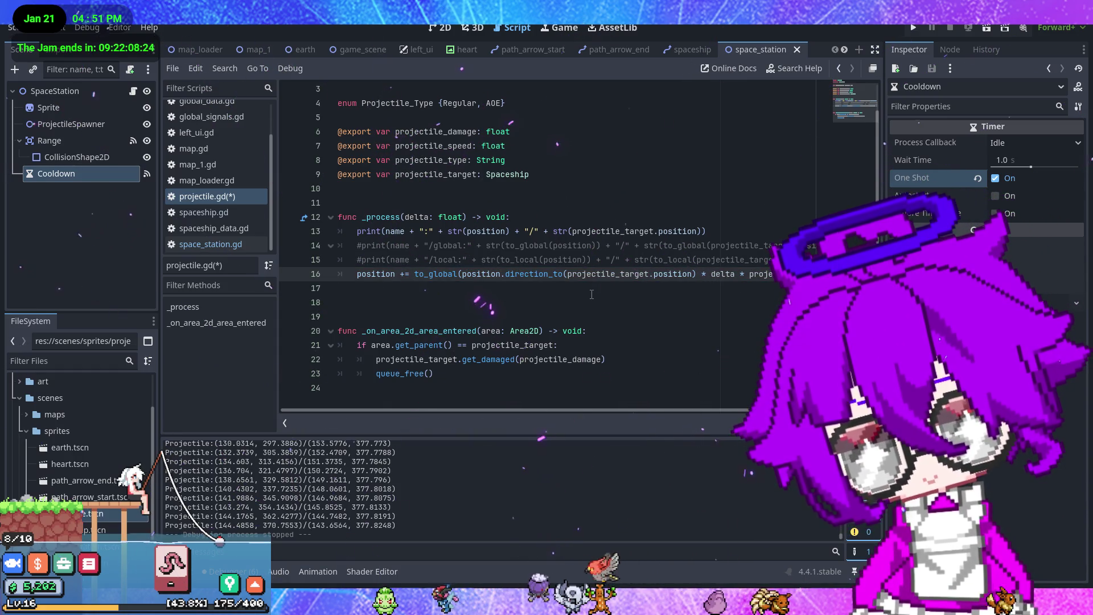
key("ctrl+s")
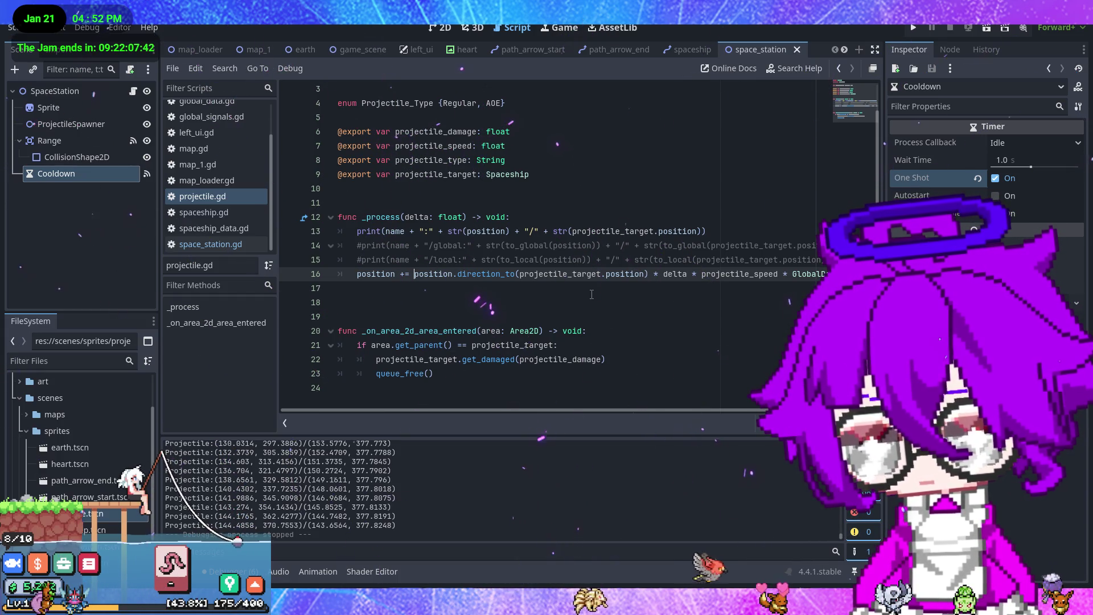
- Search the help for 'to_glo' and open Node2D's to_global method reference
left_click(797, 68)
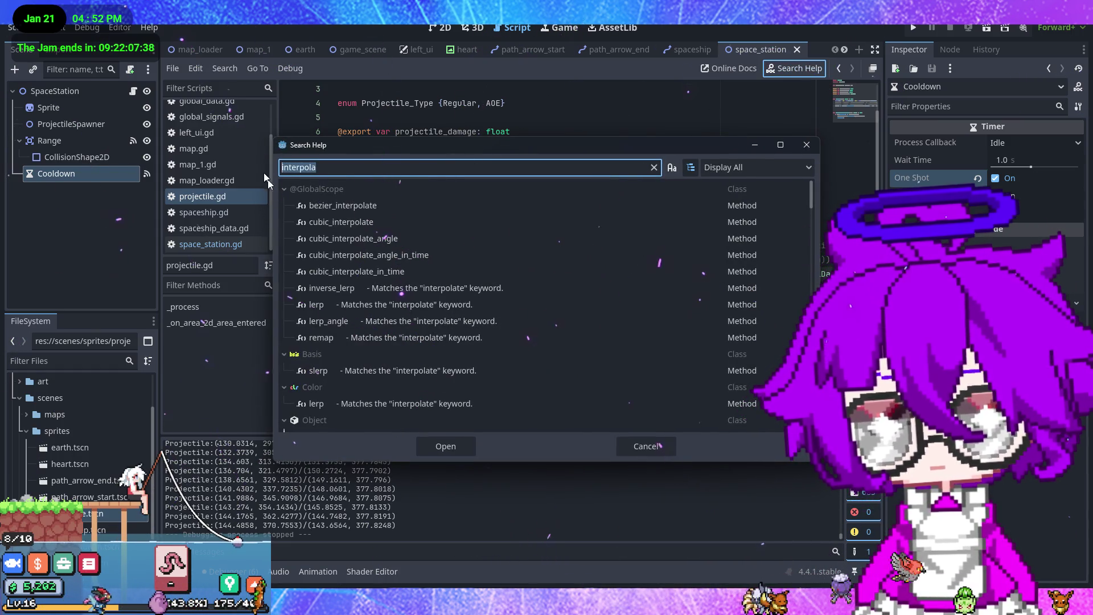
type("to")
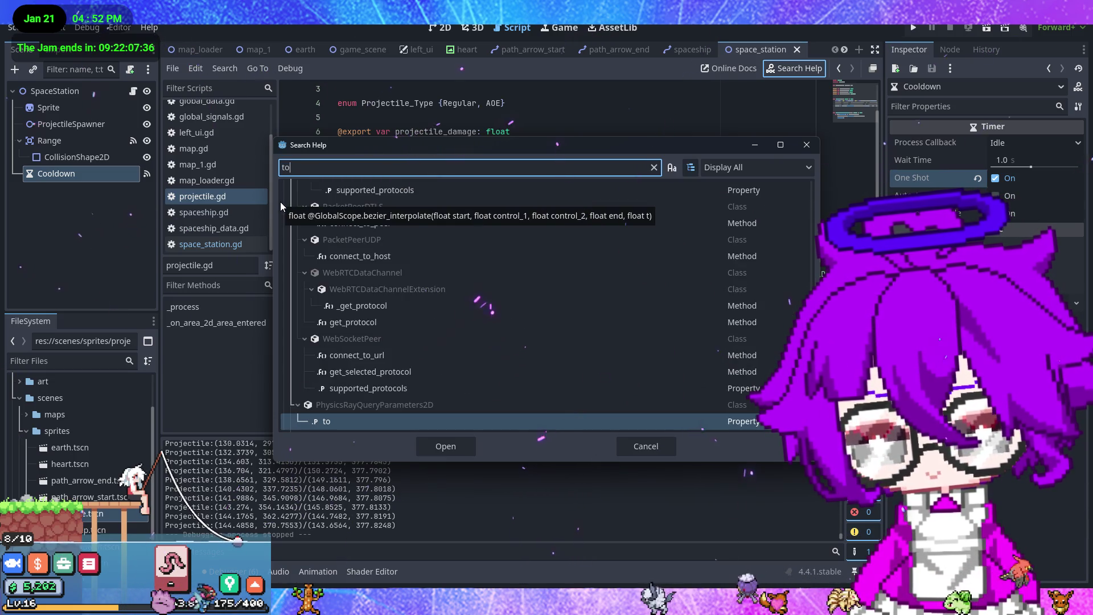
type("_glo")
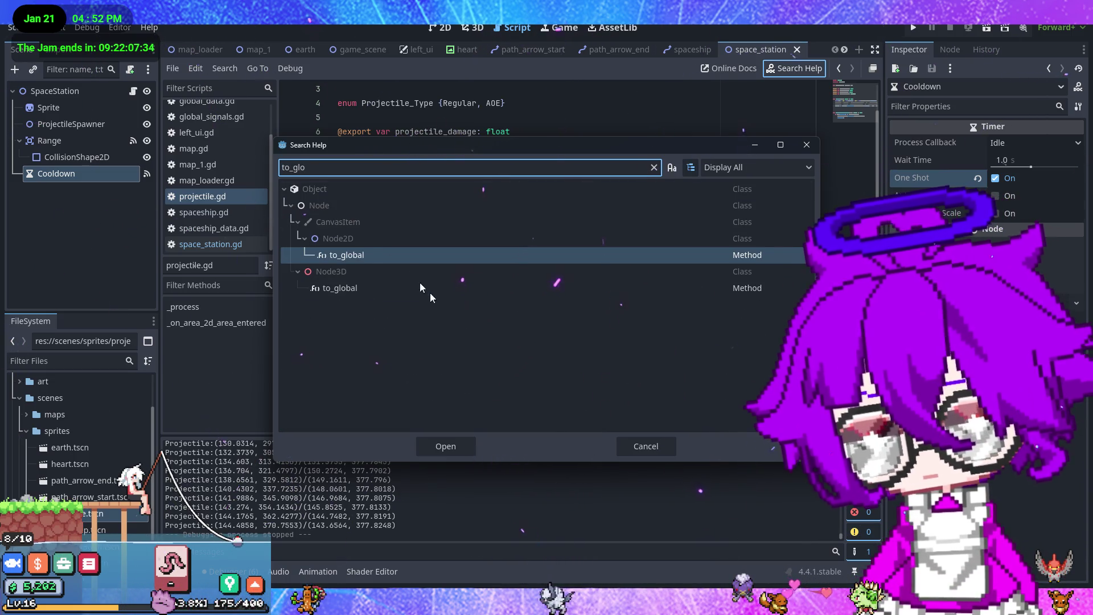
double_click(366, 255)
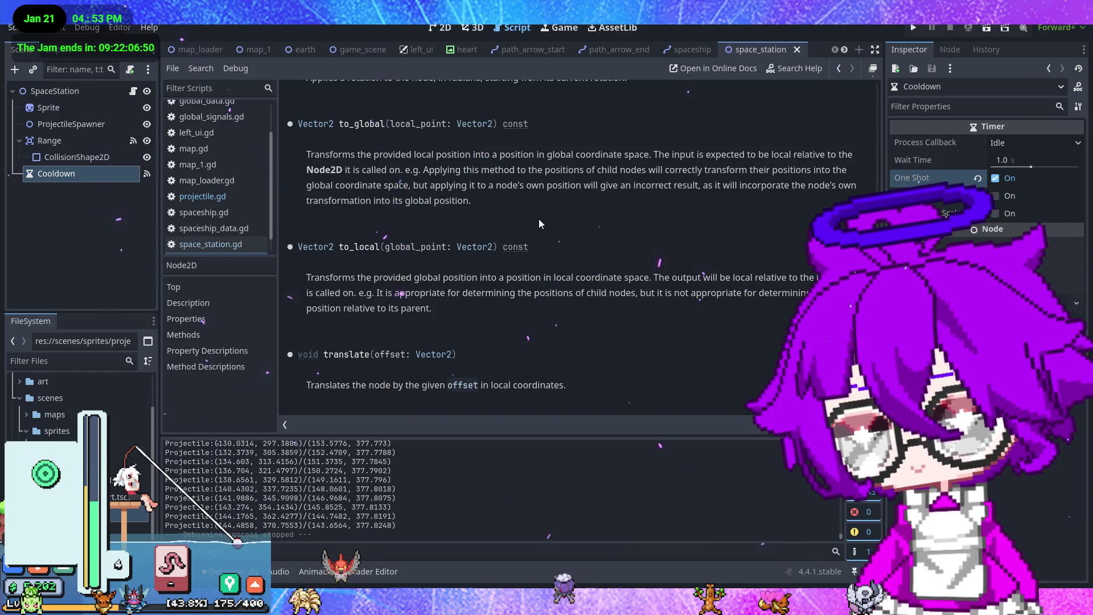
- Read the to_global description in the Node2D docs, then return to projectile.gd
scroll(220, 230, "down", 1)
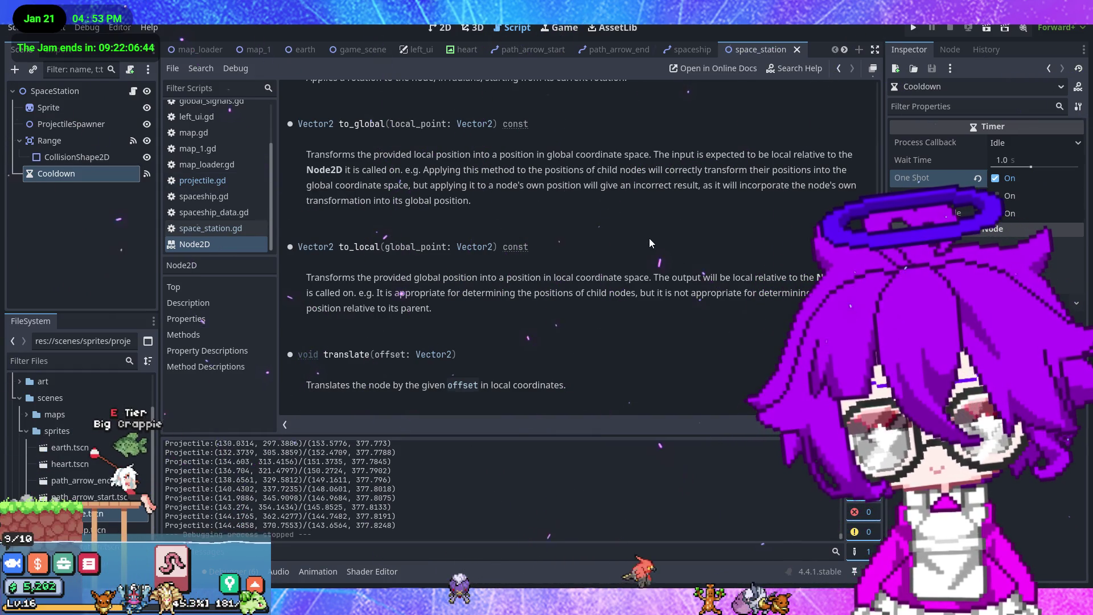
left_click_drag(314, 169, 439, 170)
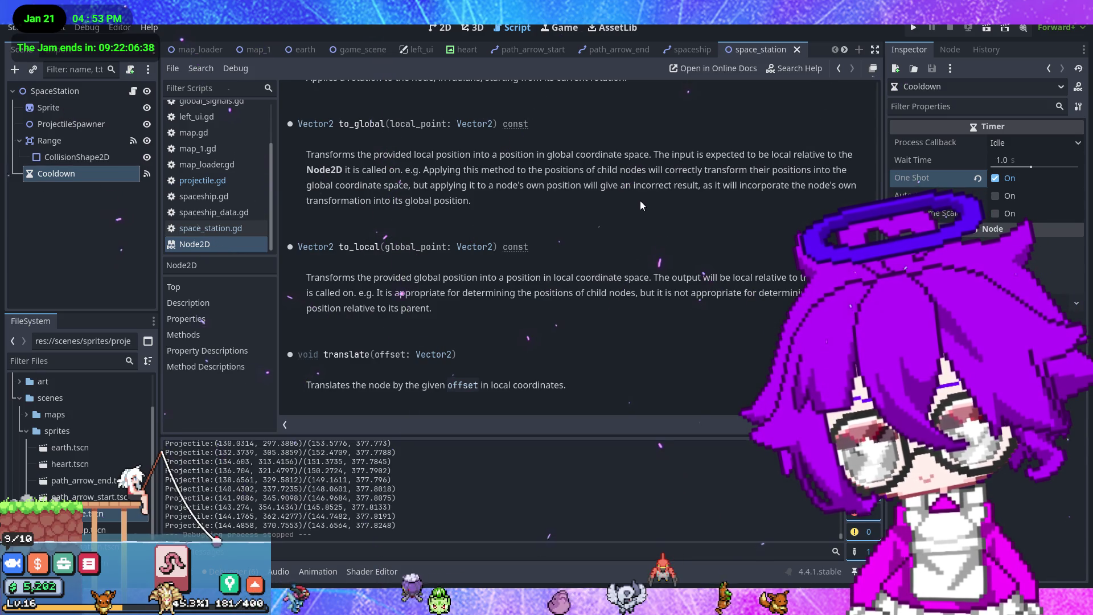
left_click(228, 179)
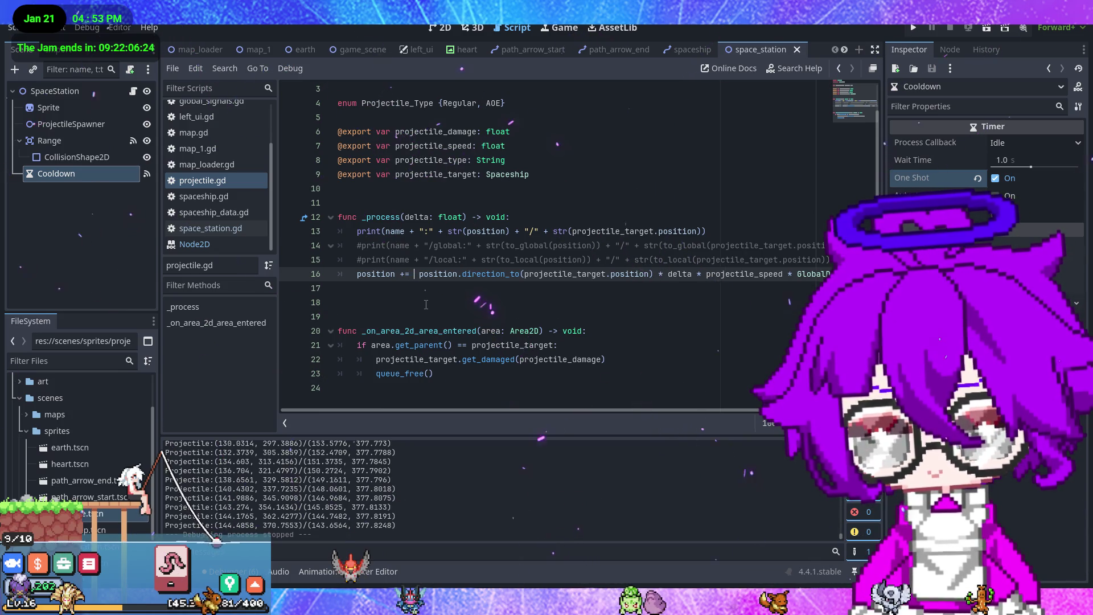
- Insert projectile_target.to_local( before the movement expression on line 16 using autocomplete
type("proje")
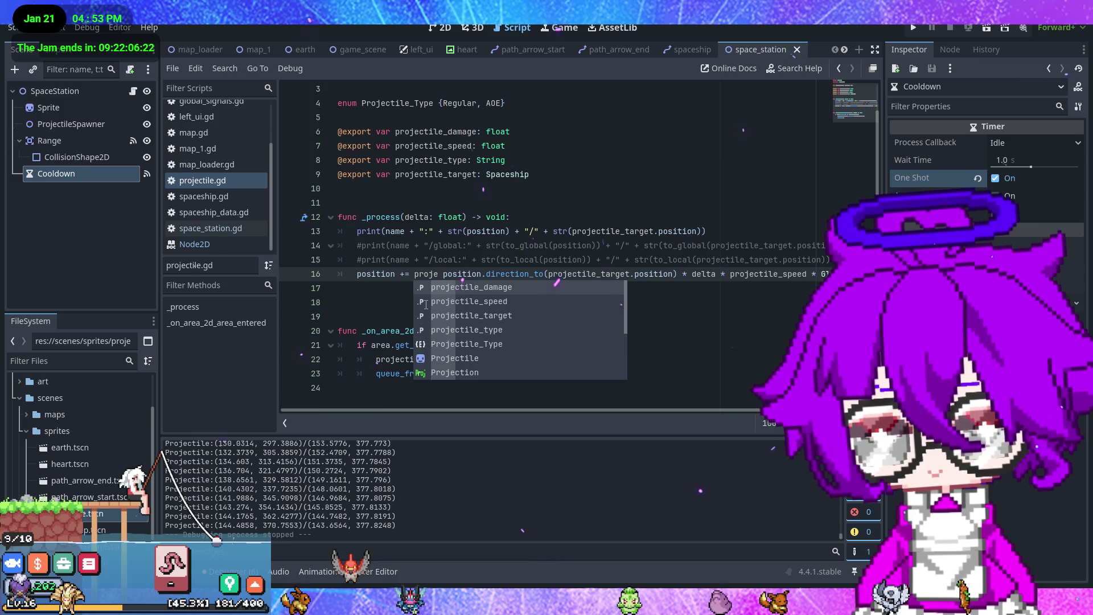
key("Down")
key("Down")
key("Return")
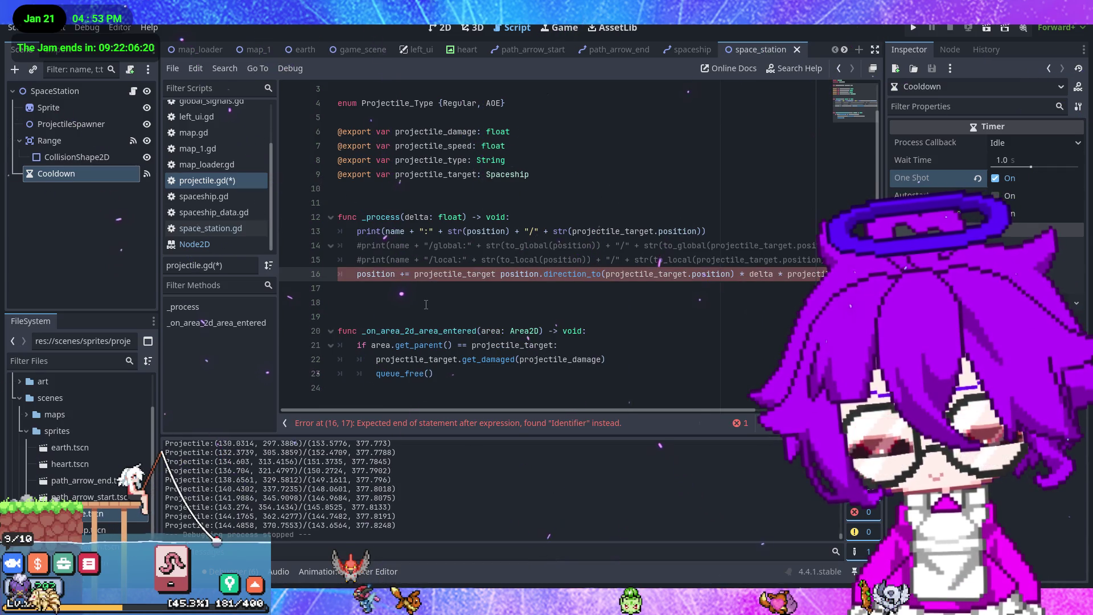
type(".to")
key("Down")
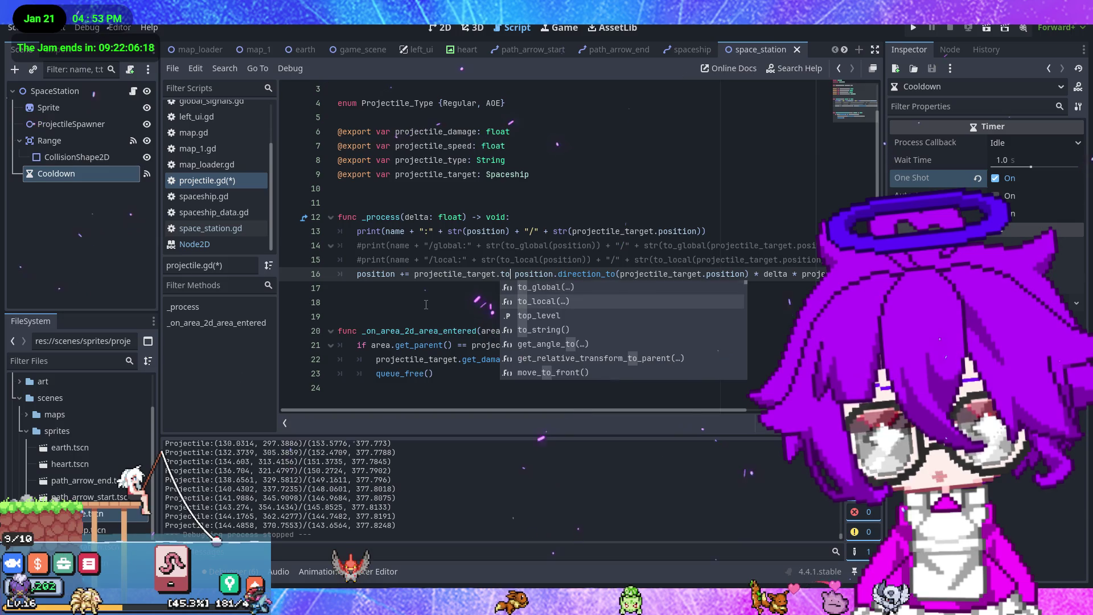
key("Return")
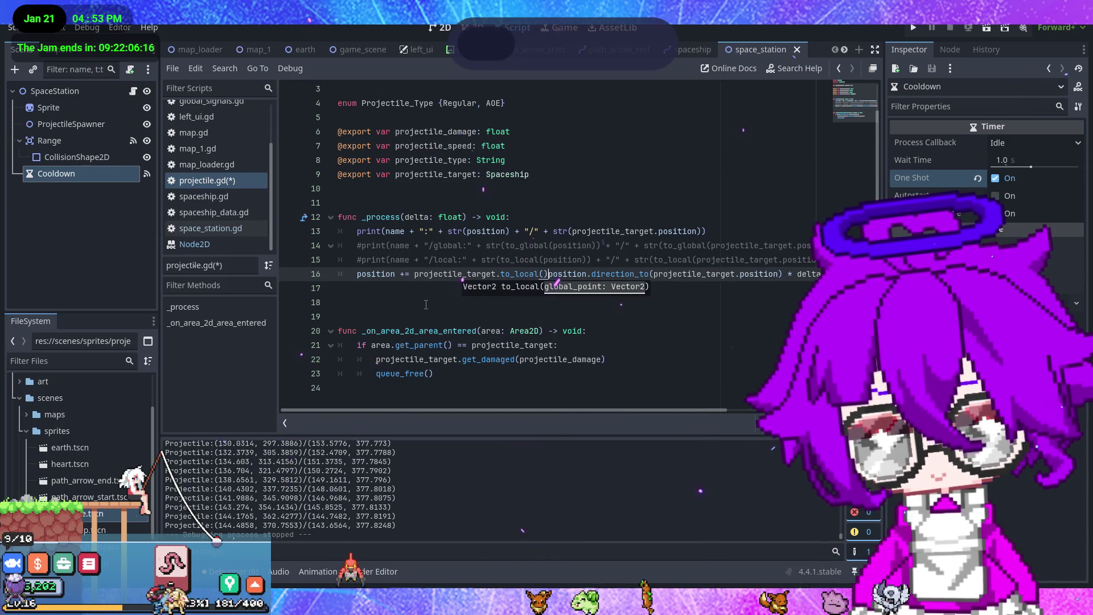
key("BackSpace")
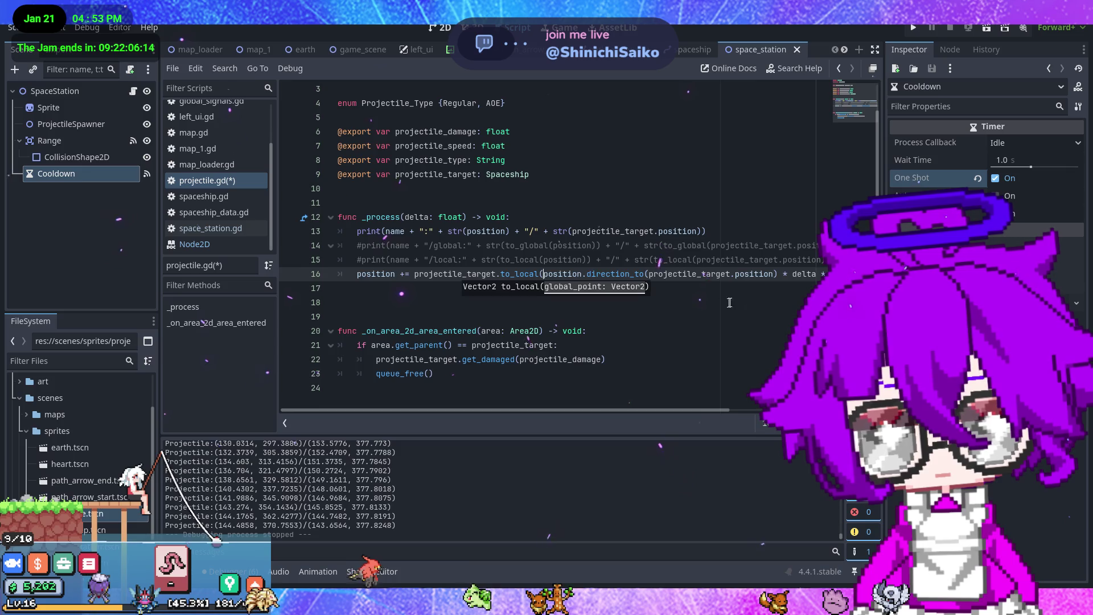
- Add the closing parenthesis at the end of line 16 and run the game with F5
left_click_drag(642, 406, 667, 408)
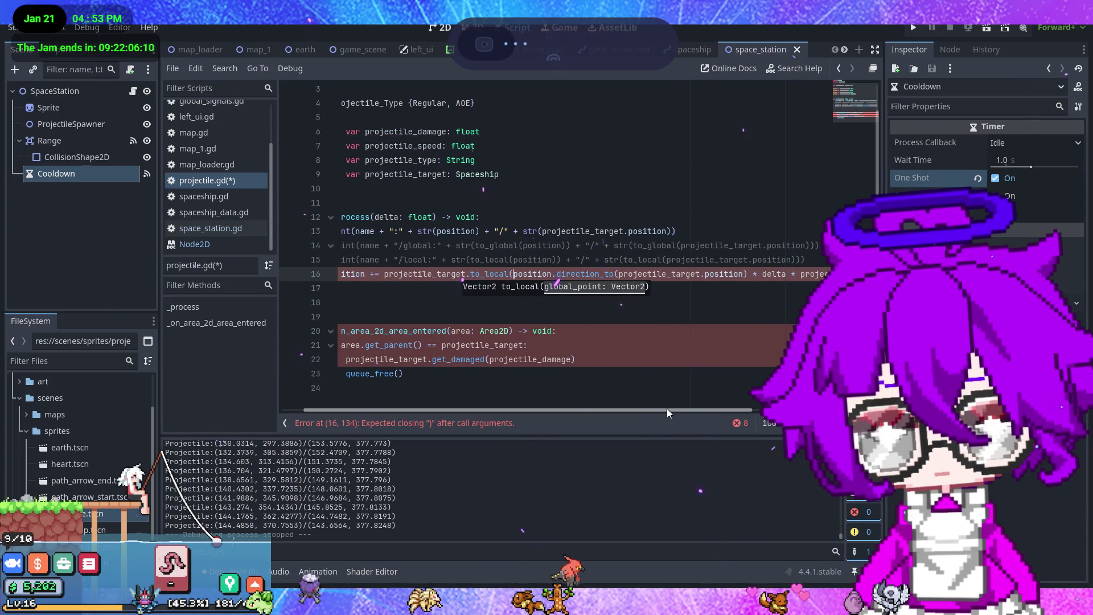
left_click_drag(667, 408, 683, 408)
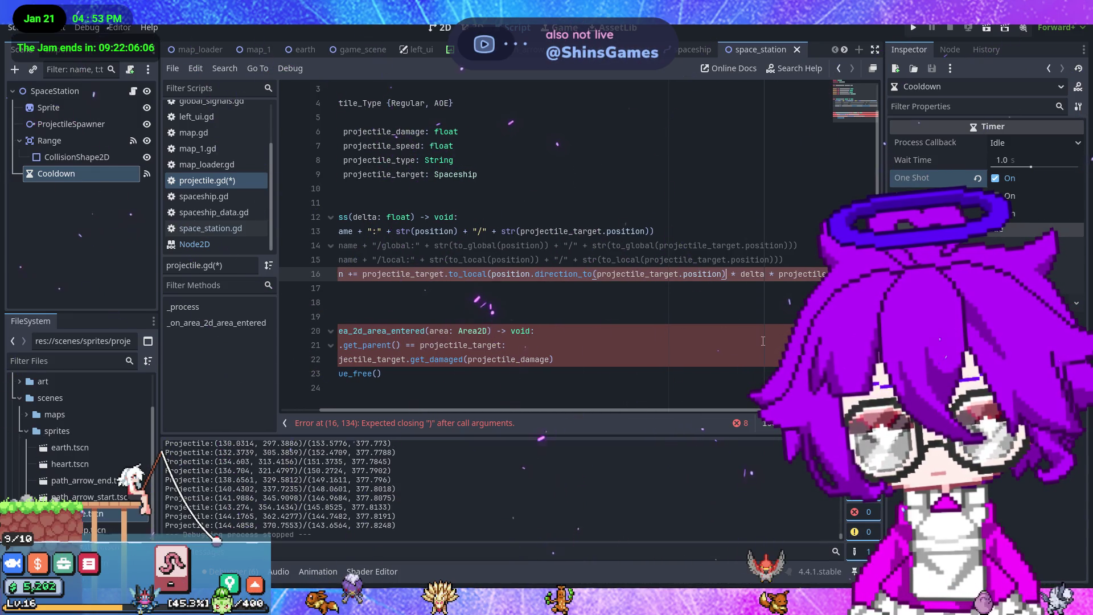
left_click_drag(654, 408, 759, 408)
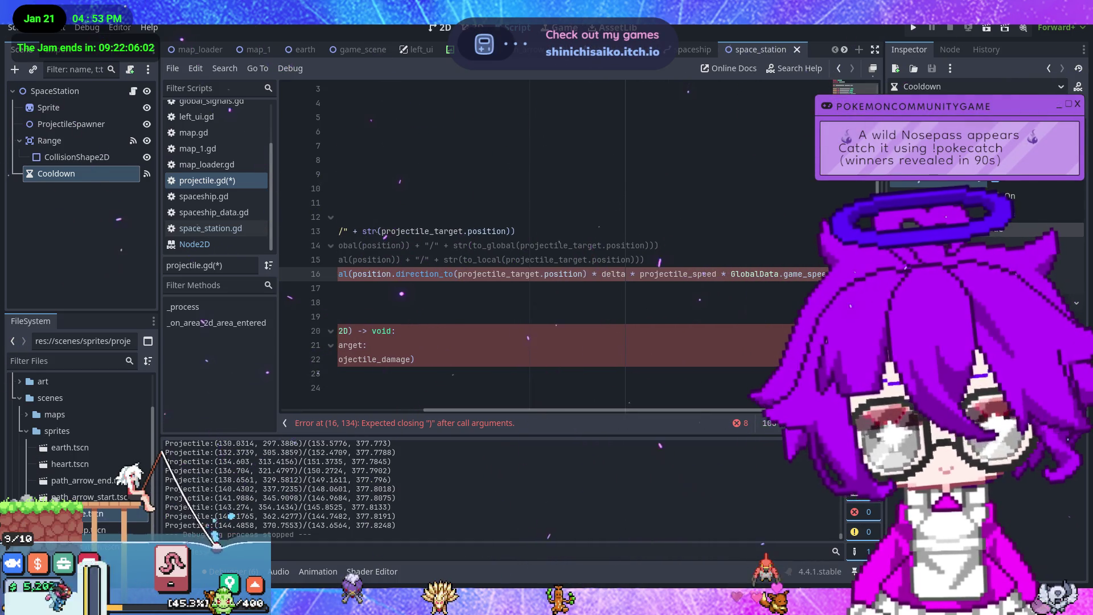
type(")")
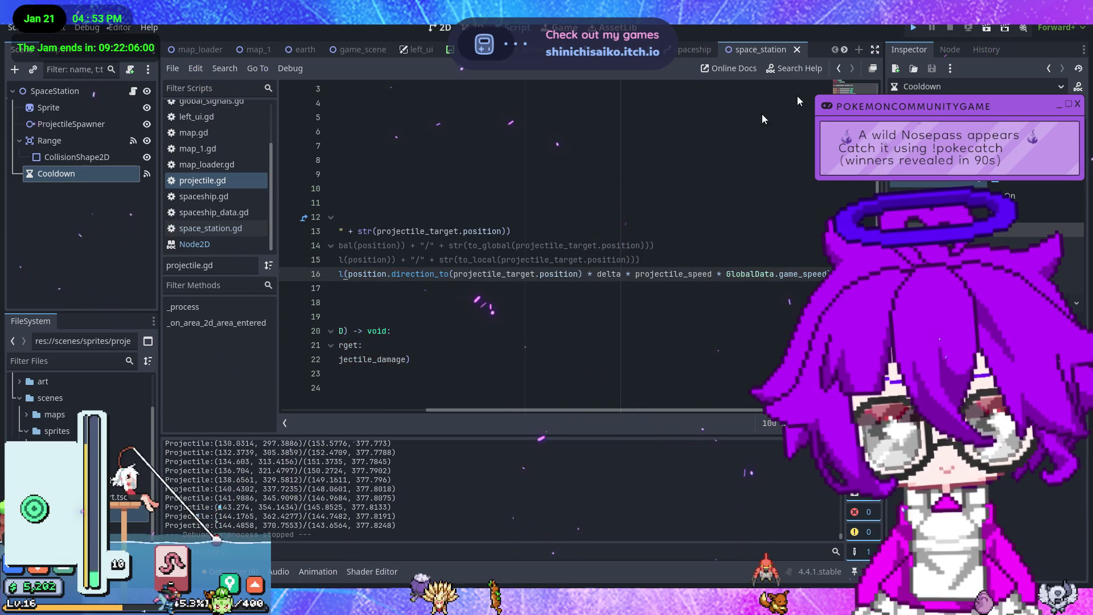
key("F5")
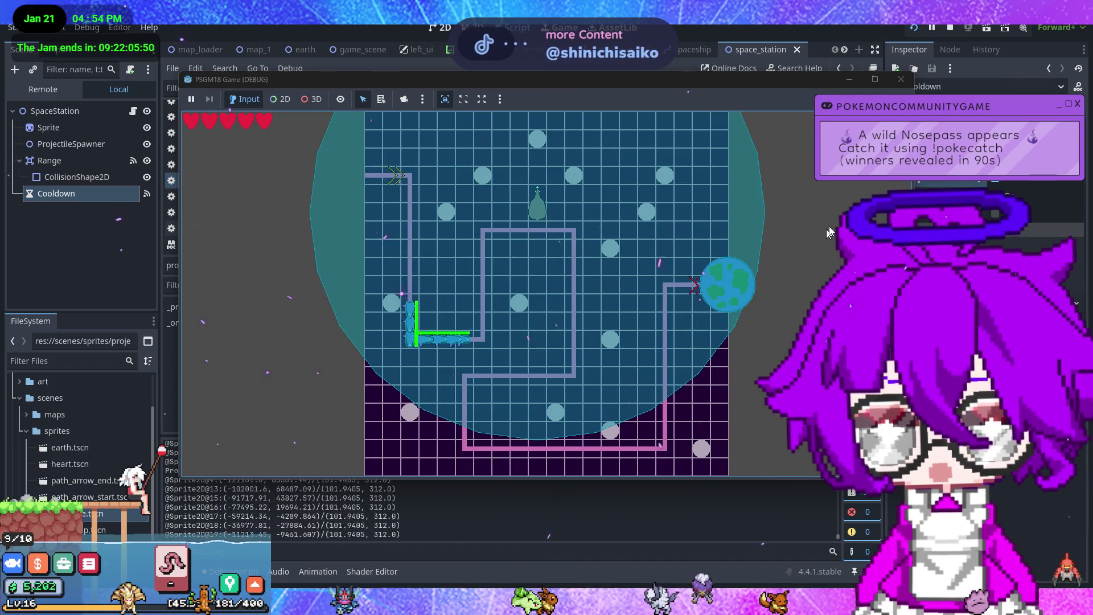
- Stop the game, close to_local(position) on line 16, and delete the stray end parenthesis
key("F8")
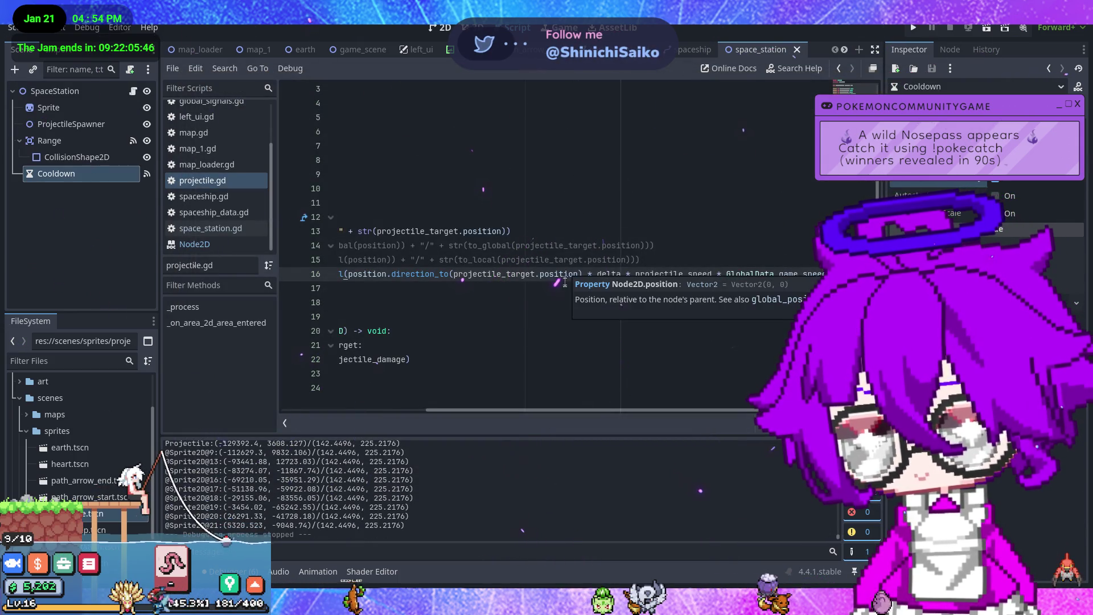
left_click_drag(476, 408, 312, 404)
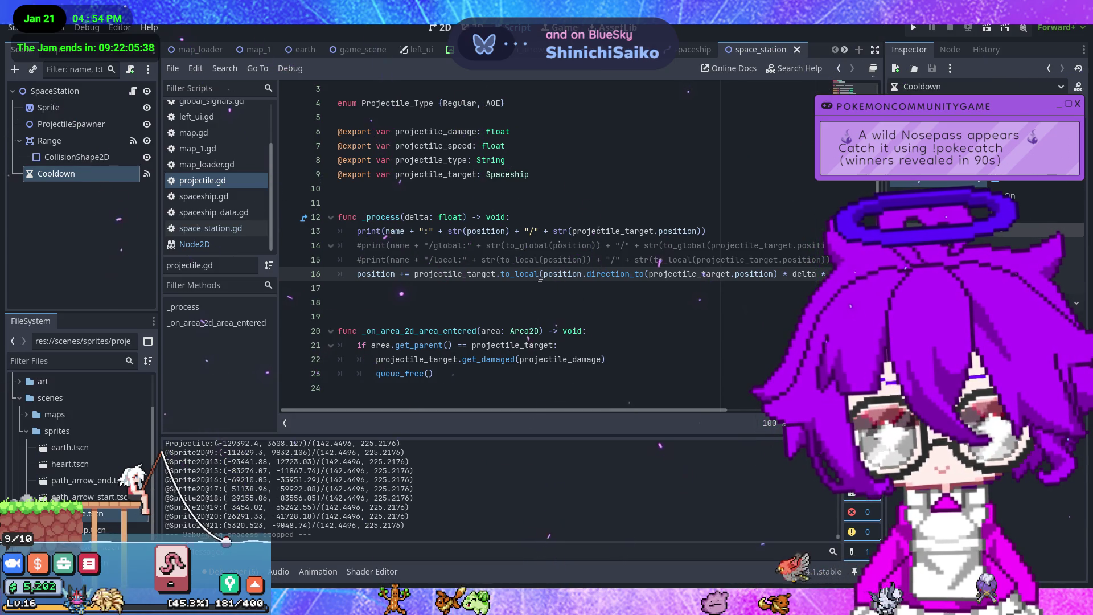
mouse_move(526, 275)
left_mouse_down()
mouse_move(483, 276)
mouse_move(497, 276)
left_mouse_up()
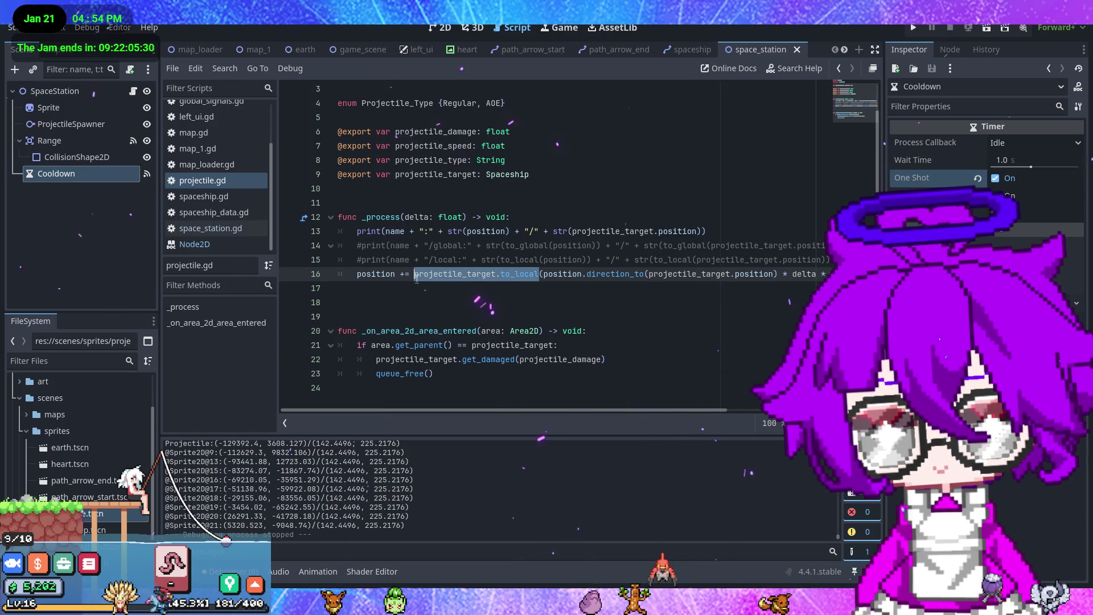
left_click(583, 274)
type(")")
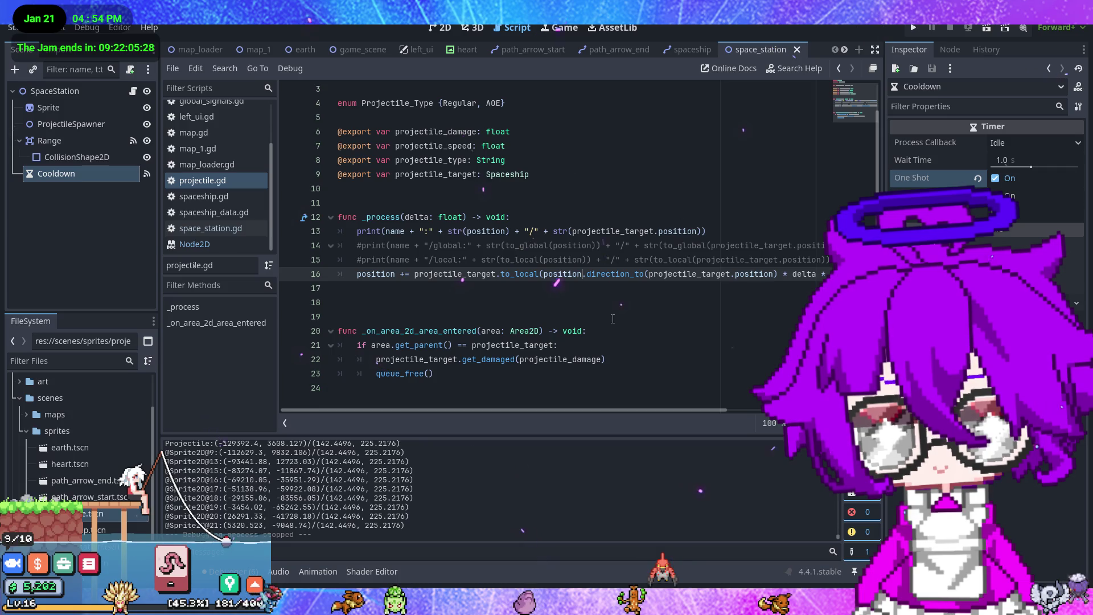
left_click_drag(630, 412, 779, 409)
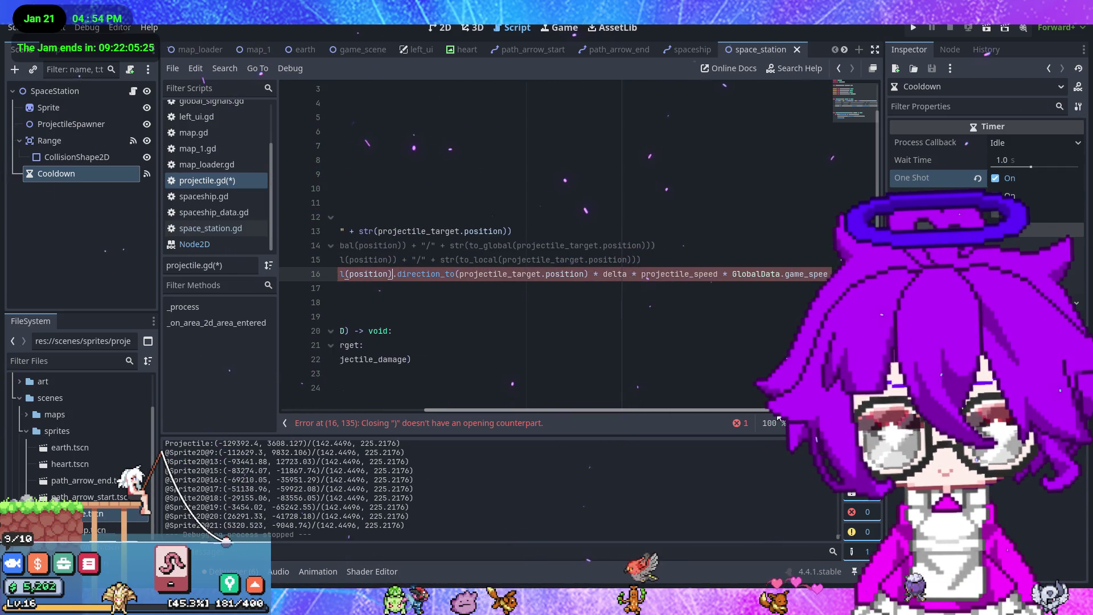
left_click(829, 274)
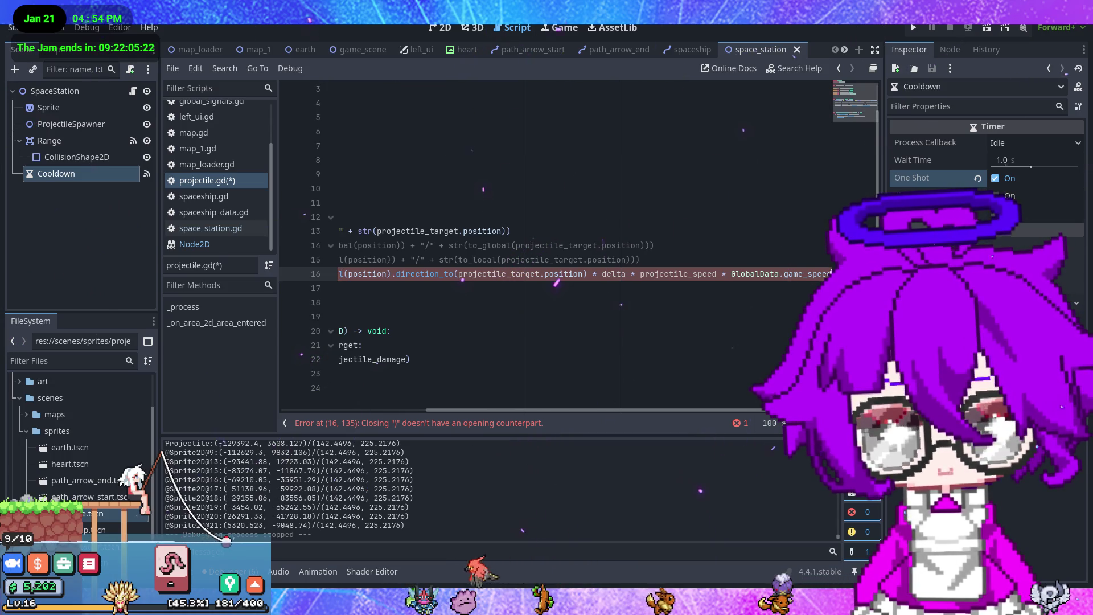
key("Delete")
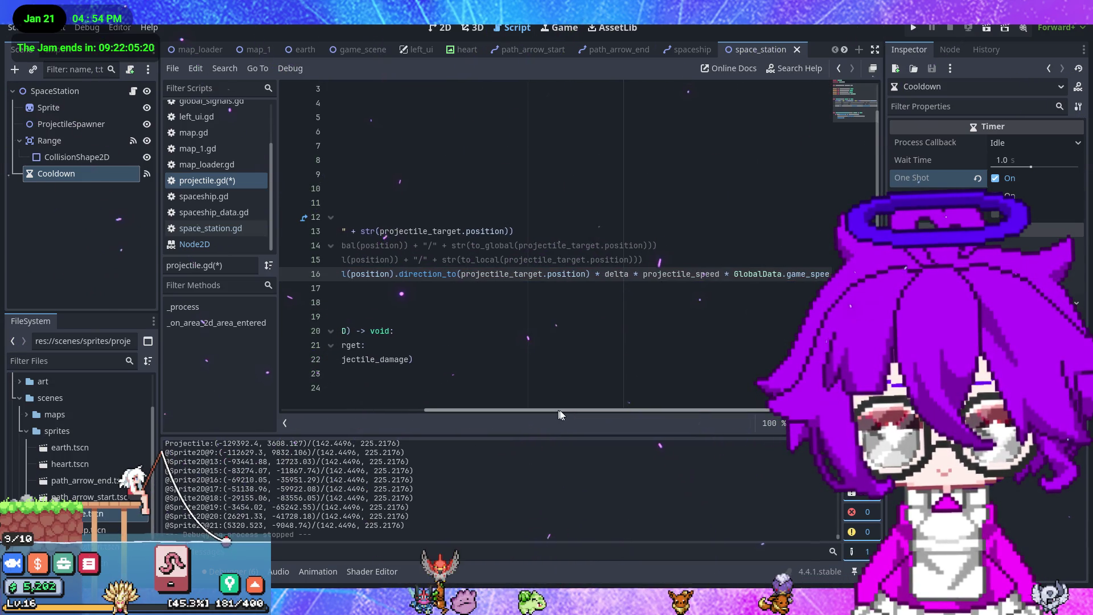
- Run the game again to test the movement, then stop it and check the output
left_click_drag(558, 410, 430, 410)
key("F5")
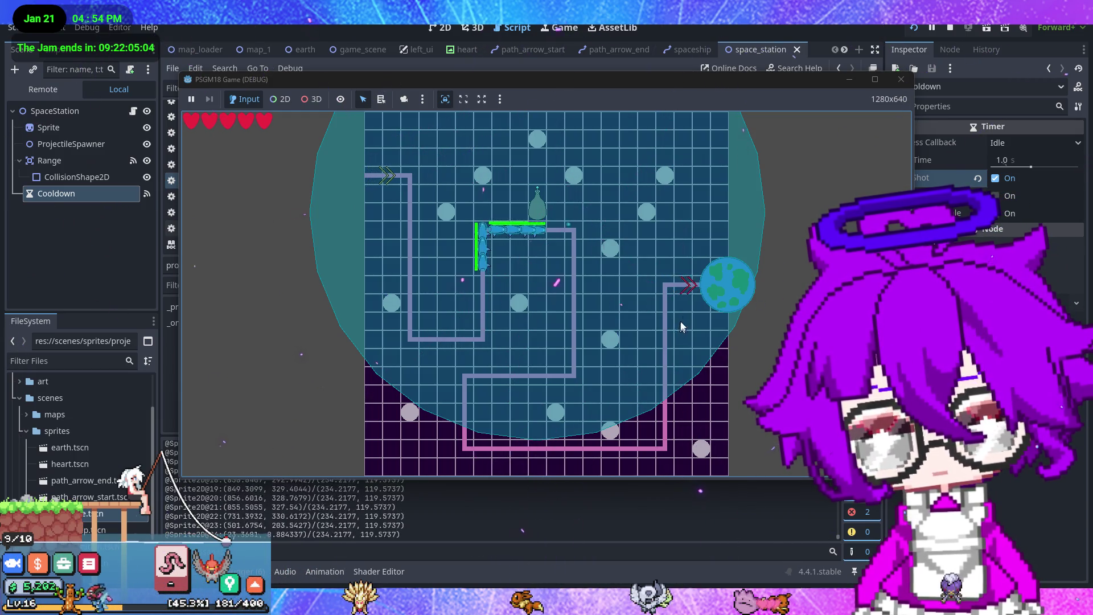
left_click(900, 80)
scroll(263, 497, "up", 3)
scroll(265, 497, "down", 2)
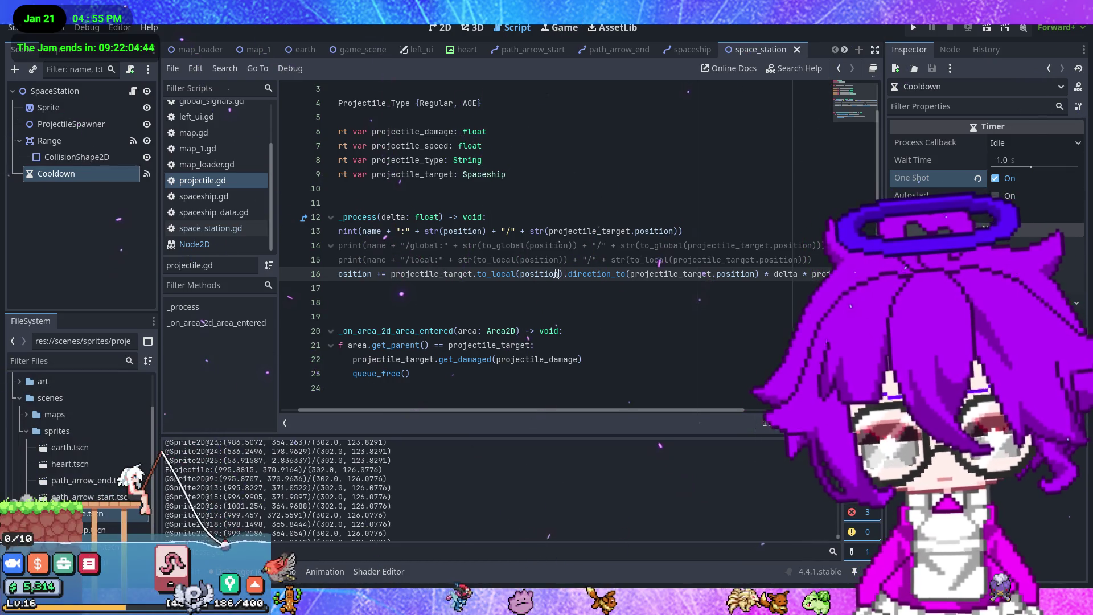
- Insert get_parent() after projectile_target on line 16 and test-run the game
double_click(522, 274)
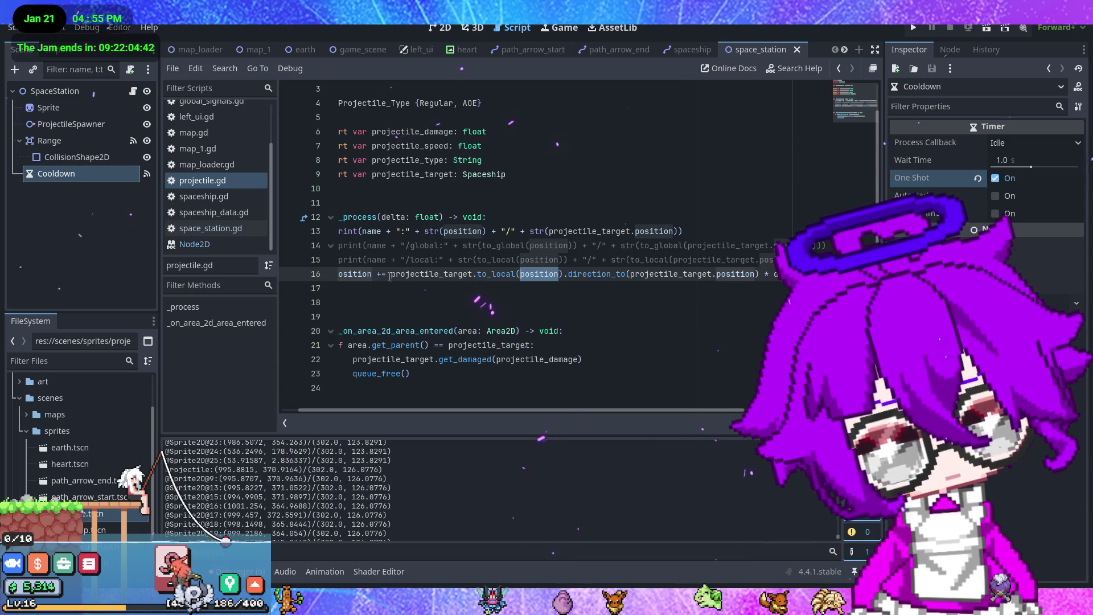
left_click(392, 275)
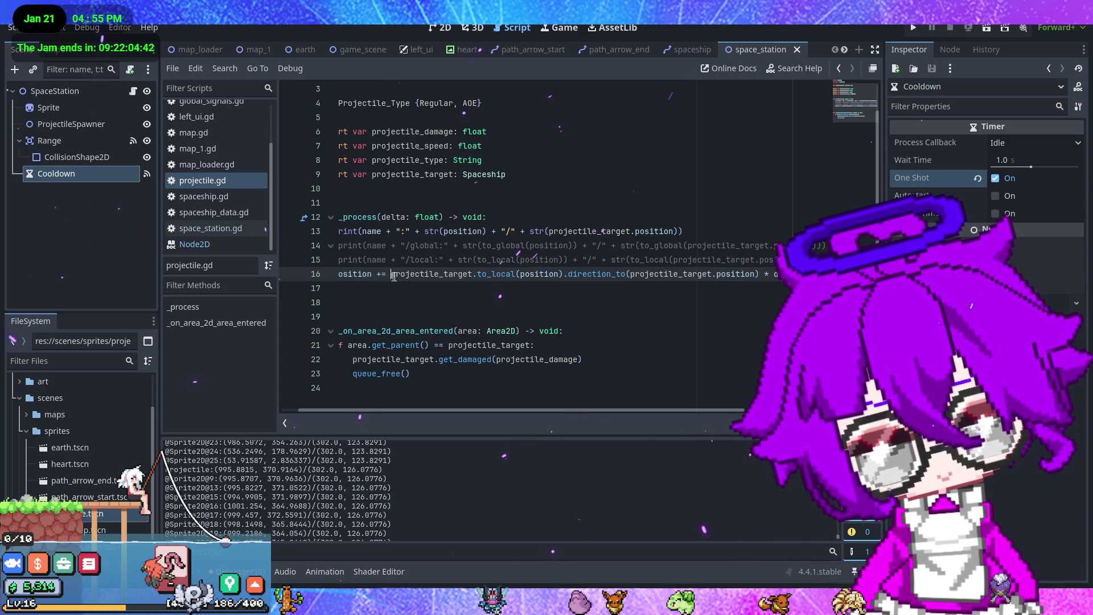
left_click(469, 274)
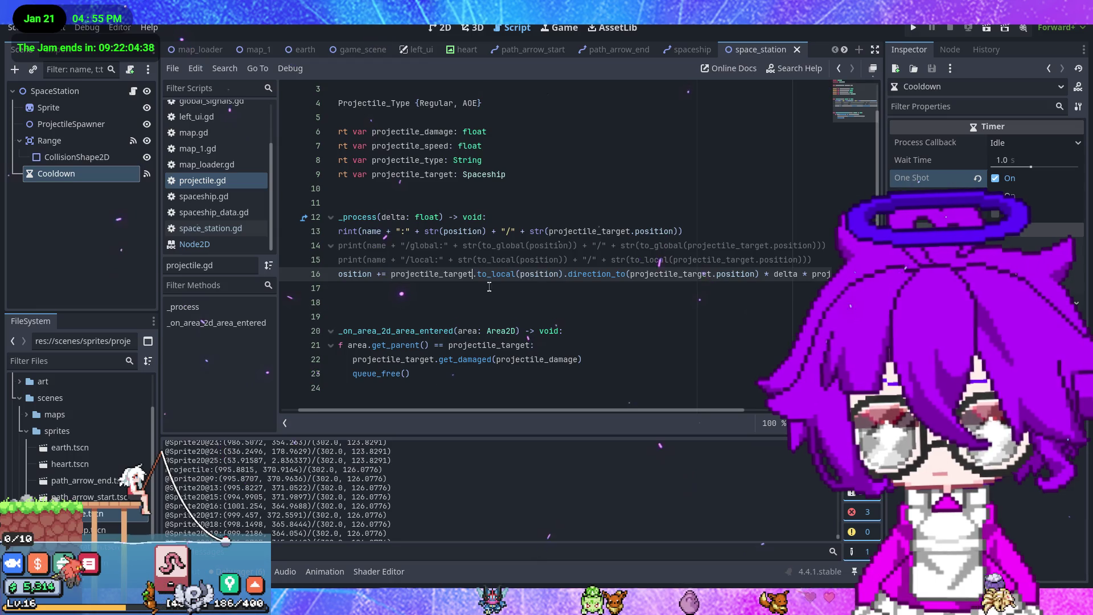
type("get.")
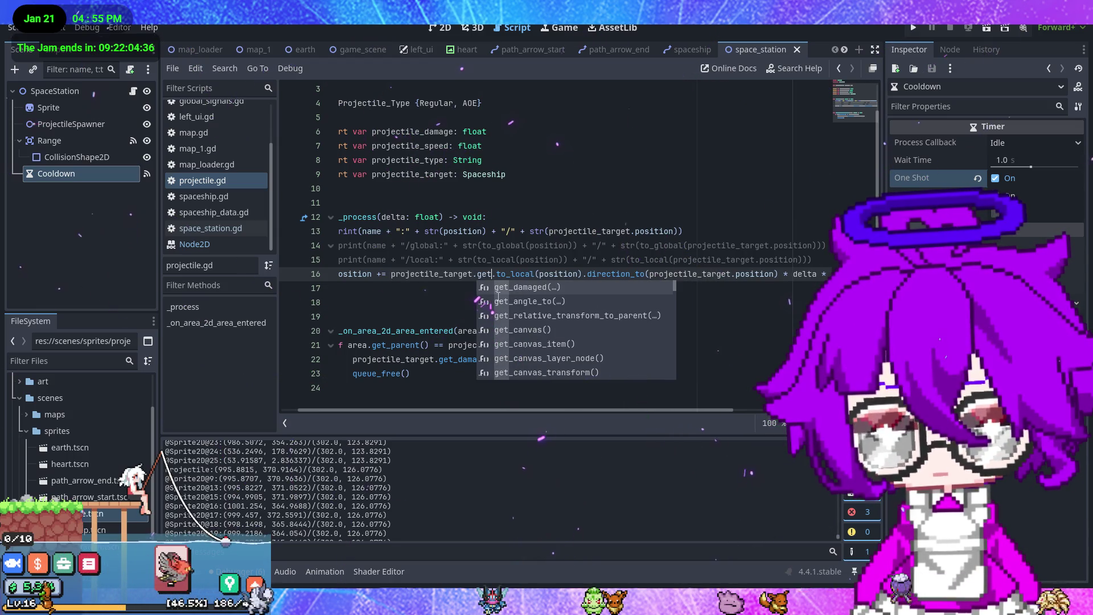
type("_pa")
key("Return")
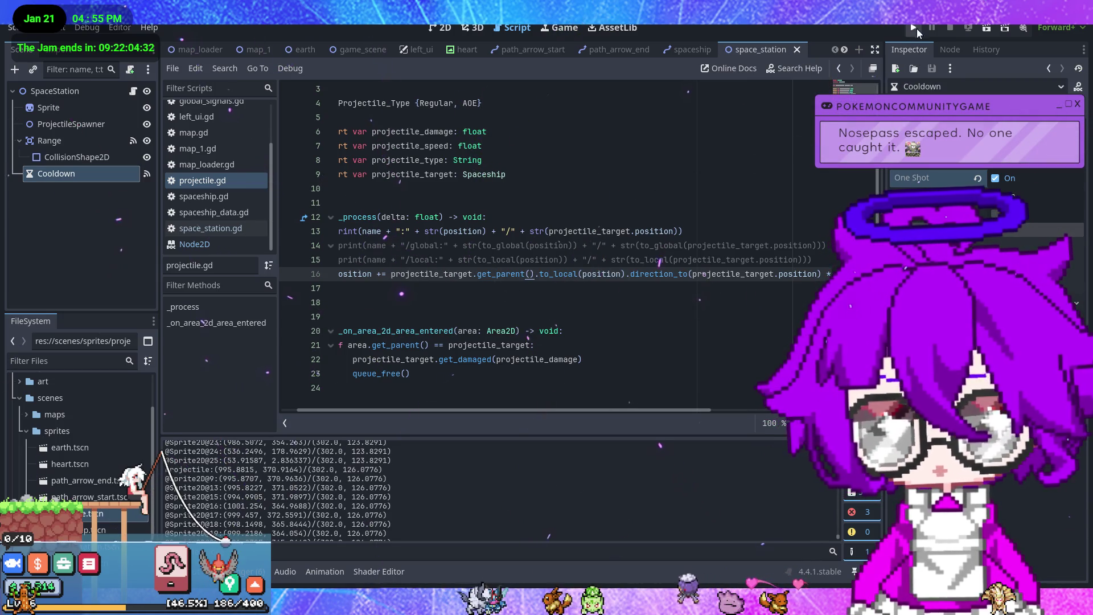
key("F5")
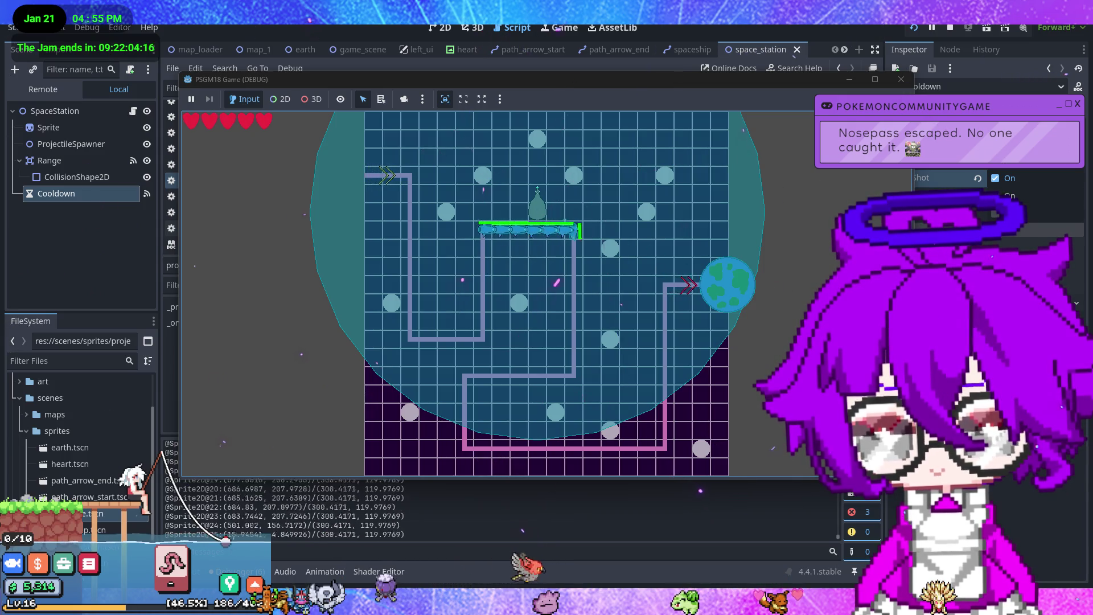
left_click(900, 80)
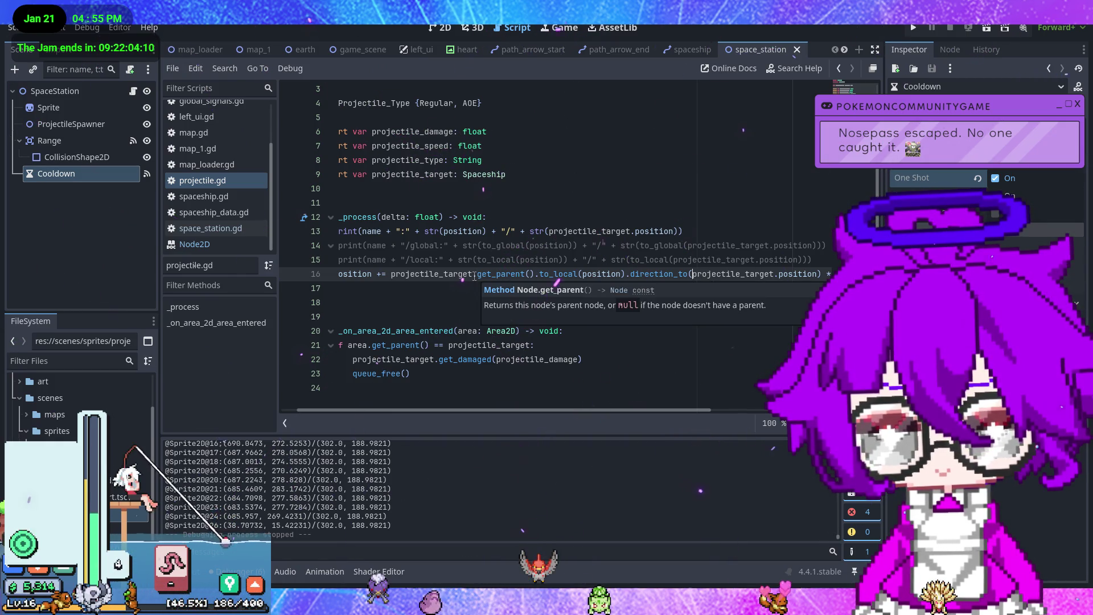
- Paste the parent to_local call into direction_to(), save, and test-run the game
left_click_drag(461, 275, 581, 276)
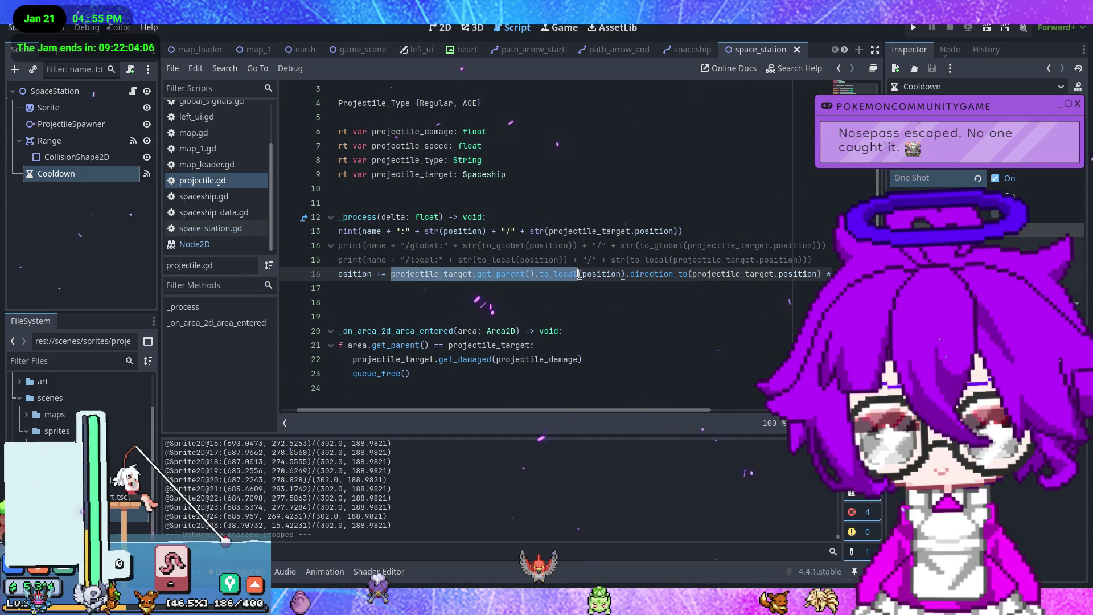
left_click(709, 279)
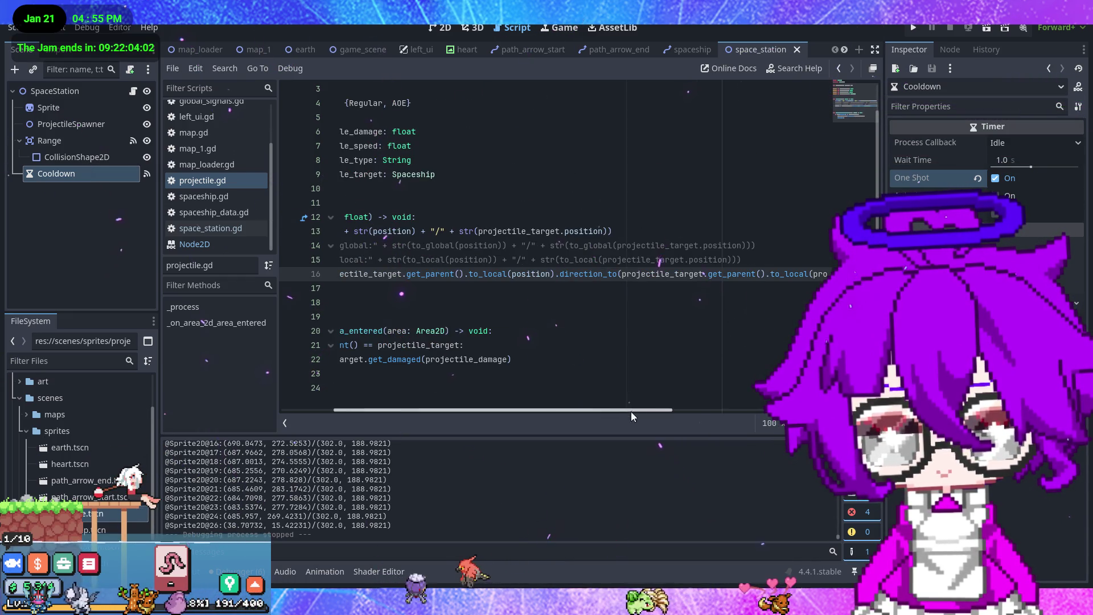
key("ctrl+v")
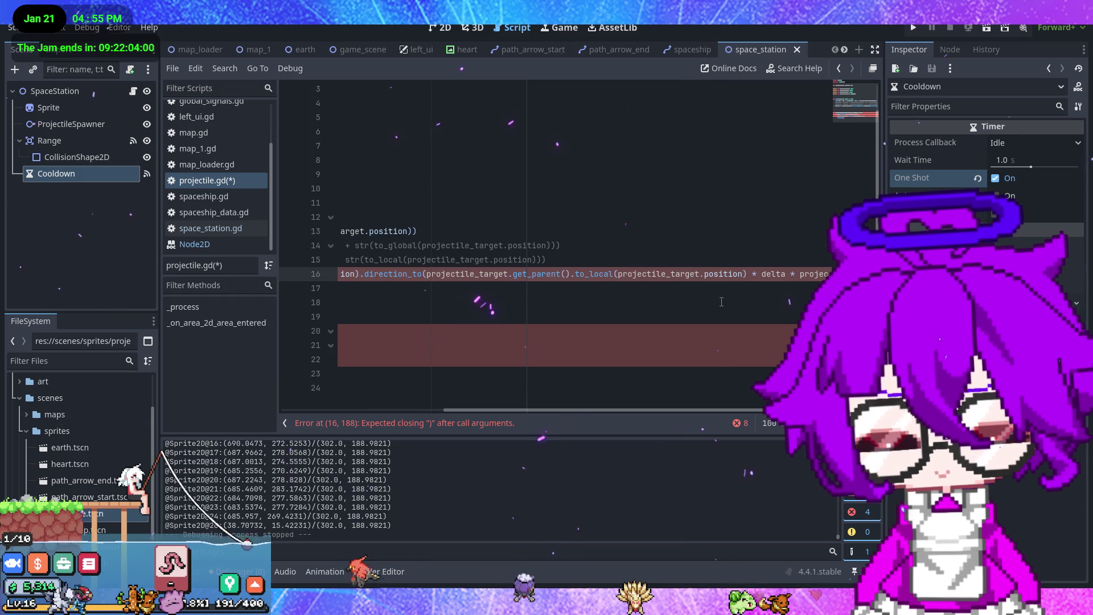
key("ctrl+s")
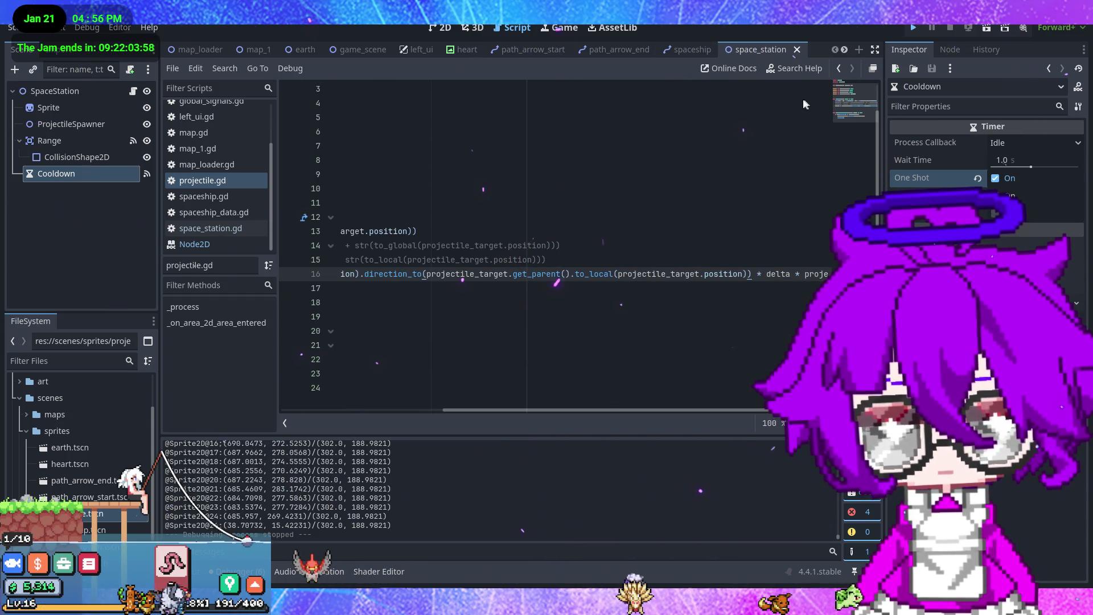
key("F5")
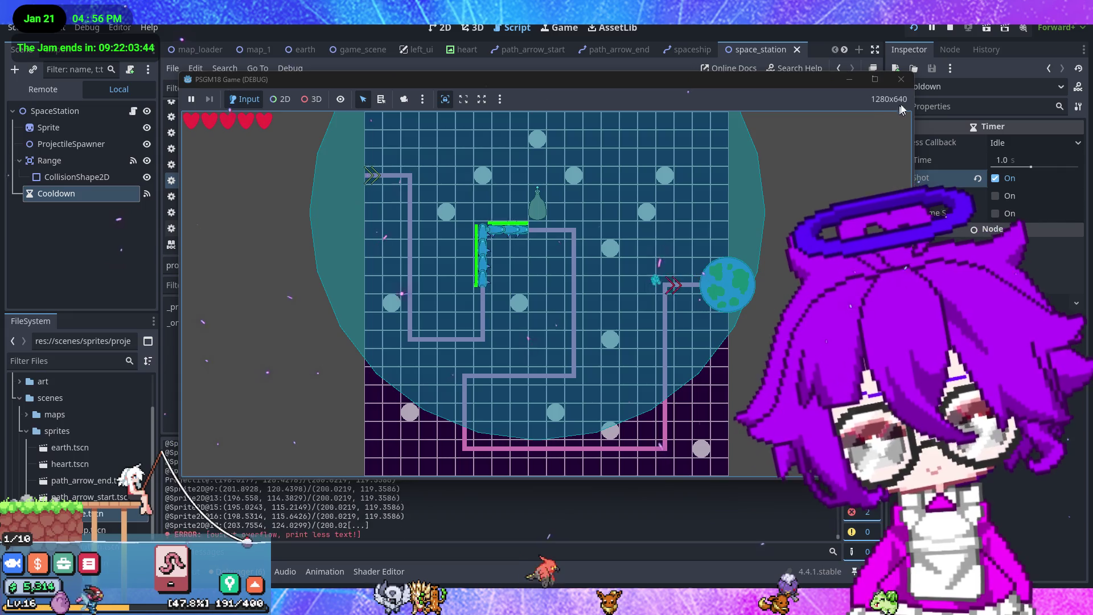
left_click(900, 79)
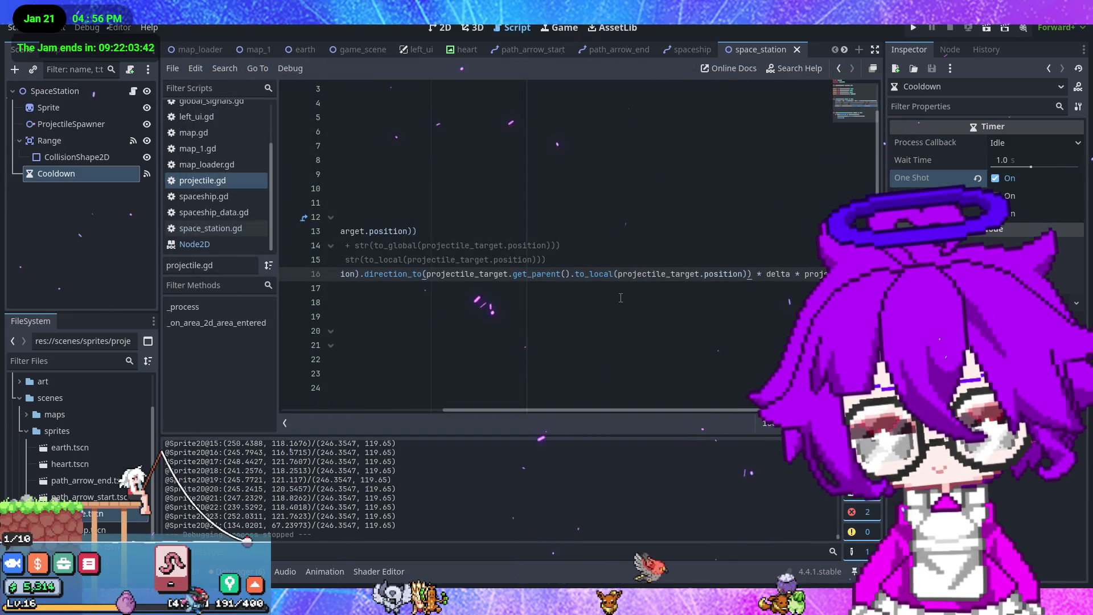
- Delete 'projectile_target.get_parent().' inside direction_to on line 16 and test-run the game
left_click_drag(576, 275, 427, 277)
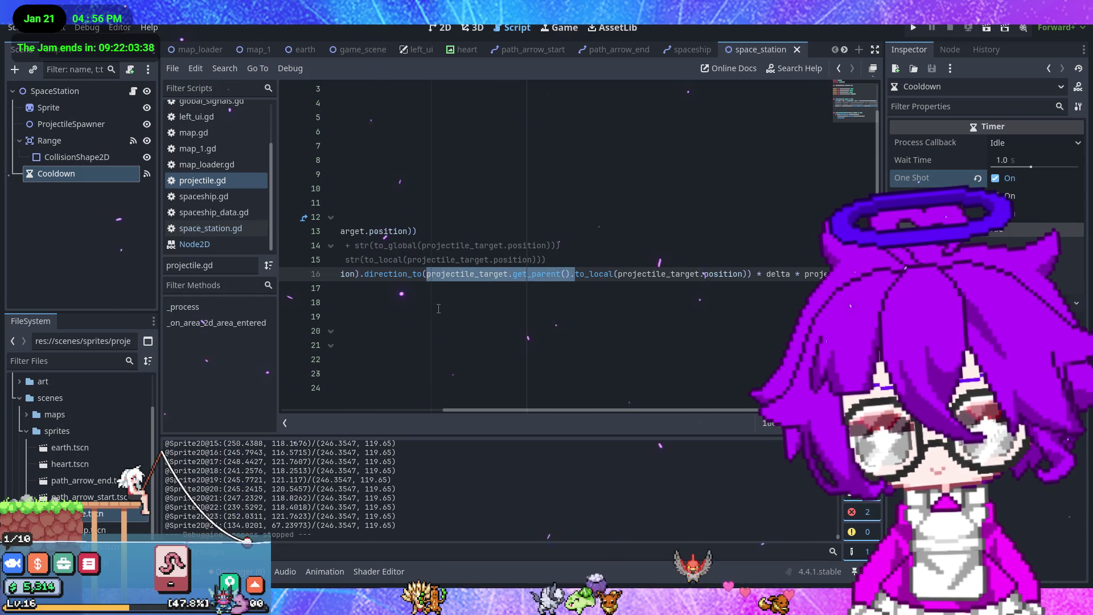
key("BackSpace")
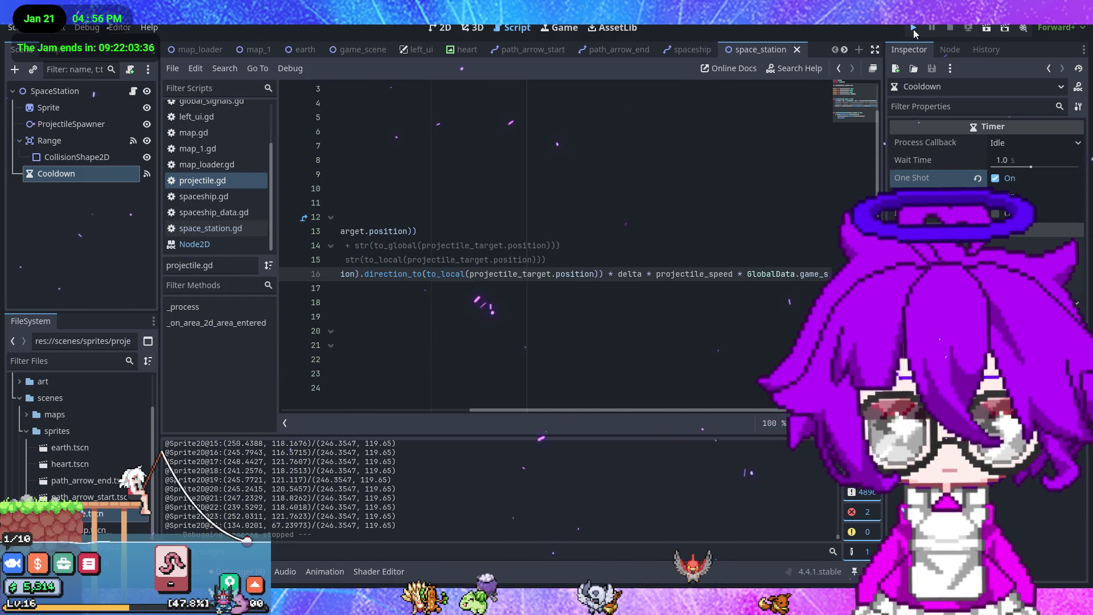
key("F5")
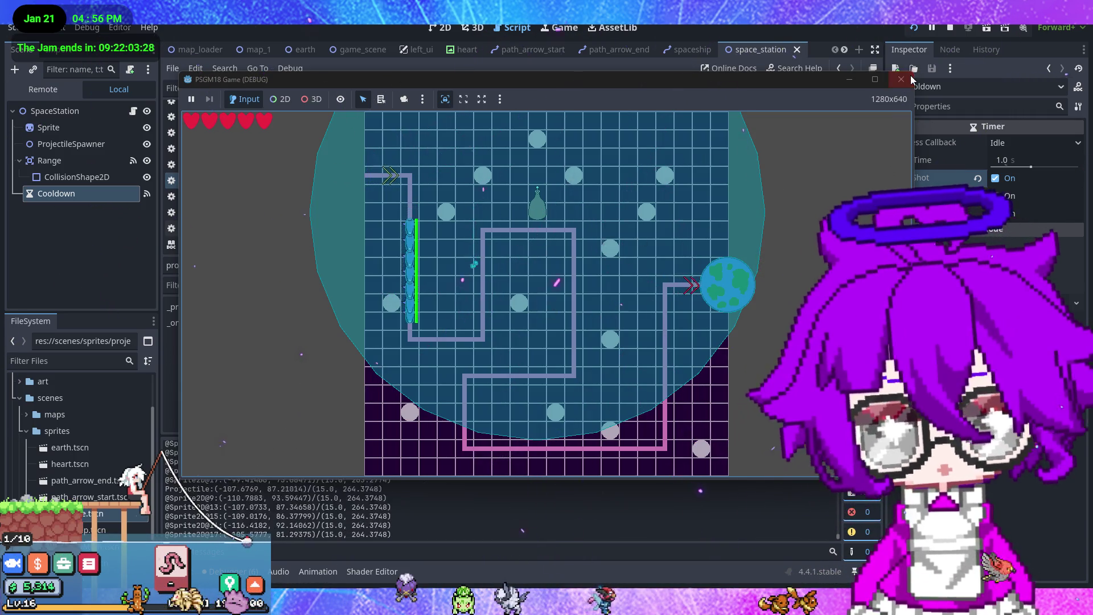
left_click(901, 79)
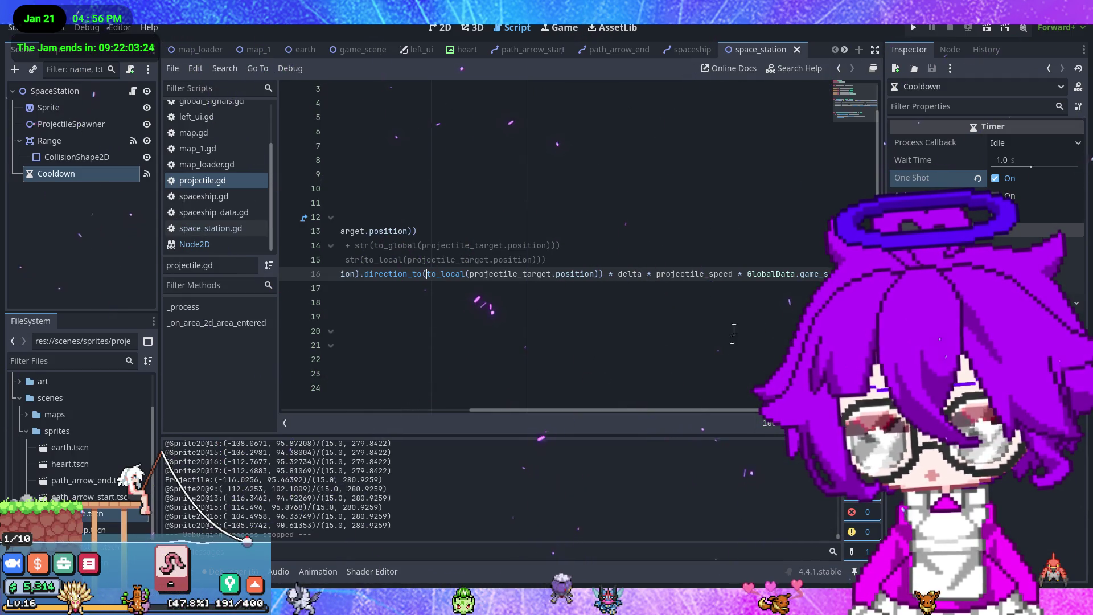
left_click_drag(657, 406, 430, 407)
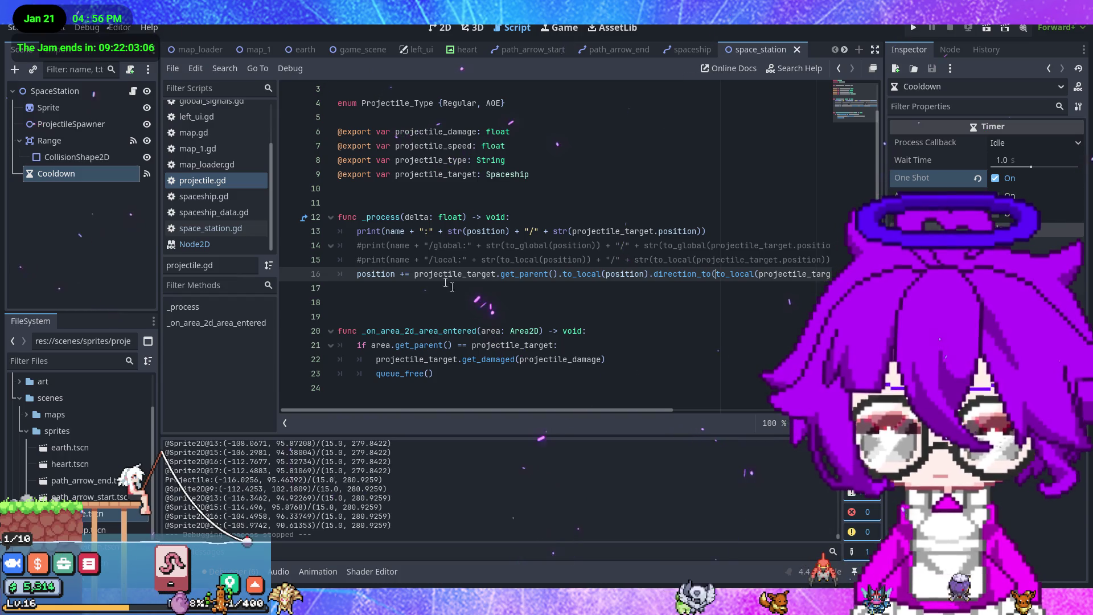
- Comment out line 13's print and print projectile_target.get_parent().to_local(position) on line 15, then save
left_click(358, 232)
type("#")
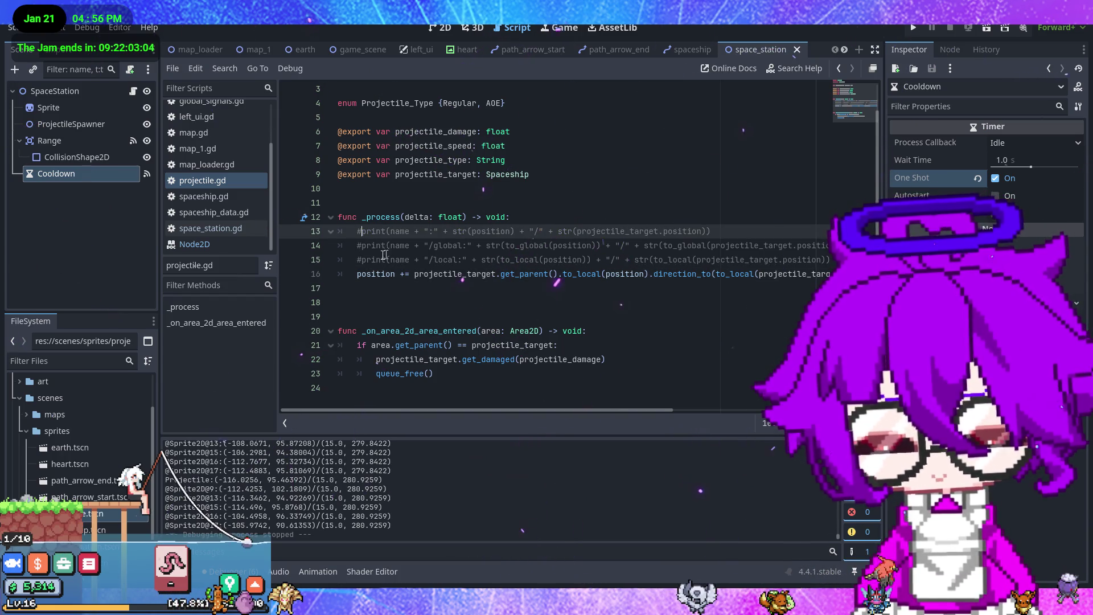
left_click(364, 259)
left_click_drag(414, 273, 647, 275)
key("ctrl+c")
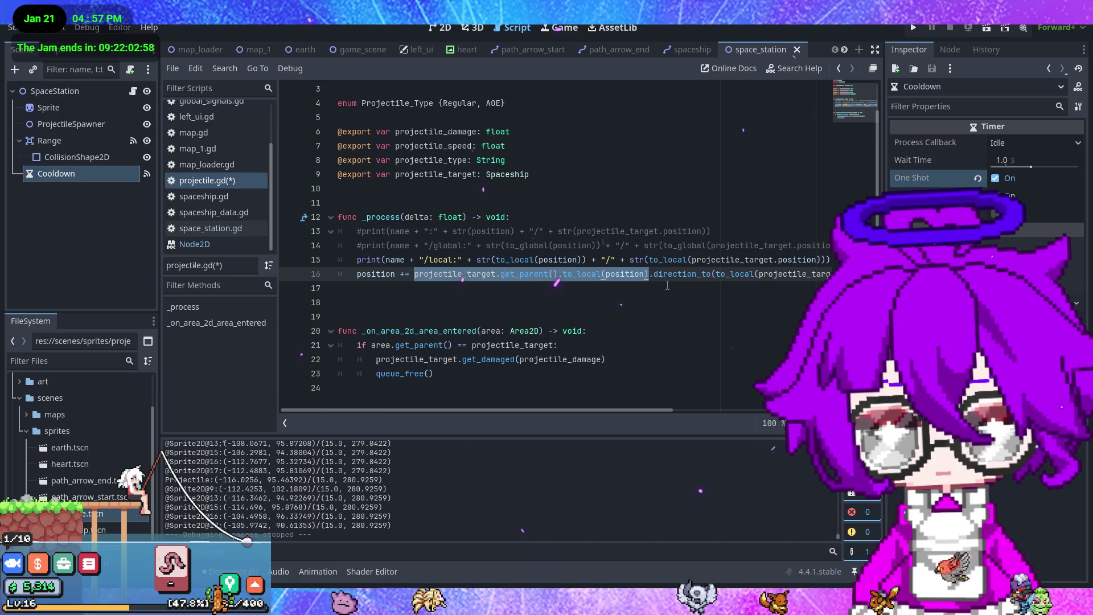
left_click_drag(587, 260, 493, 261)
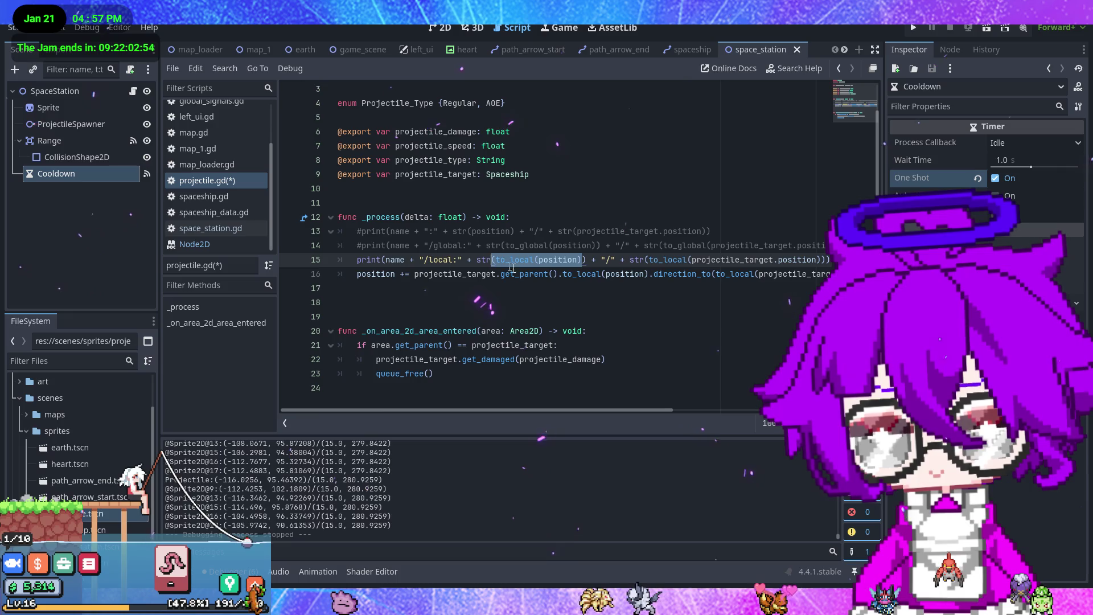
key("ctrl+v")
left_click(494, 260)
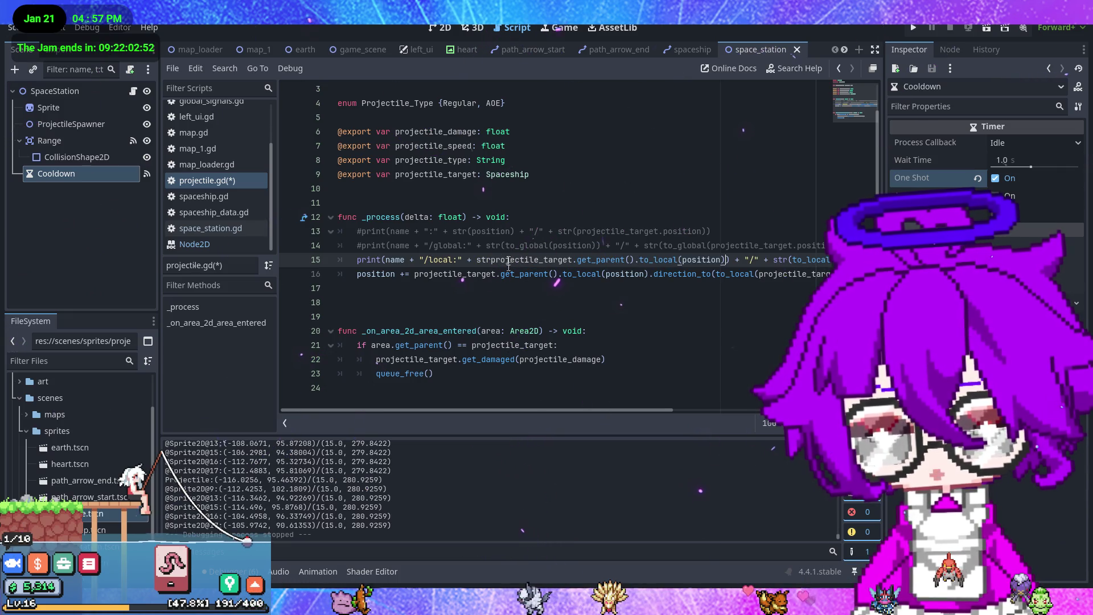
type("(")
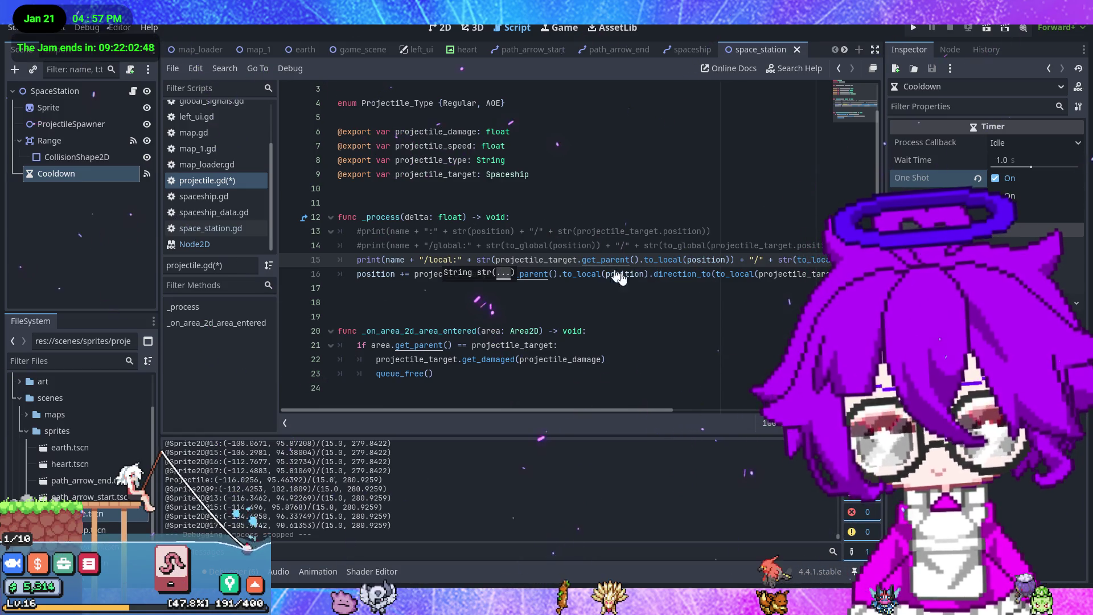
key("ctrl+s")
- Test-run the game and review the logged parent-local and to_local positions
left_click_drag(630, 410, 799, 411)
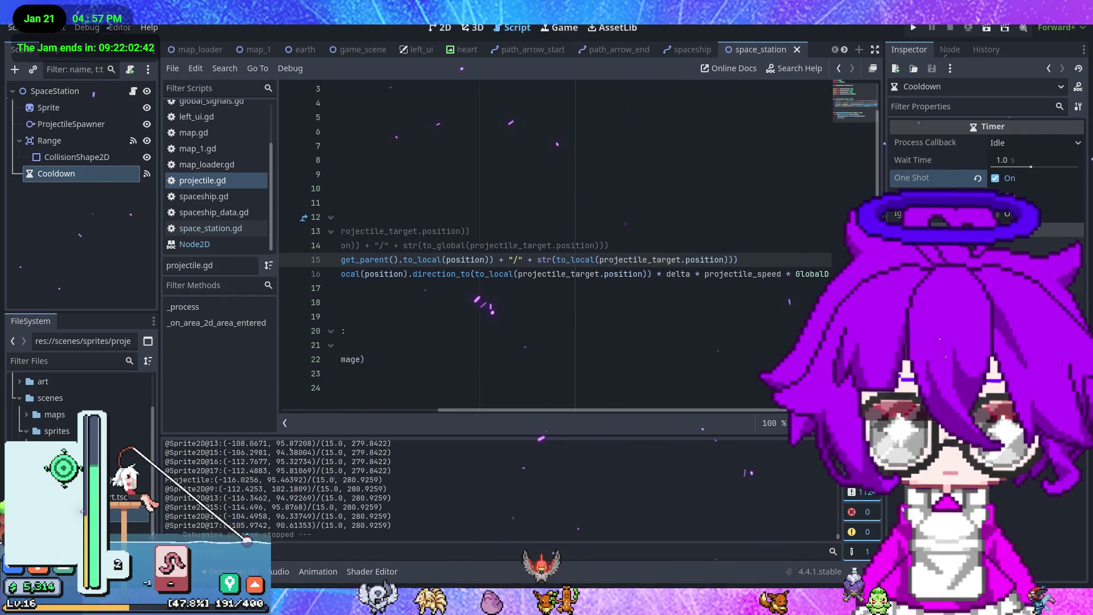
key("ctrl+s")
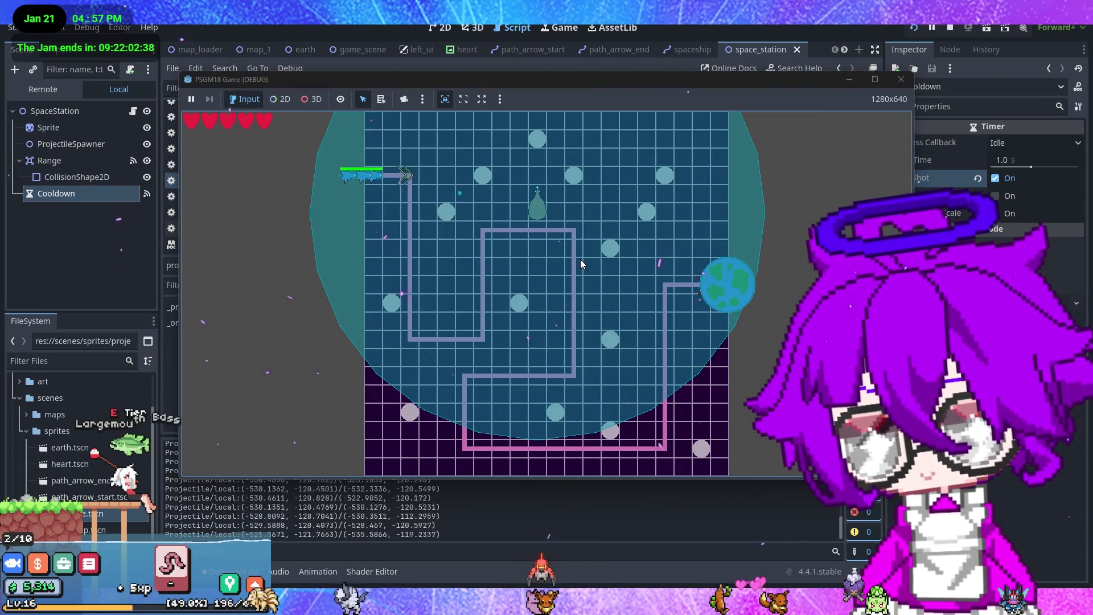
left_click(900, 80)
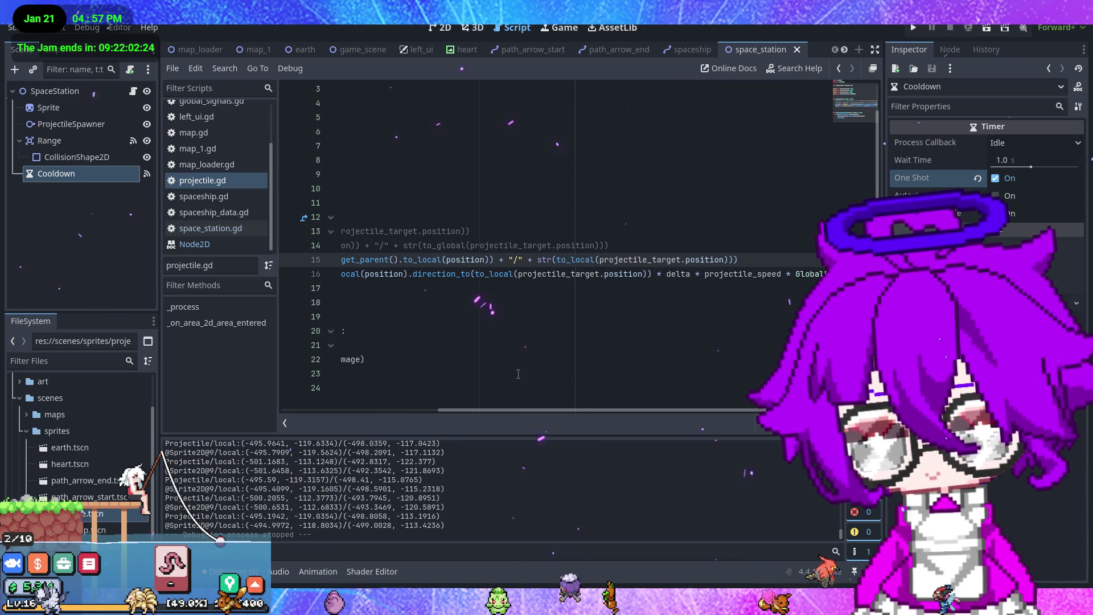
left_click_drag(497, 409, 337, 411)
left_click(410, 274)
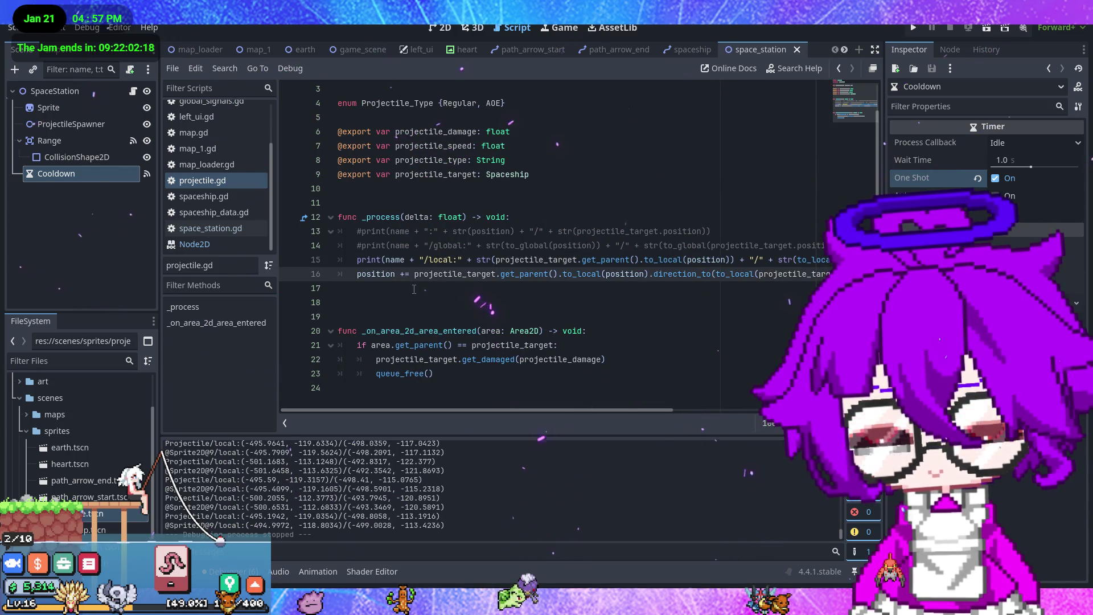
- Rewrite line 16 as position = lerp(parent-local position, to_local target position, delta)
key("BackSpace")
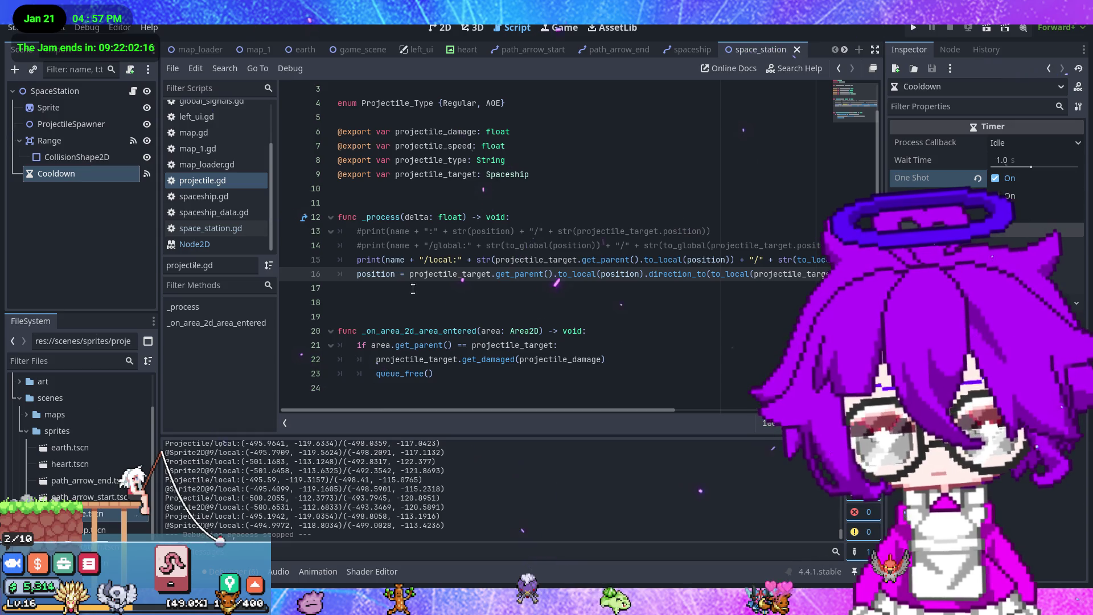
type("lerp")
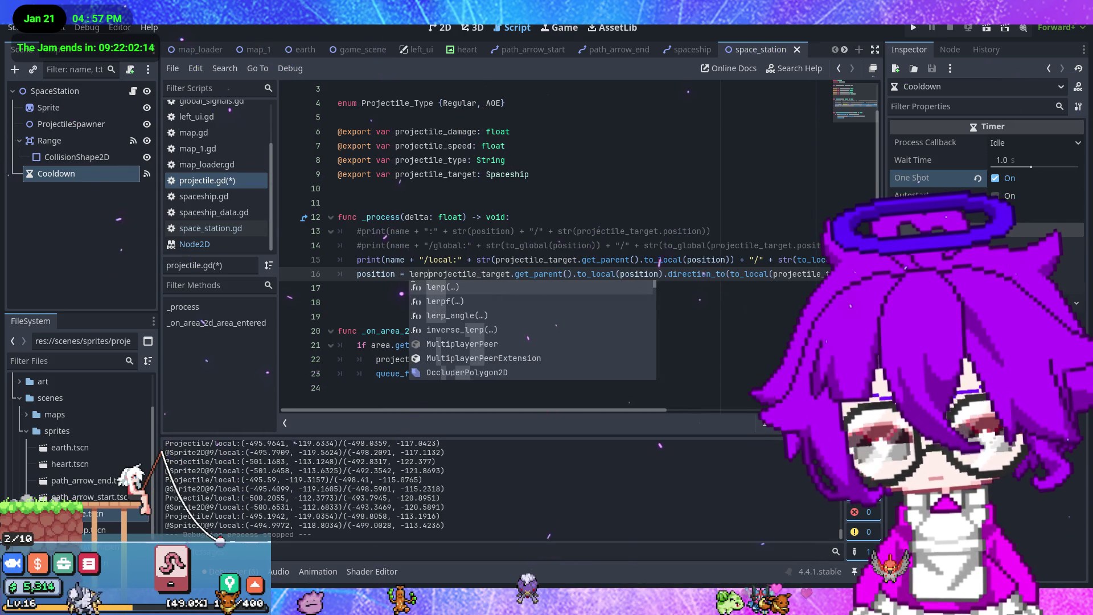
type("(")
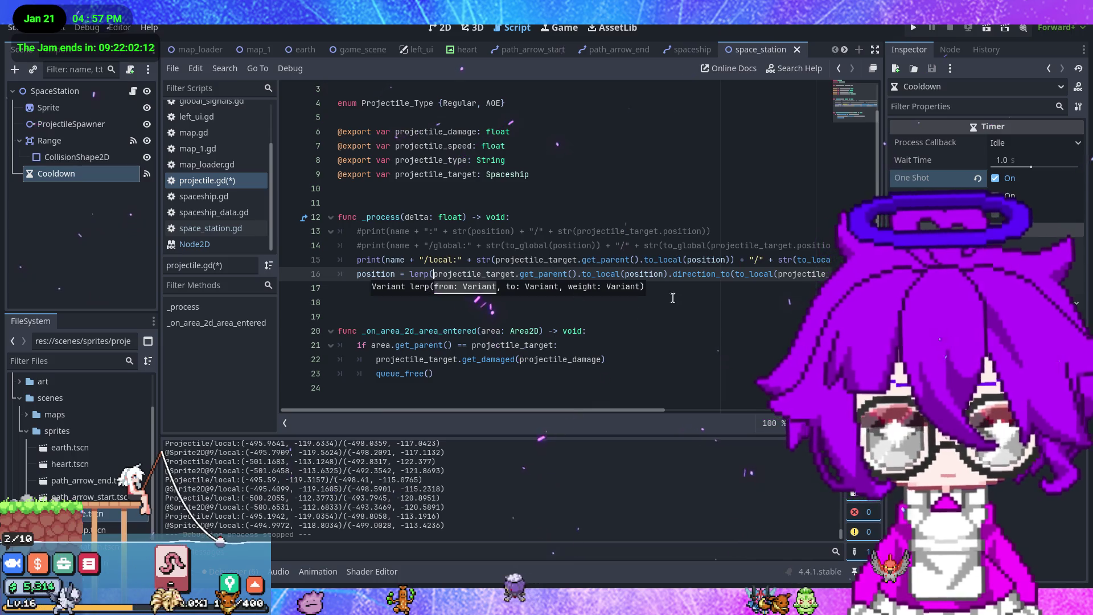
left_click_drag(734, 275, 668, 276)
type(",")
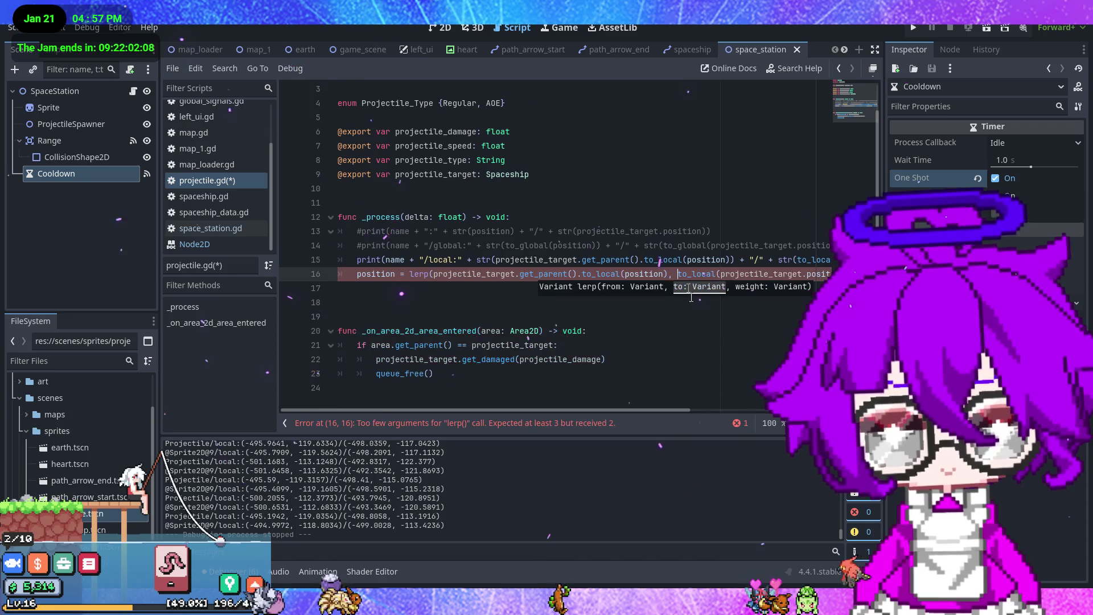
left_click_drag(663, 410, 757, 410)
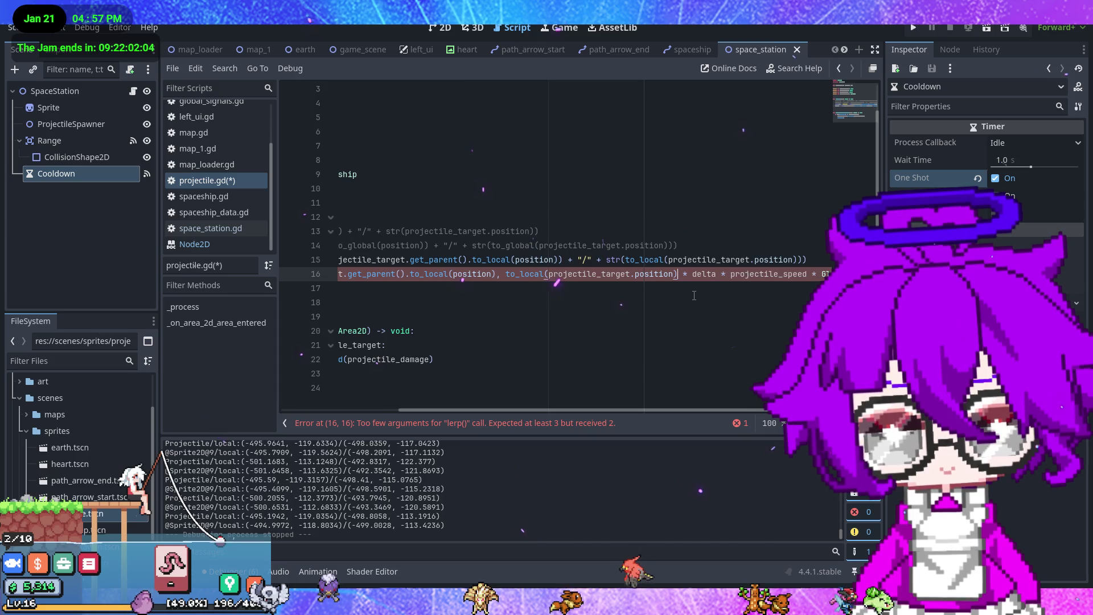
key("Delete")
type(",")
key("Right")
key("Right")
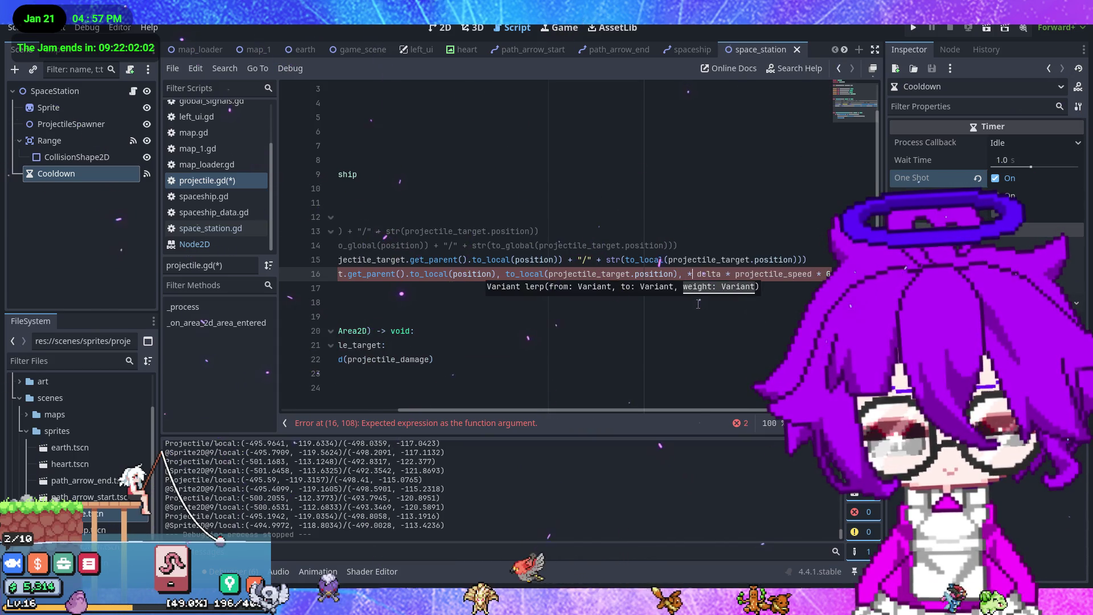
key("BackSpace")
key("BackSpace")
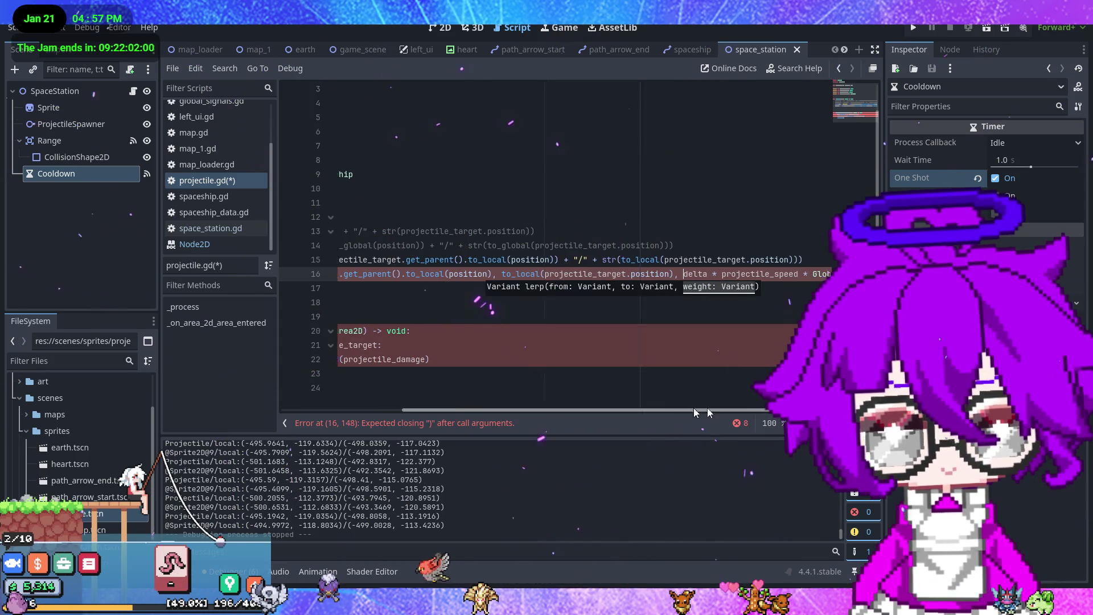
left_click_drag(682, 409, 742, 410)
key("Escape")
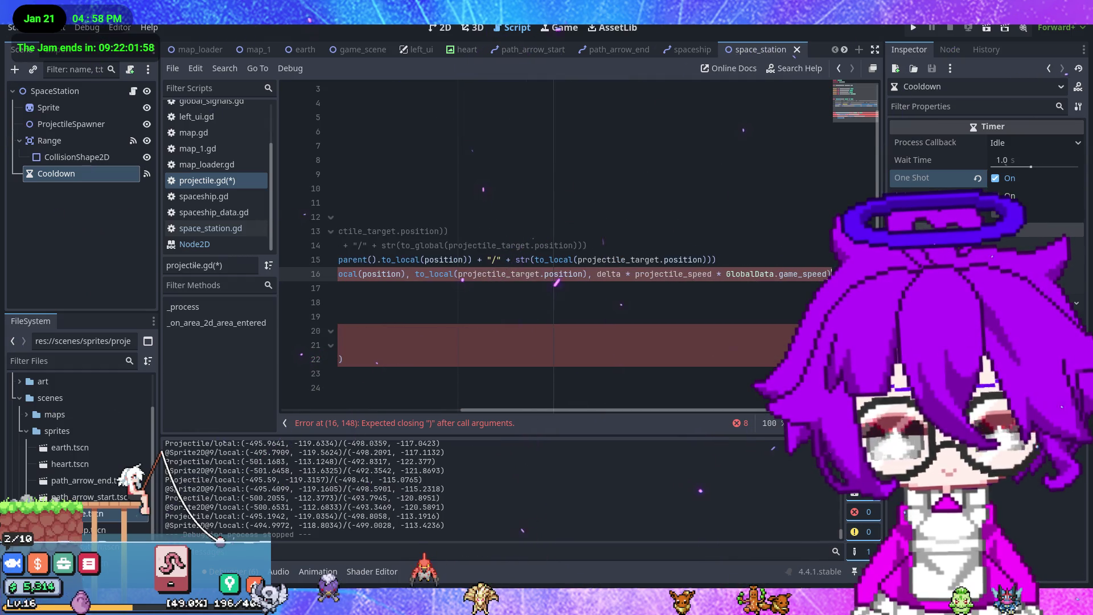
type(")")
- Save projectile.gd, test-run the game, and check the nan values in the log
key("ctrl+s")
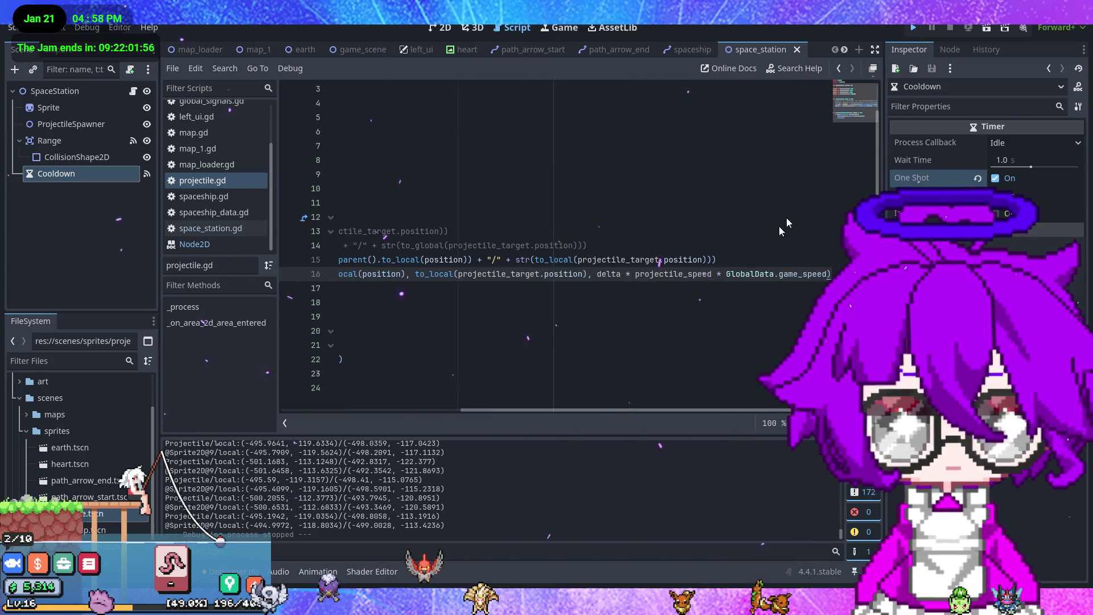
key("F5")
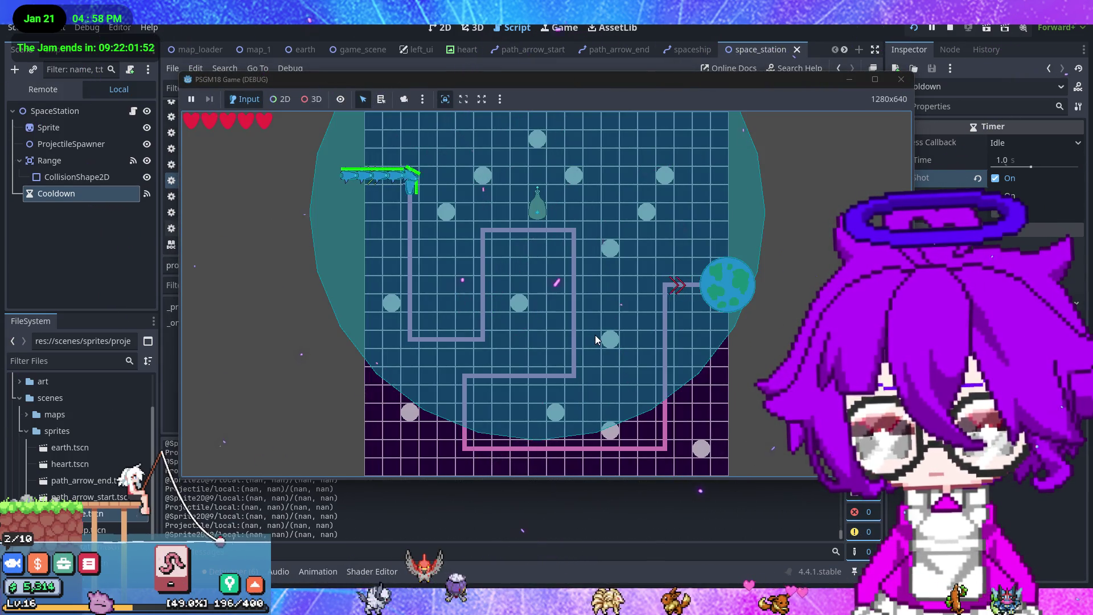
key("F8")
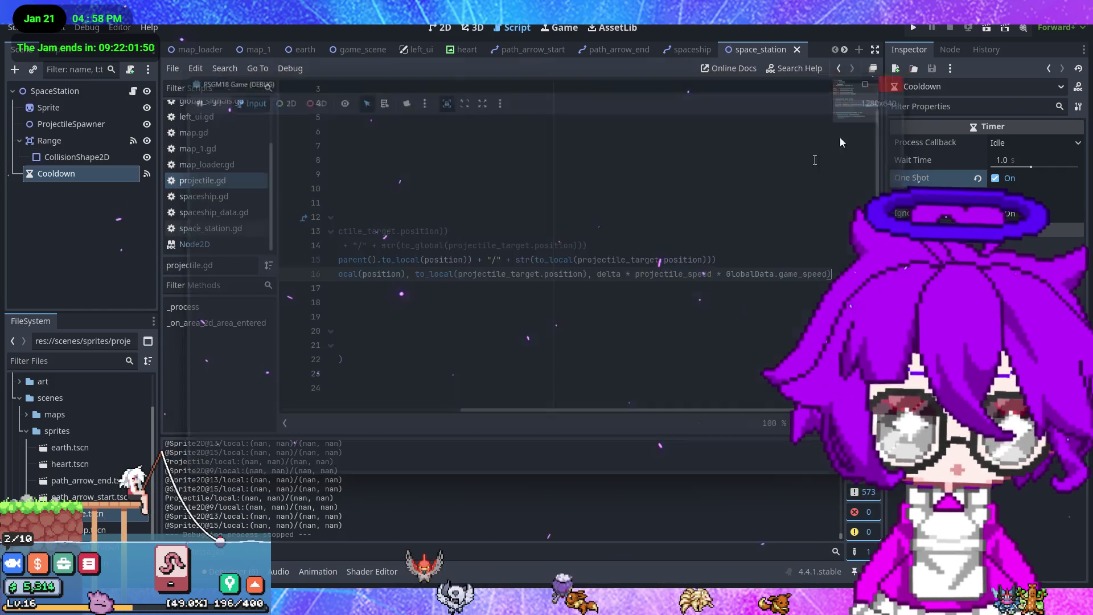
left_click_drag(523, 408, 335, 412)
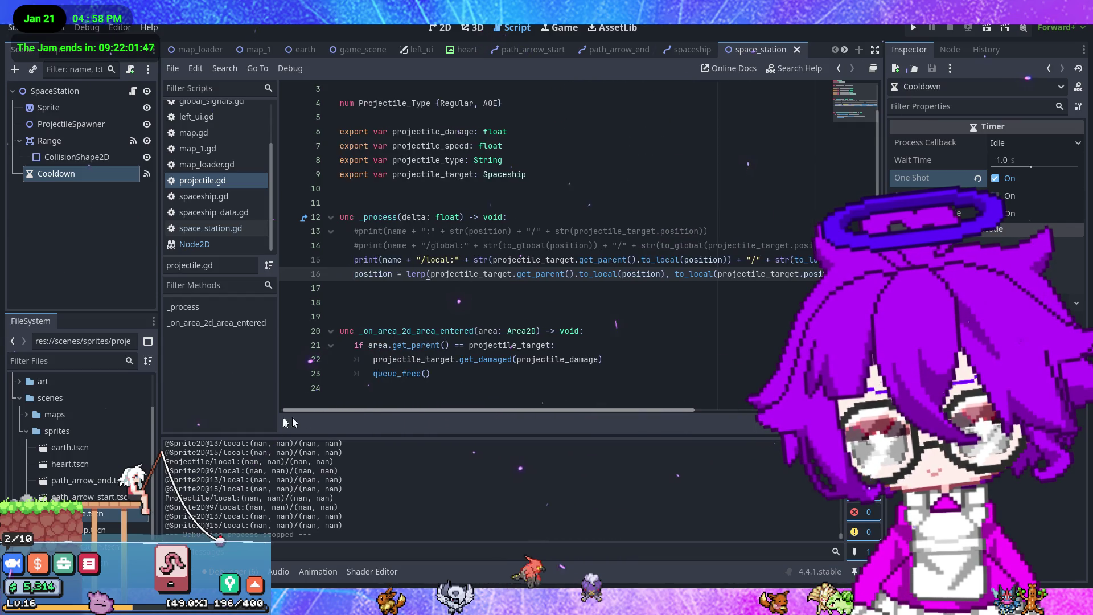
- Copy the expression 'projectile_target.get_parent().' from line 16
left_click(426, 289)
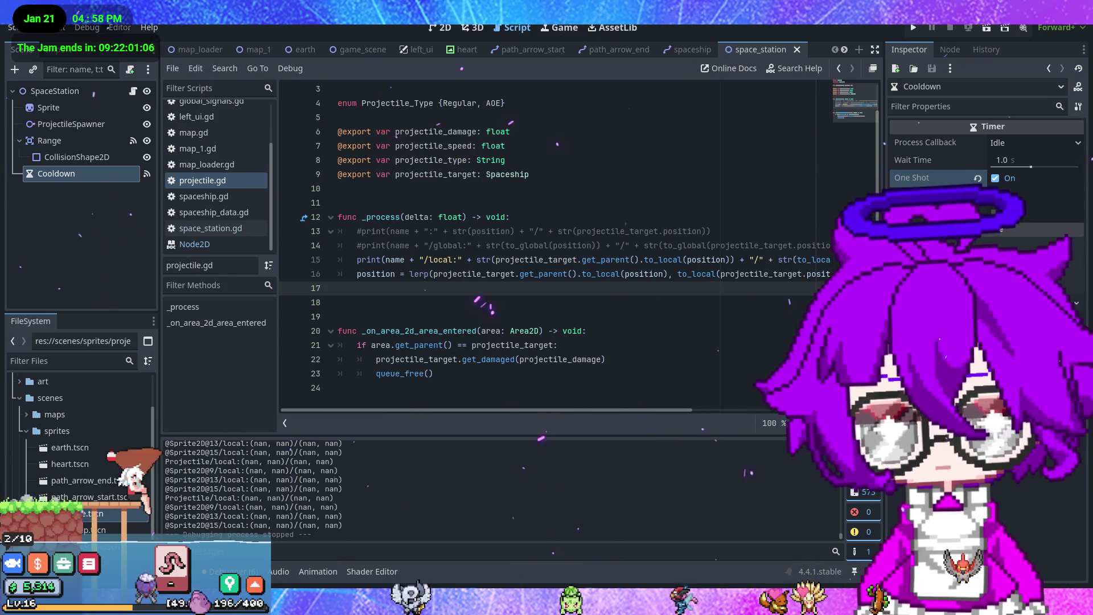
left_click_drag(576, 274, 433, 274)
mouse_move(582, 273)
left_mouse_down()
mouse_move(797, 274)
mouse_move(434, 274)
left_mouse_up()
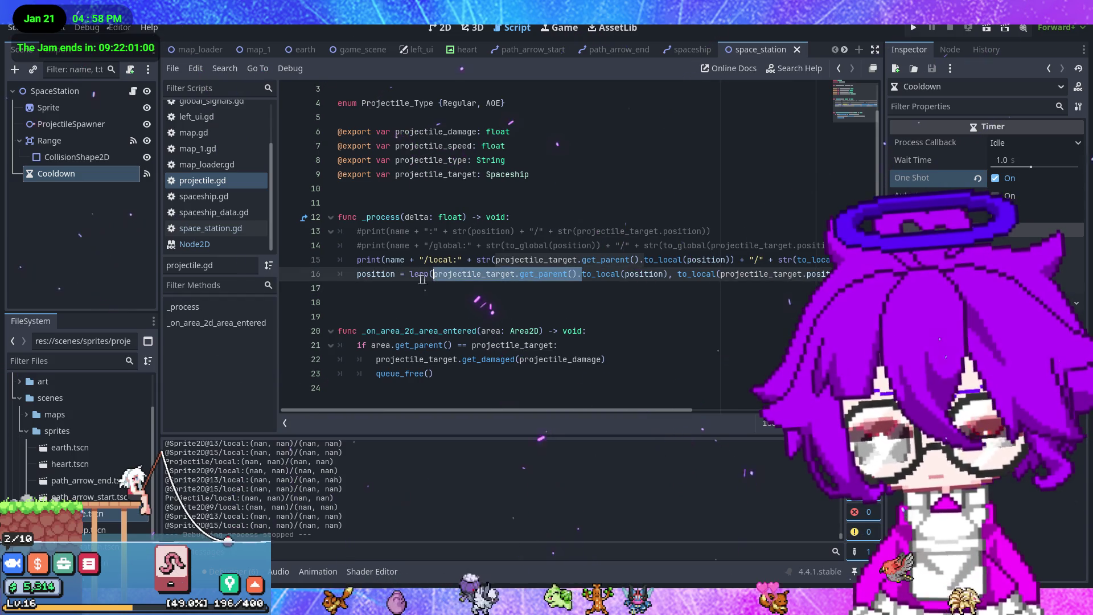
key("ctrl+c")
- Paste it before lerp, save and run (nonexistent 'lerp' on Path2D error), then delete that prefix
key("Left")
key("ctrl+v")
key("ctrl+s")
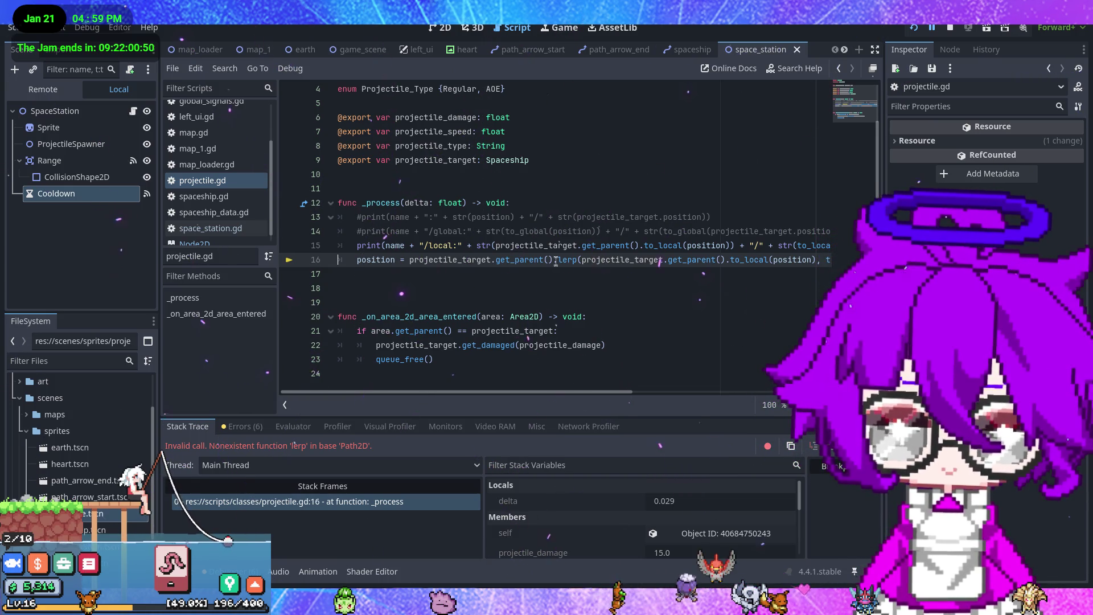
left_click_drag(558, 259, 410, 260)
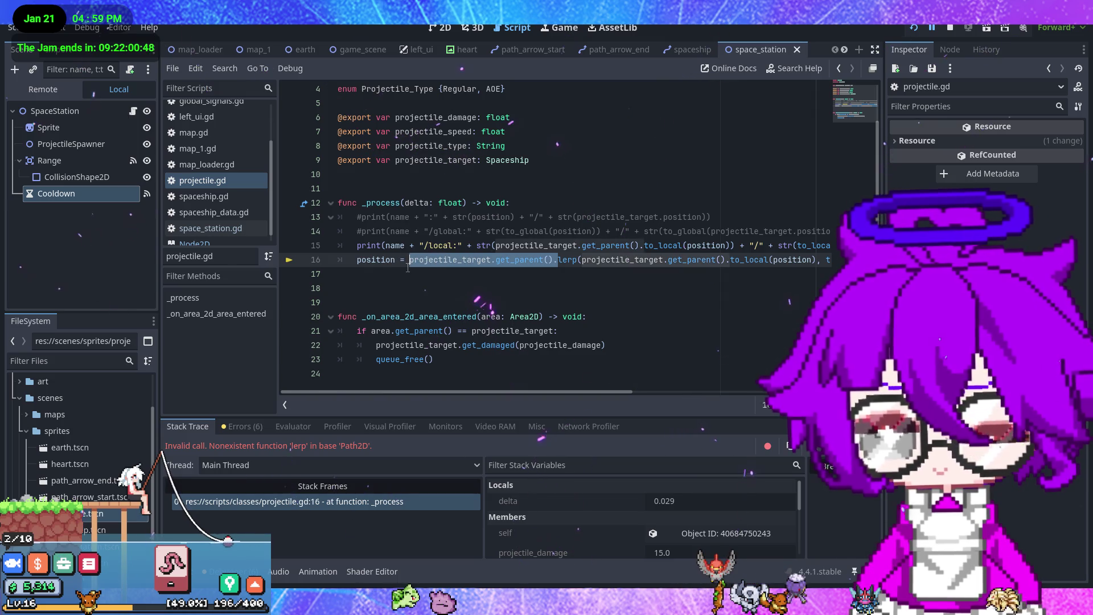
key("BackSpace")
- Leave line 16 of projectile.gd calling plain lerp without the target-parent prefix
key("Escape")
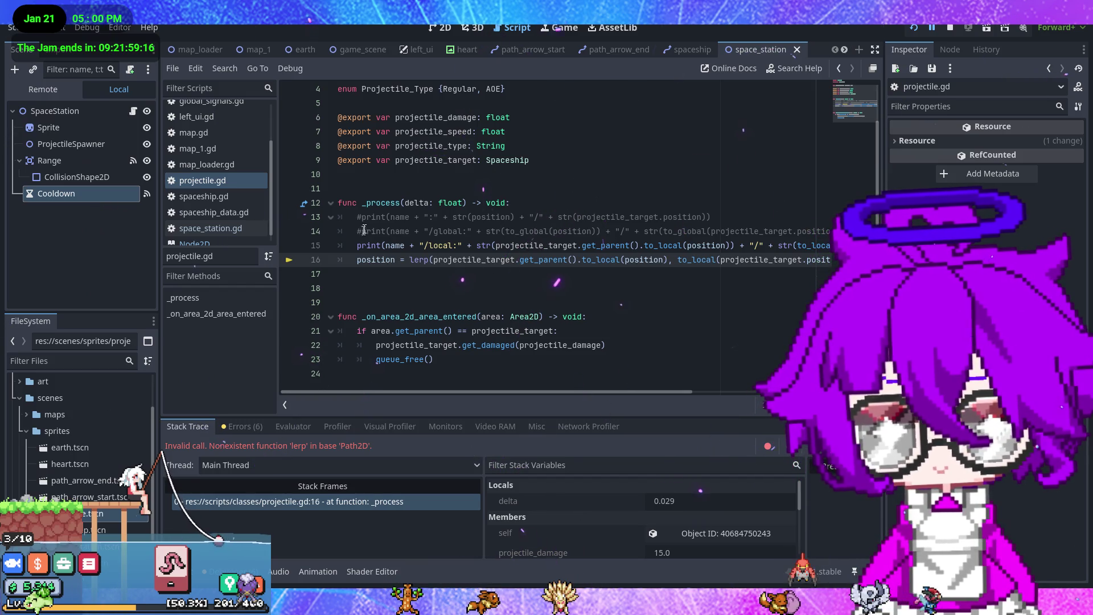
- Comment out the line 15 debug print and the line 16 lerp statement
left_click_drag(362, 217, 805, 233)
left_click_drag(357, 217, 820, 245)
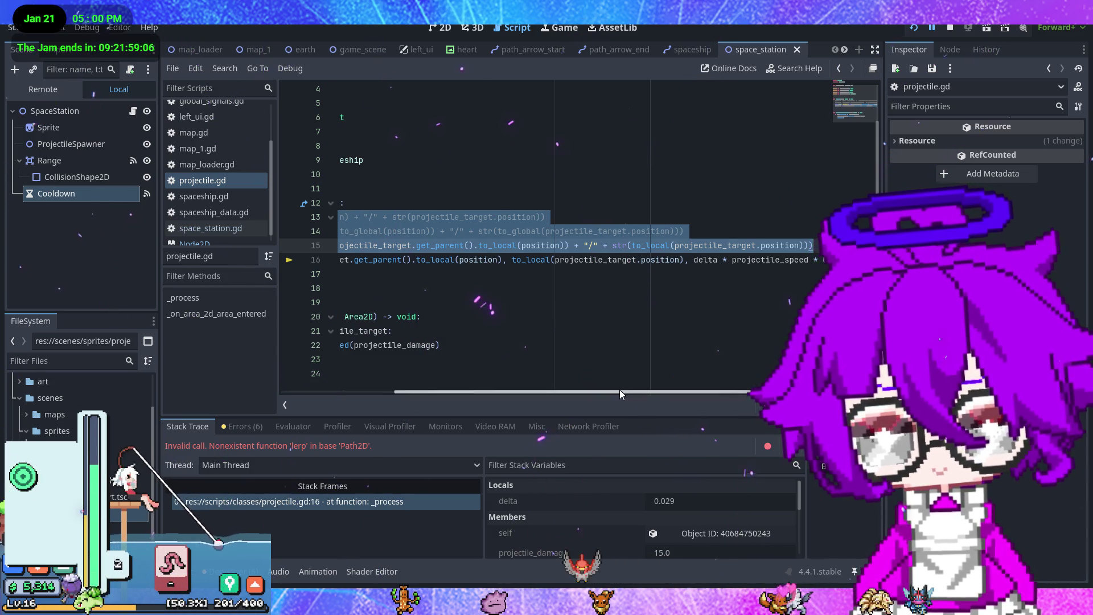
left_click_drag(619, 391, 505, 391)
left_click(381, 258)
left_click(480, 248)
key("ctrl+k")
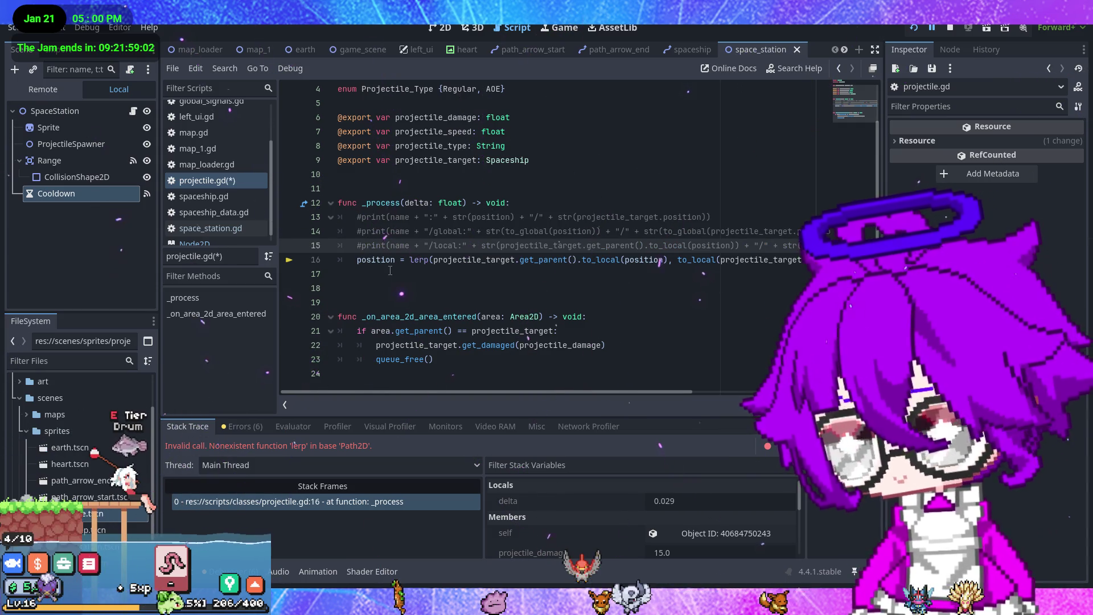
left_click(357, 259)
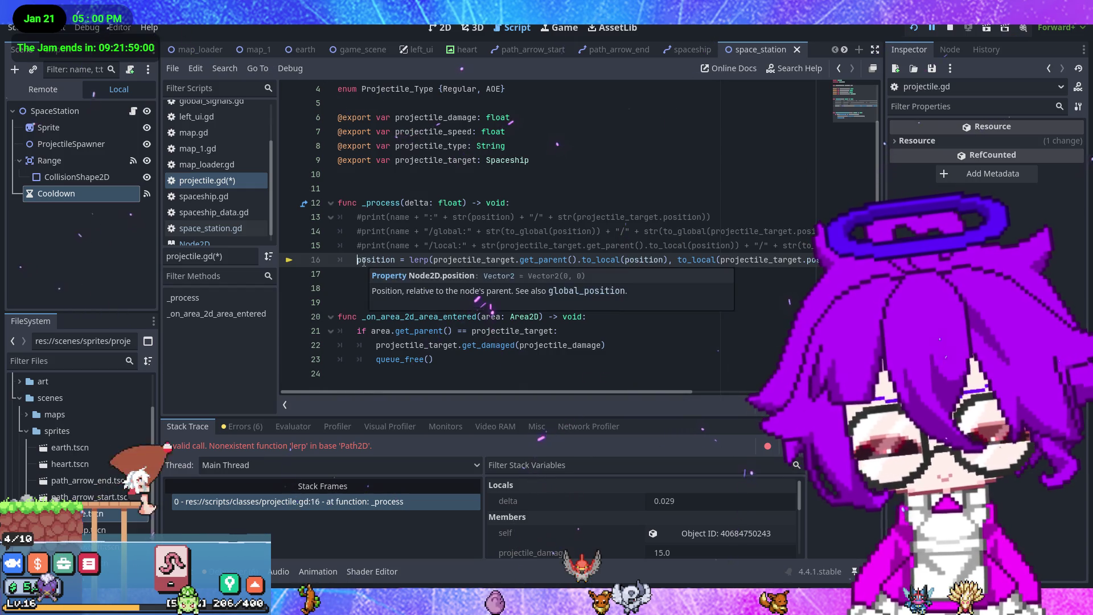
key("Return")
key("BackSpace")
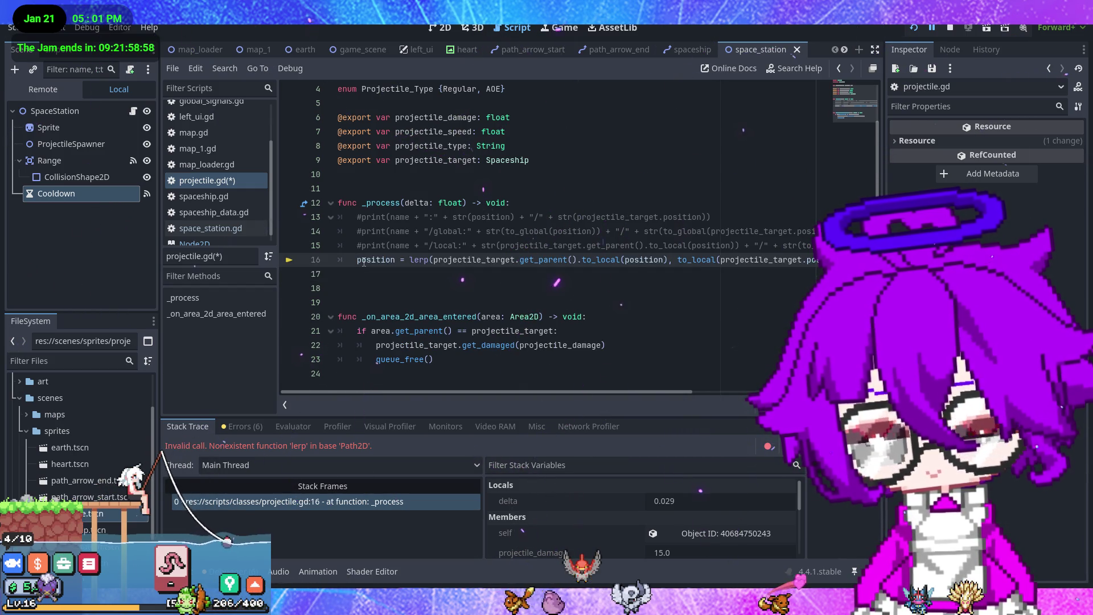
key("ctrl+k")
- Stub the _process function body with pass
key("Down")
key("Tab")
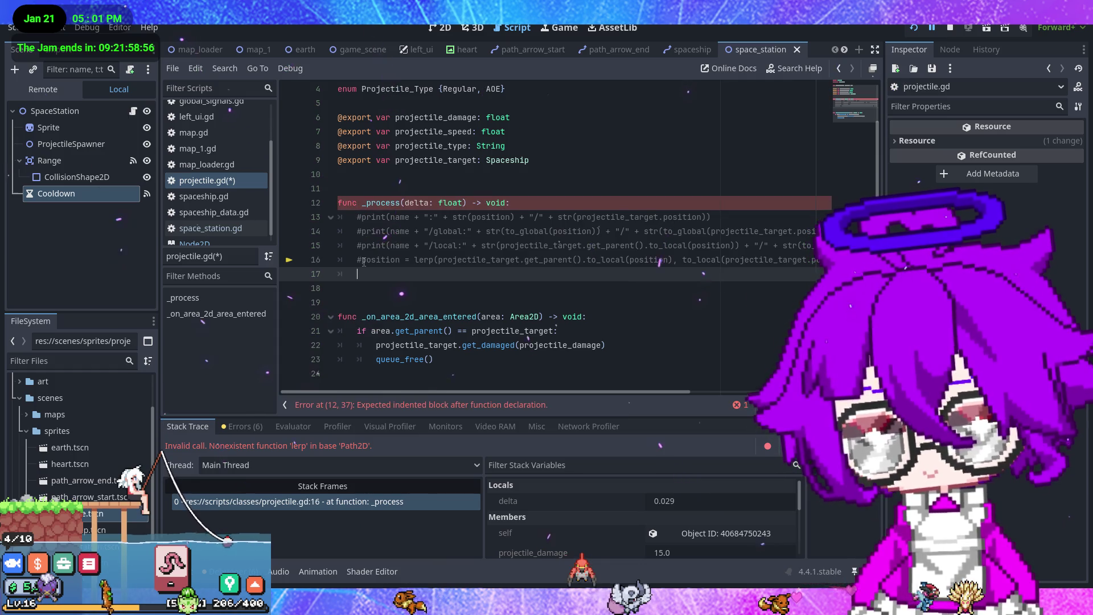
type("velo")
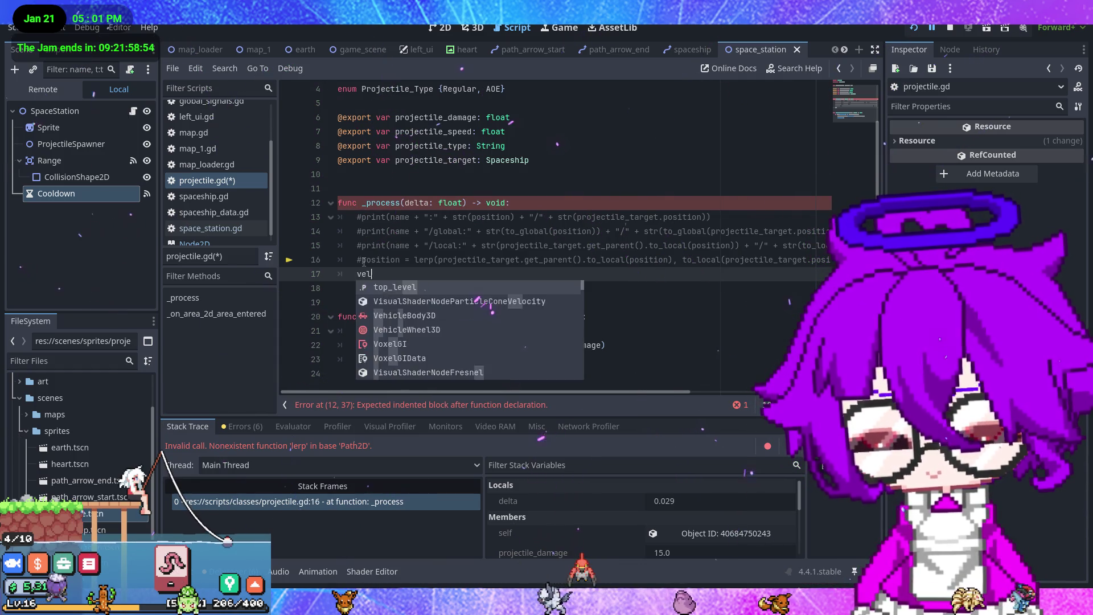
type("ci")
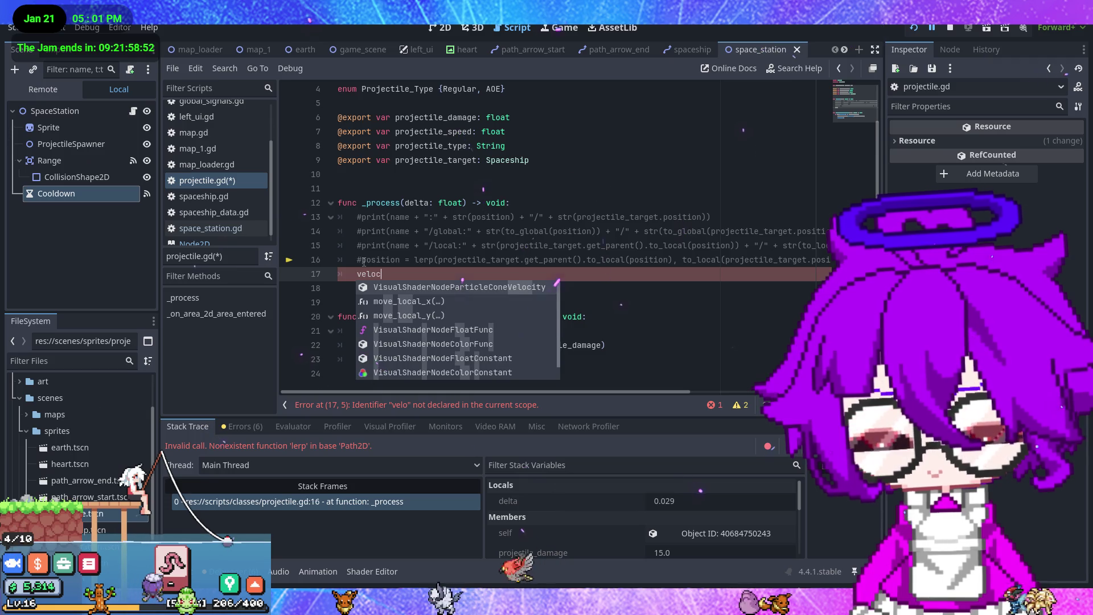
key("BackSpace")
key("BackSpace")
key("BackSpace")
key("BackSpace")
key("BackSpace")
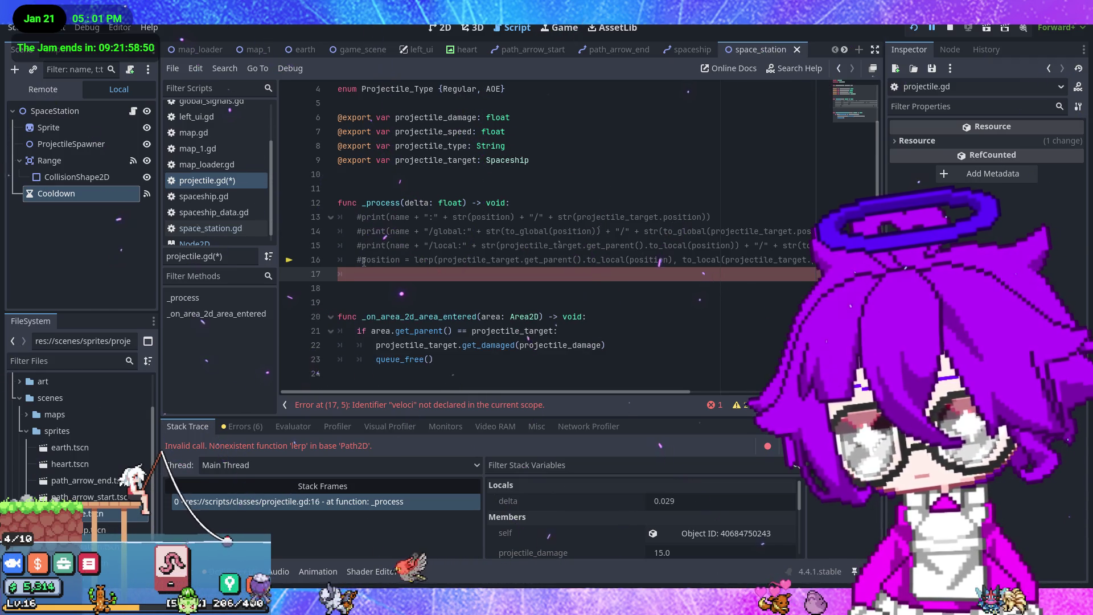
type("pass")
key("Return")
key("BackSpace")
- Add a new _physics_process(delta) function via autocomplete
key("Return")
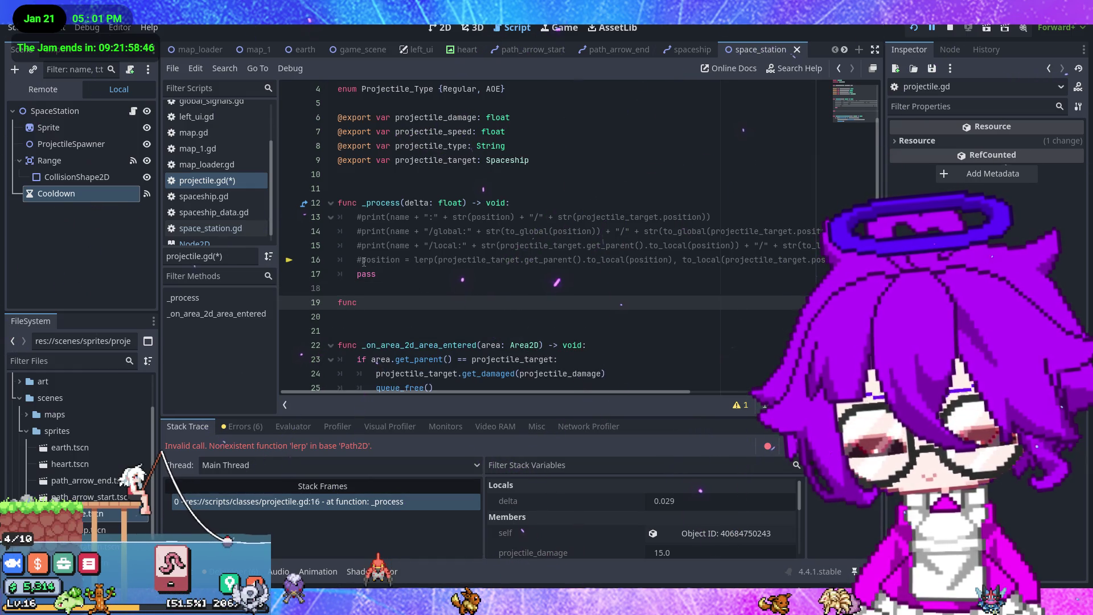
type("_")
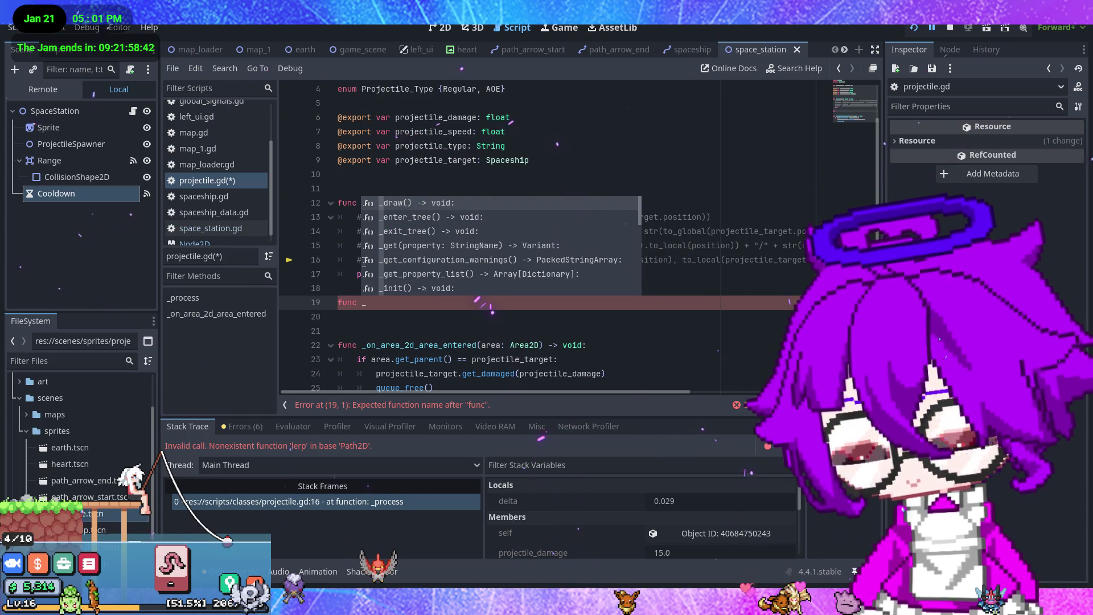
type("p")
key("Return")
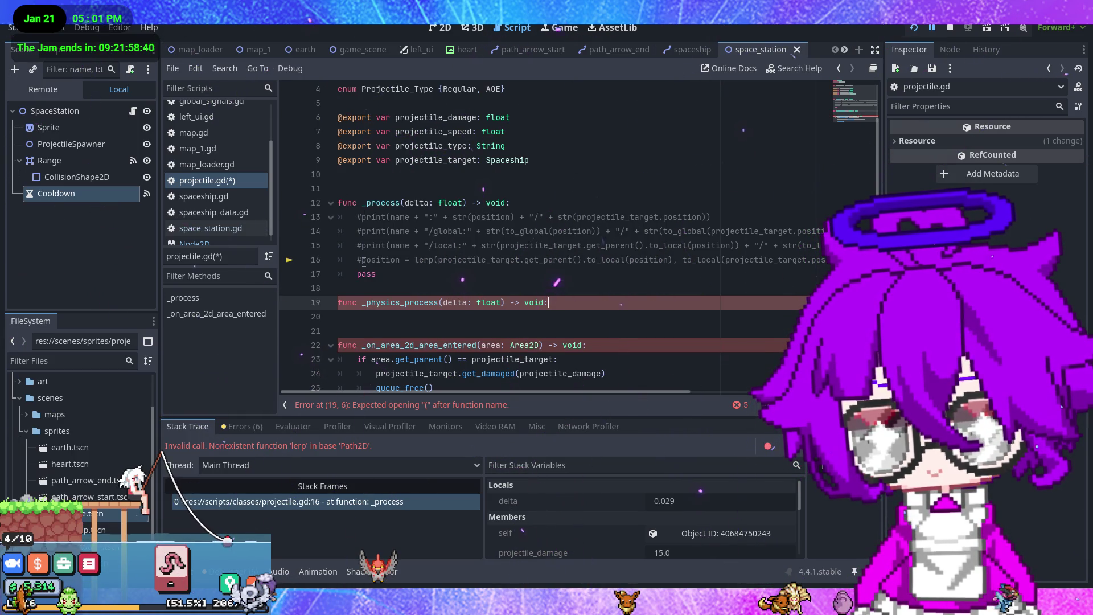
key("Return")
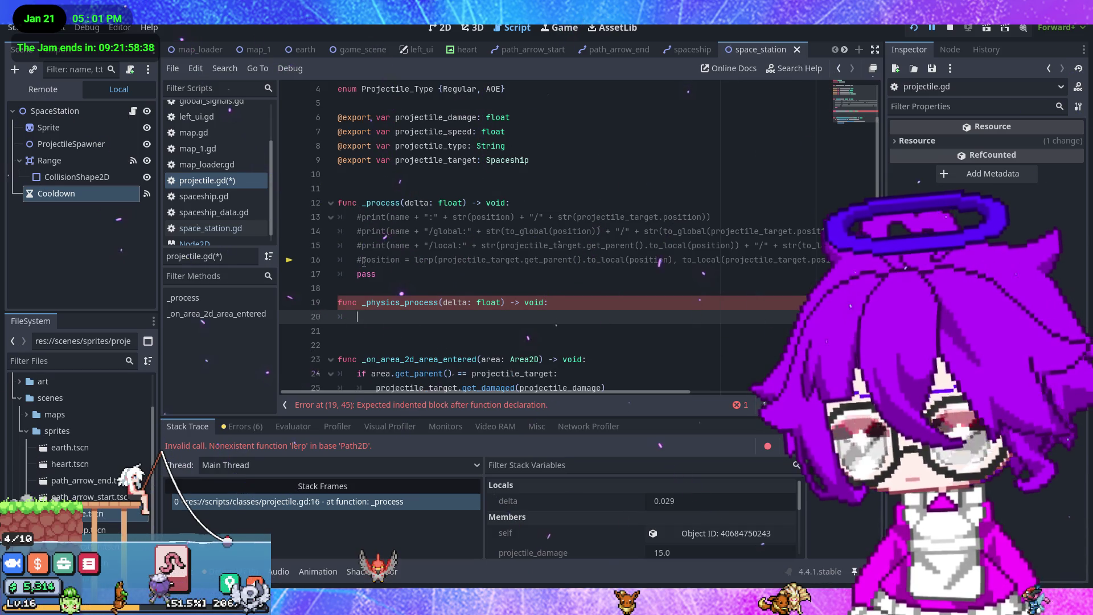
- Write 'var velocity = position - projectile_target.position' in _physics_process
type("velo")
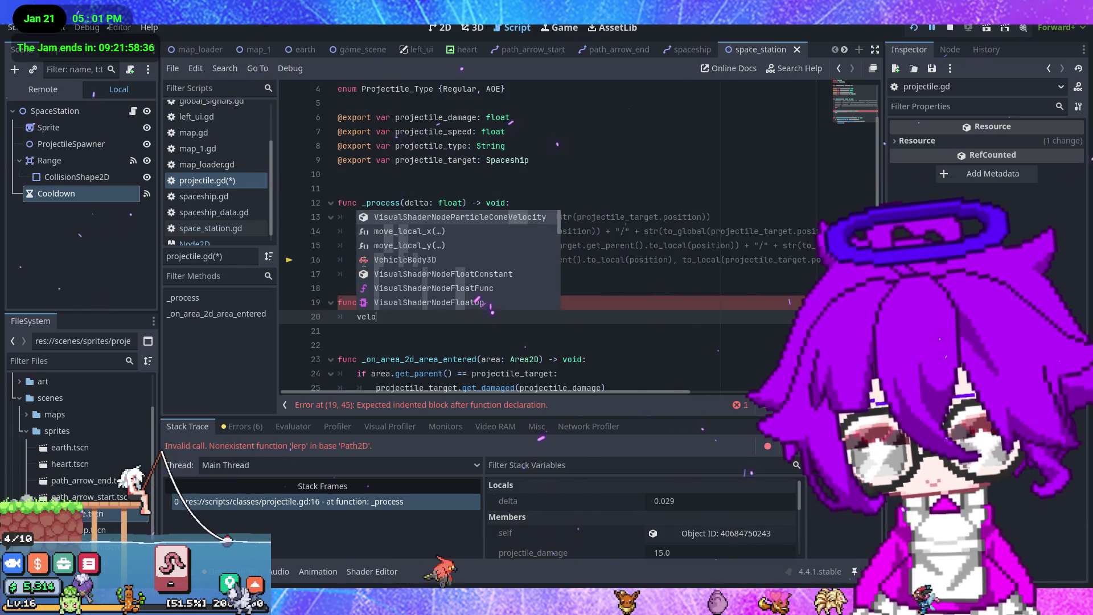
type("city")
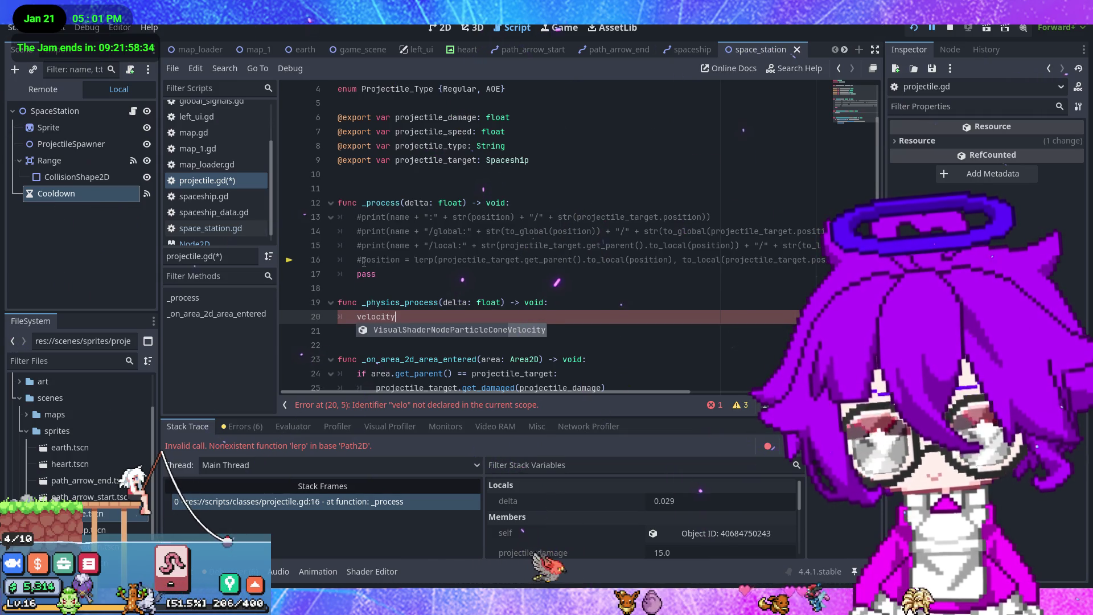
type(" = position")
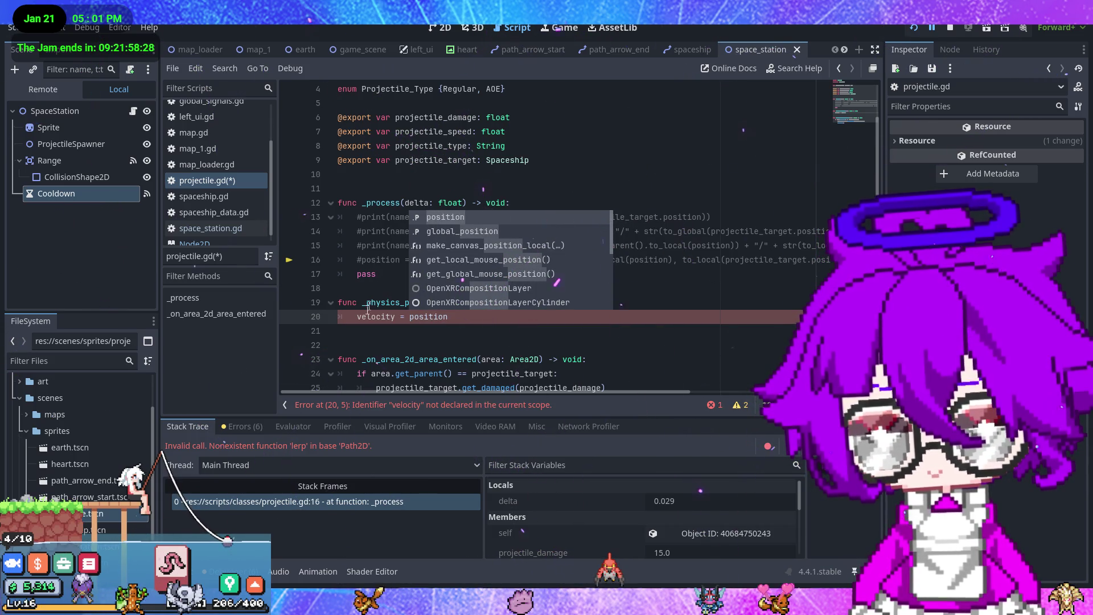
left_click(348, 316)
type("va")
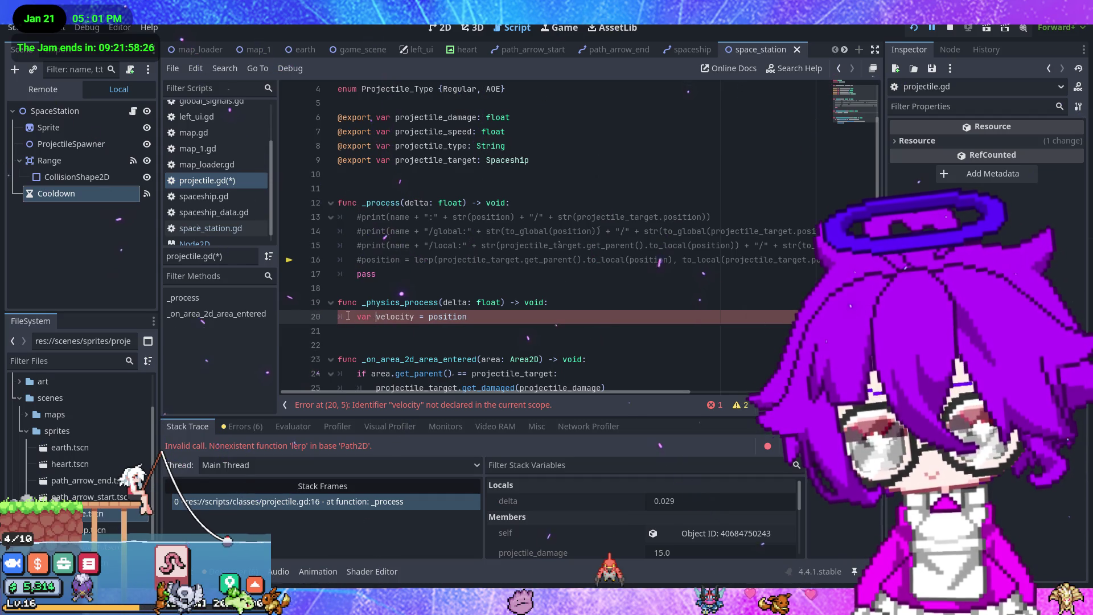
type("r")
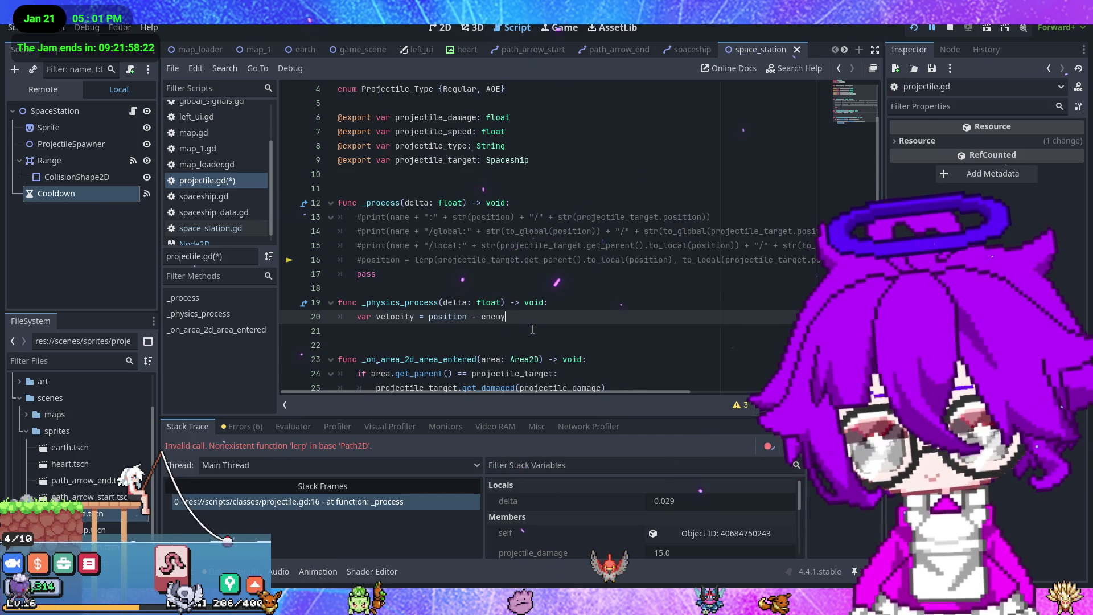
key("BackSpace")
key("BackSpace")
key("BackSpace")
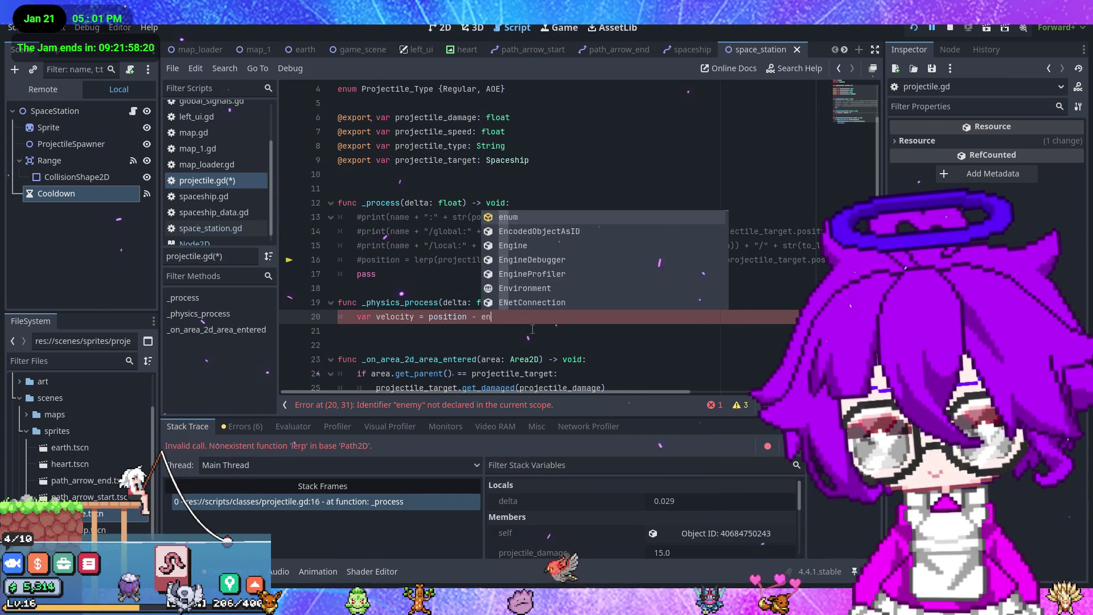
key("BackSpace")
key("BackSpace")
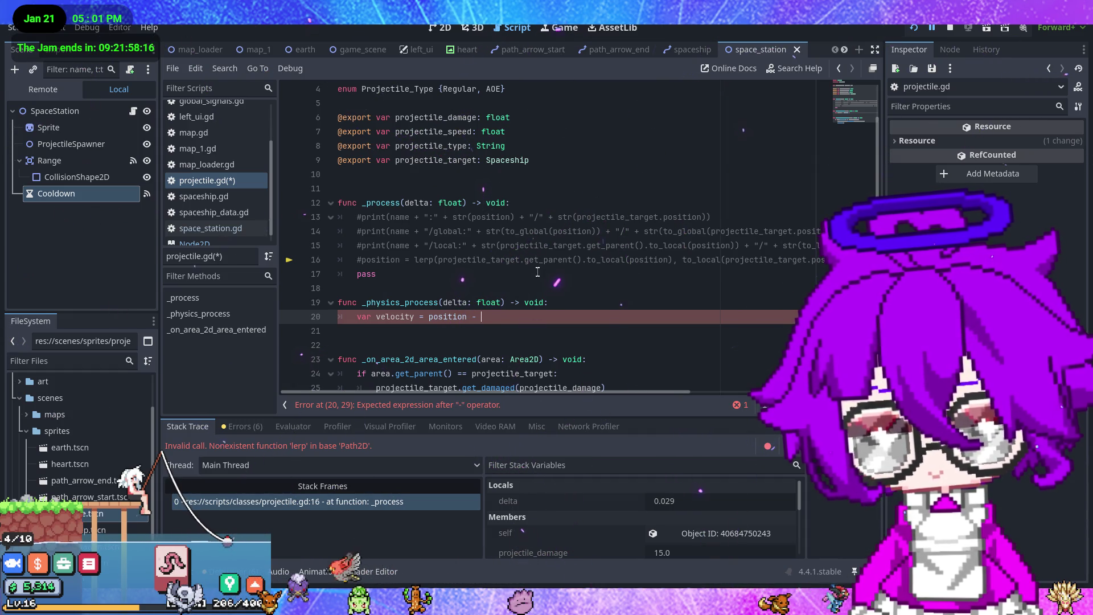
mouse_move(728, 263)
left_mouse_down()
mouse_move(825, 262)
mouse_move(582, 262)
left_mouse_up()
key("ctrl+c")
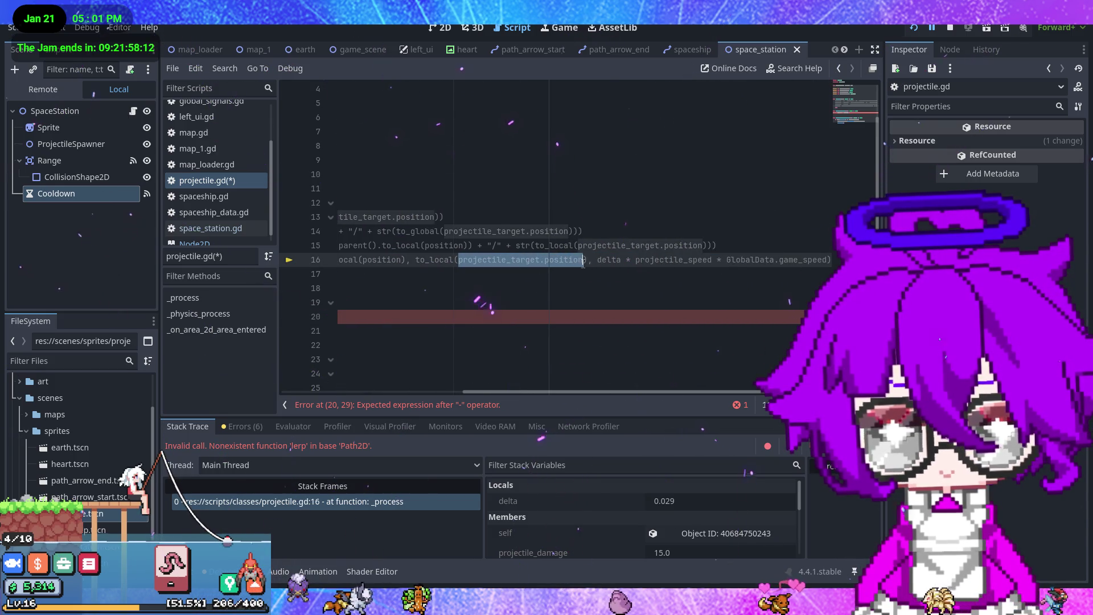
left_click_drag(544, 393, 384, 395)
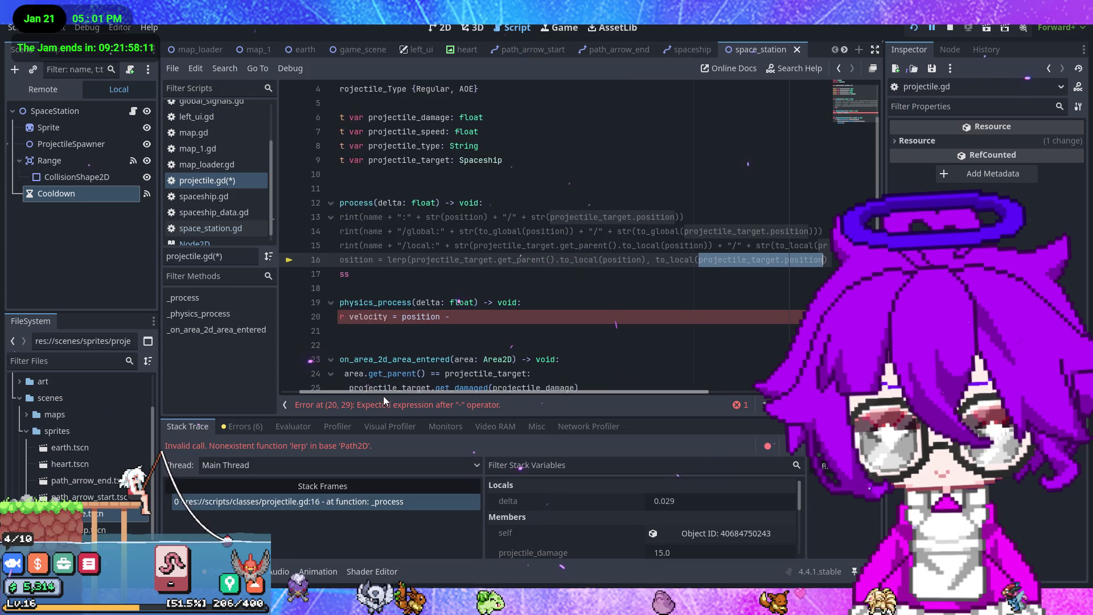
left_click(482, 322)
key("ctrl+v")
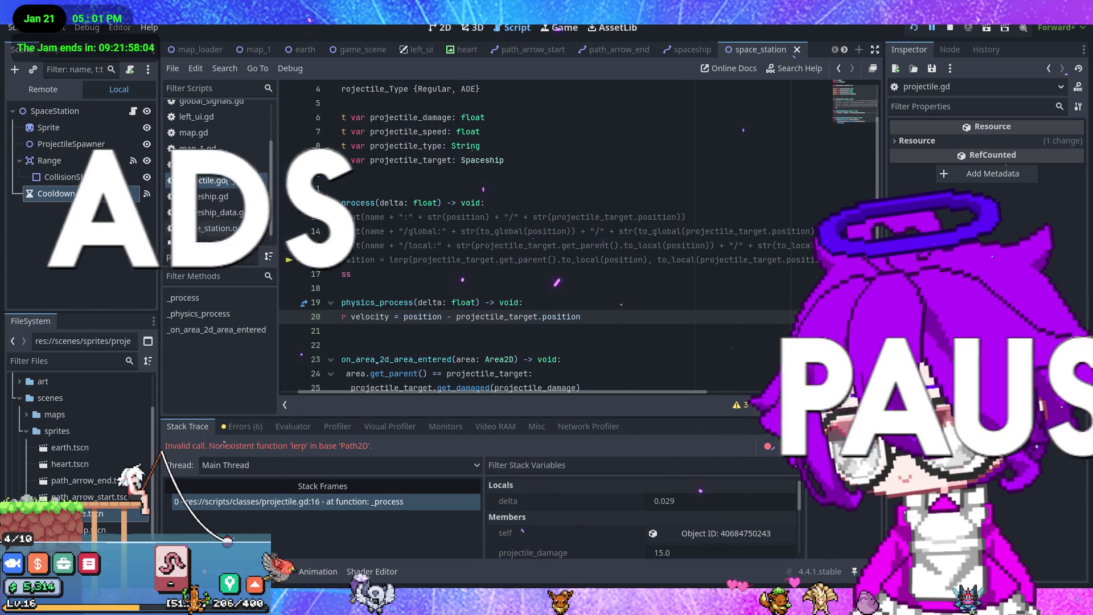
- Add a move_and_slide() call on the next line and look it up in the help
key("Return")
type("move_and")
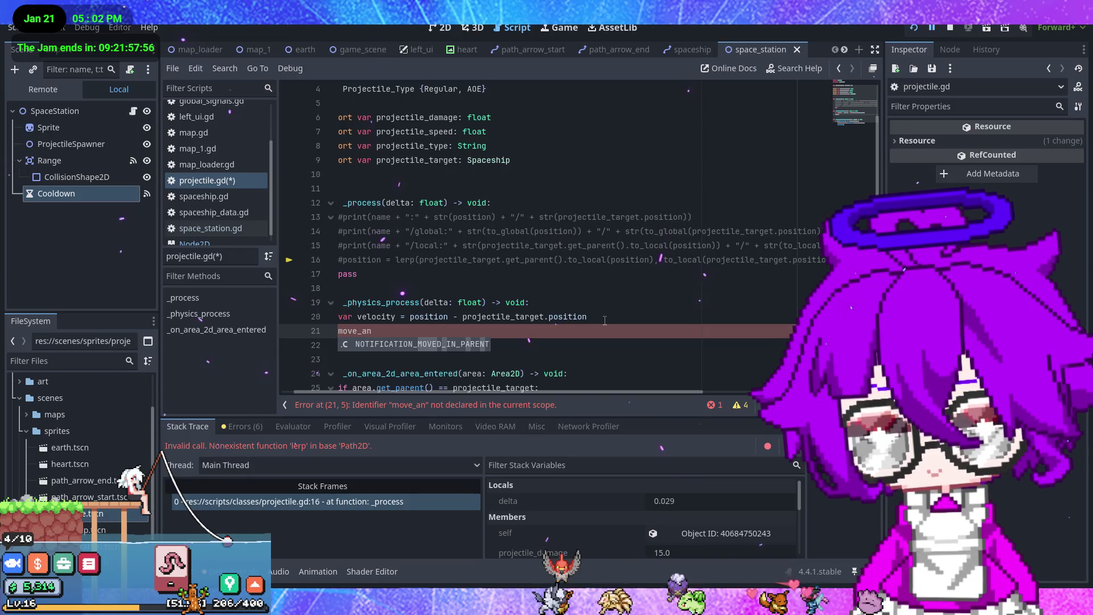
type("_slide")
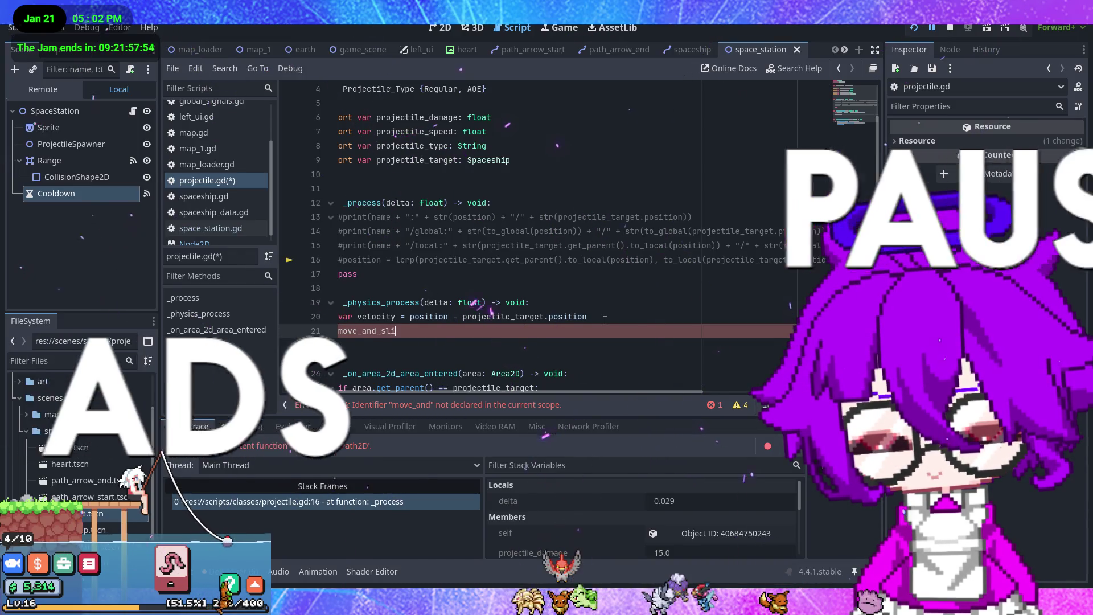
type("(")
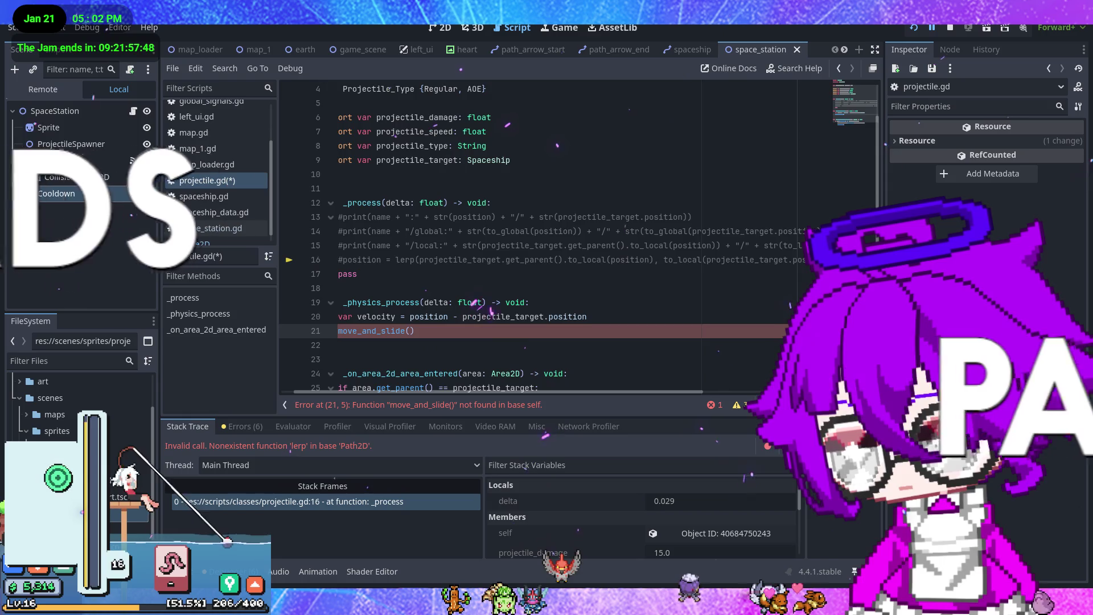
left_click(795, 69)
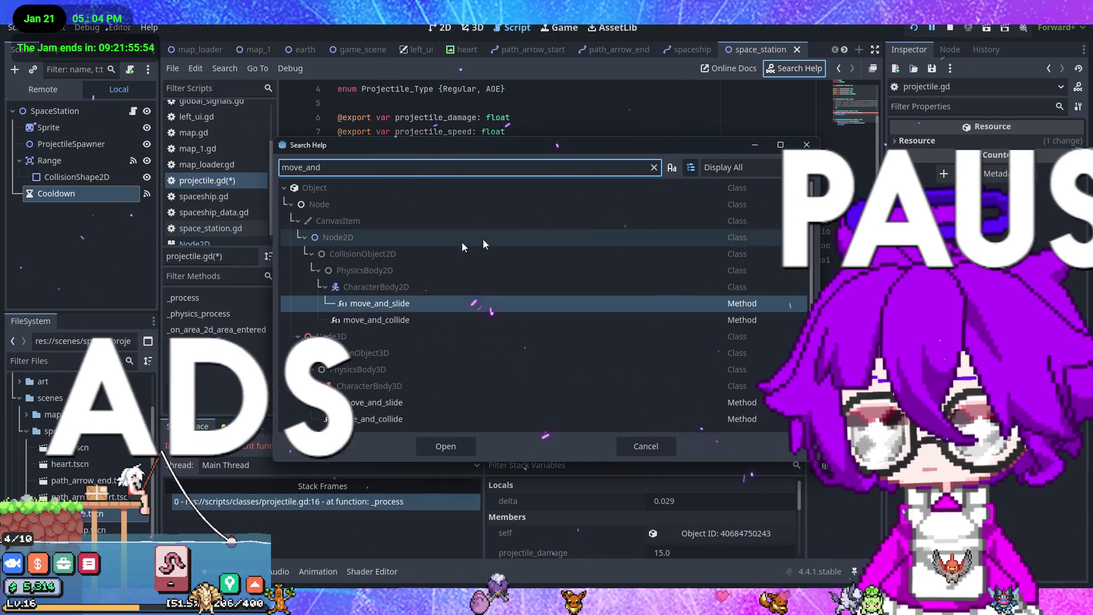
- Search the help for 'normaliz' and open the Vector2 normalized() method docs
key("ctrl+a")
type("normal")
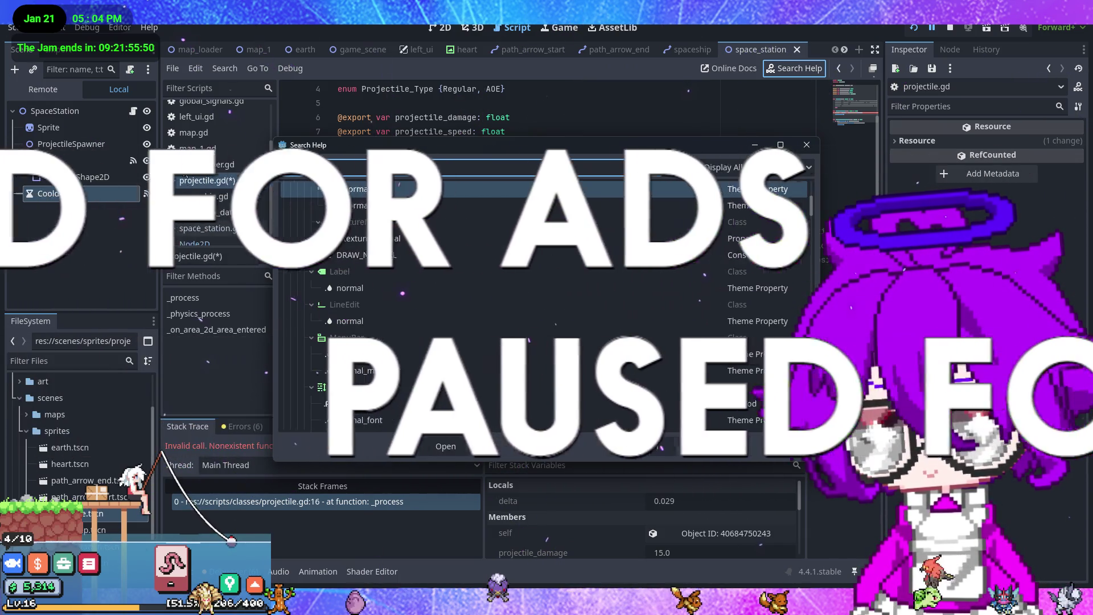
type("iz")
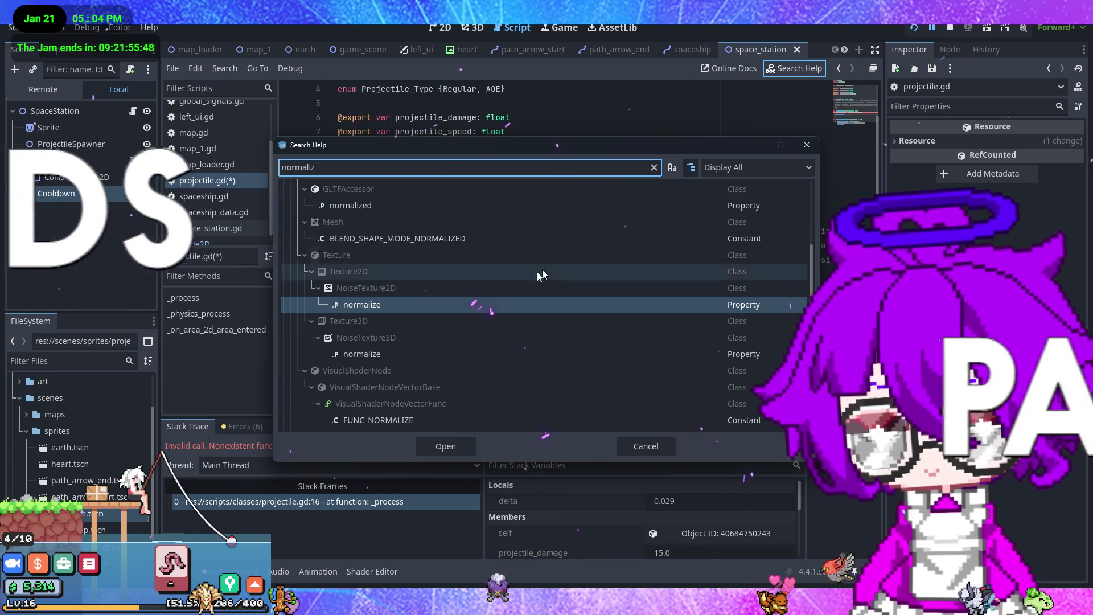
scroll(380, 317, "up", 5)
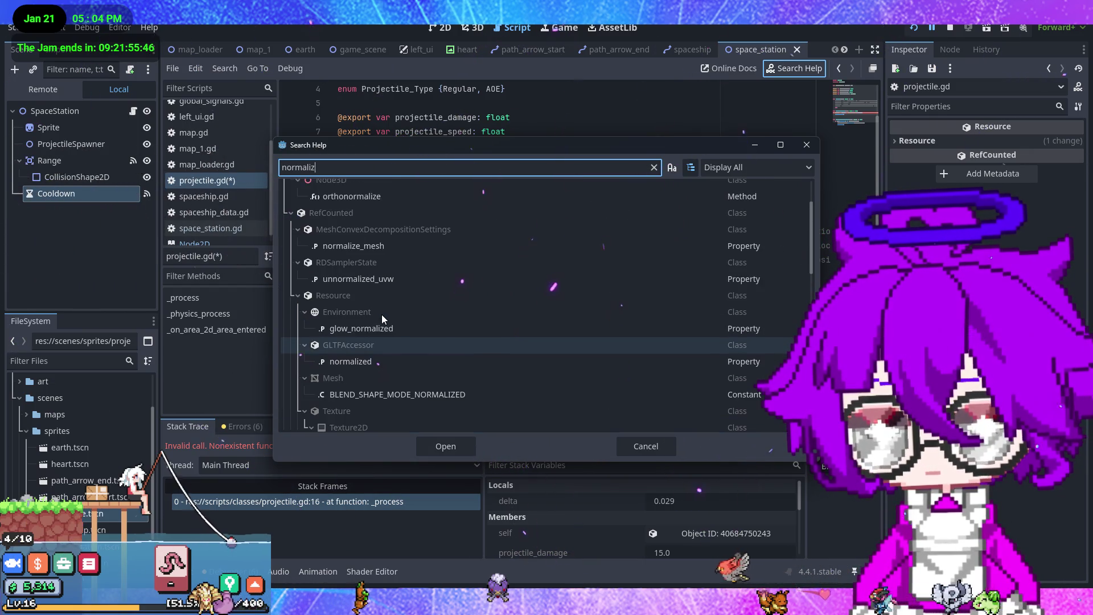
scroll(381, 315, "up", 3)
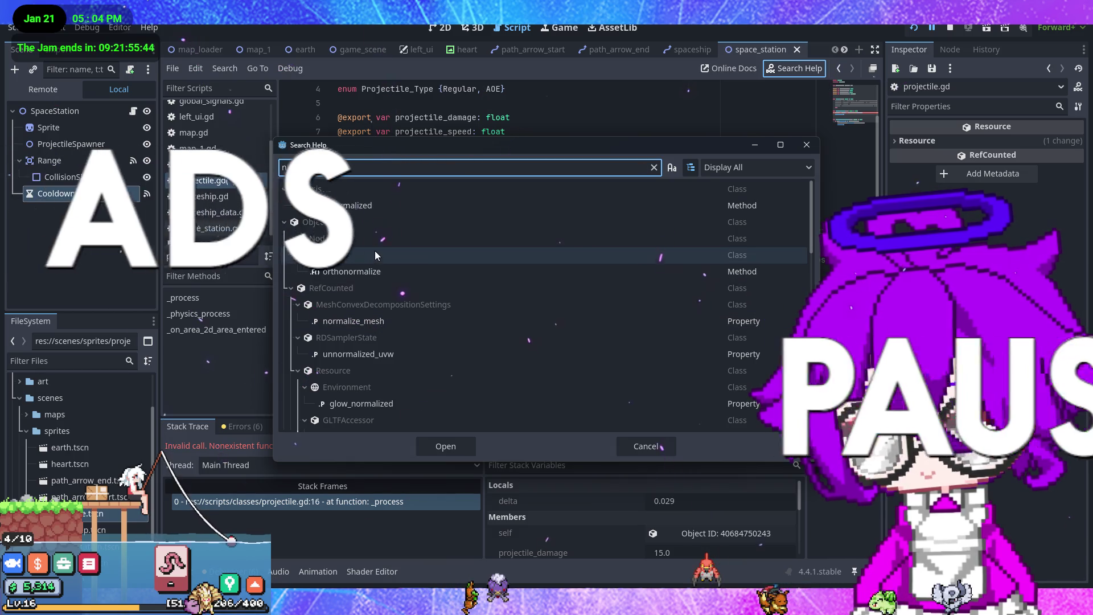
scroll(416, 295, "down", 5)
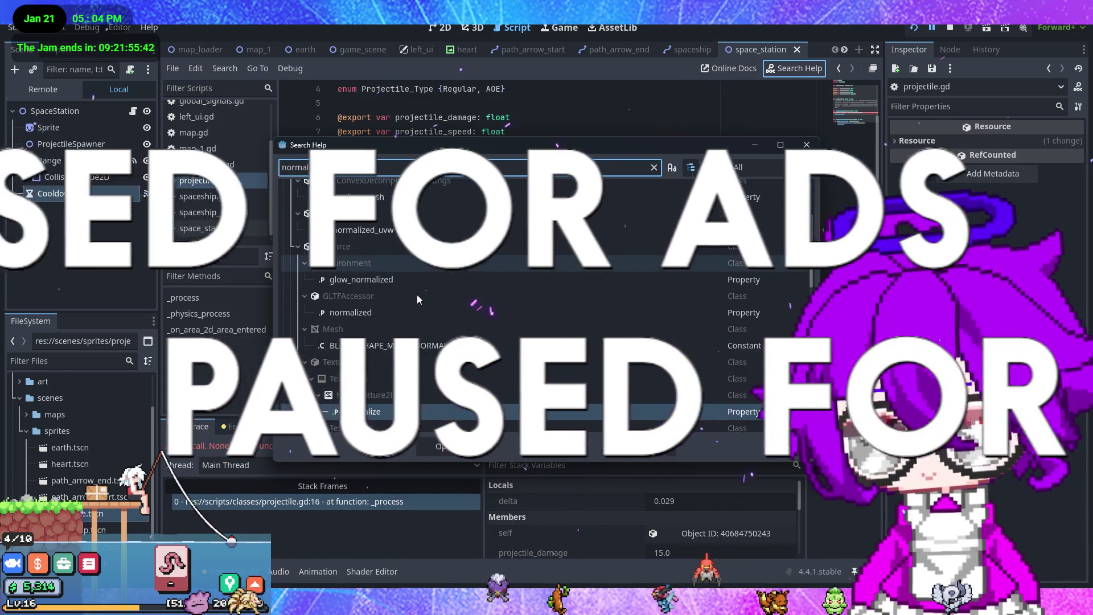
scroll(389, 314, "down", 6)
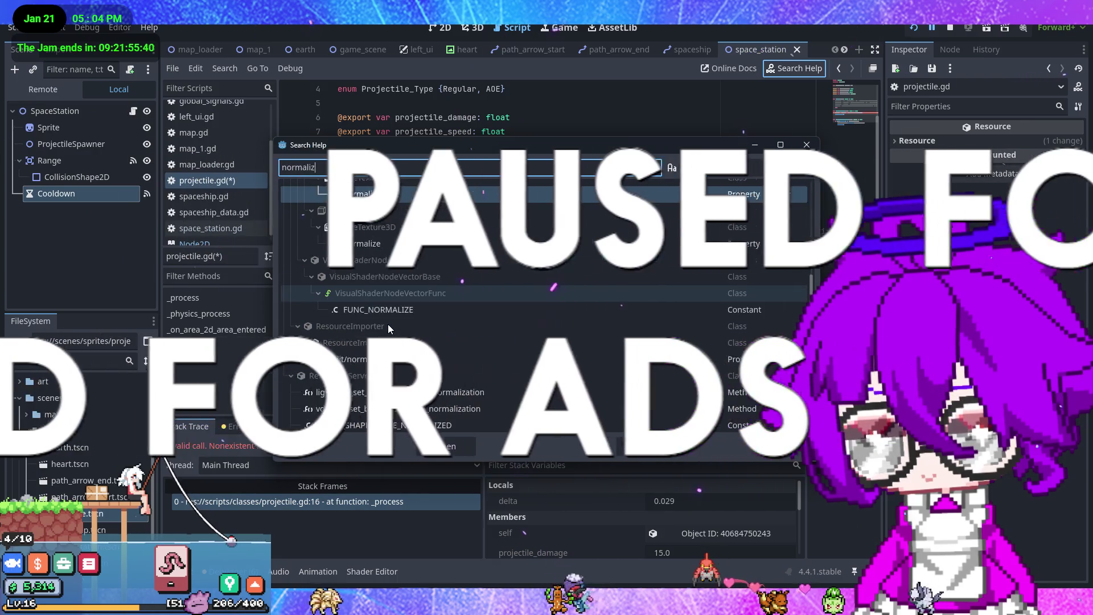
scroll(393, 342, "down", 4)
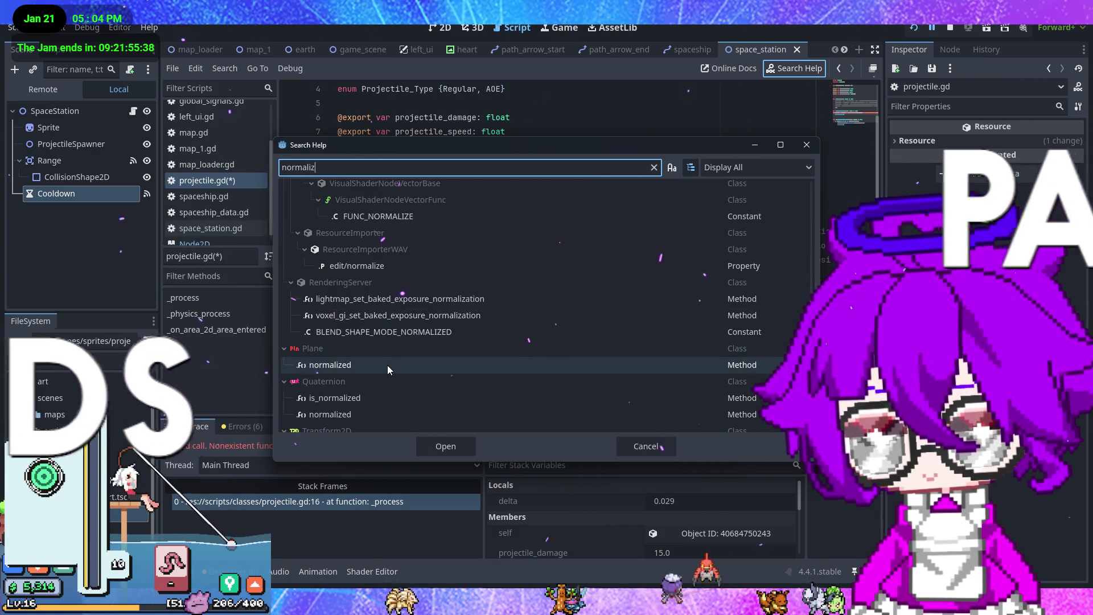
scroll(387, 368, "down", 3)
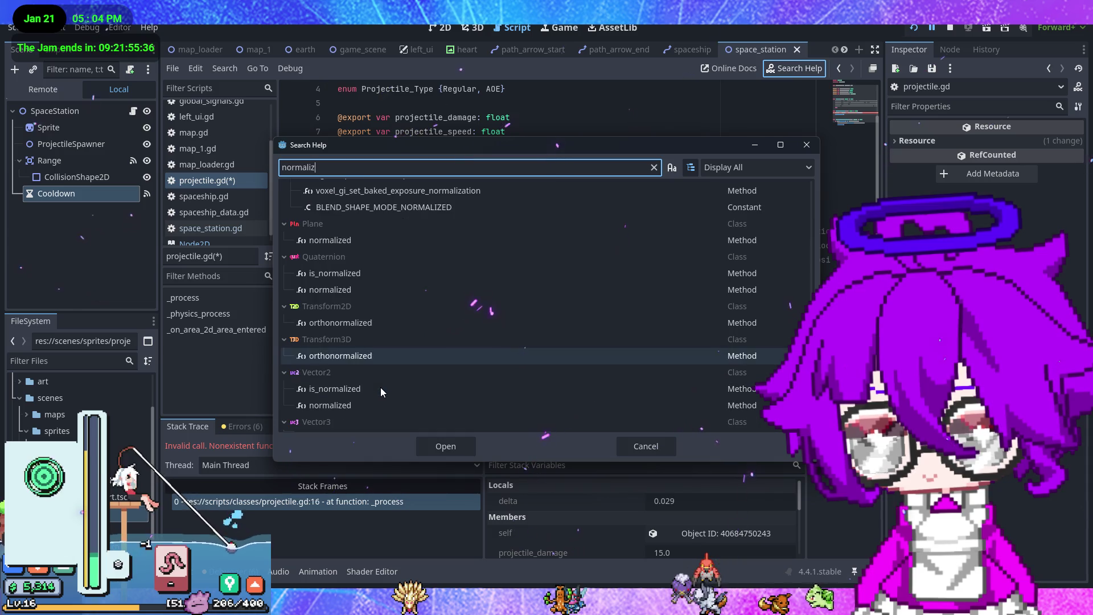
double_click(367, 405)
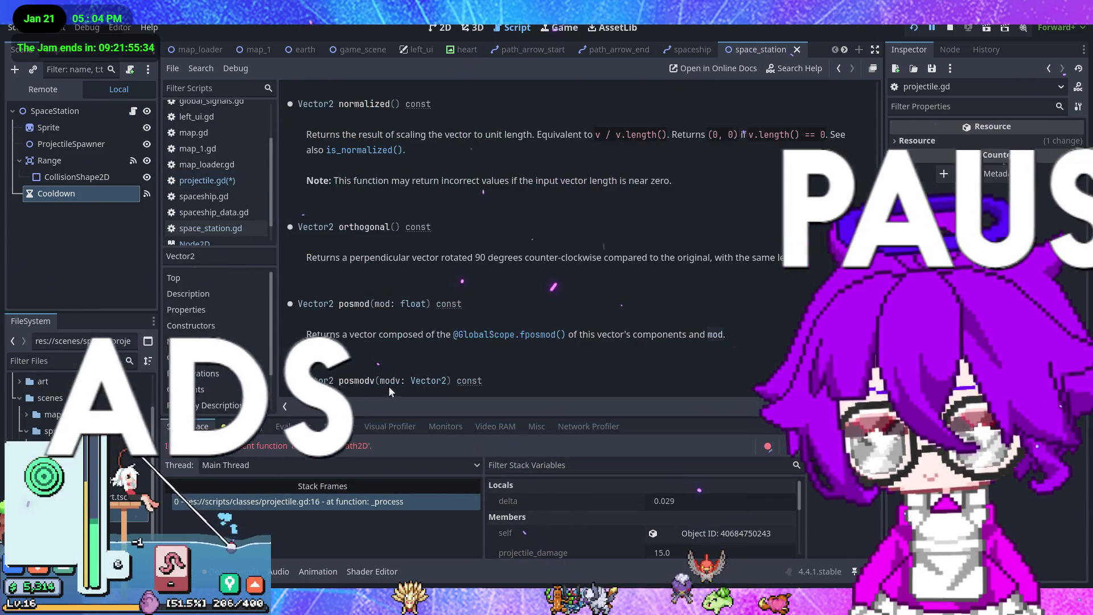
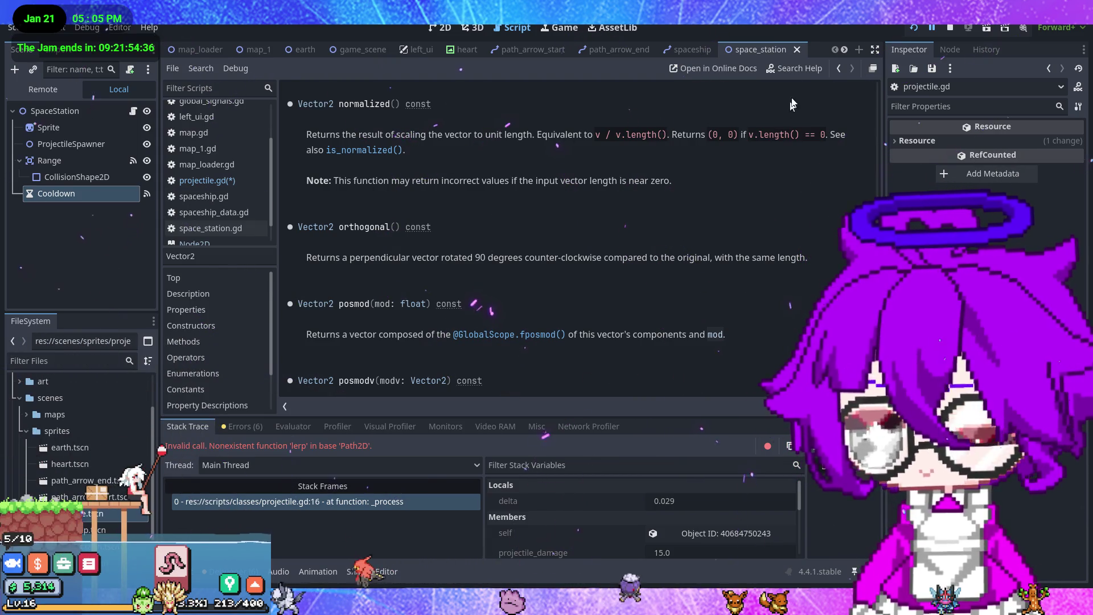
- Look up Node2D look_at in the help search, then switch to projectile.gd
left_click(776, 69)
type("look")
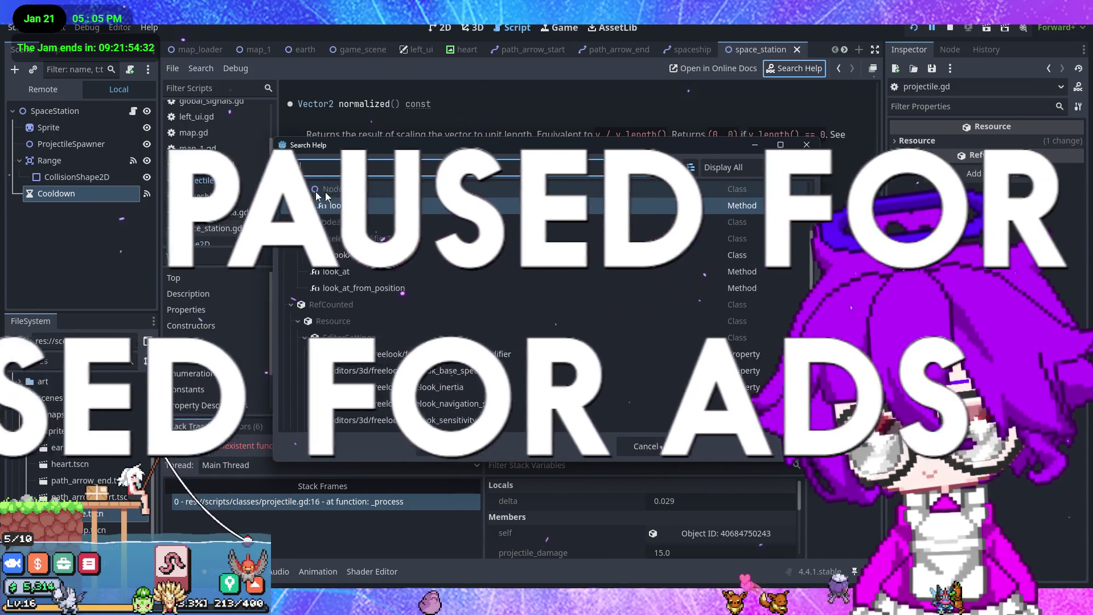
double_click(369, 209)
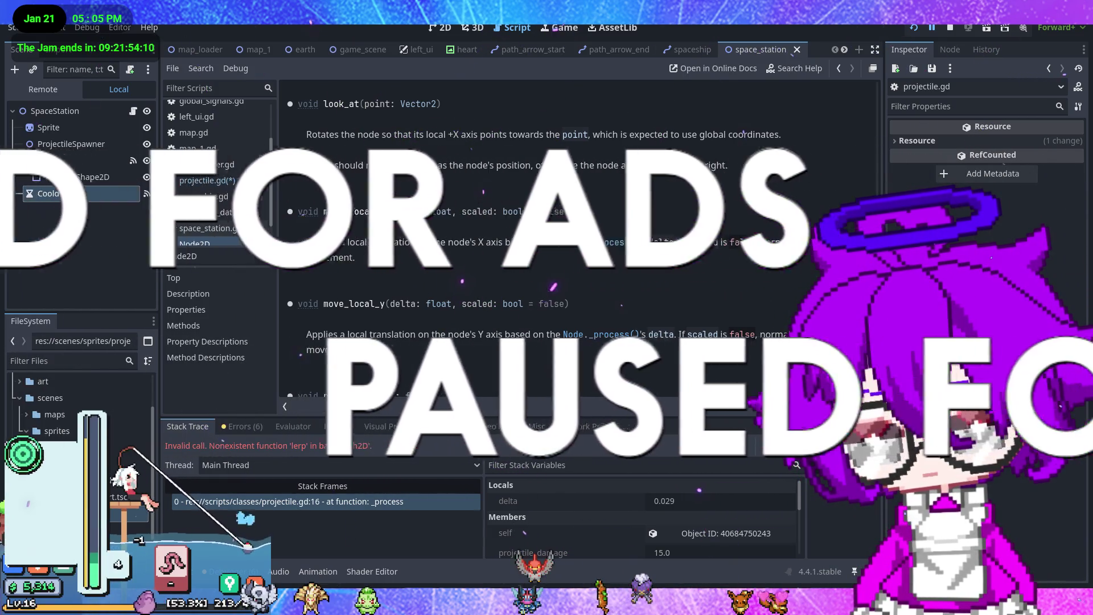
scroll(214, 183, "down", 1)
left_click(222, 166)
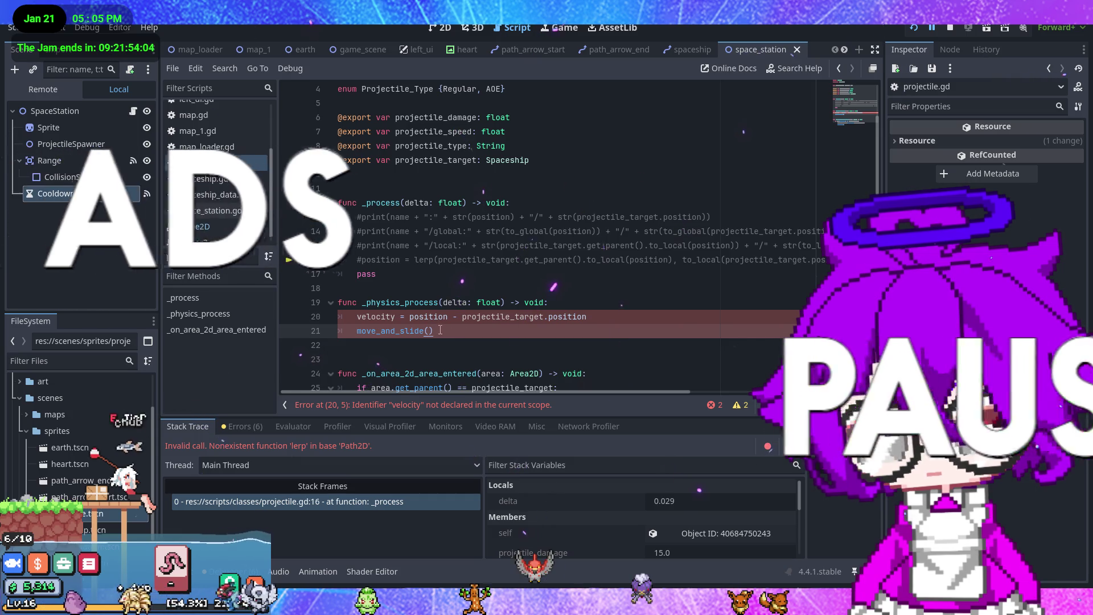
- Delete the _physics_process function and the pass statement in _process
left_click_drag(439, 330, 329, 306)
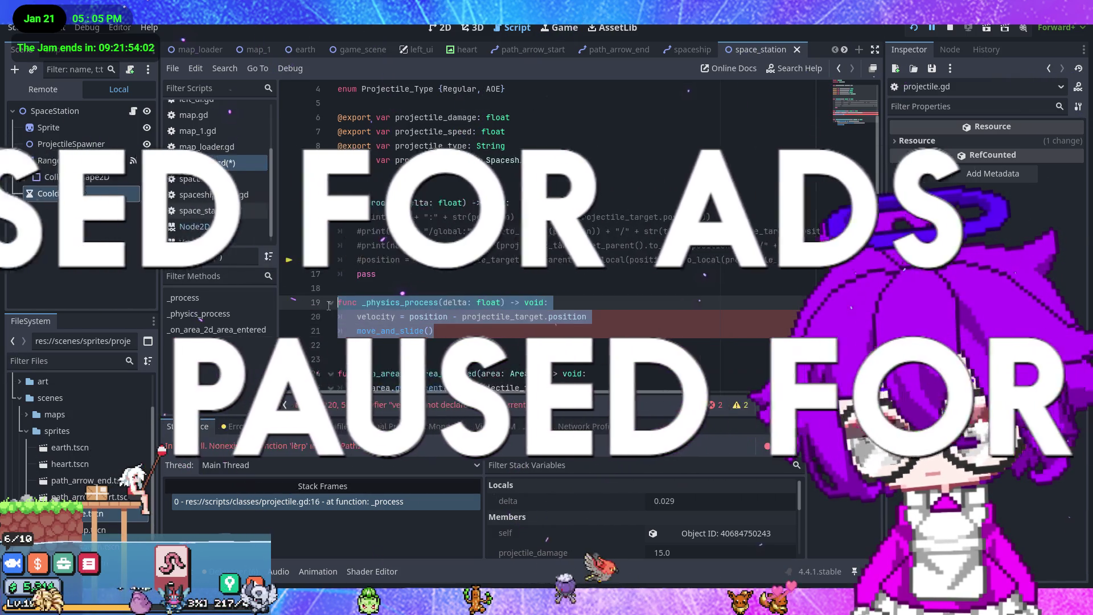
key("BackSpace")
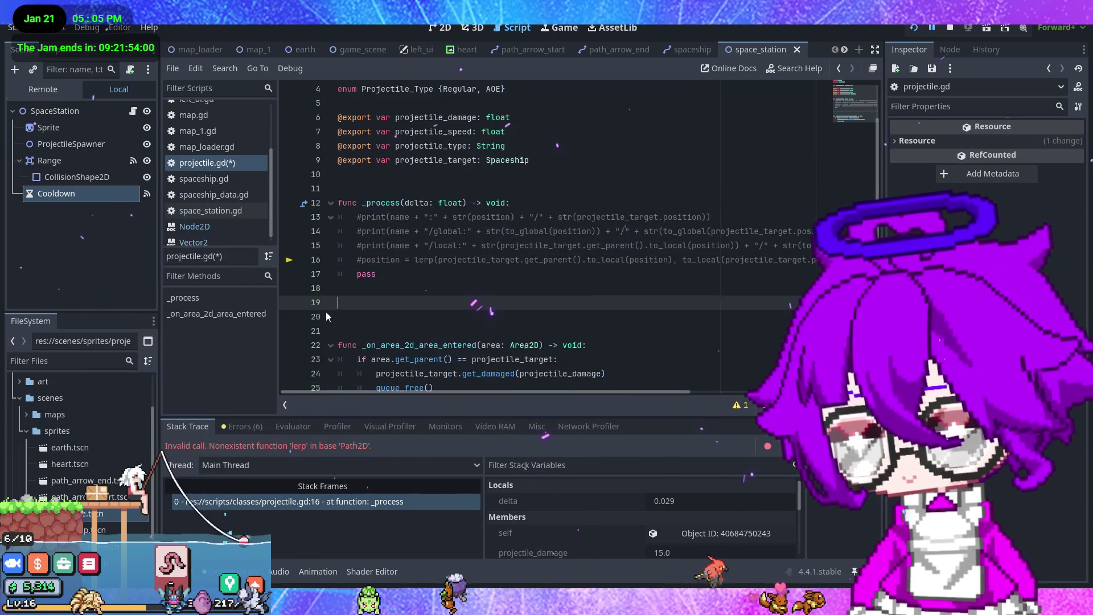
key("BackSpace")
key("BackSpace")
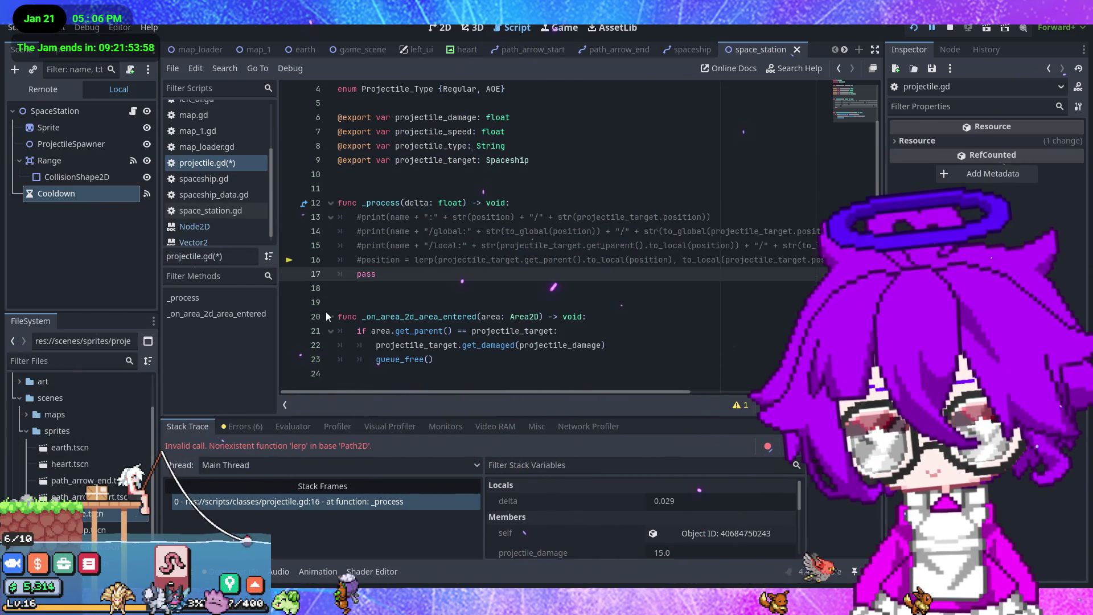
key("BackSpace")
key("BackSpace")
key("BackSpace")
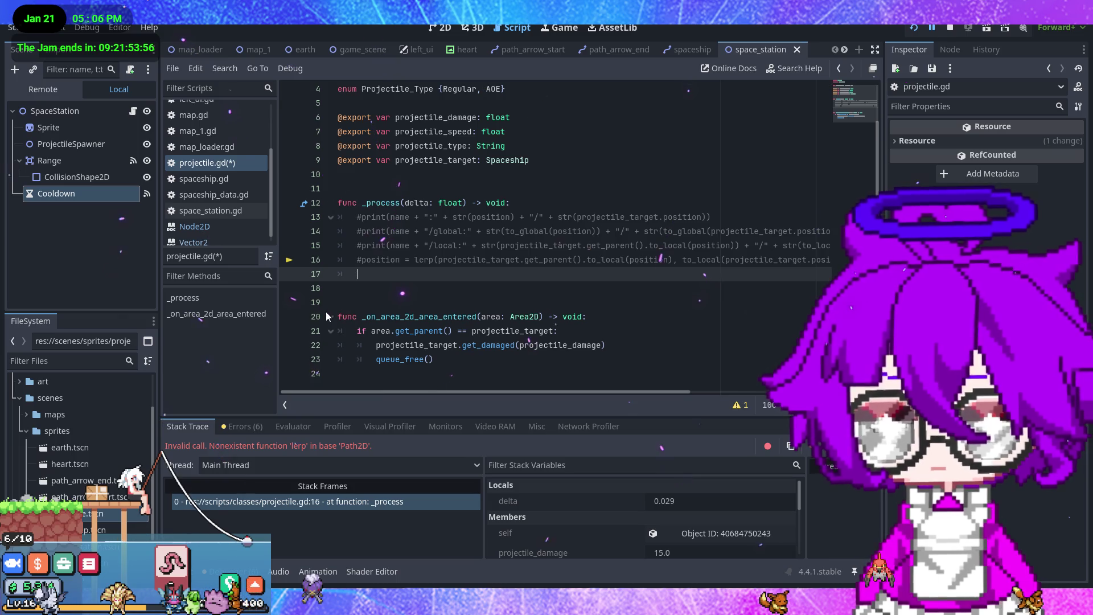
- Write look_at(to_global(projectile_target.position)) in _process using autocomplete and save
type("l")
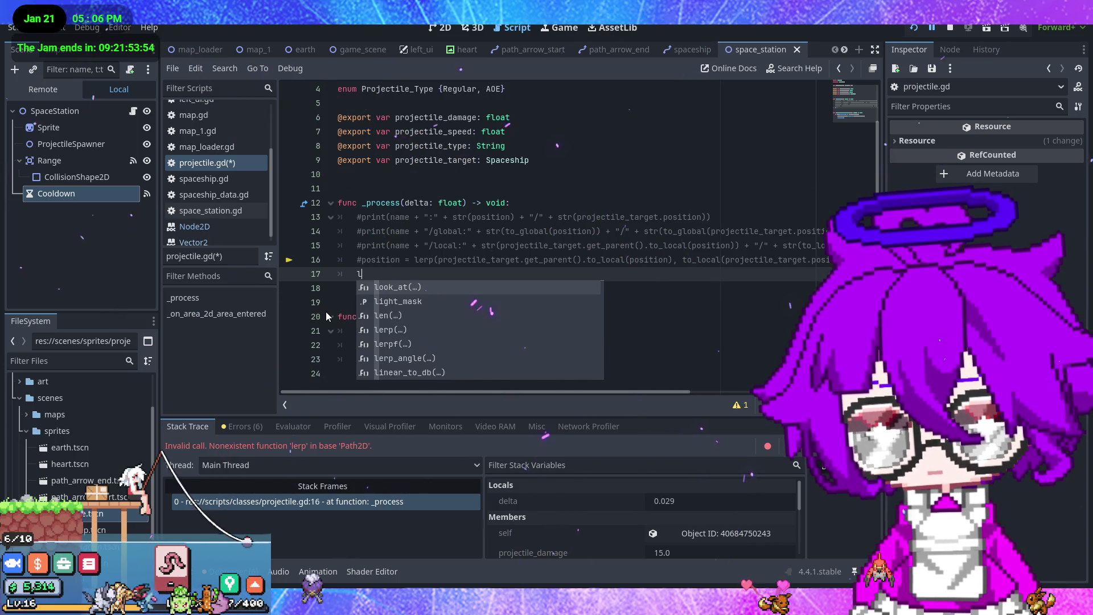
key("Return")
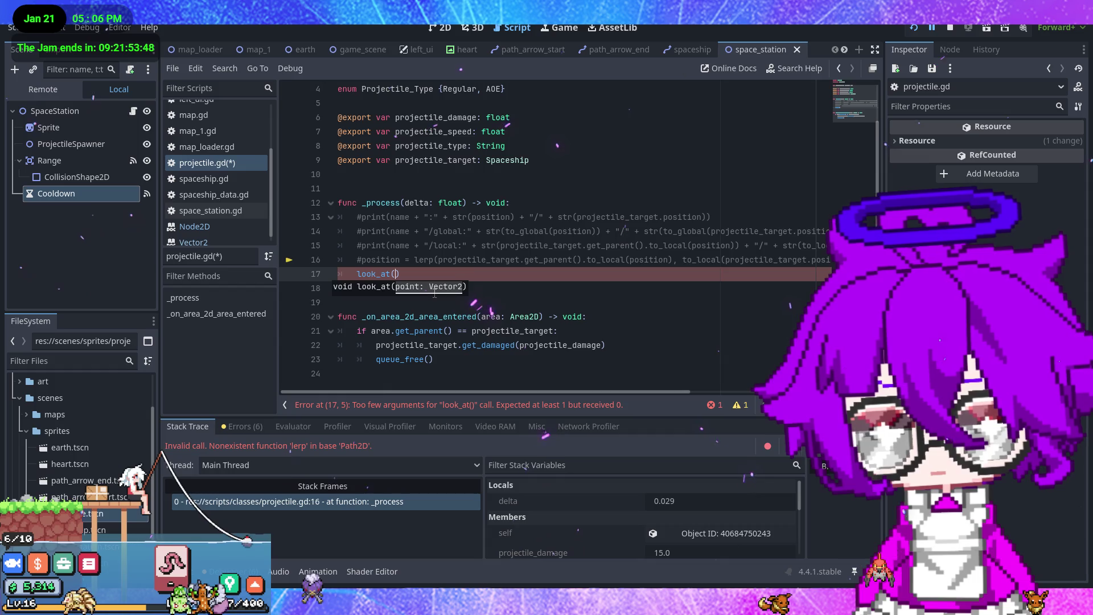
type("to")
key("Return")
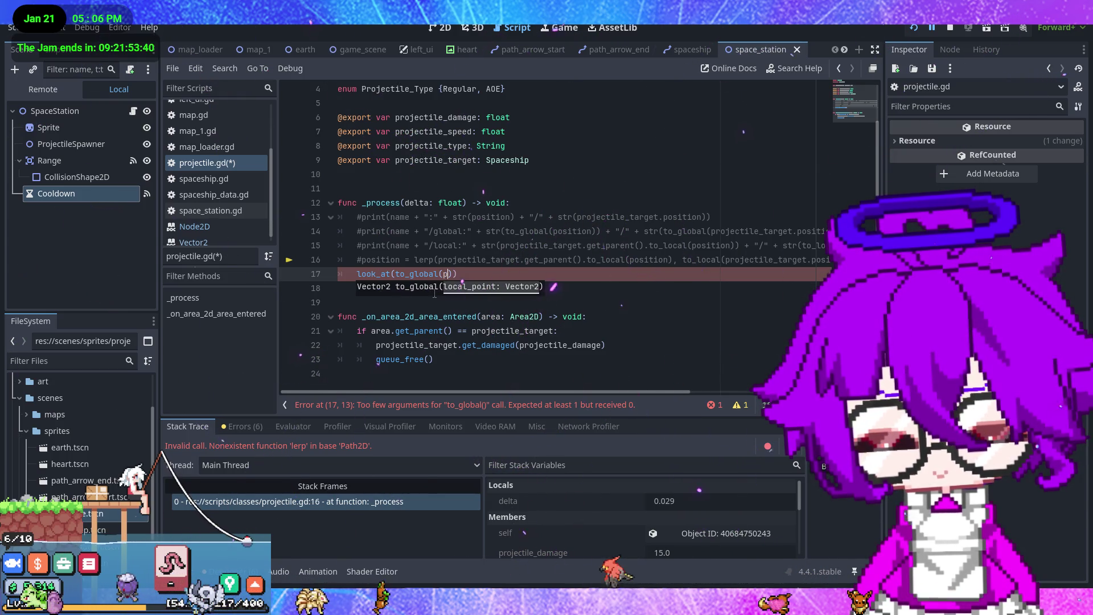
key("Down")
key("Down")
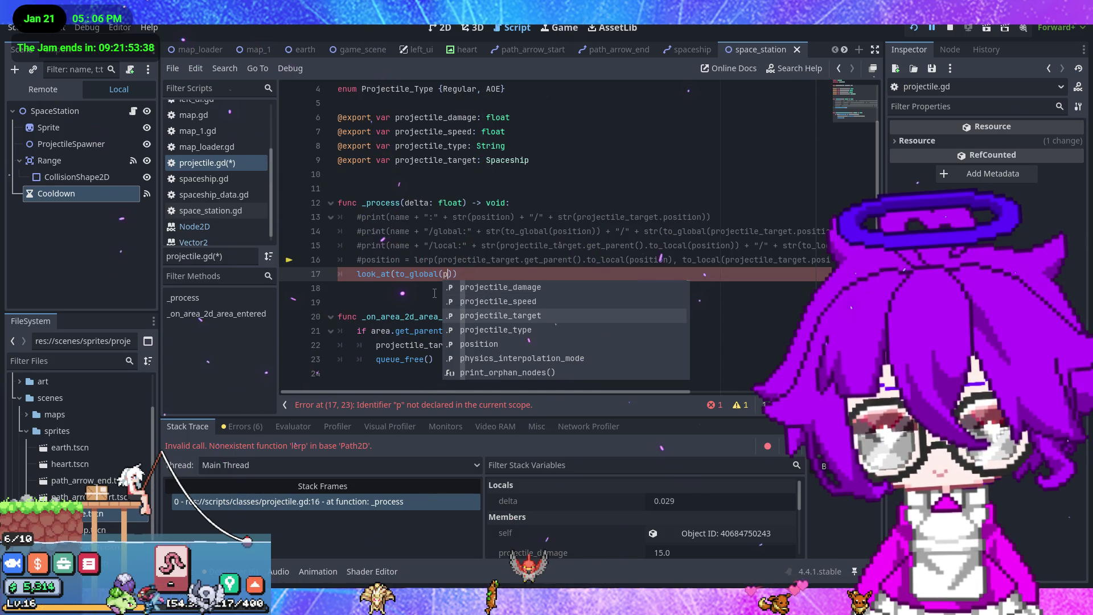
key("Return")
type(".position")
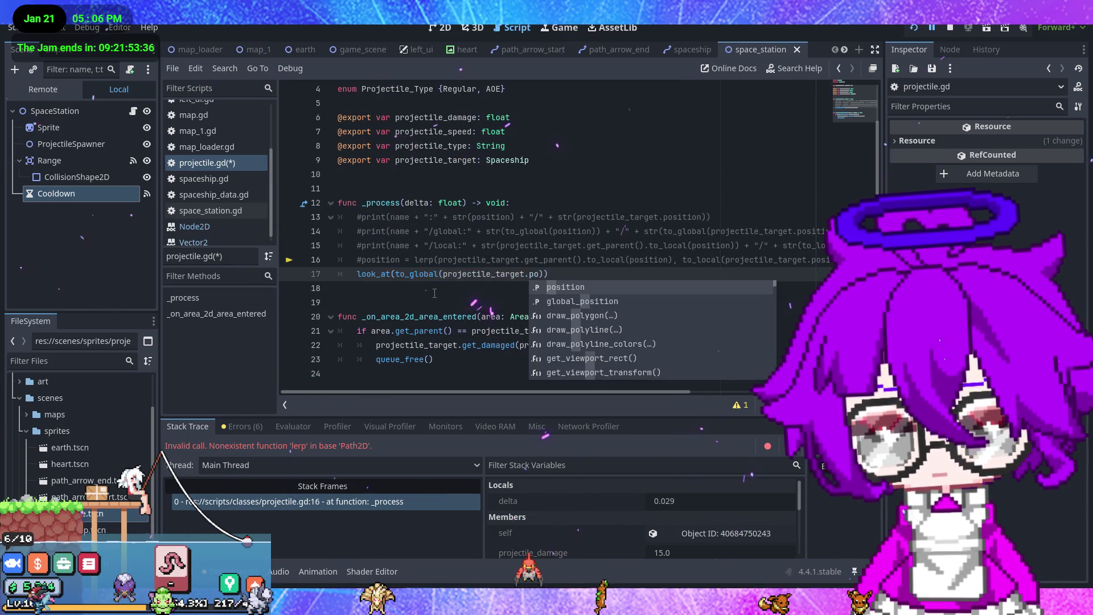
key("Return")
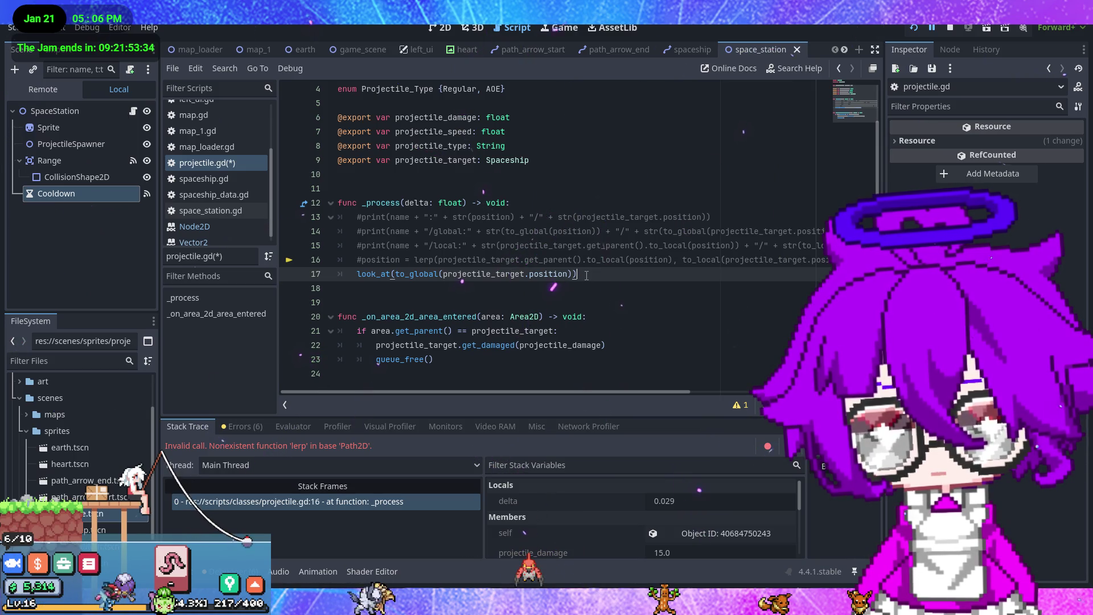
key("ctrl+s")
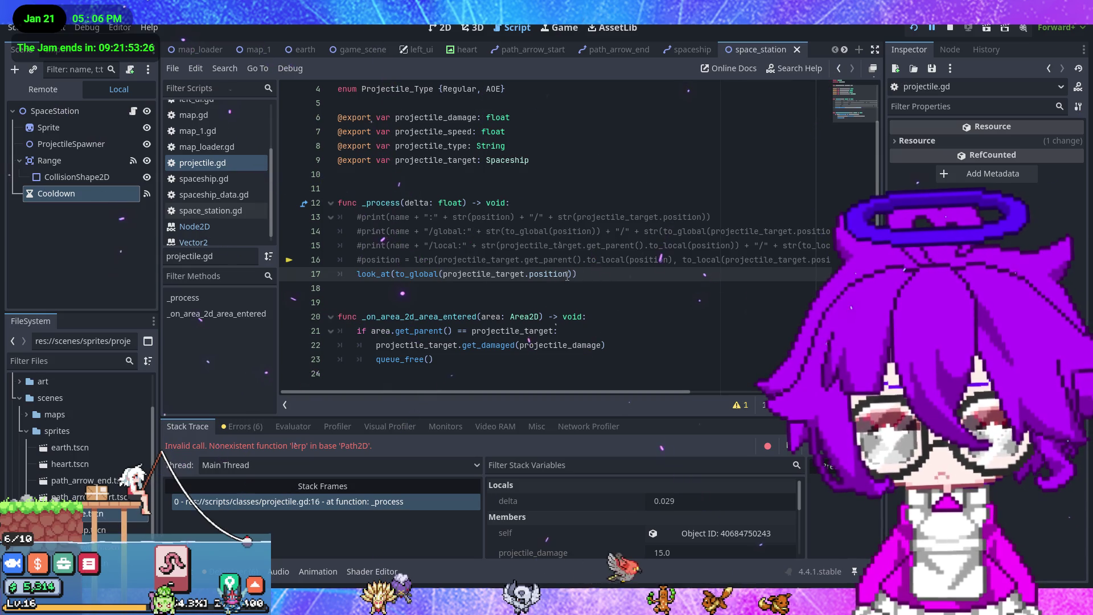
- Tweak the projectile_target argument of the look_at line, then save and run the game
key("BackSpace")
key("BackSpace")
key("BackSpace")
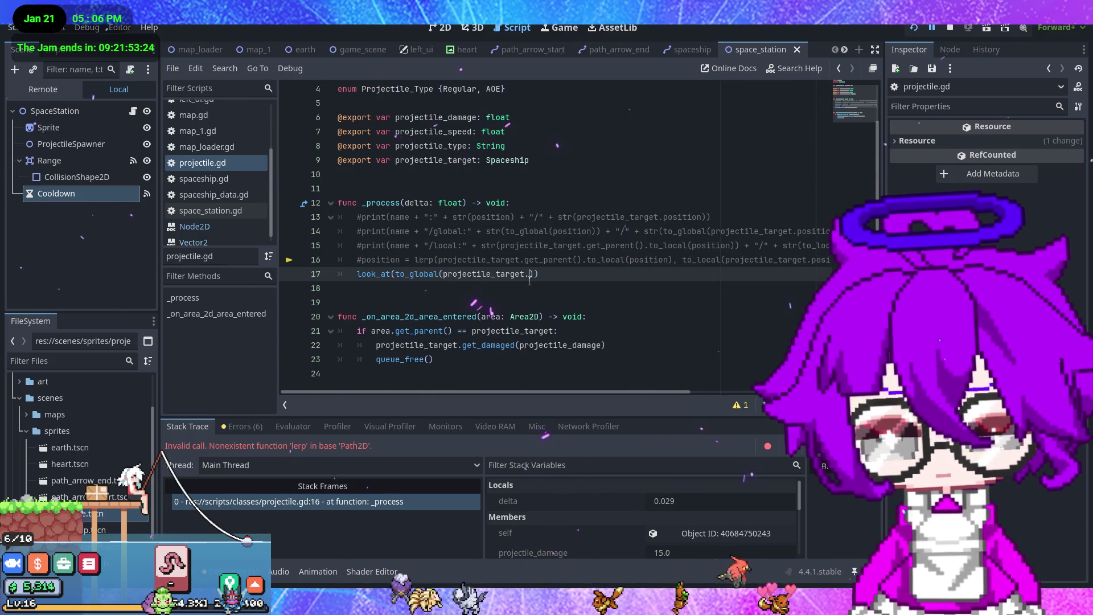
left_click(445, 276)
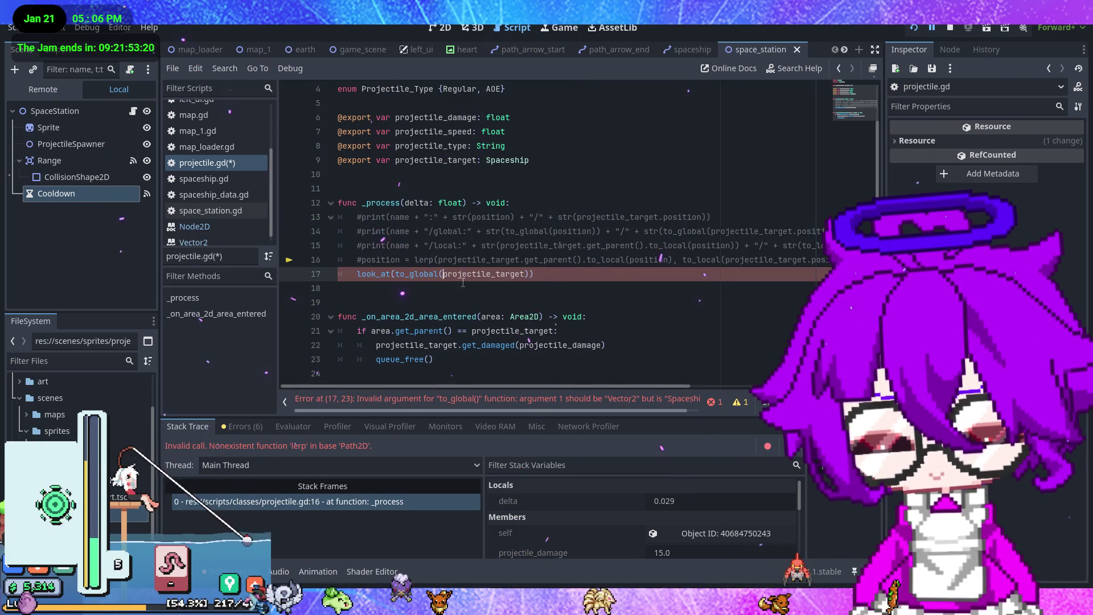
type("to")
key("BackSpace")
key("BackSpace")
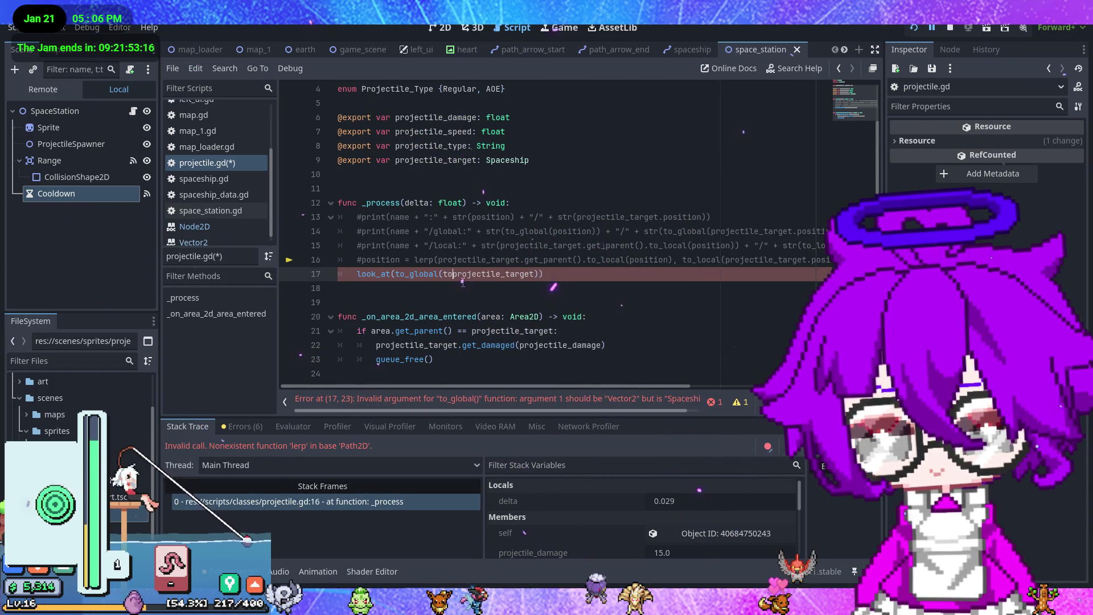
type("to")
key("BackSpace")
key("BackSpace")
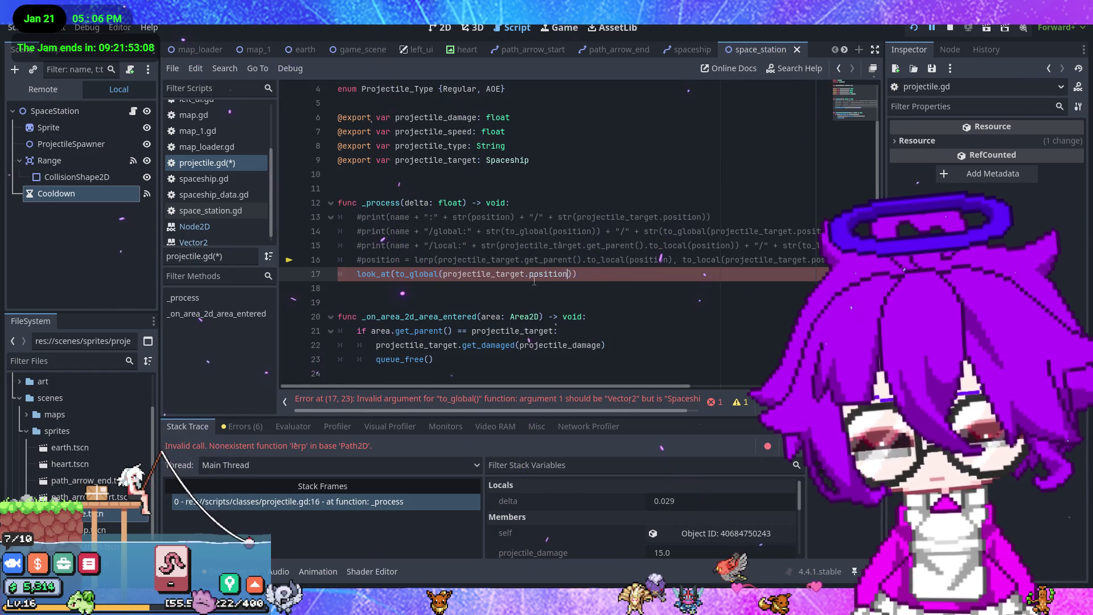
key("Escape")
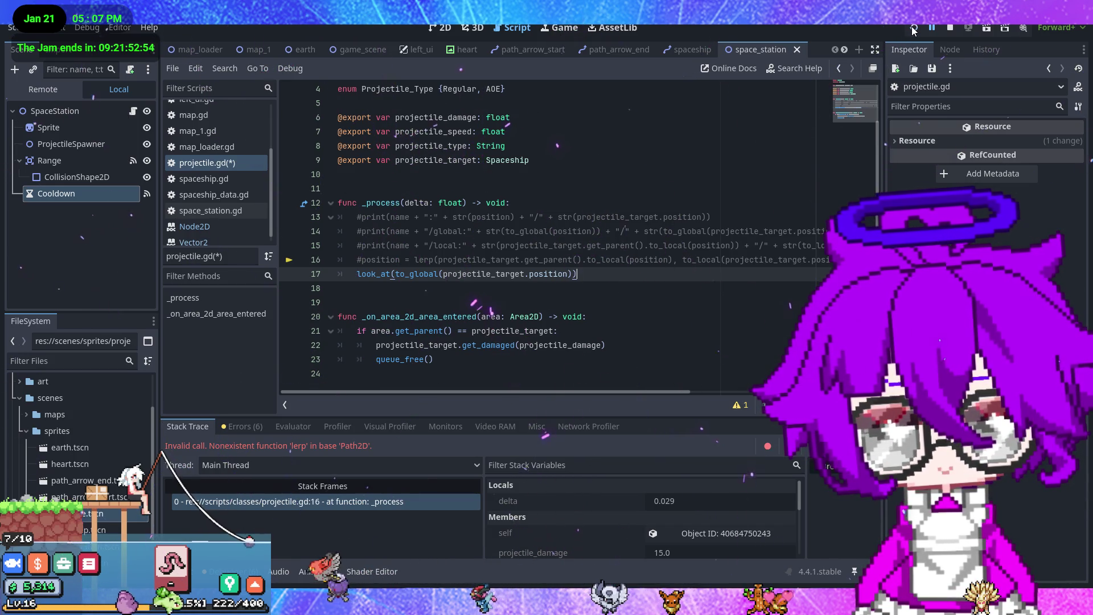
key("F5")
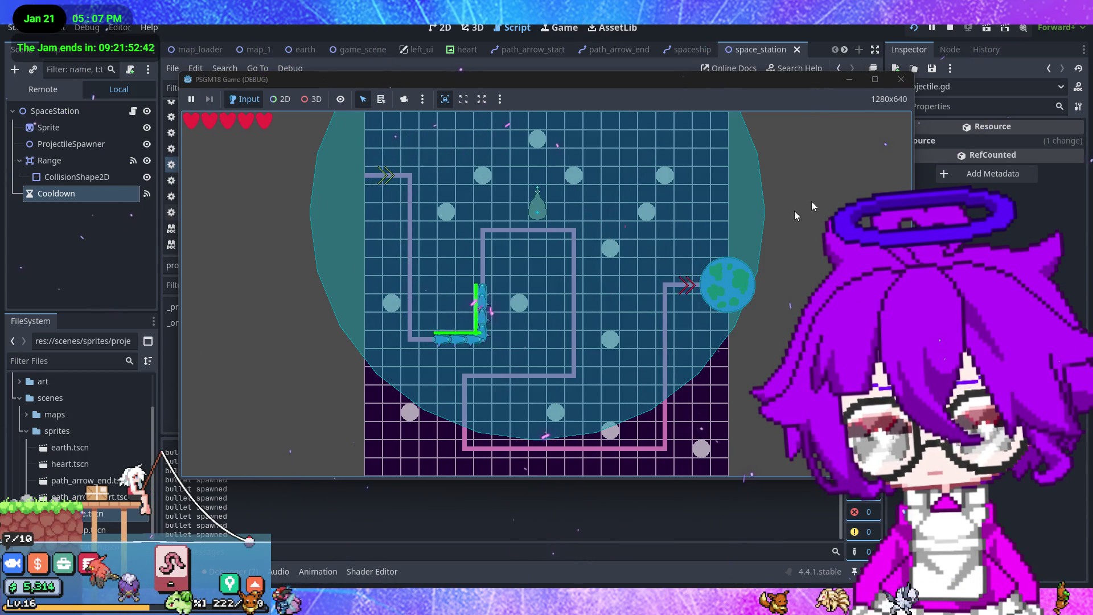
- Close the running game window to return to projectile.gd
left_click(902, 81)
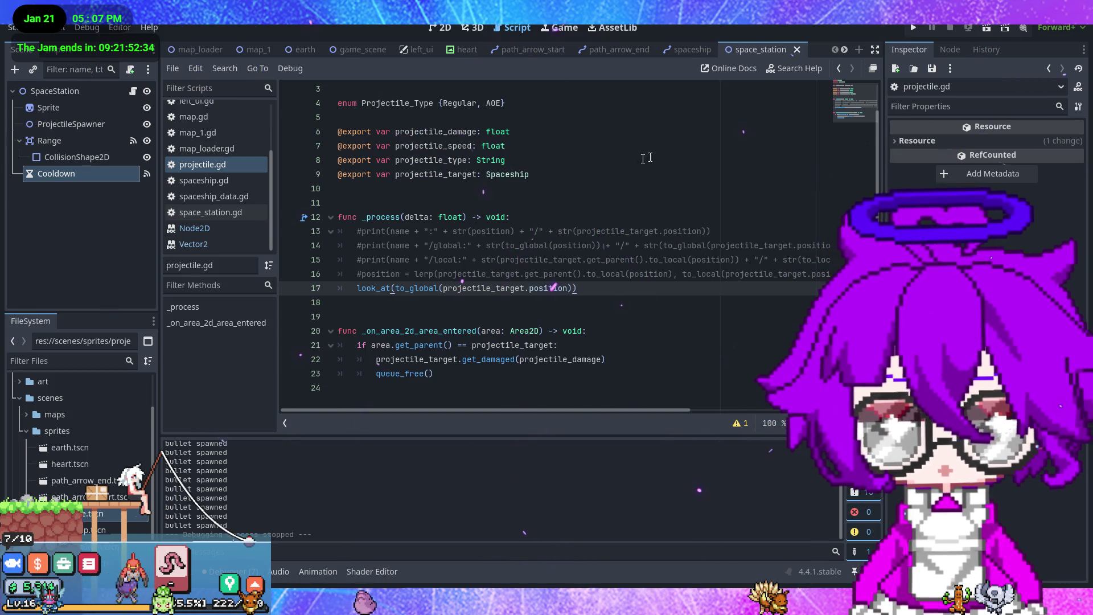
- In the projectile scene's 2D view, add the green path arrow sprite and shrink it
left_click(844, 50)
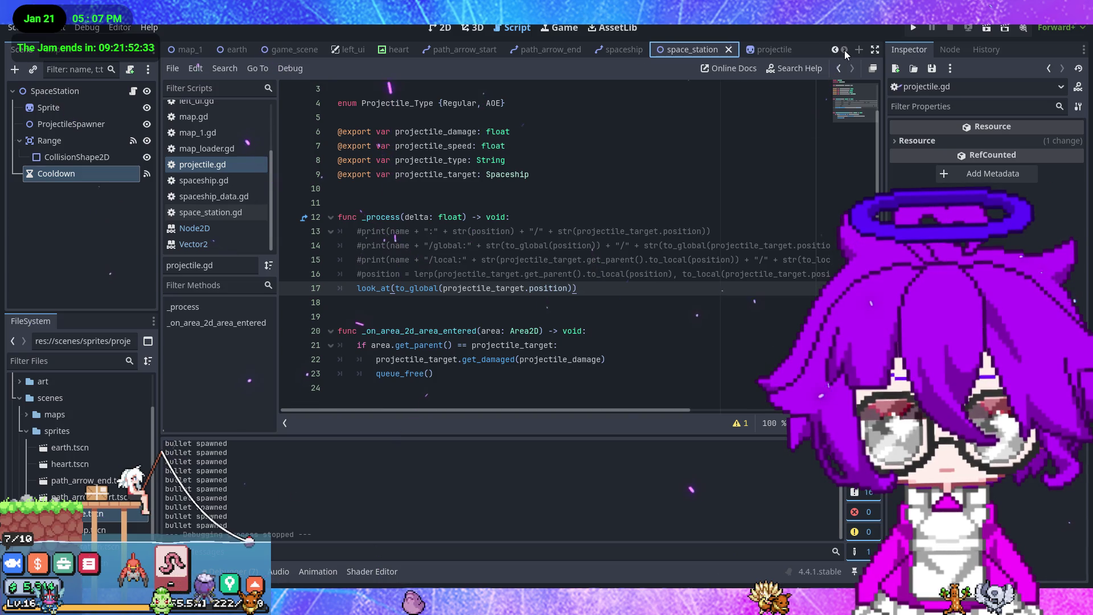
left_click(773, 54)
left_click(442, 29)
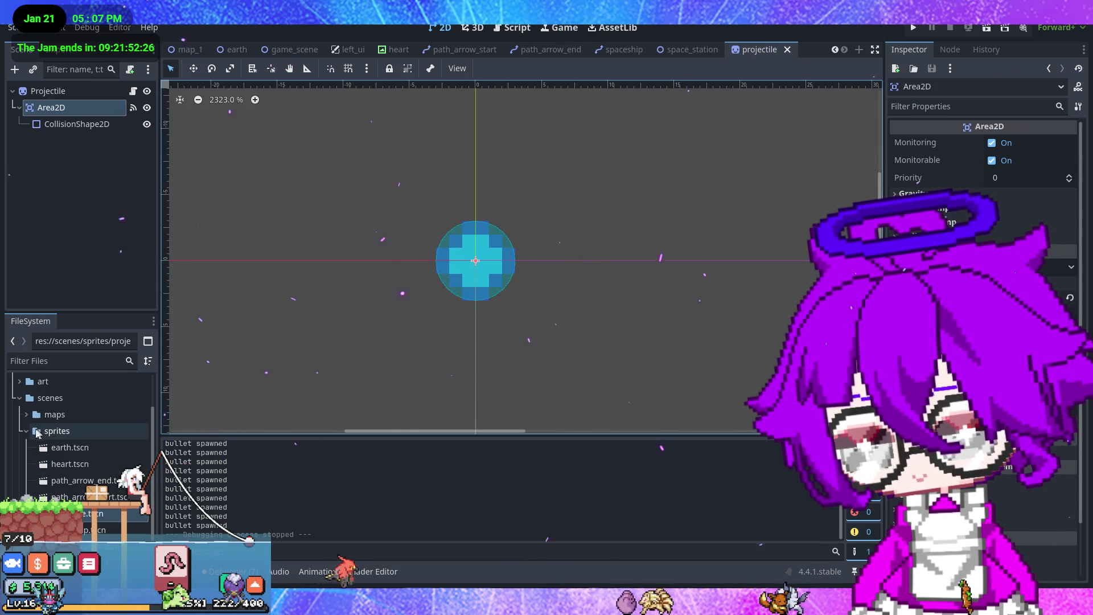
scroll(31, 433, "up", 3)
left_click(19, 403)
scroll(57, 421, "down", 2)
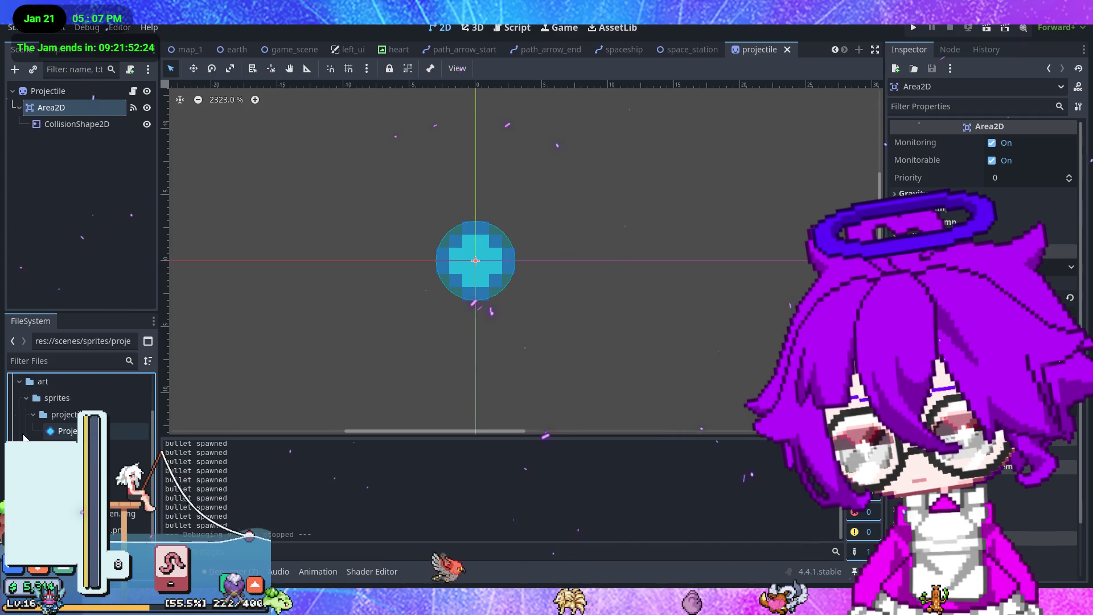
mouse_move(261, 409)
left_mouse_down()
mouse_move(352, 279)
mouse_move(397, 274)
left_mouse_up()
scroll(397, 273, "down", 4)
mouse_move(508, 164)
left_mouse_down()
mouse_move(452, 237)
mouse_move(378, 305)
mouse_move(360, 306)
left_mouse_up()
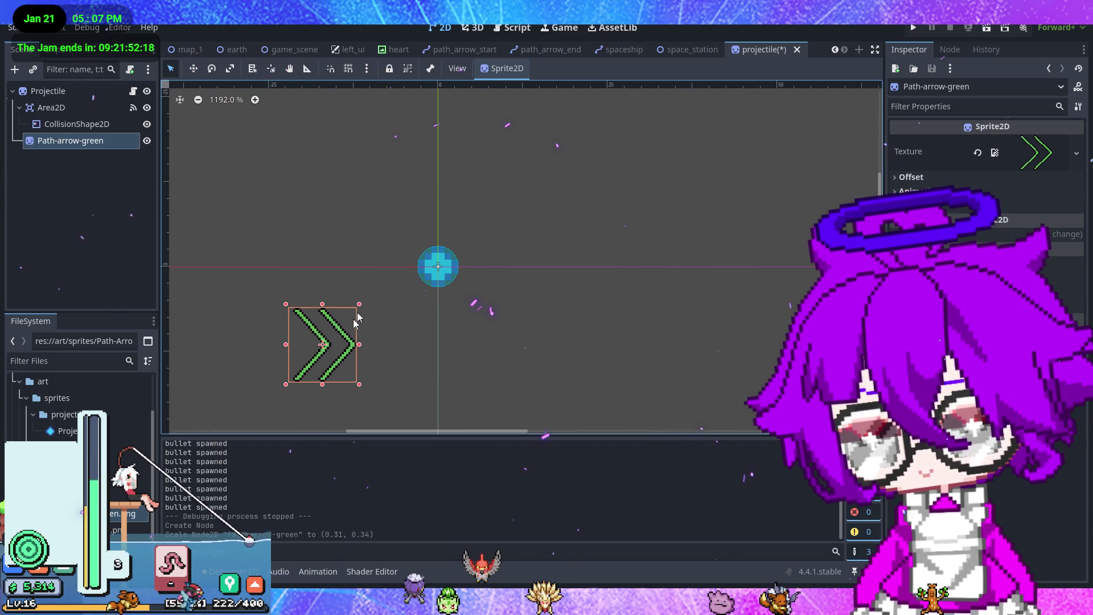
- Resize the Path-arrow-green sprite and position it over the blue projectile circle
left_click(85, 143)
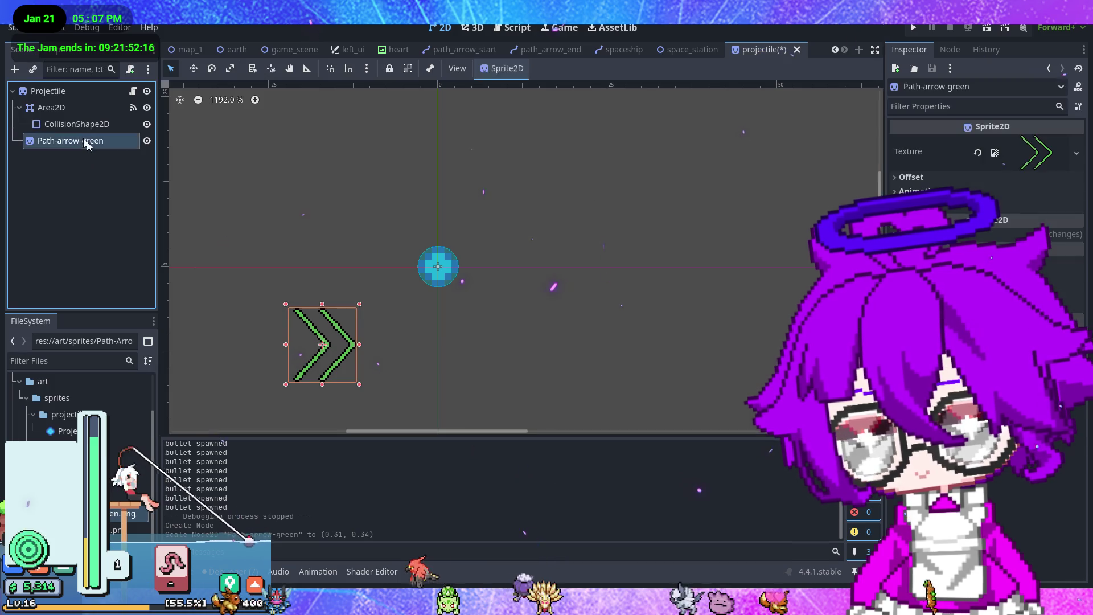
left_click(333, 342)
left_click(326, 343)
left_click(333, 341)
left_click_drag(333, 342, 360, 328)
left_click(312, 345)
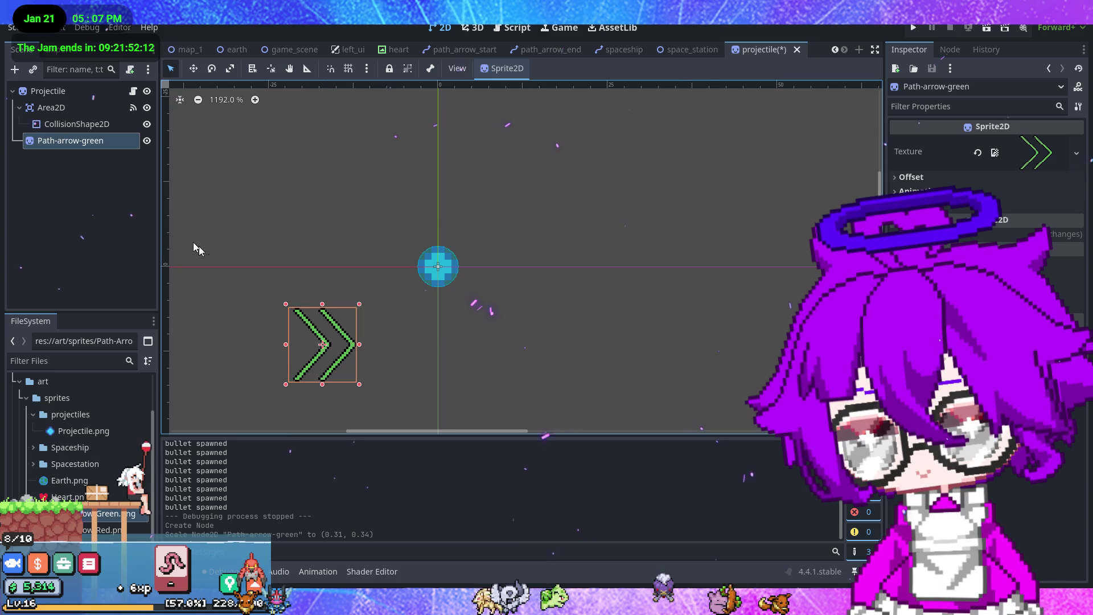
left_click_drag(359, 304, 420, 256)
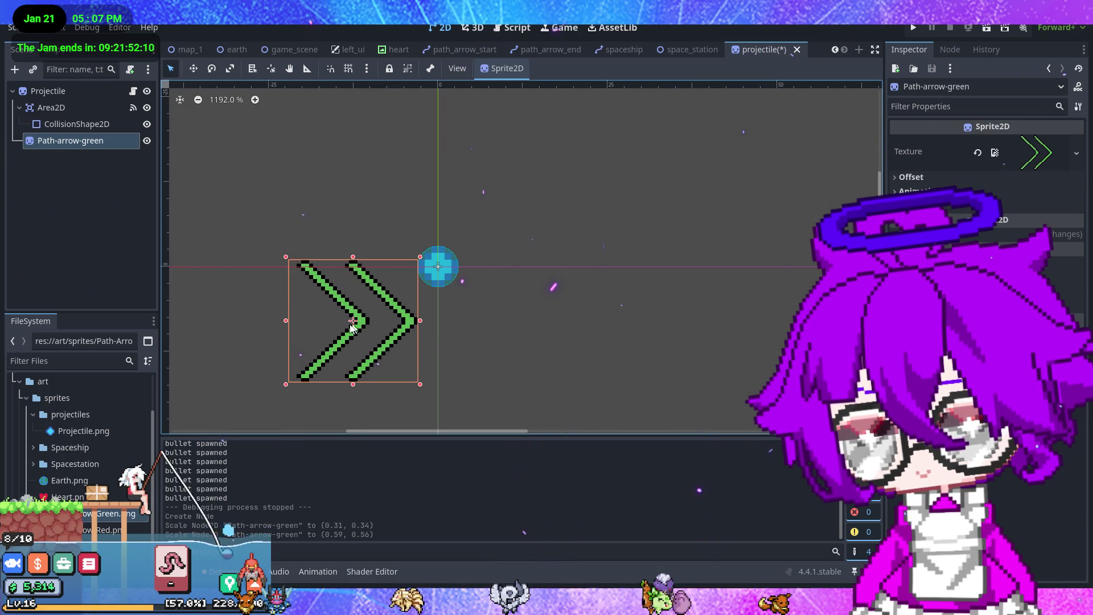
left_click_drag(354, 323, 407, 259)
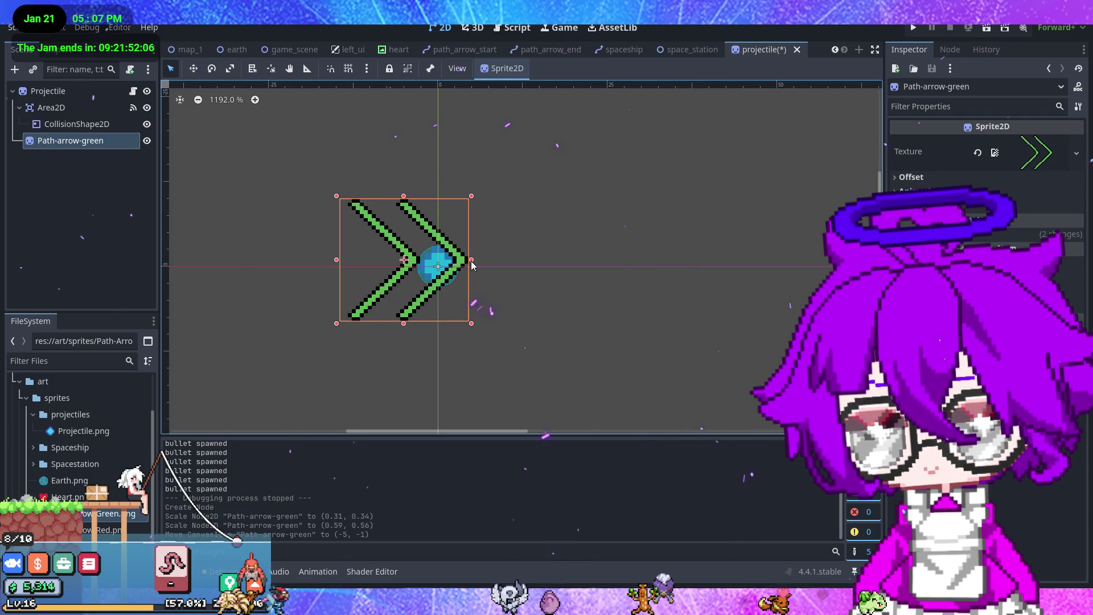
mouse_move(471, 260)
left_mouse_down()
mouse_move(276, 260)
mouse_move(461, 260)
mouse_move(417, 267)
mouse_move(437, 266)
left_mouse_up()
- Save and test-run the scene, then open the Vector2 class reference in the script editor
left_click(912, 32)
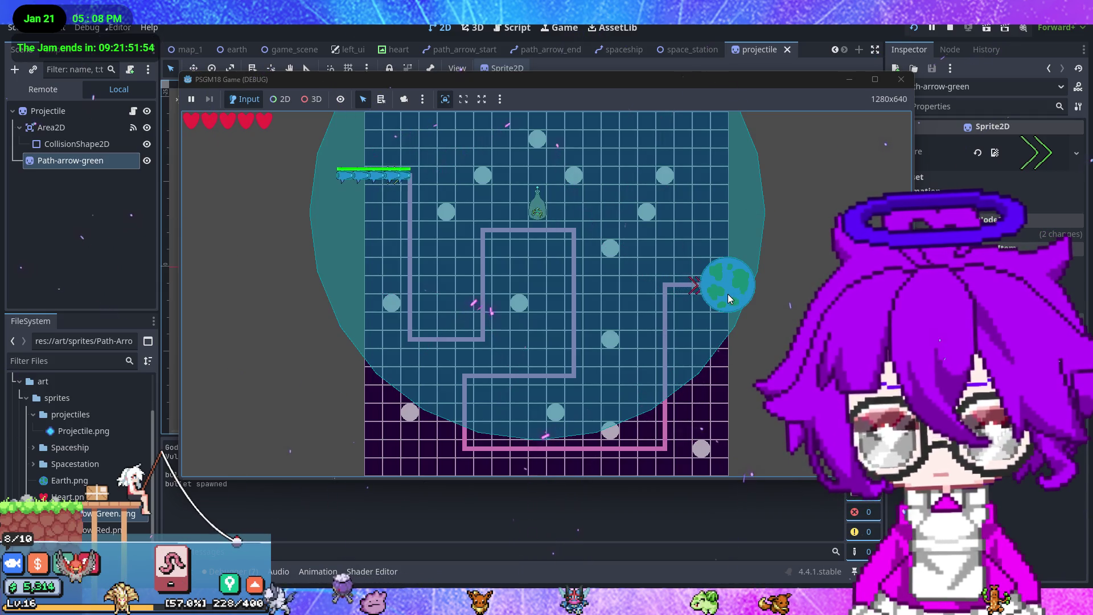
left_click(900, 83)
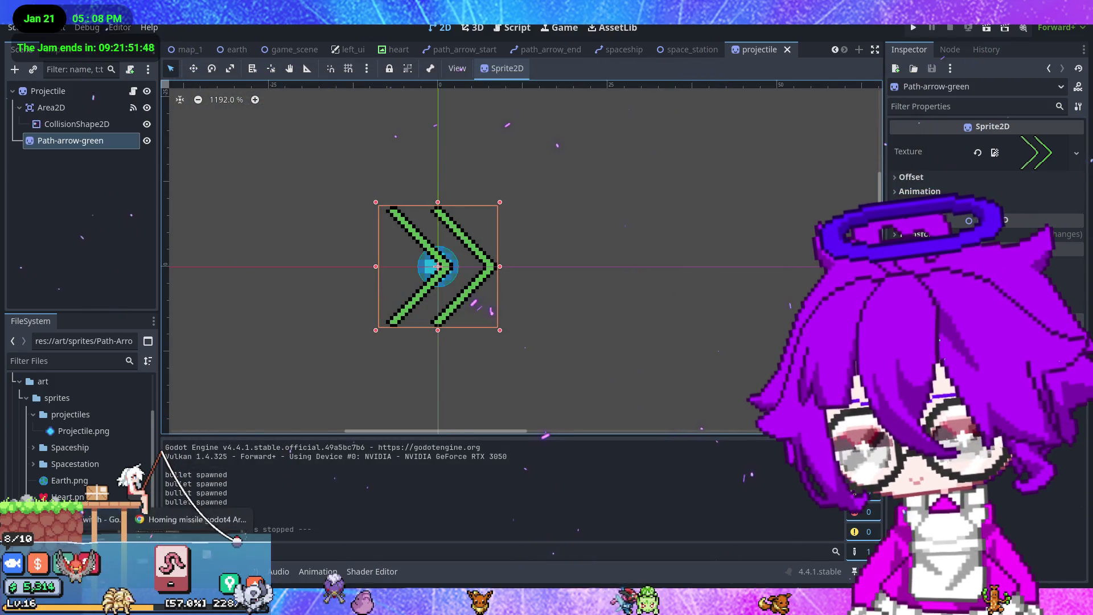
left_click(559, 27)
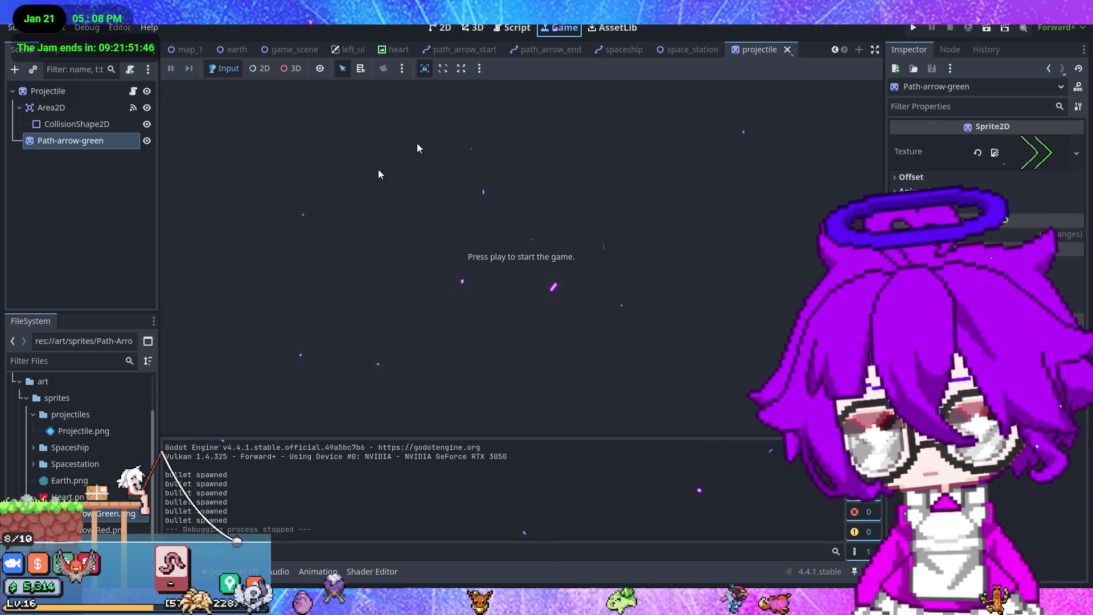
left_click(516, 31)
left_click(279, 230, "ctrl")
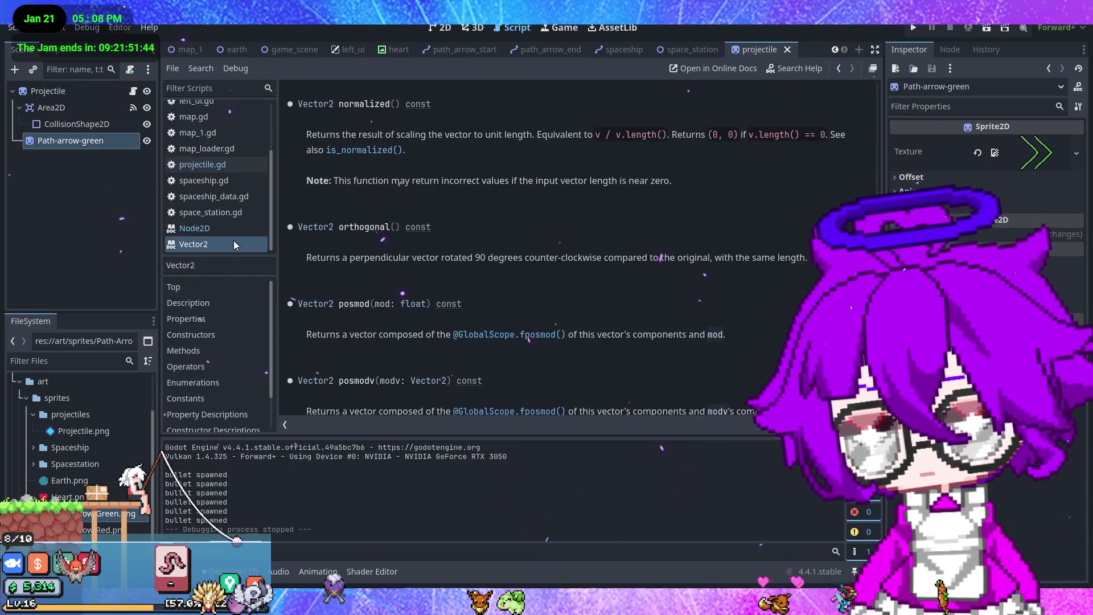
- Close the Vector2 reference and read the Node2D look_at note about facing right
right_click(233, 241)
left_click(248, 248)
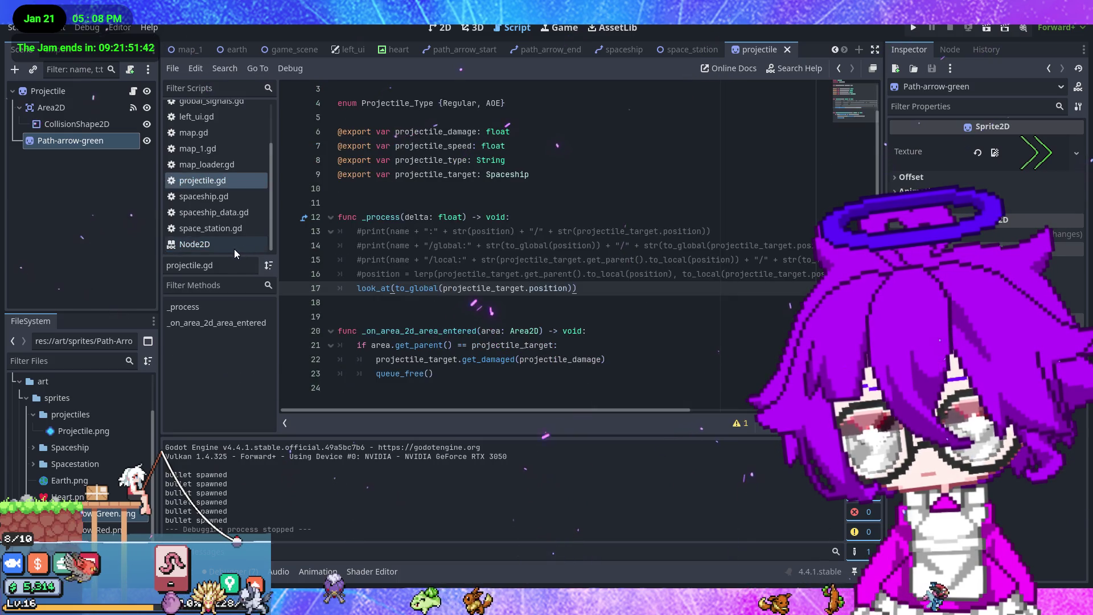
left_click(246, 249)
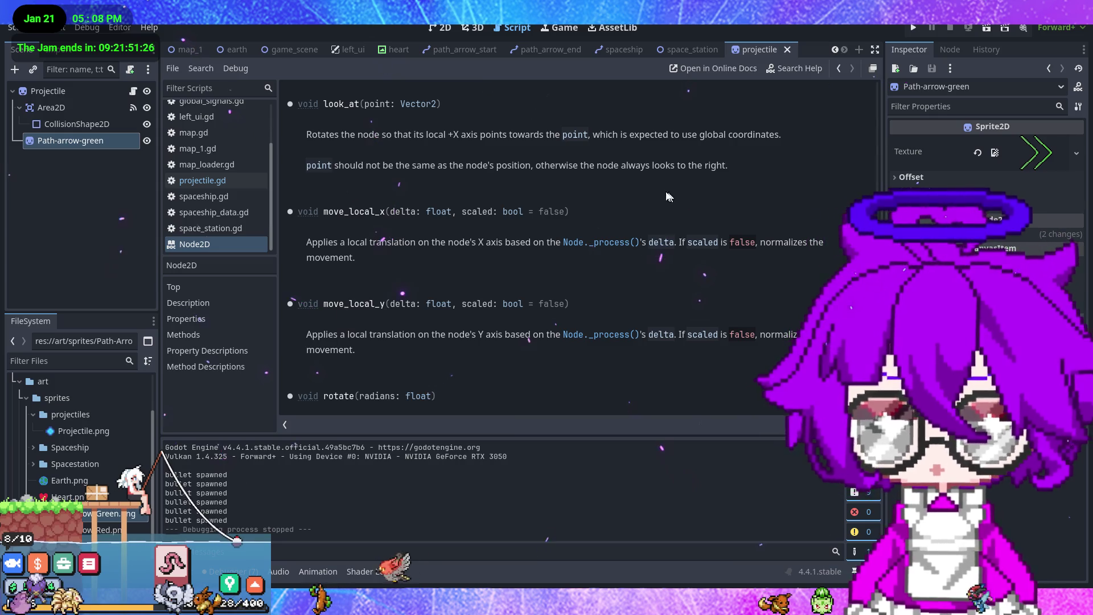
left_click_drag(622, 166, 705, 166)
left_click(539, 223)
- Add print(to_global(projectile_target.position)) above the look_at line in projectile.gd
left_click(228, 183)
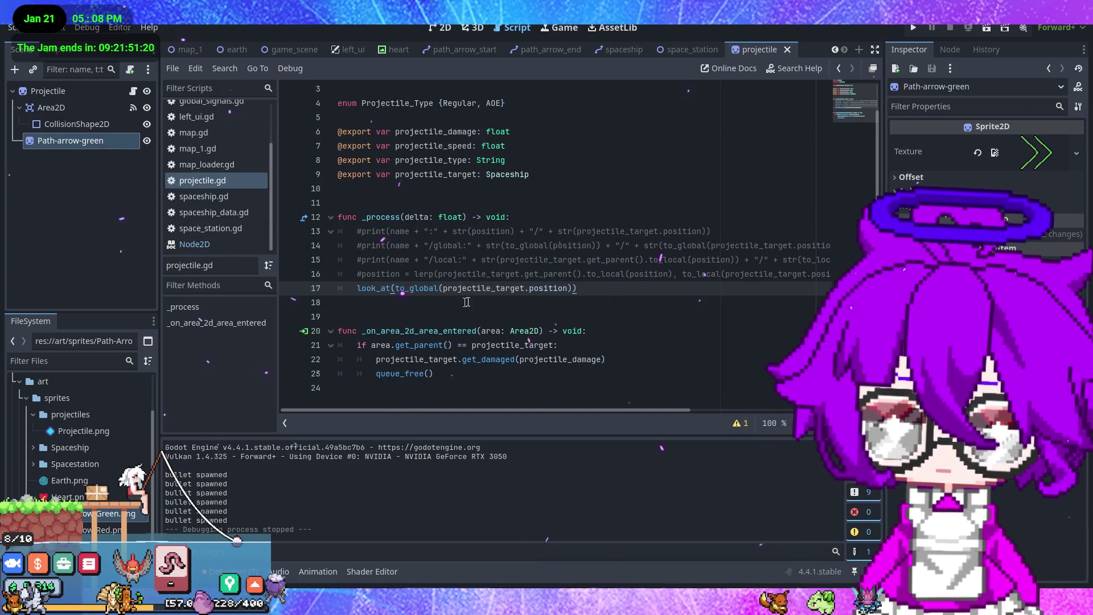
left_click_drag(570, 288, 399, 292)
key("ctrl+c")
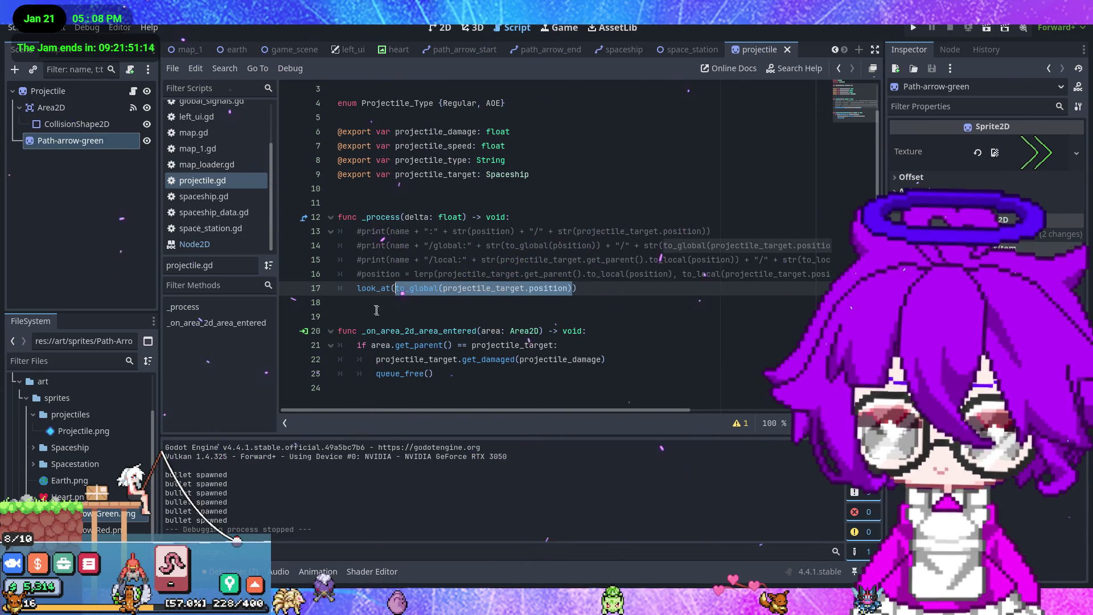
left_click(358, 289)
key("Return")
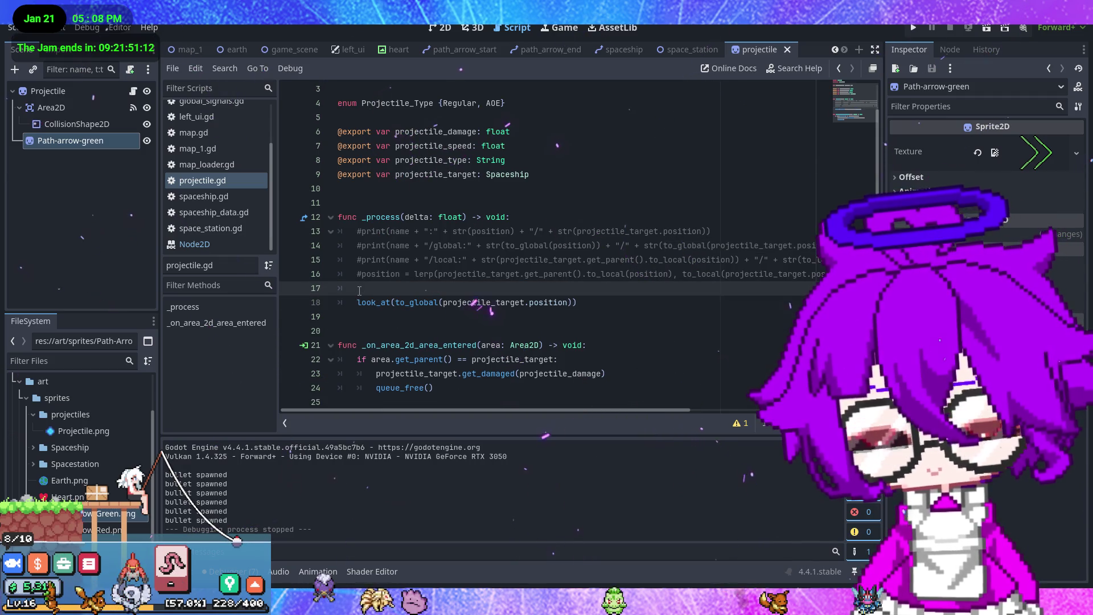
type("print")
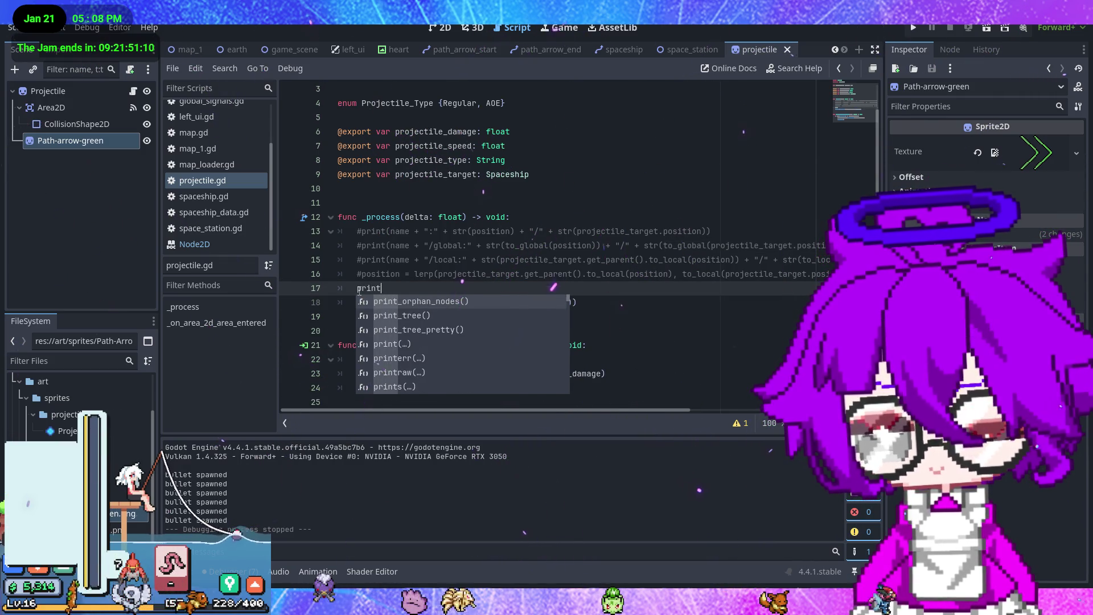
type("(")
key("ctrl+v")
- Test-run the game to log positions, stop it, and return to the print line
key("F5")
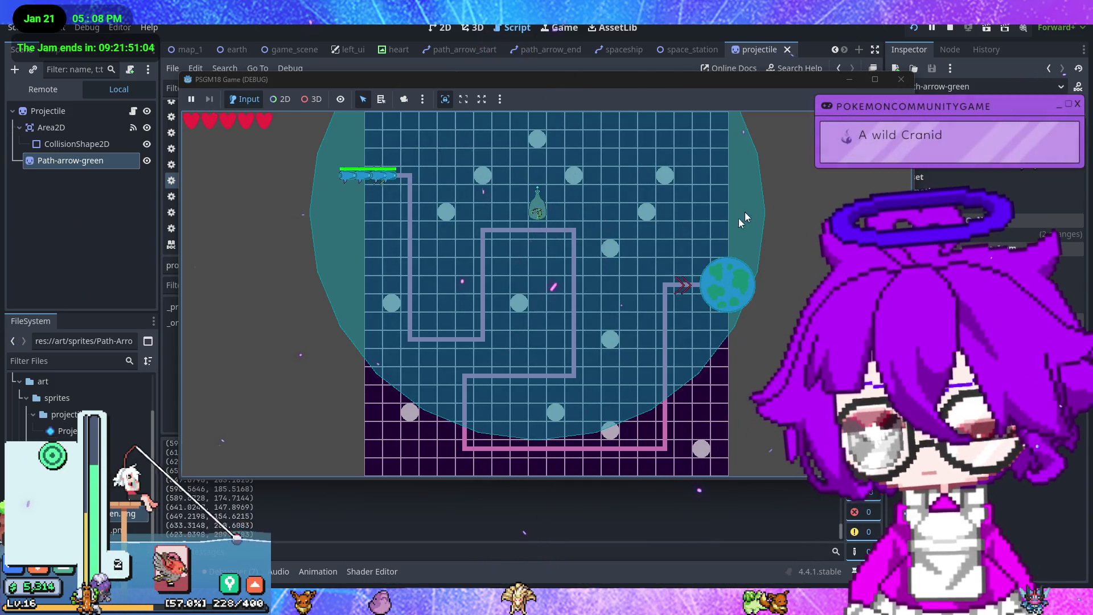
key("F8")
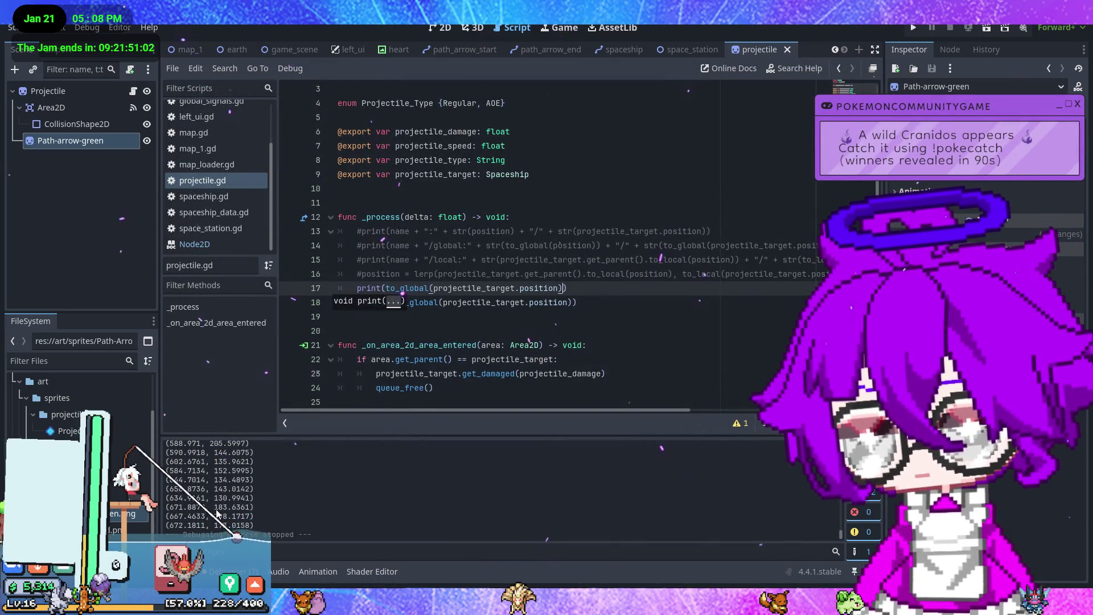
scroll(218, 510, "up", 5)
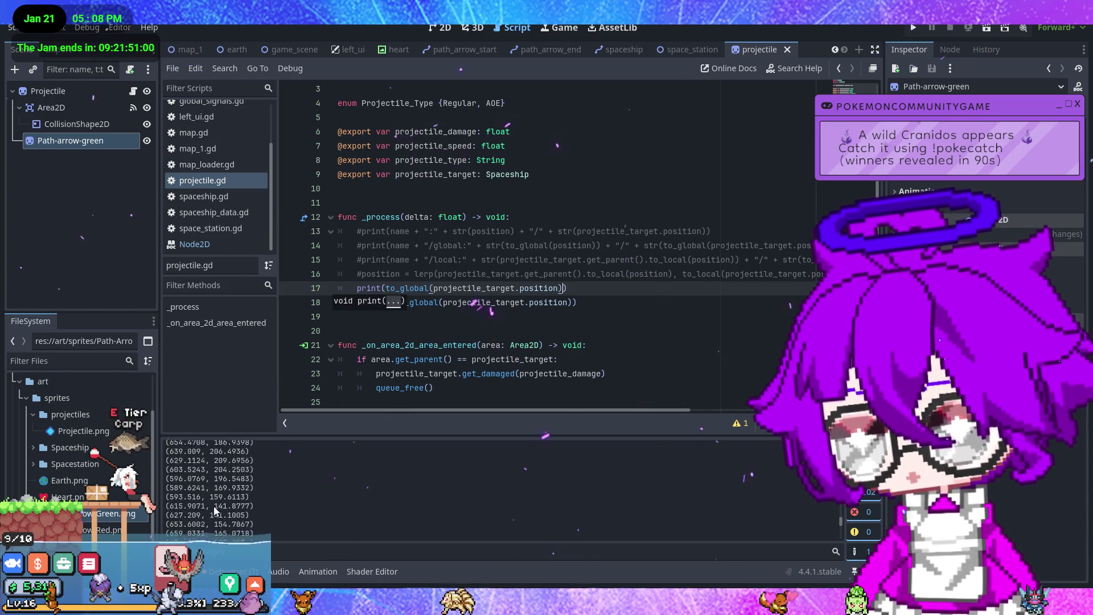
scroll(214, 506, "up", 8)
scroll(212, 506, "up", 3)
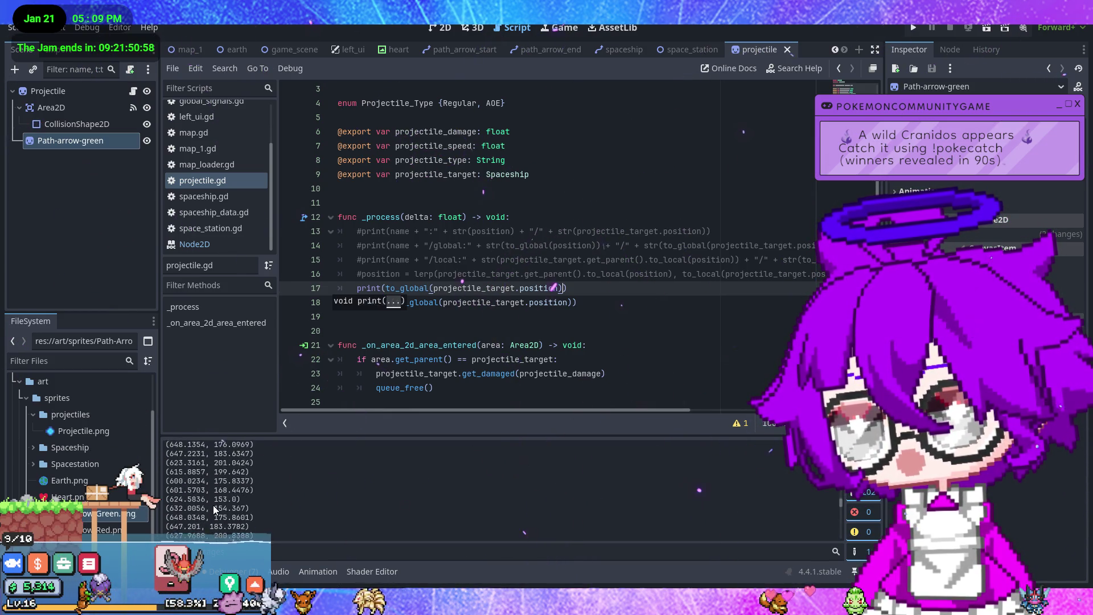
left_click(385, 288)
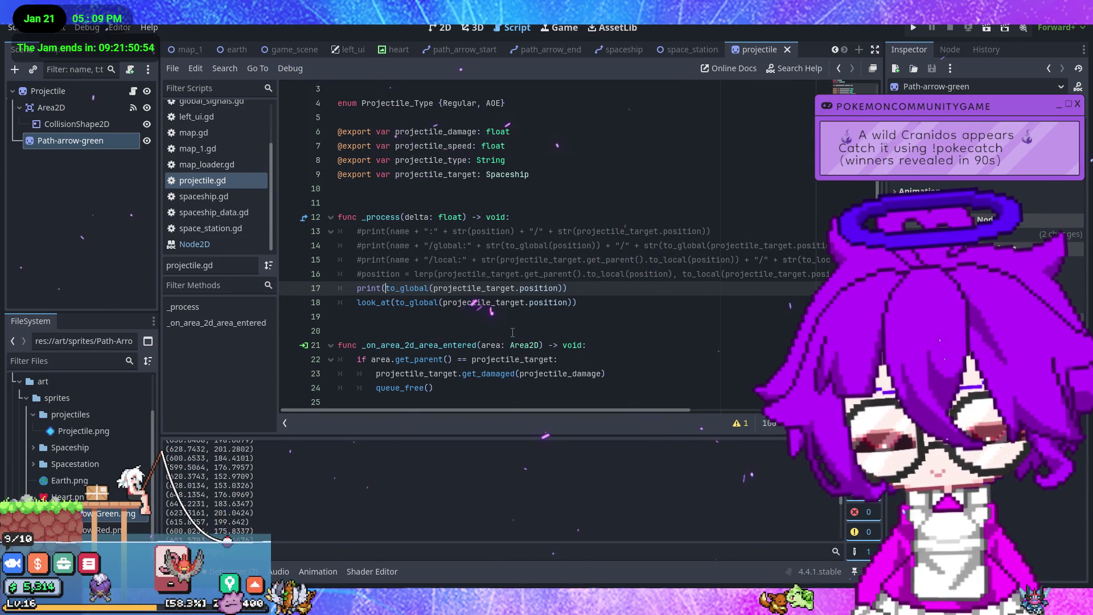
- Remove stray characters and insert a quoted string with + concatenation into the print call
type("ro")
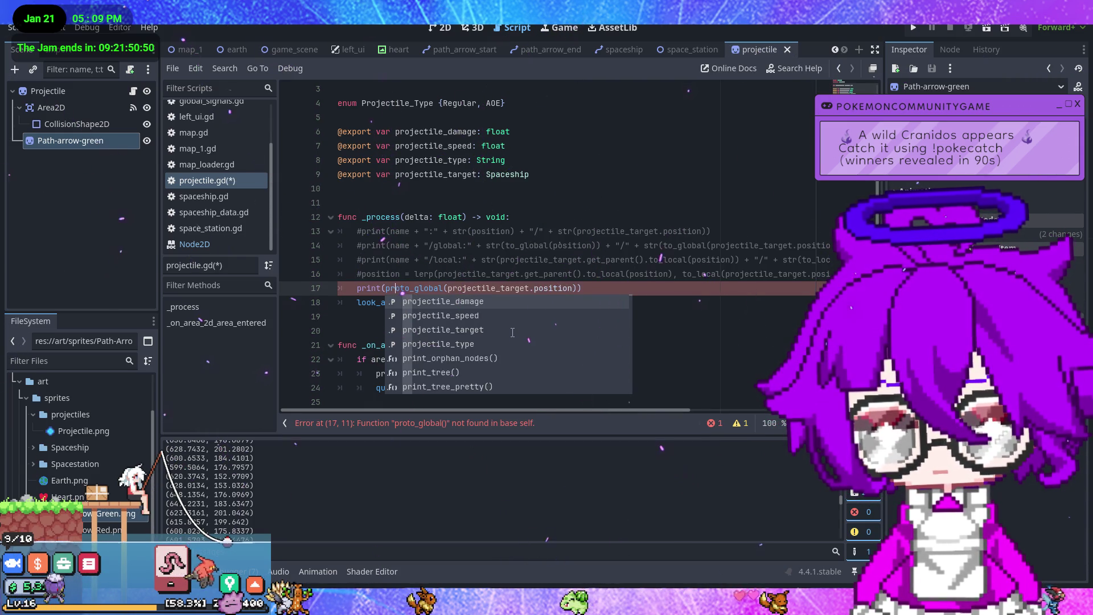
left_click(388, 289)
key("Delete")
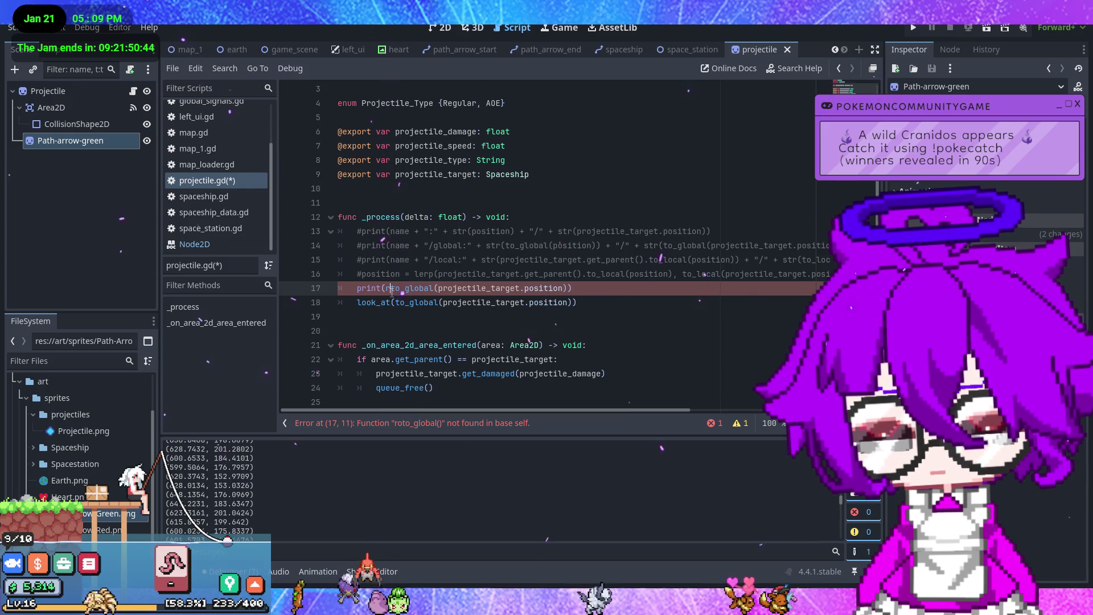
key("Delete")
key("Delete")
type("\"")
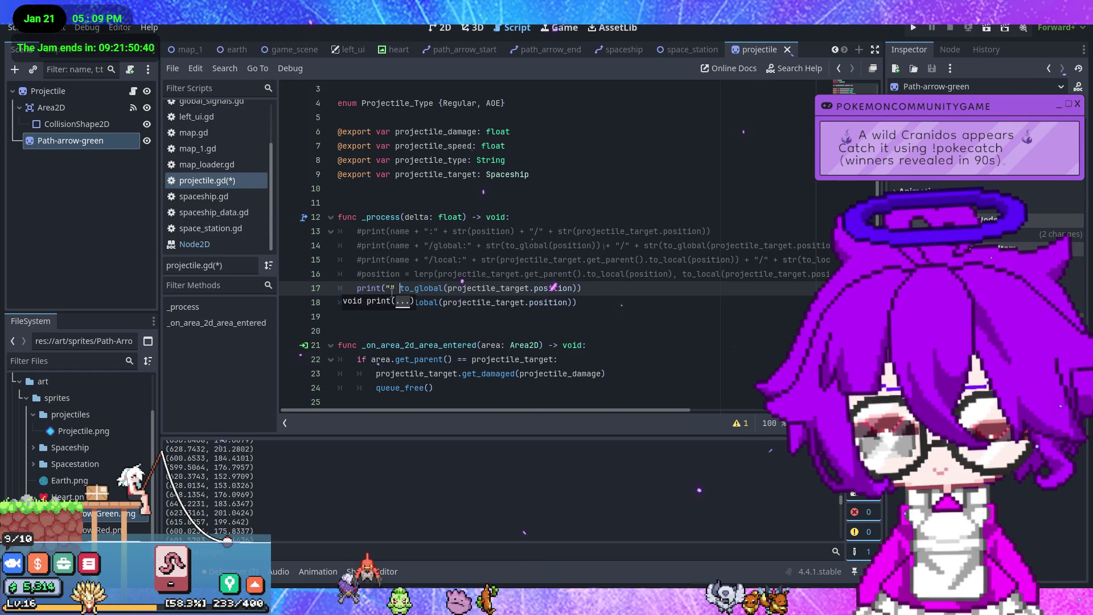
type(" + ")
type("(")
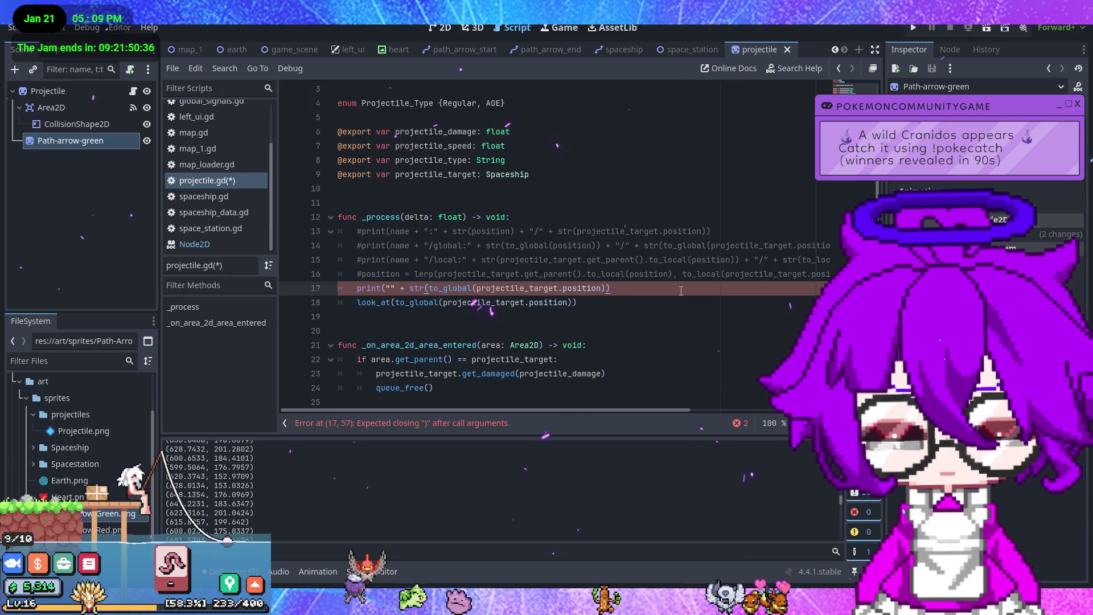
type(")")
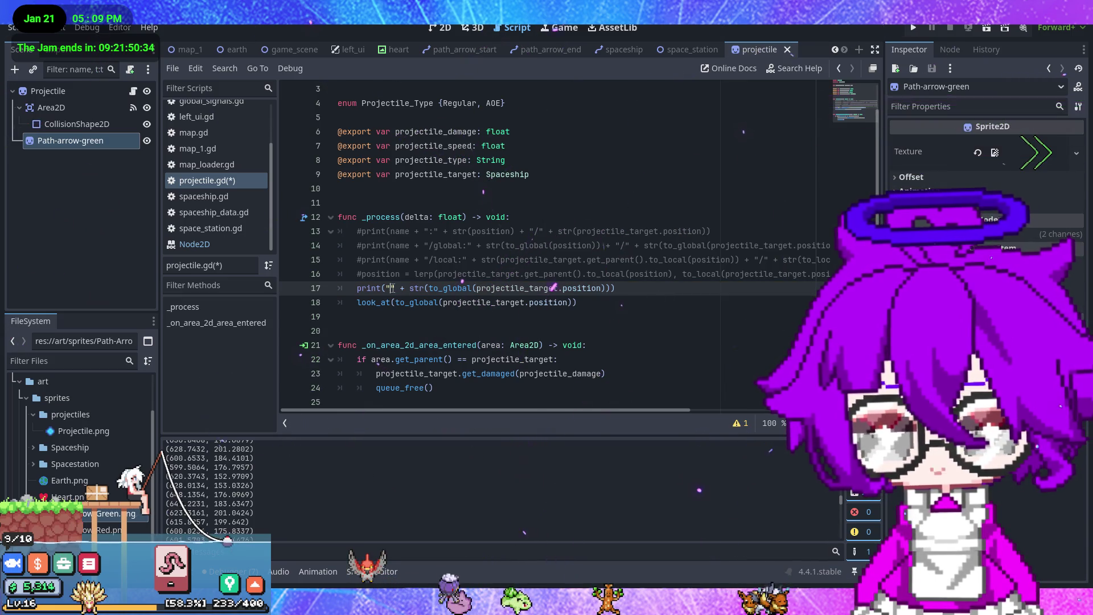
- Prefix the print output with name + ": ", save projectile.gd, and run the game
key("Home")
key("Right")
key("Right")
key("Right")
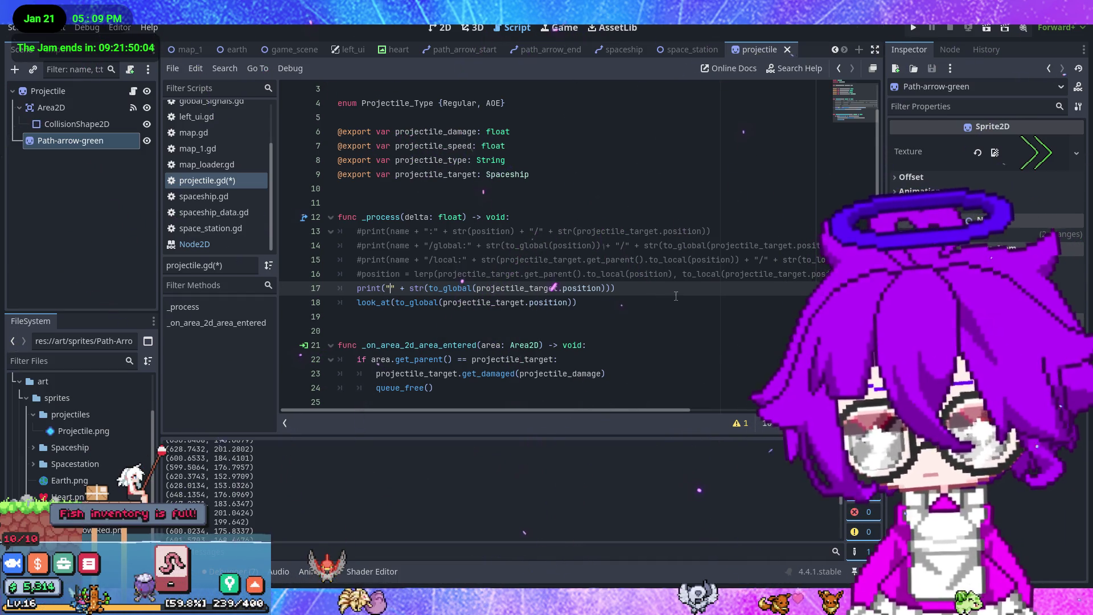
key("Home")
key("Right")
key("Right")
key("Right")
key("BackSpace")
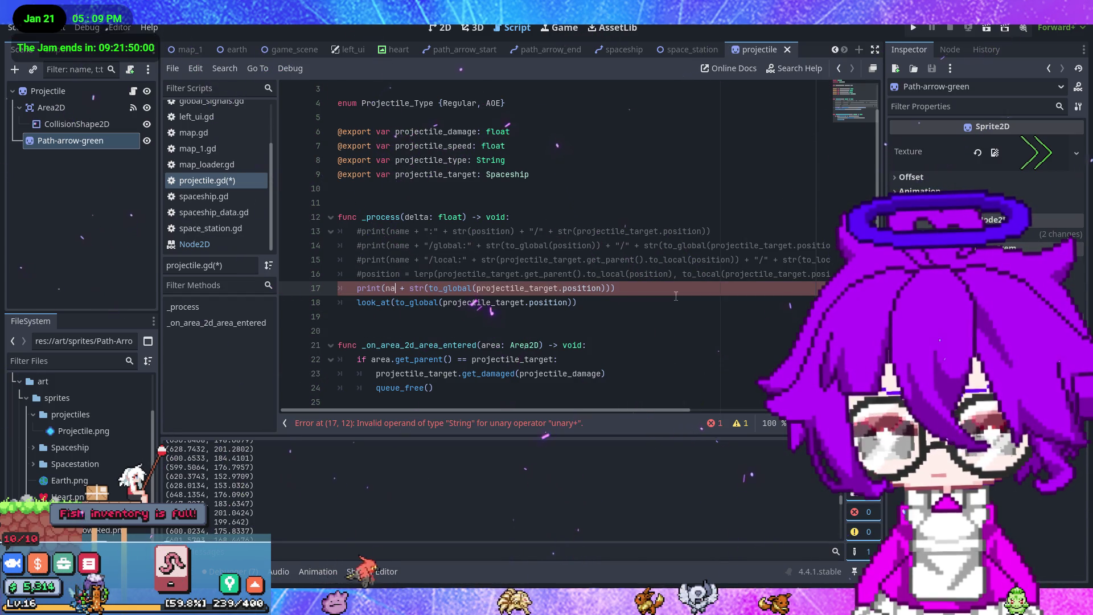
type("name")
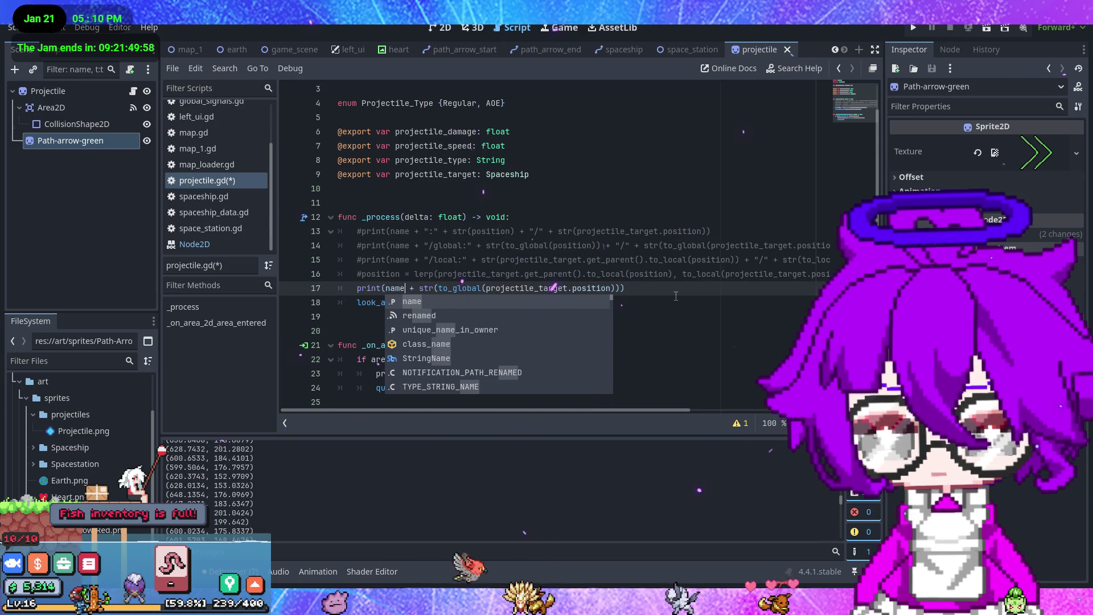
type(" + \":")
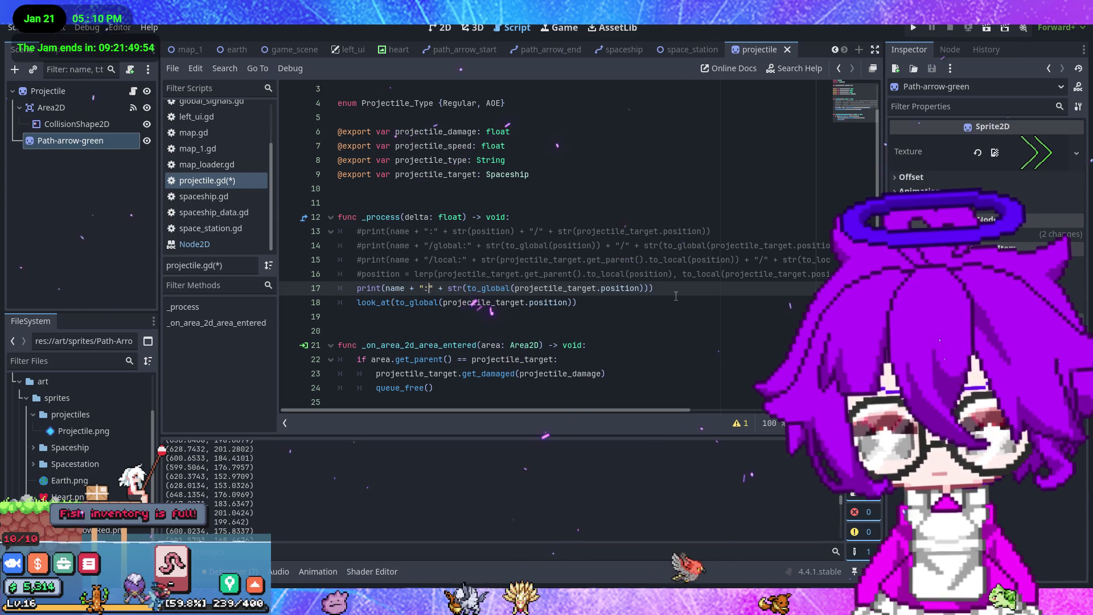
key("ctrl+s")
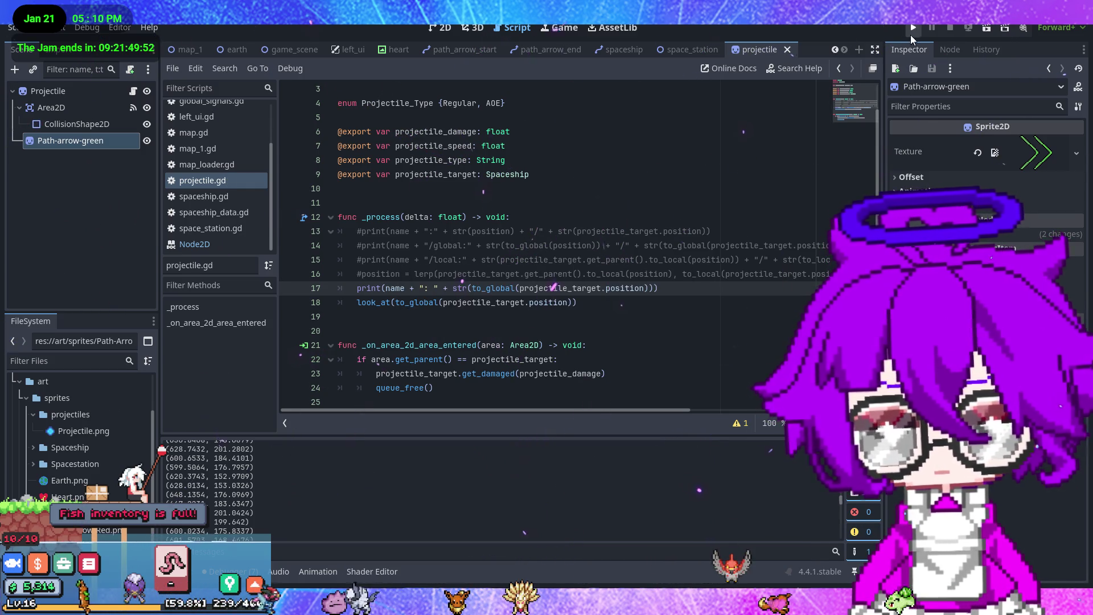
key("F5")
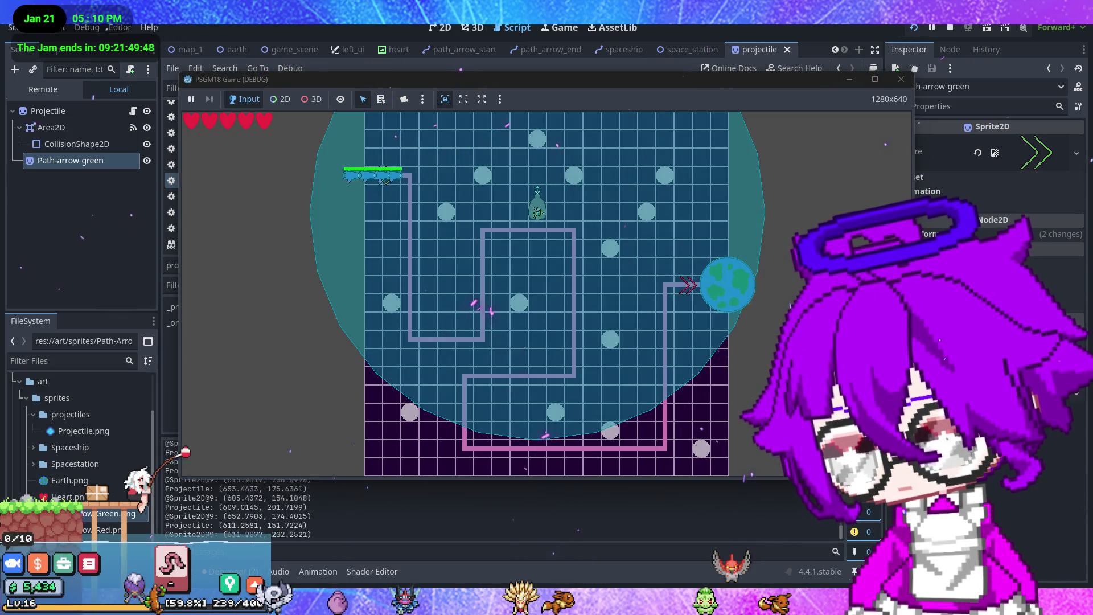
- Close the game, review the named coordinates in Output, then run and stop it again
left_click(901, 79)
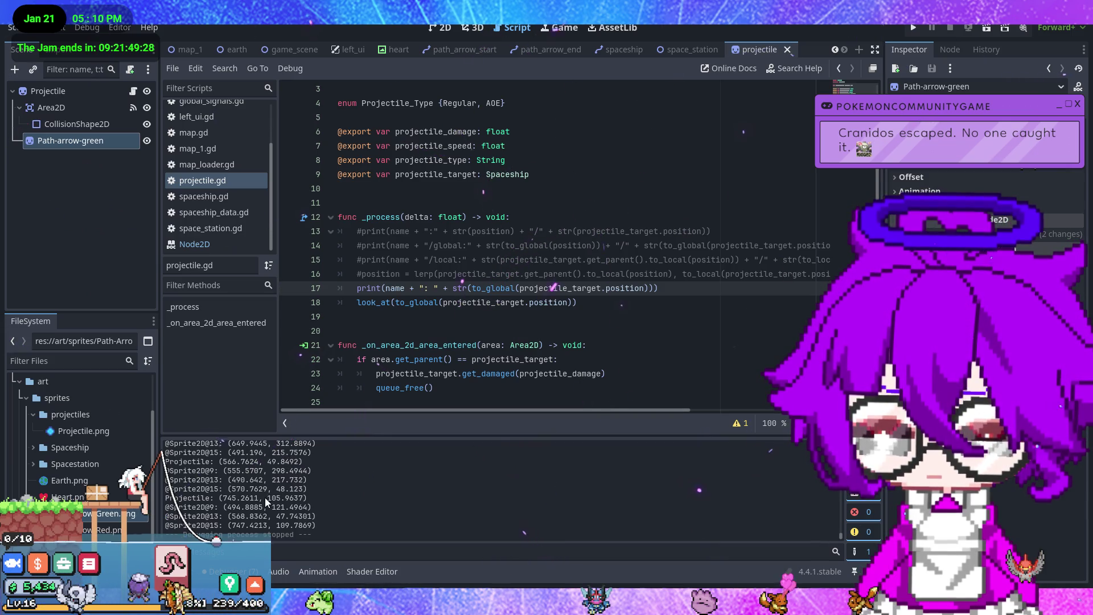
scroll(286, 497, "up", 1)
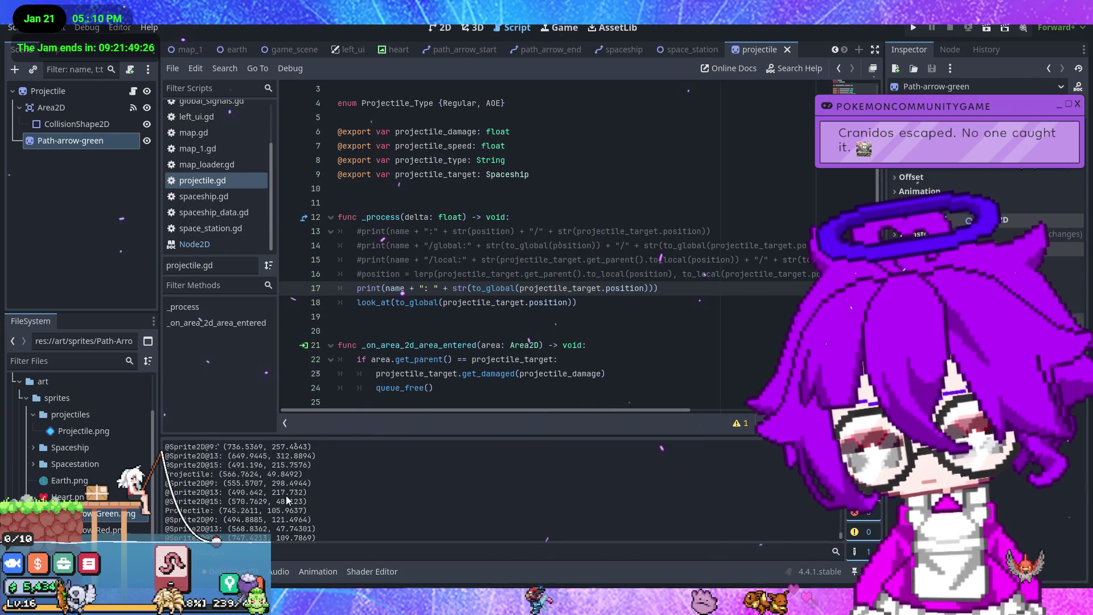
scroll(285, 495, "up", 3)
scroll(288, 497, "up", 5)
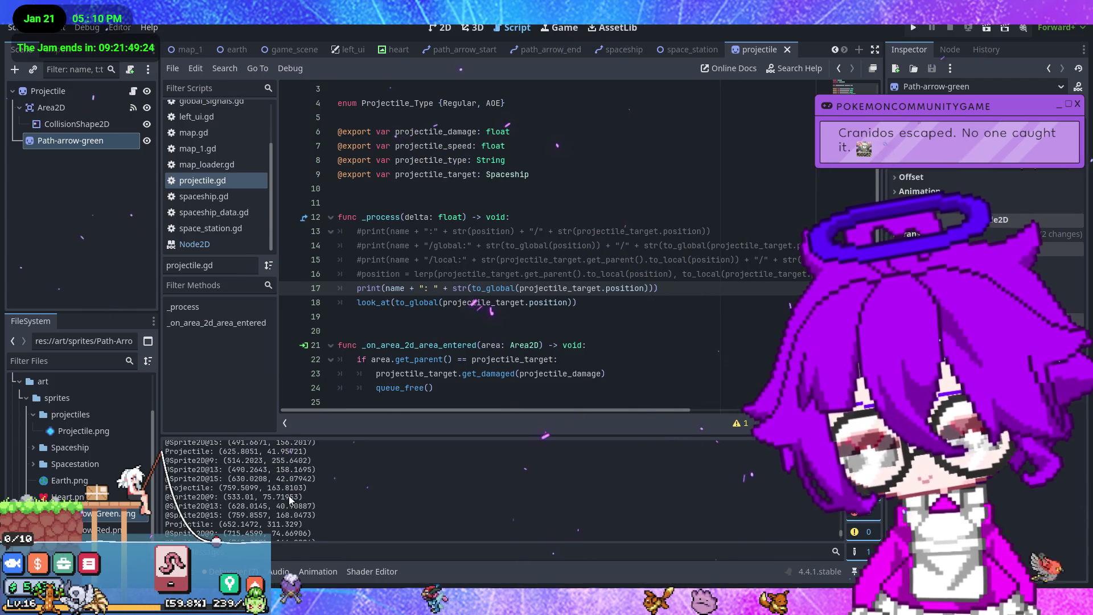
scroll(290, 495, "up", 4)
scroll(290, 494, "up", 4)
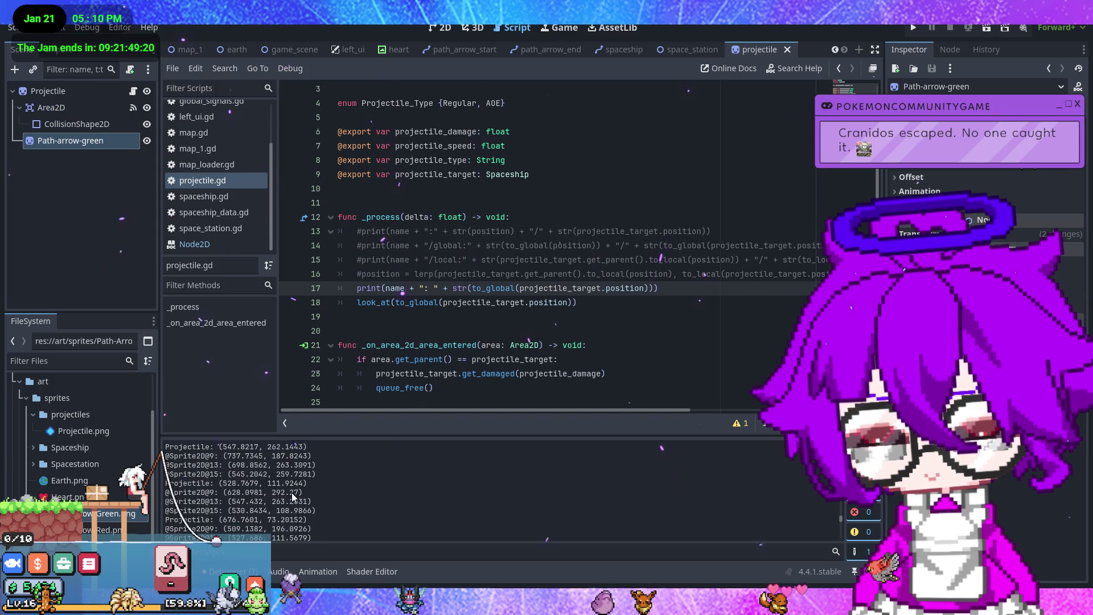
key("F5")
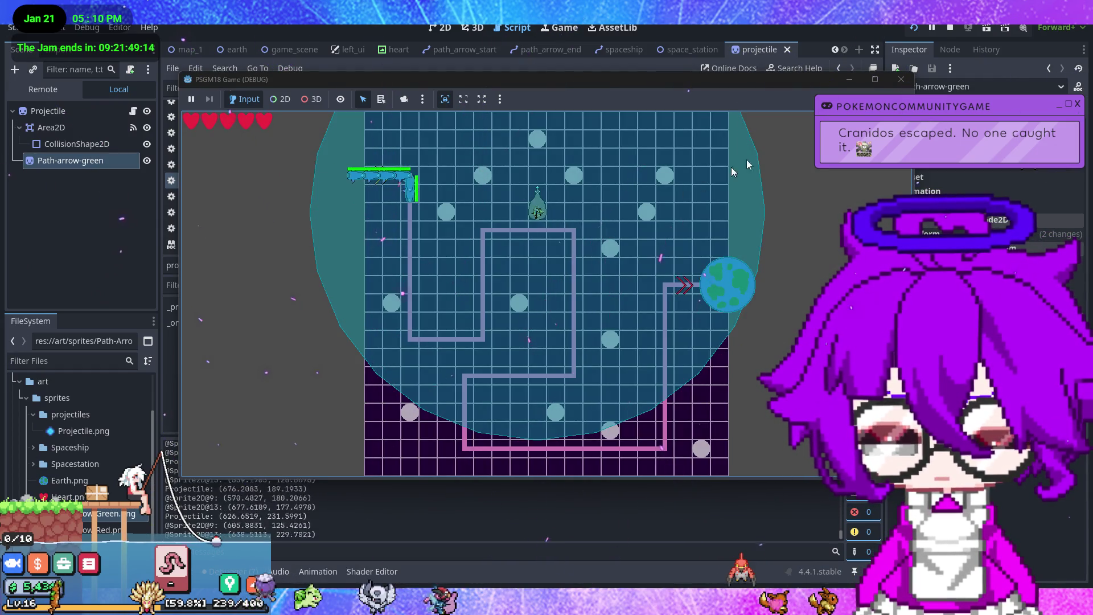
key("F8")
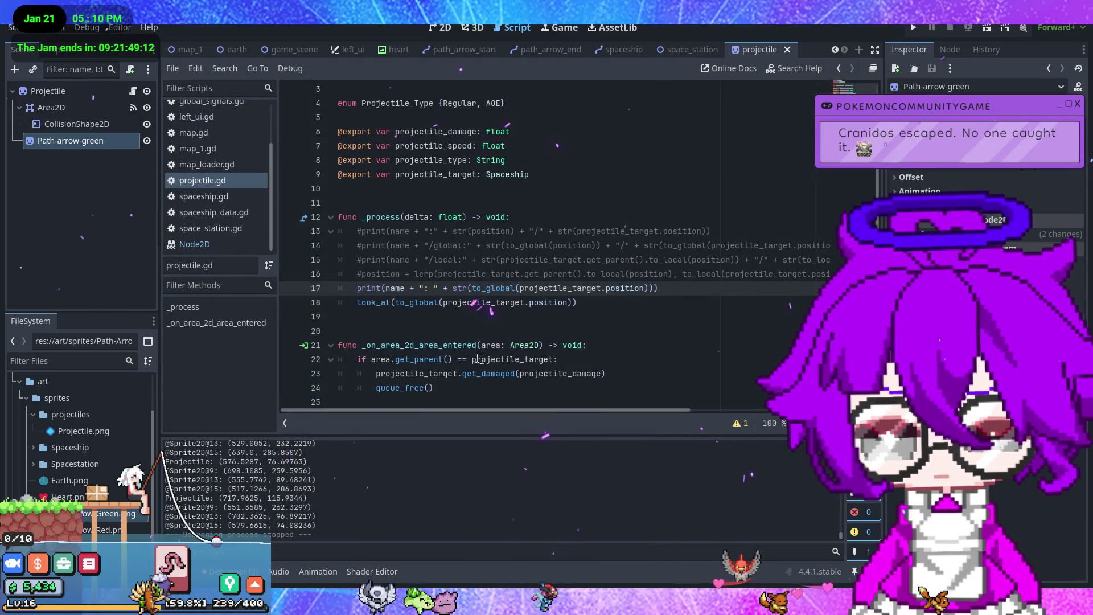
- Add a second ": " separator and plus sign after name in the print line
double_click(437, 287)
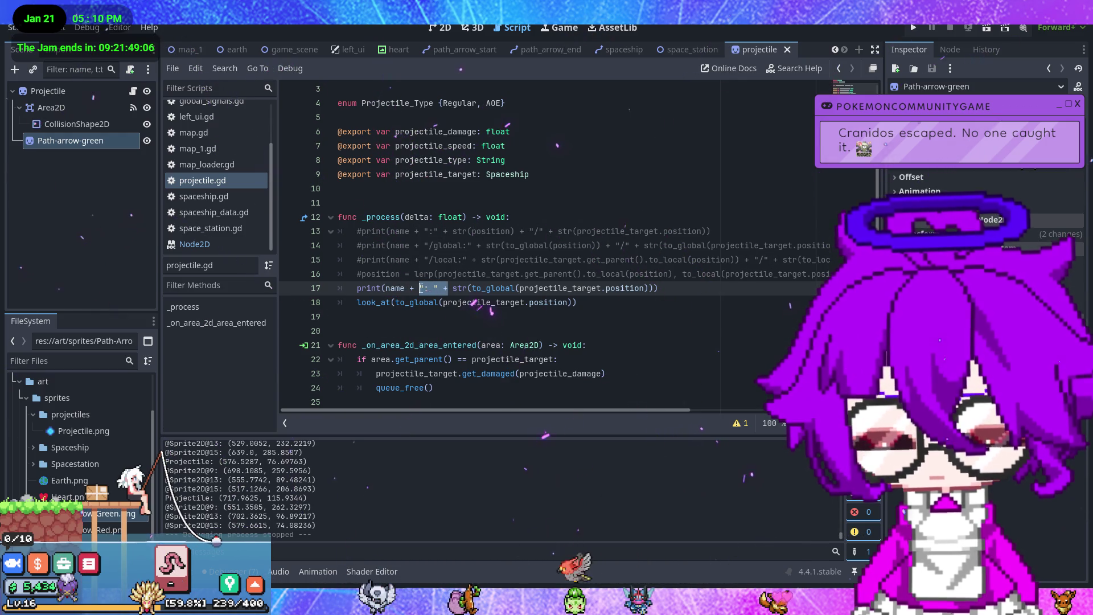
key("Left")
key("Left")
key("Left")
type("\": \" +")
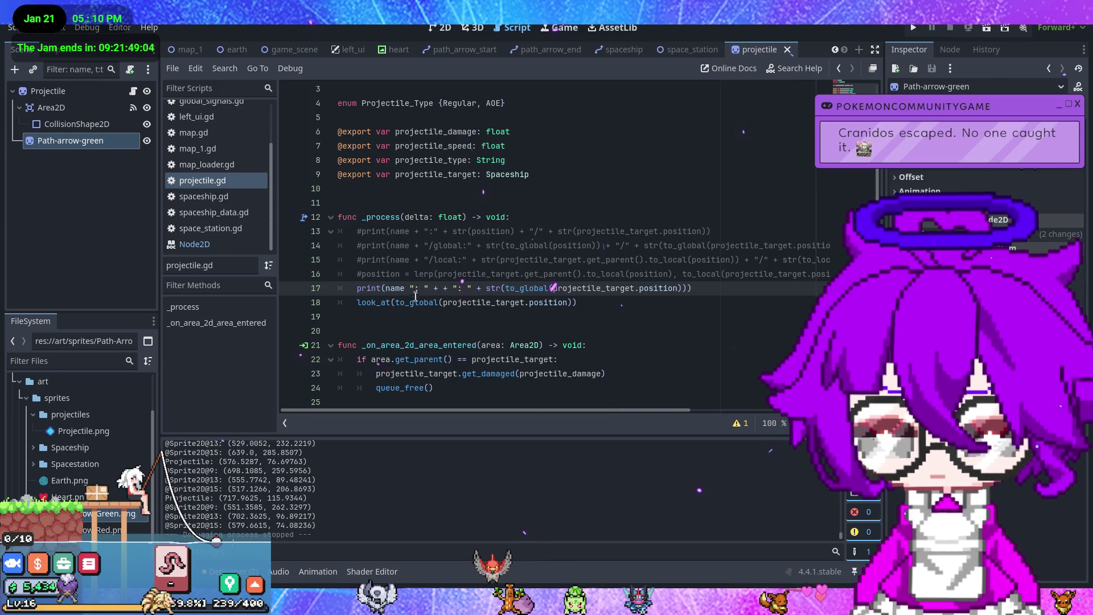
type("+")
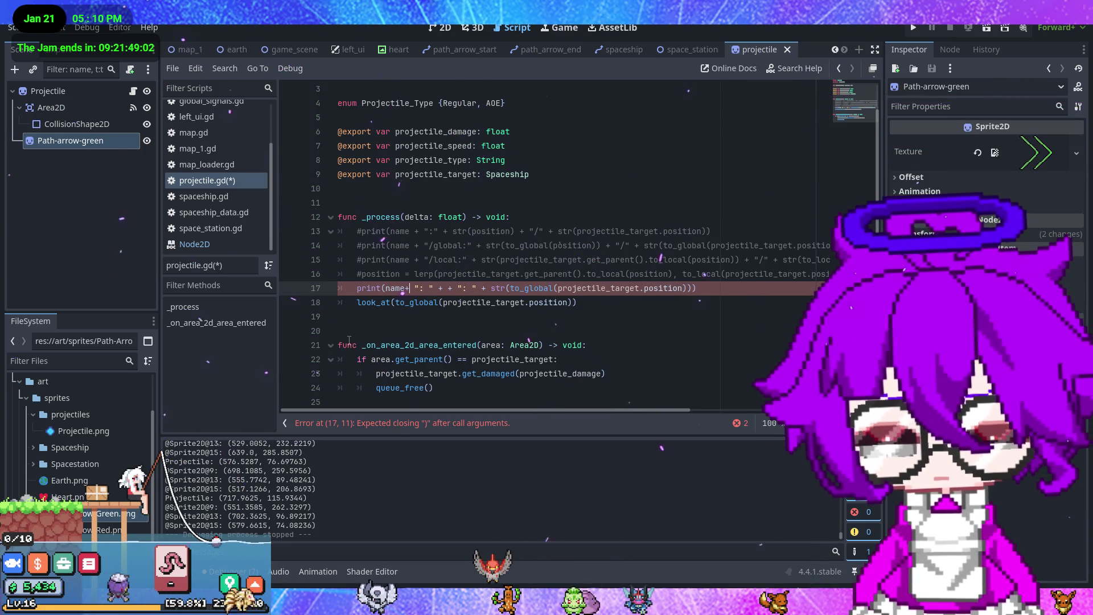
key("Right")
key("Right")
key("Right")
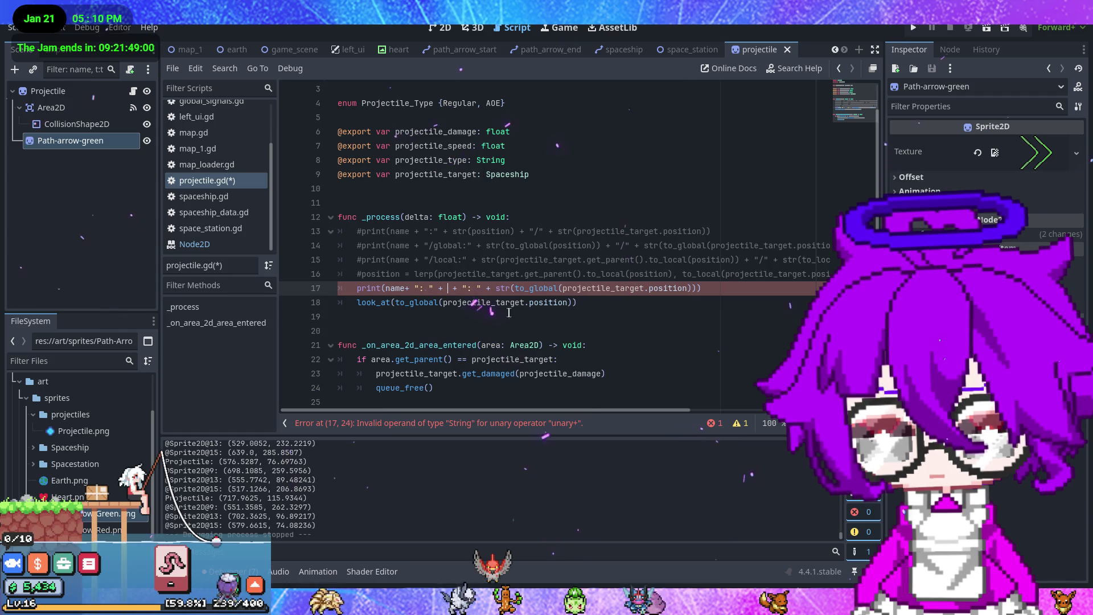
key("Left")
key("Left")
key("Left")
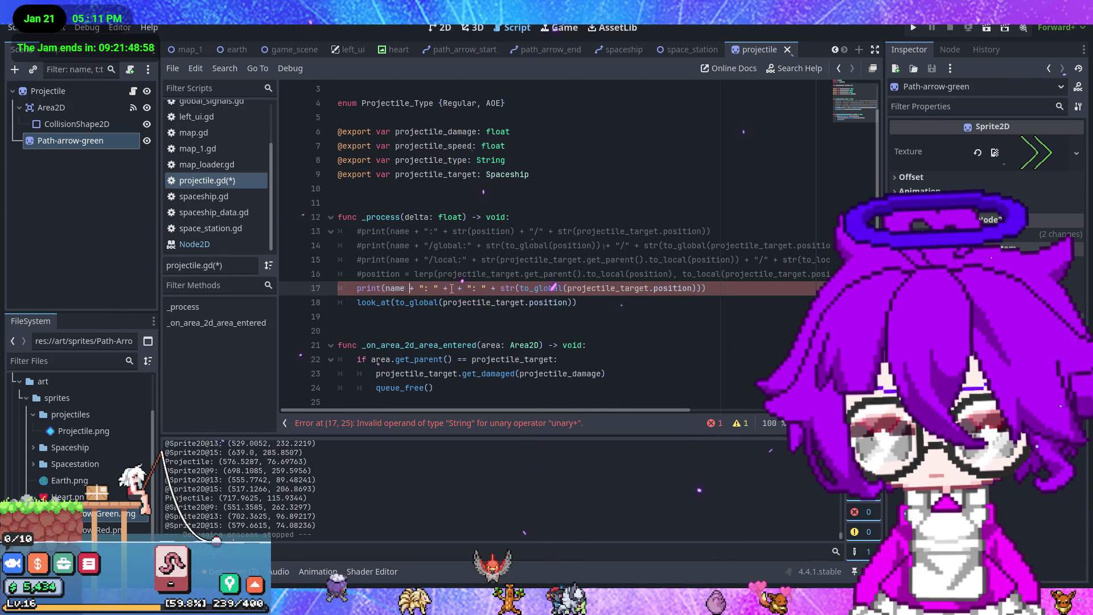
- Insert str(position) between the separators, save projectile.gd, and run the game
left_click(451, 289)
type("str")
key("Return")
type("posi")
key("Return")
key("ctrl+s")
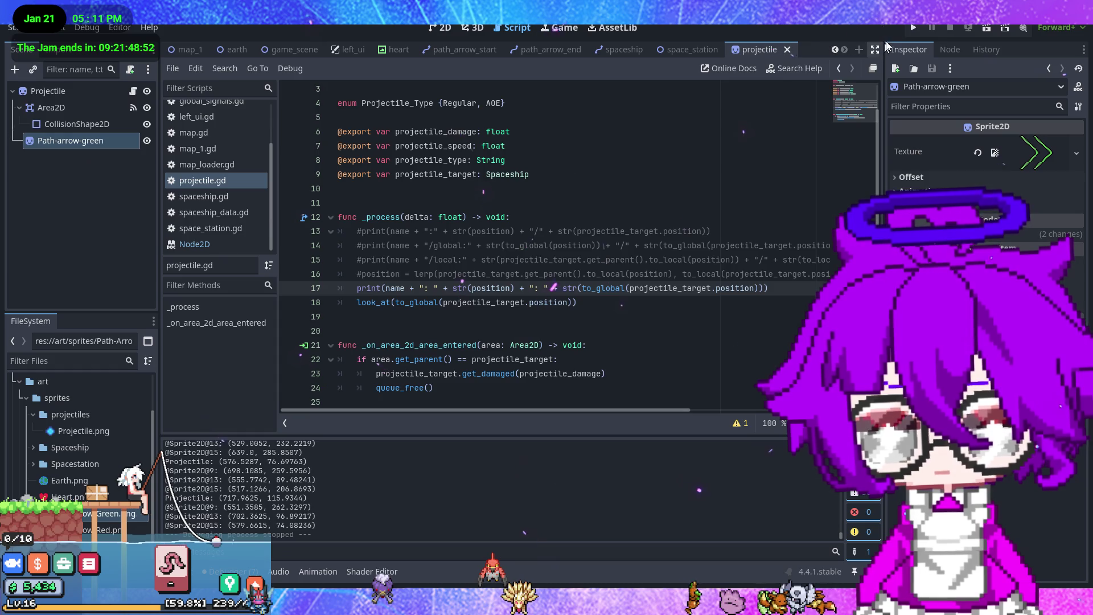
key("F5")
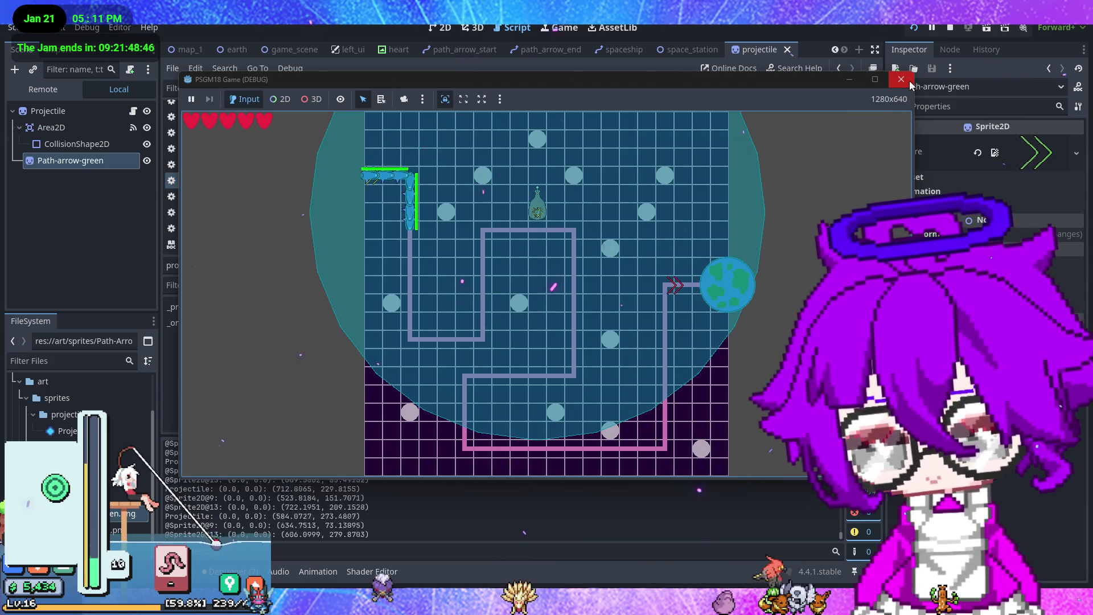
- Close the game window and highlight to_global on line 18 to compare its uses
left_click(901, 79)
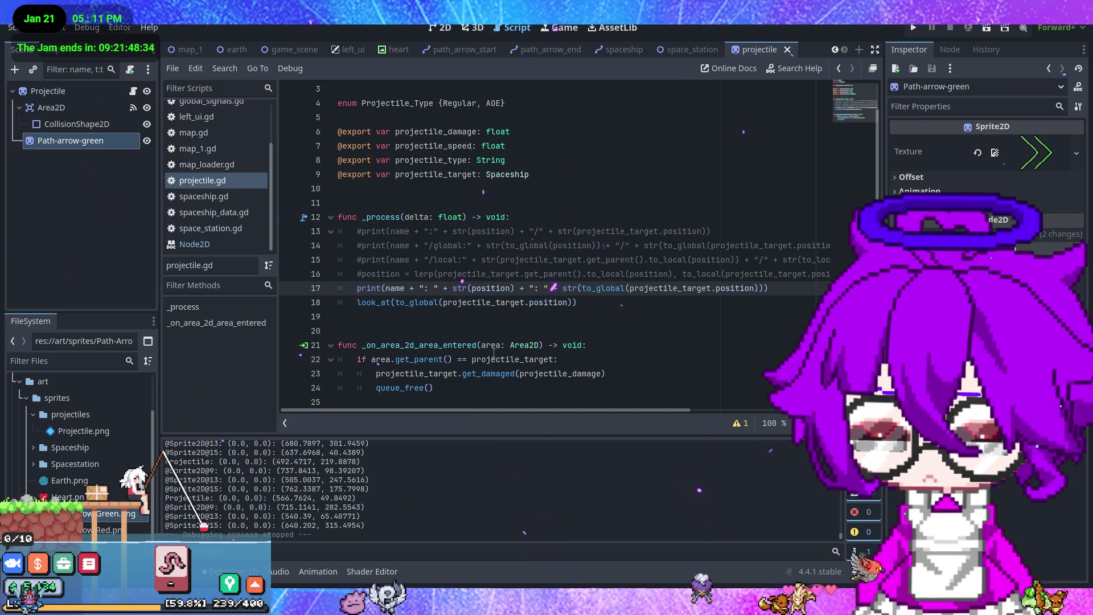
double_click(398, 302)
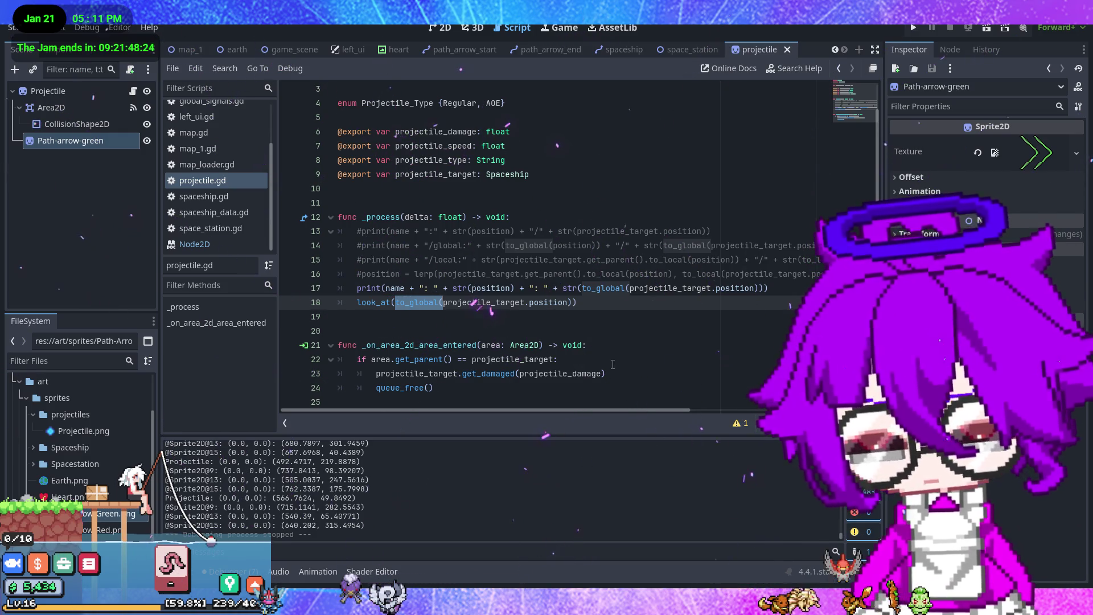
- Wrap the print's own position as to_global(position) on line 17, then run and close the game
left_click(470, 288)
type("to_global(position")
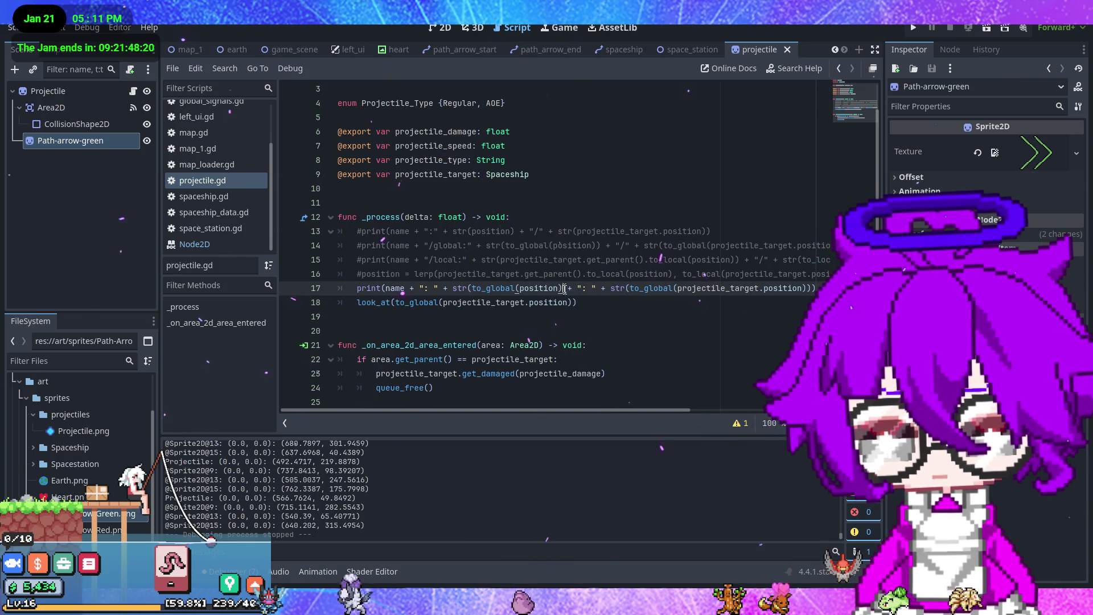
type(")")
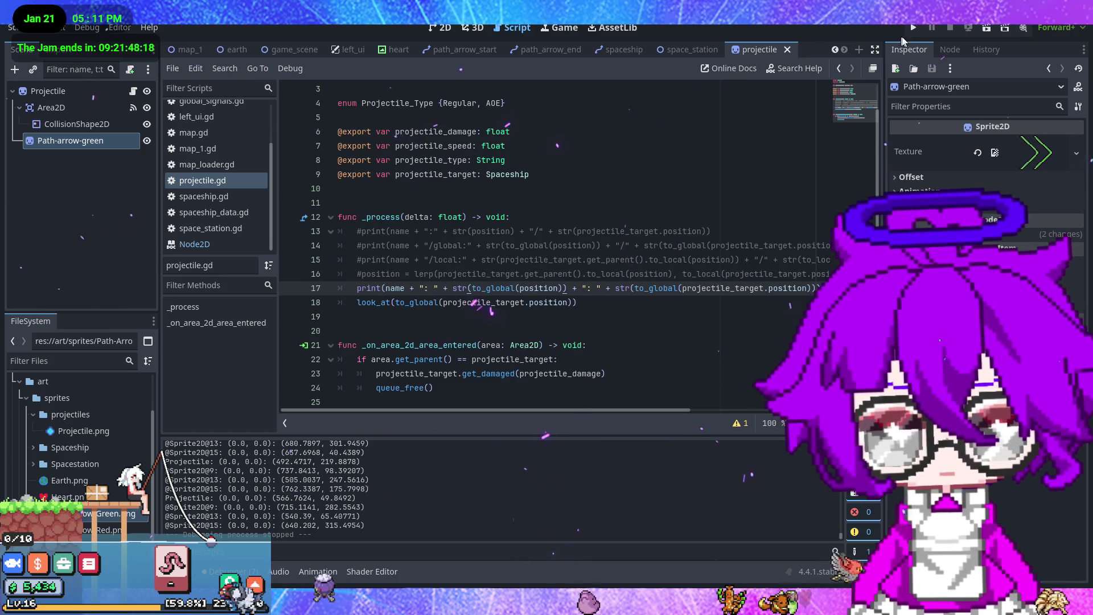
left_click(913, 28)
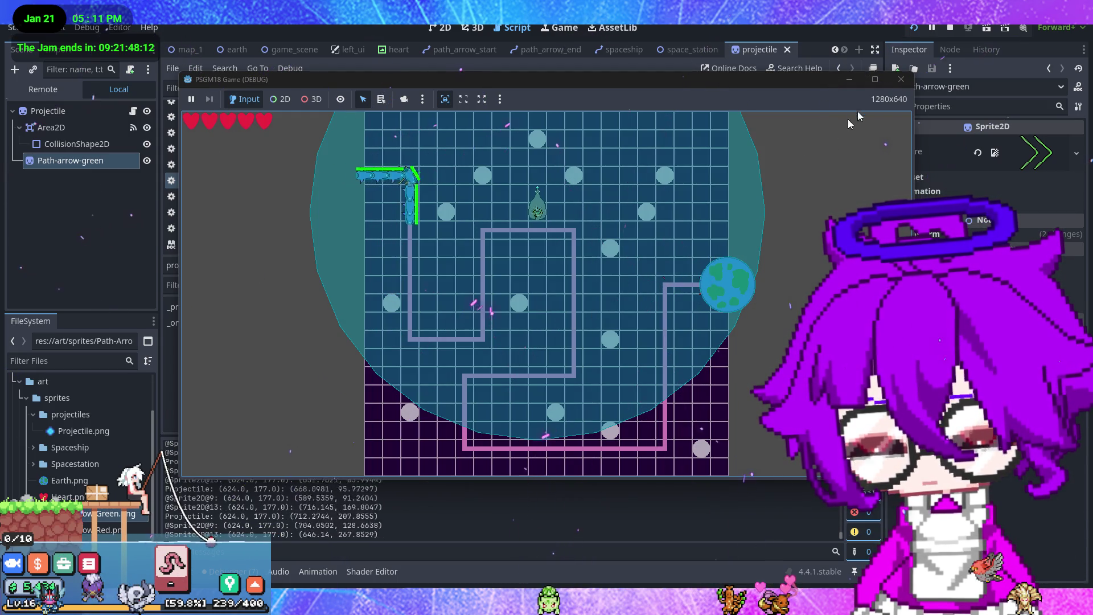
left_click(901, 80)
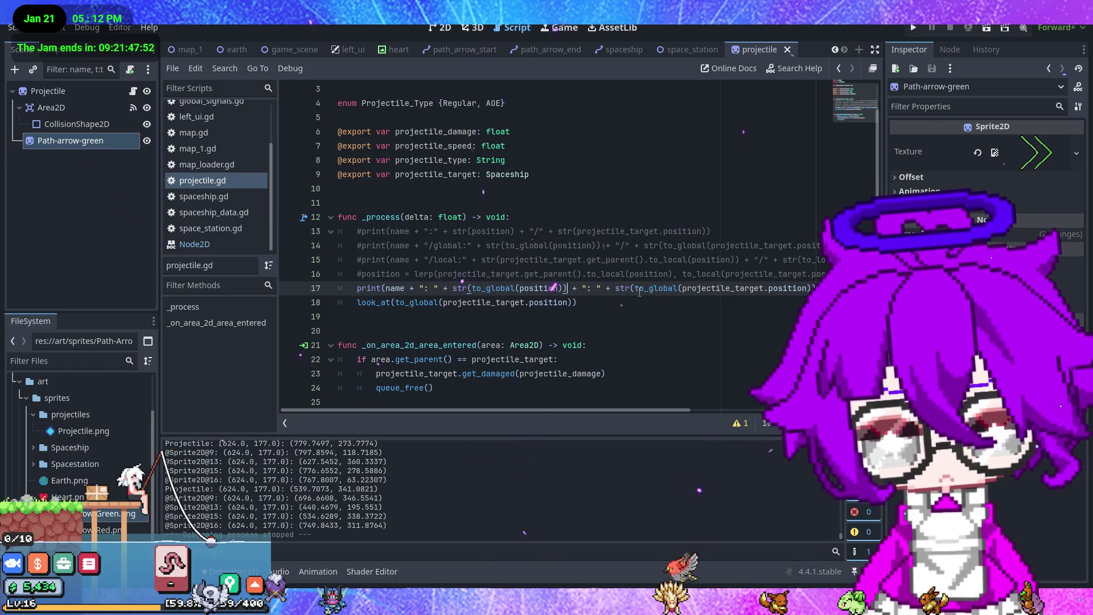
- Delete the look_at(to_global(projectile_target.position)) line below the debug print
left_click(654, 302)
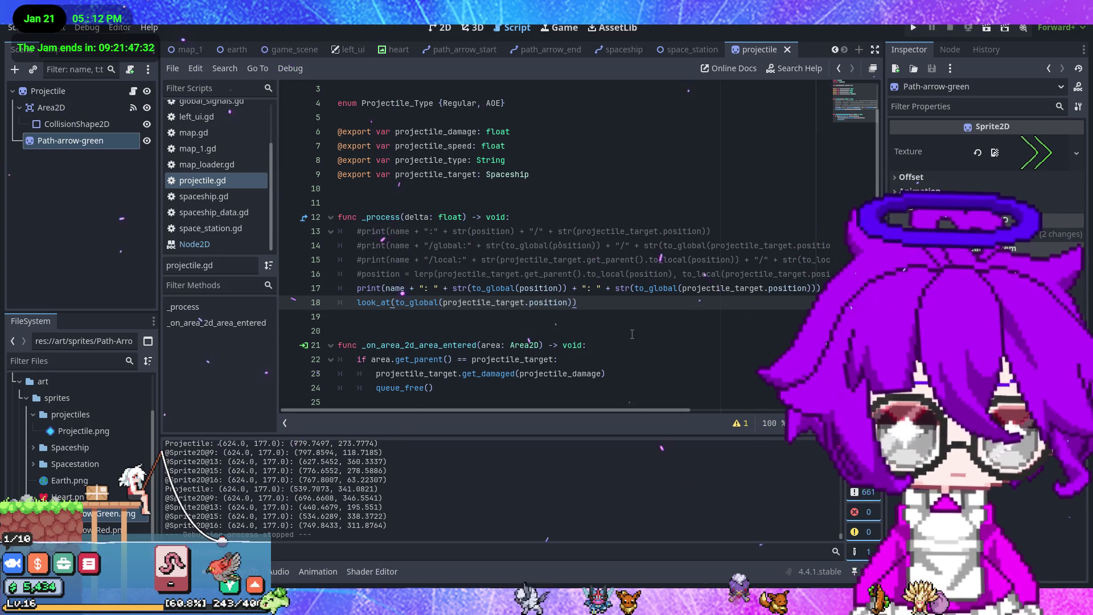
left_click_drag(577, 302, 351, 306)
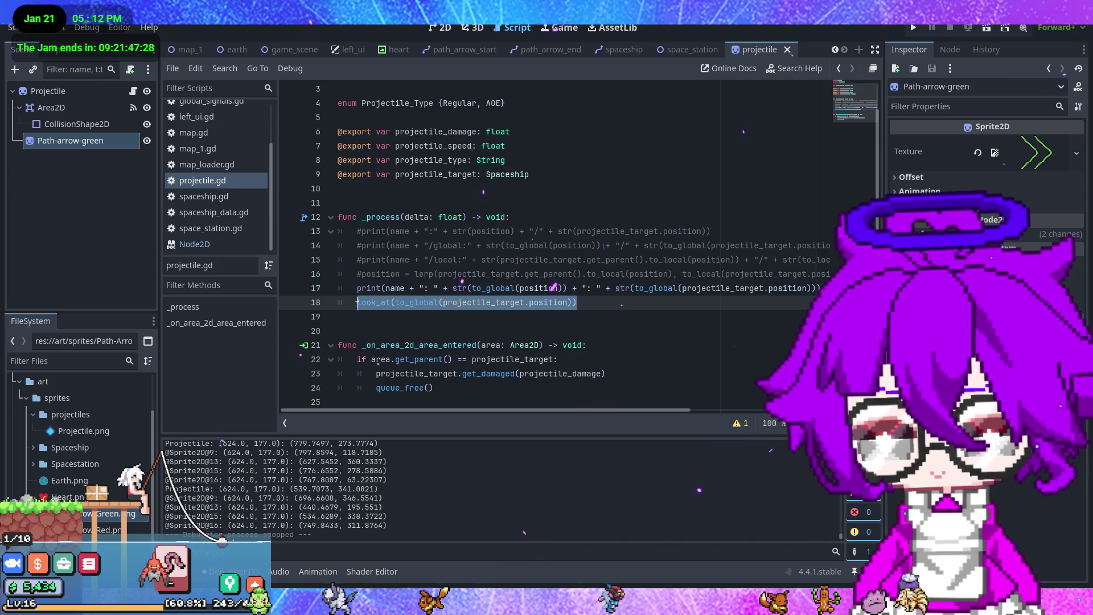
key("BackSpace")
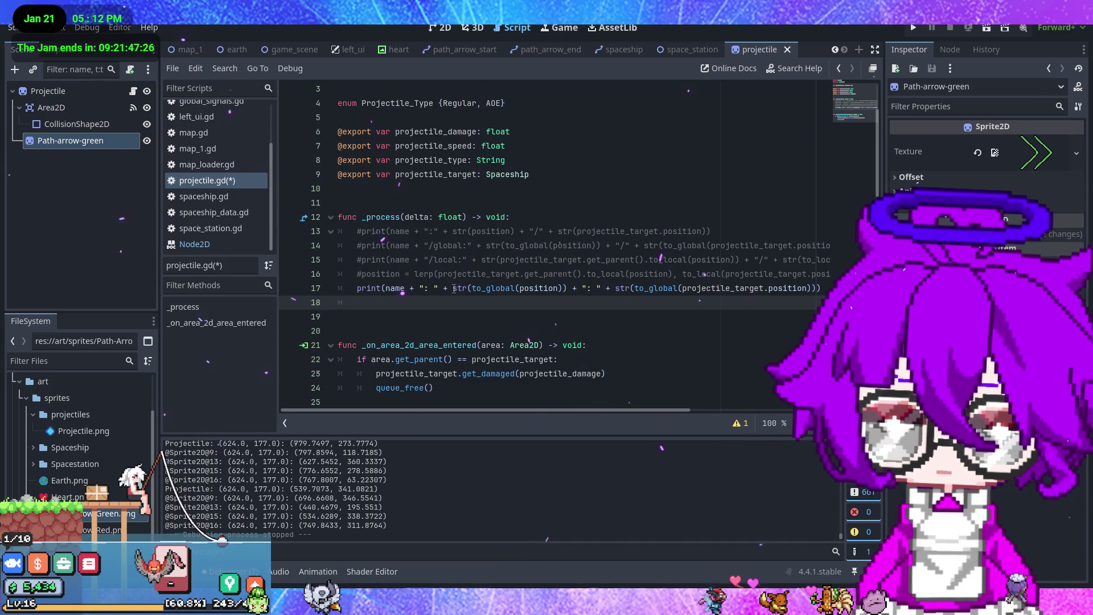
left_click_drag(472, 290, 812, 289)
key("ctrl+c")
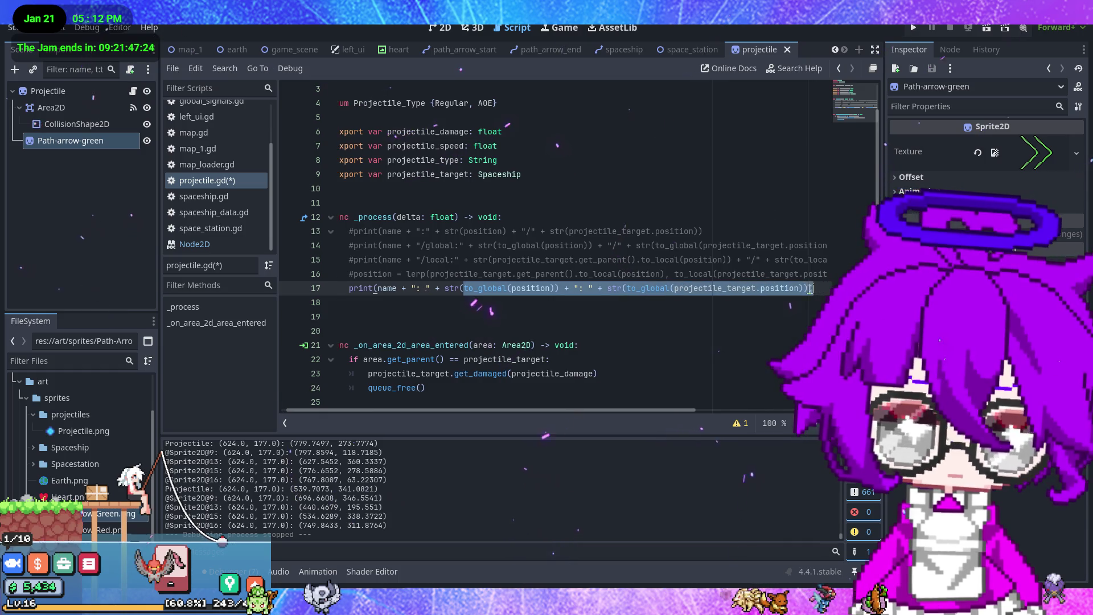
- Paste the print fragment onto line 18 as a scratch copy and trim its separator and str(
left_click(463, 305)
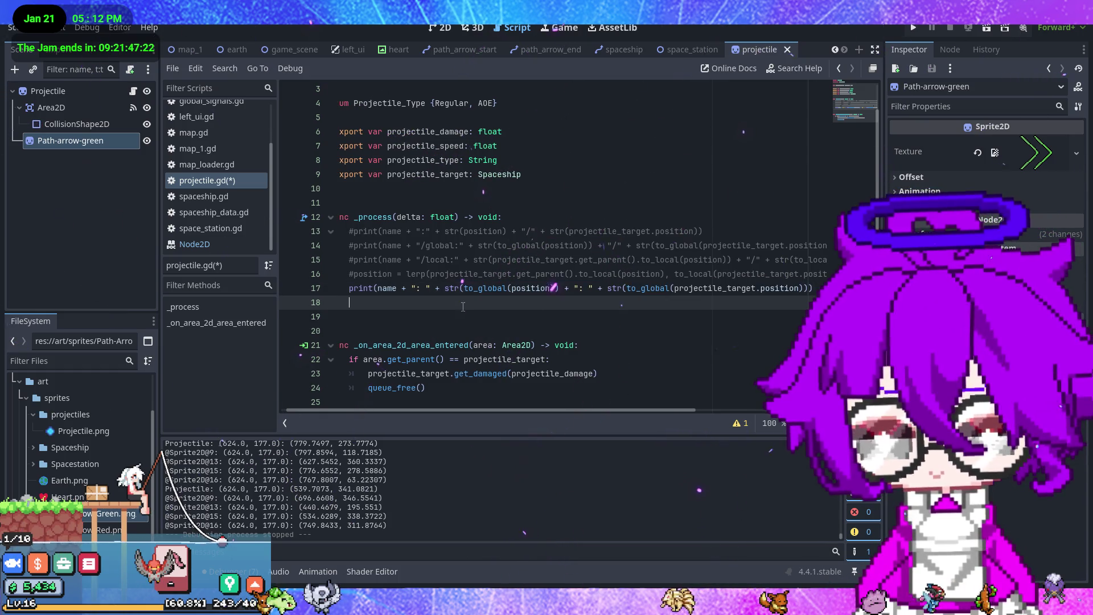
key("ctrl+v")
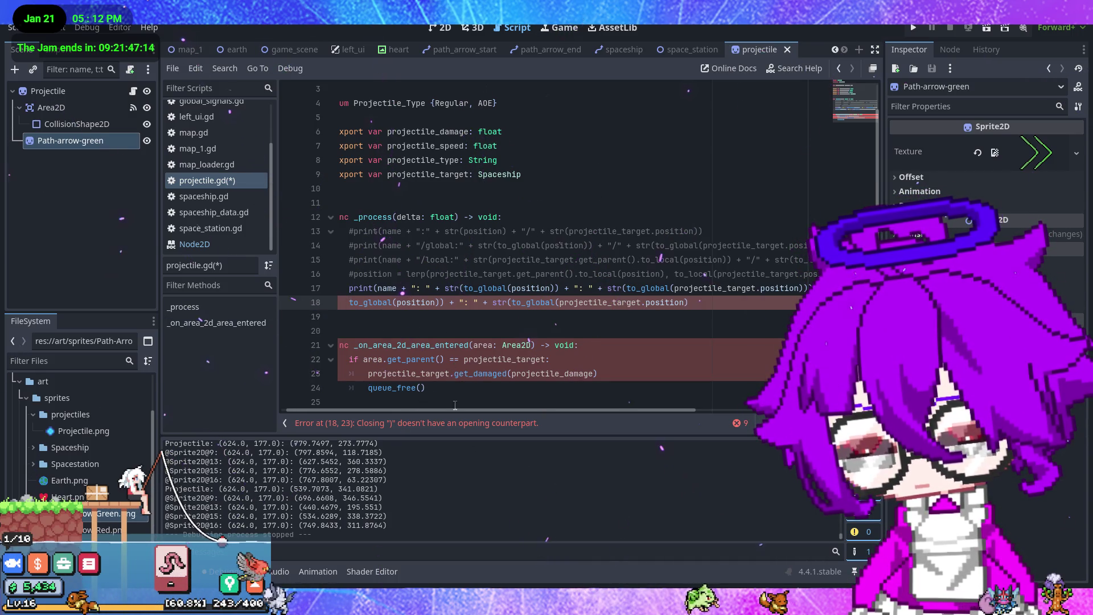
left_click_drag(459, 412, 438, 412)
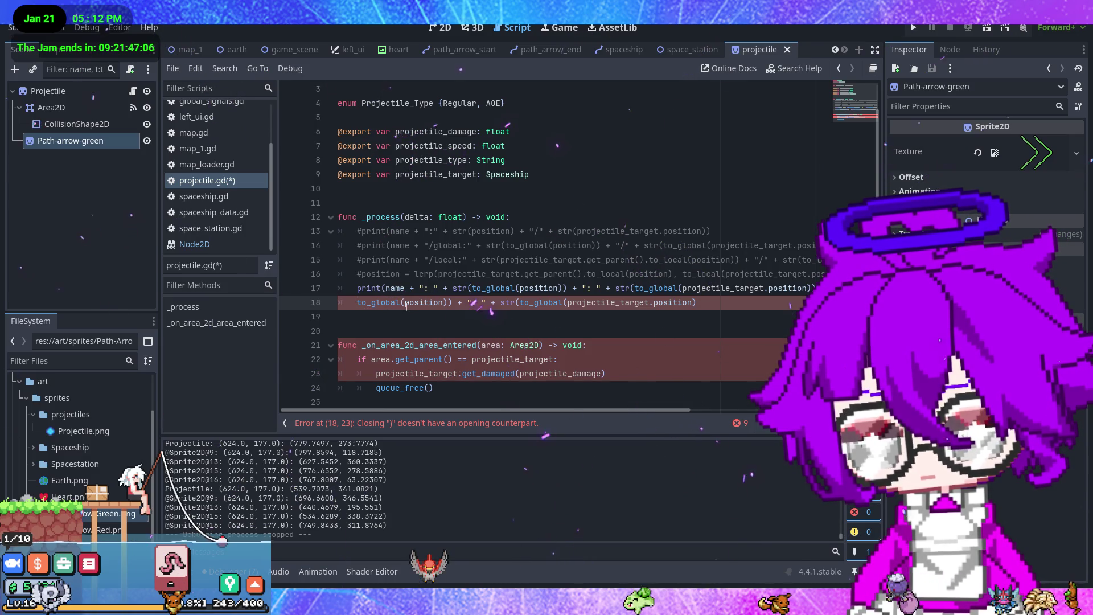
mouse_move(422, 309)
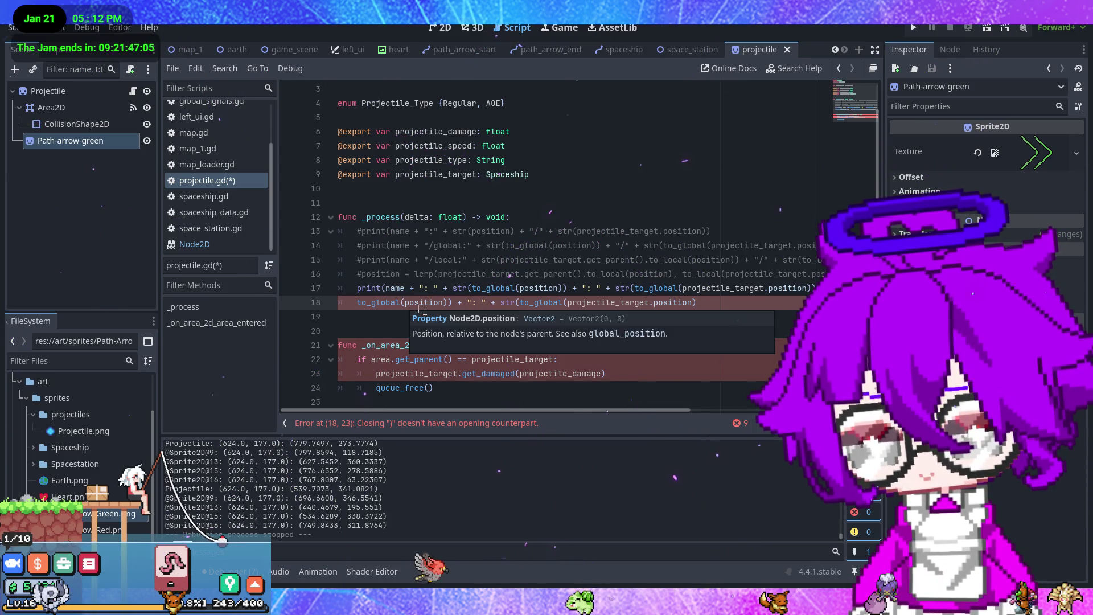
left_click(520, 302)
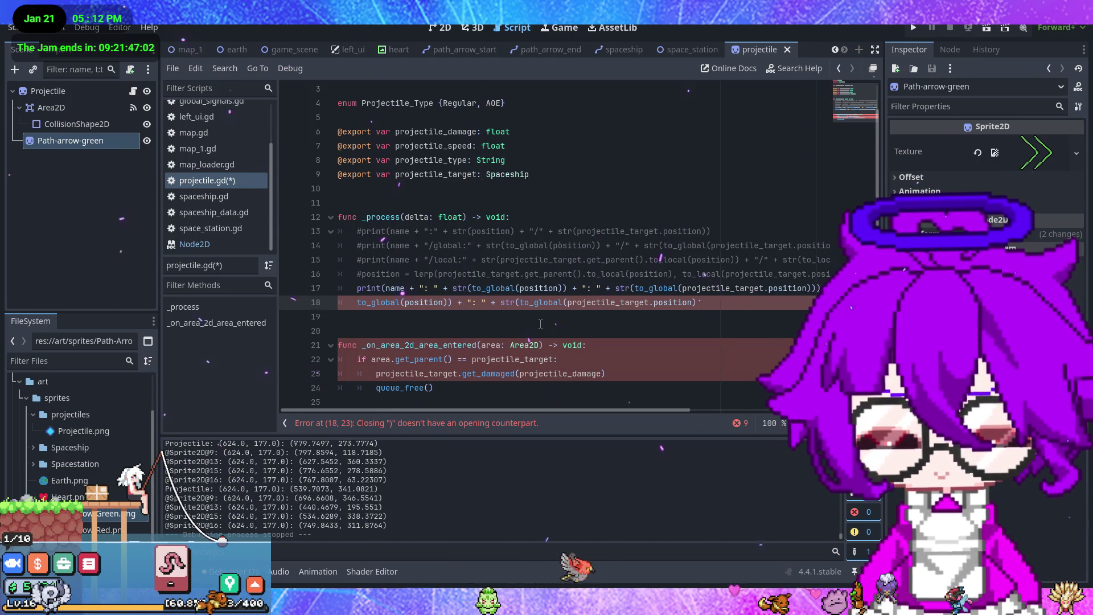
type("(")
left_click(704, 306)
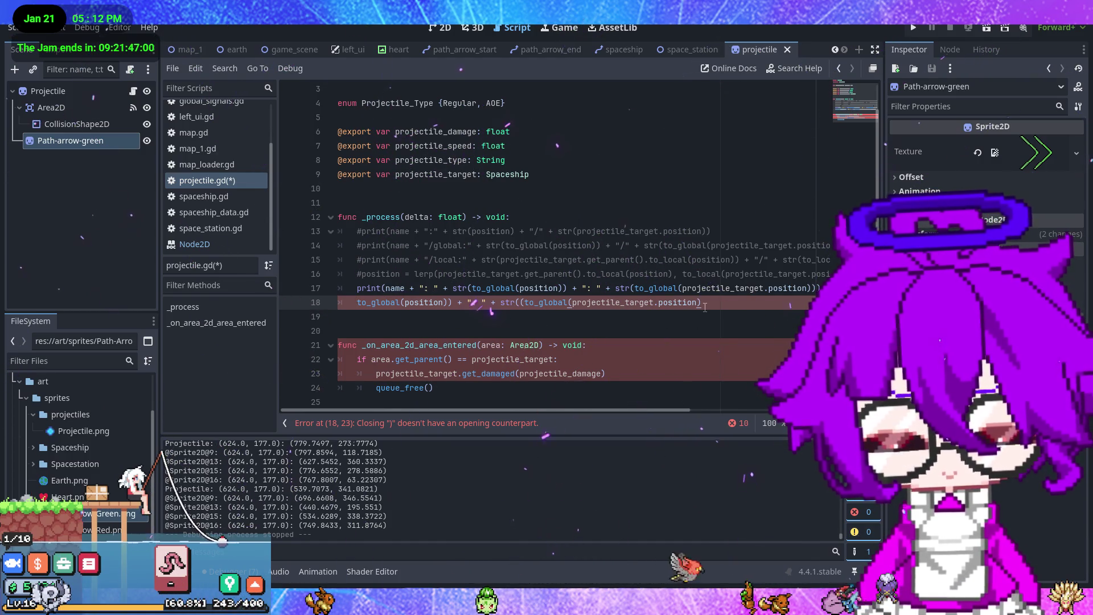
type(")")
left_click_drag(519, 303, 457, 308)
key("BackSpace")
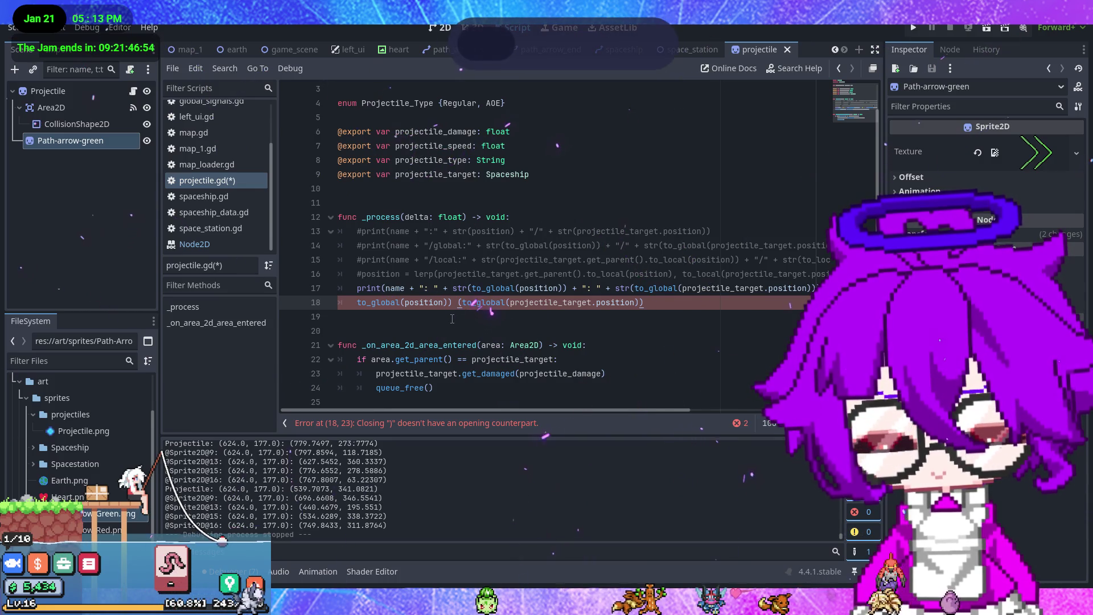
- Add to_local to the scratch expression and move it onto its own line 19
type("to_local")
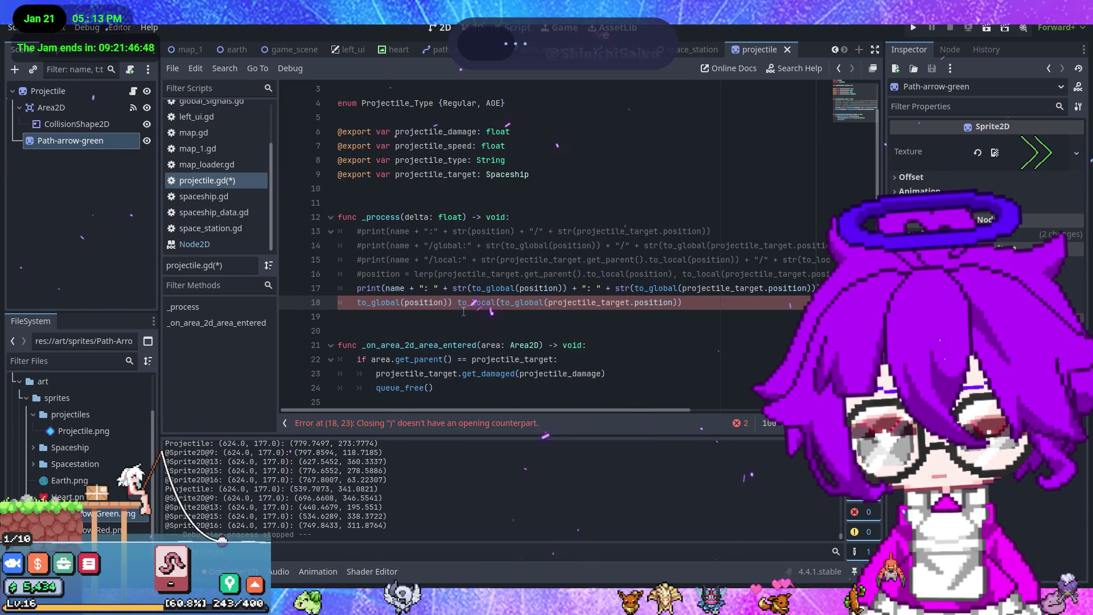
key("ctrl+Left")
key("Return")
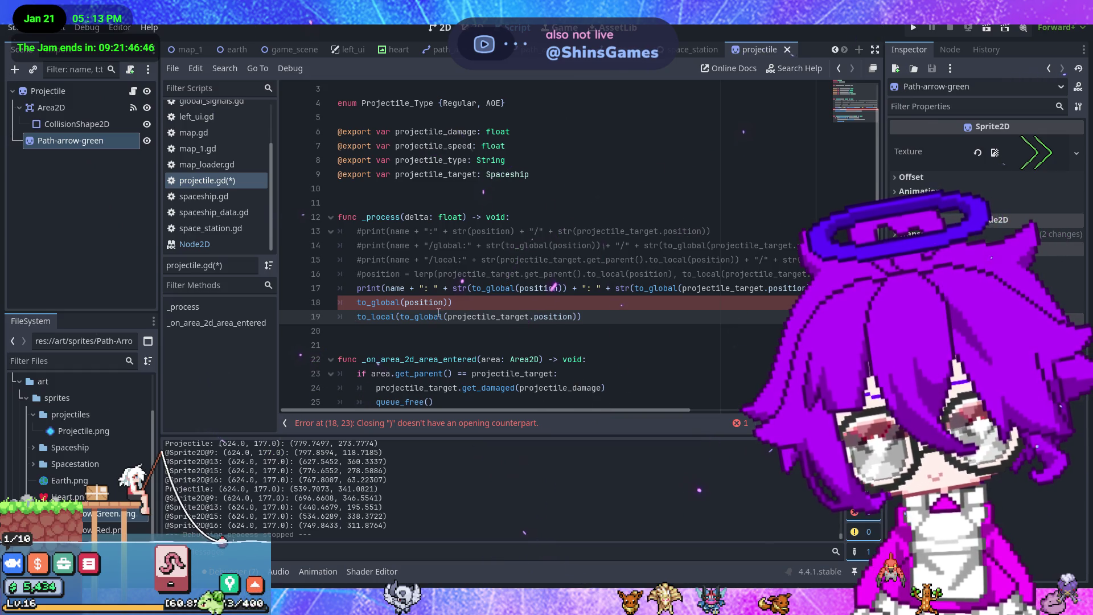
mouse_move(409, 314)
left_click(465, 304)
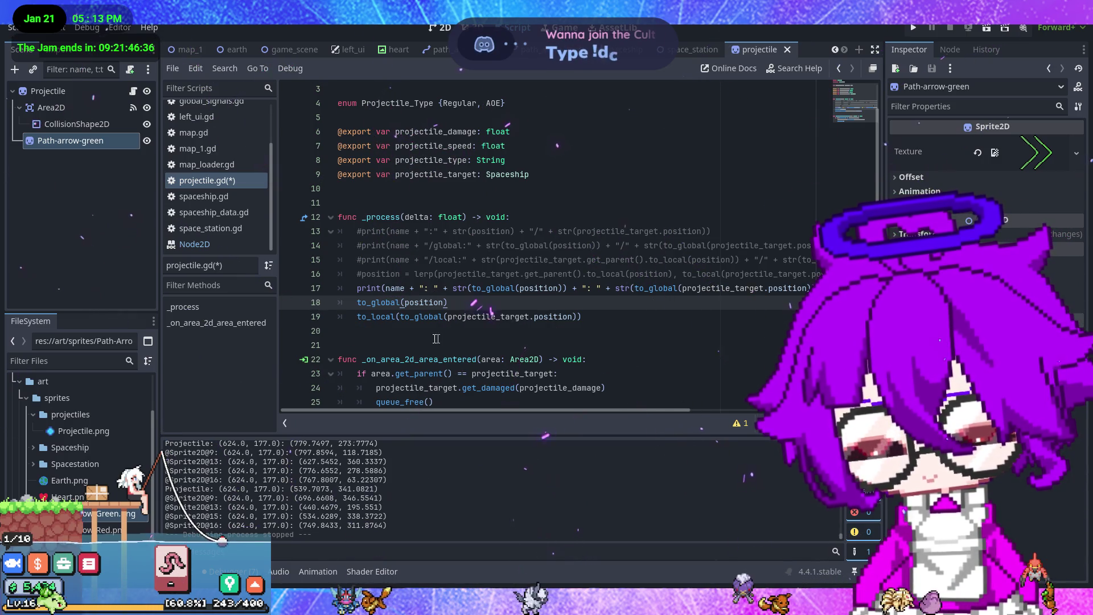
- Wrap the target position in line 17's print with to_local(...), close the parentheses, and save
mouse_move(357, 316)
left_mouse_down()
mouse_move(604, 315)
mouse_move(809, 288)
left_mouse_up()
key("ctrl+x")
type("to_local(")
key("ctrl+v")
key("ctrl+s")
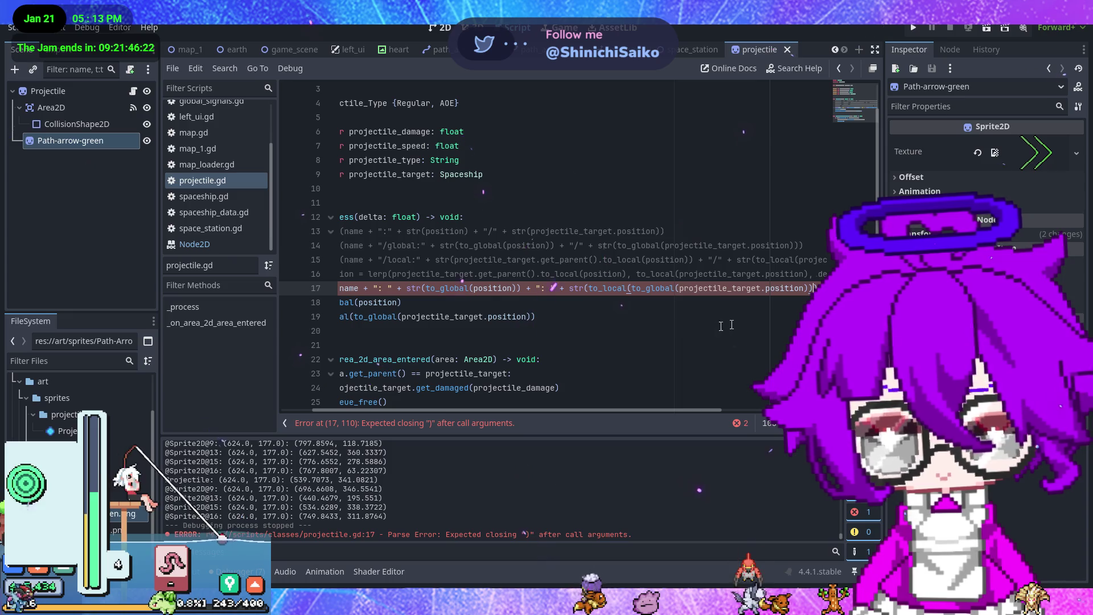
type(")")
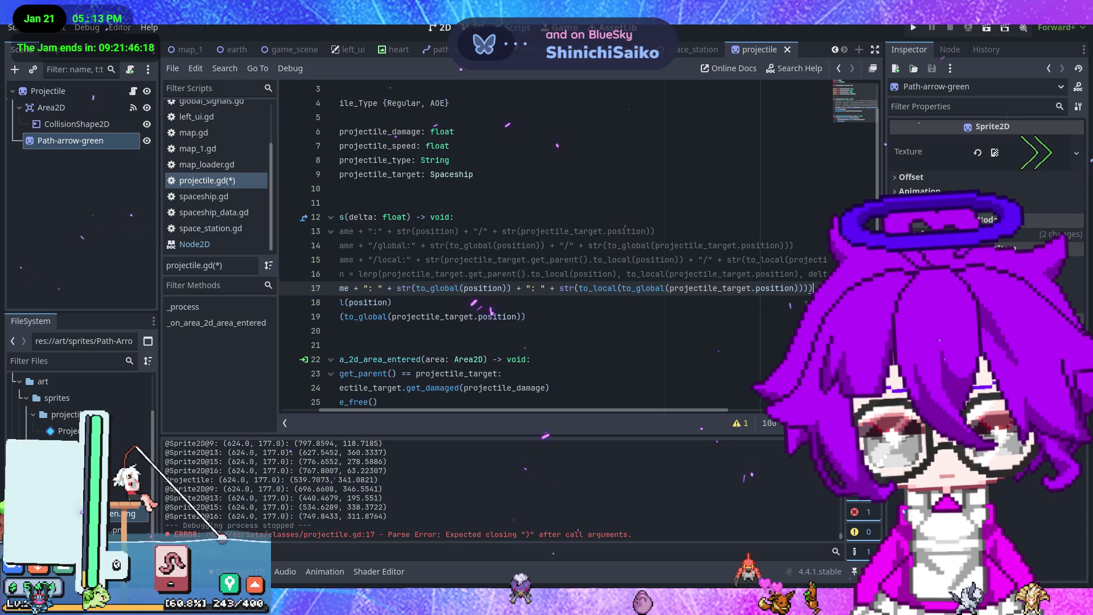
key("ctrl+s")
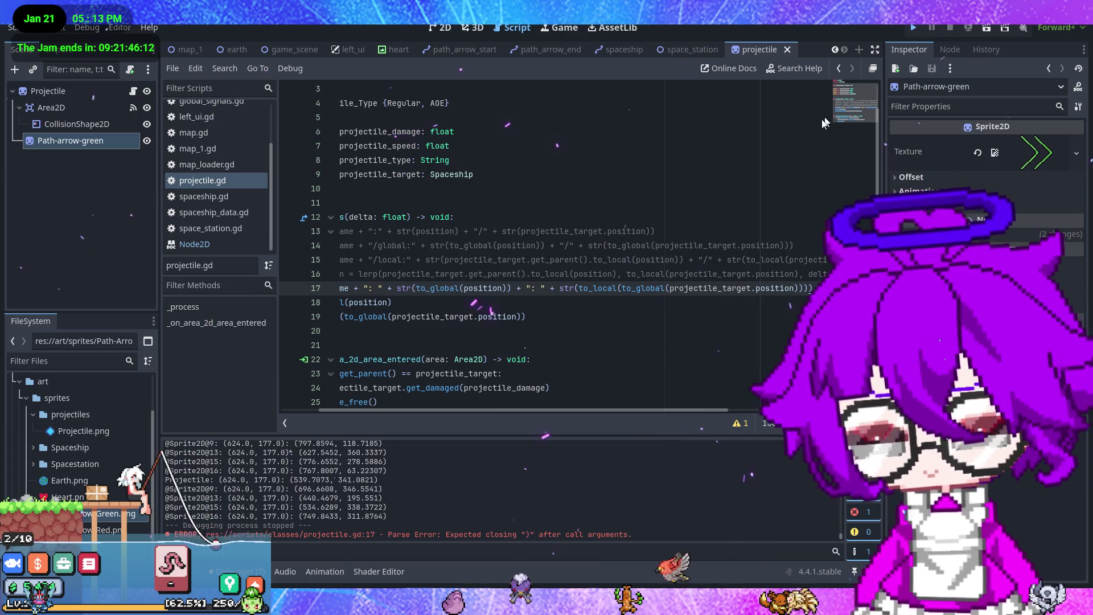
- Run the game with F5, logging local target x from about -47.95 to -38.03 at y 24.0, then close it
key("F5")
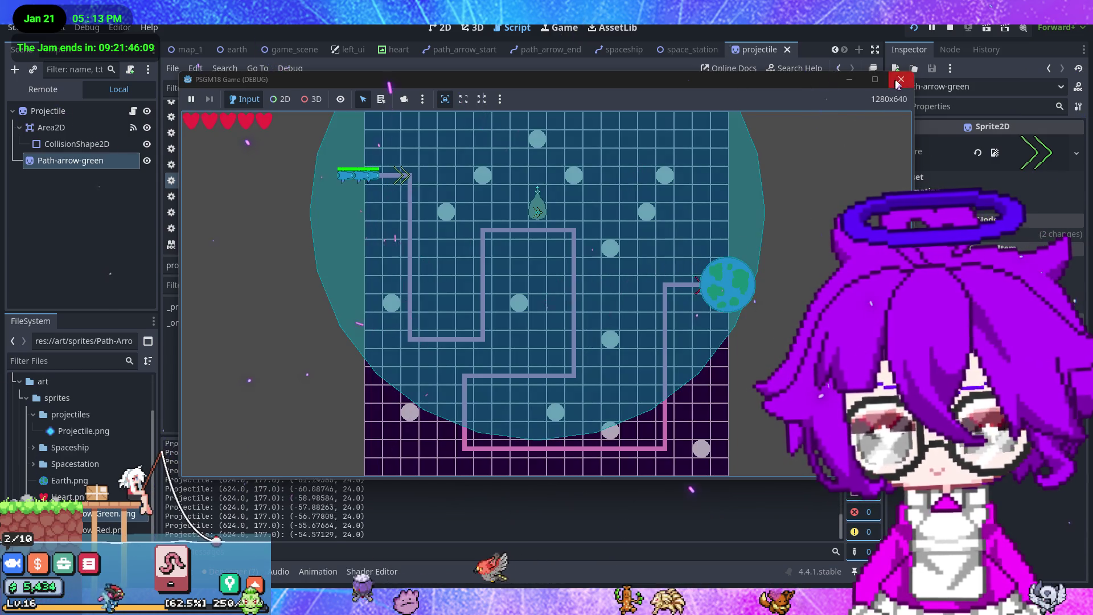
left_click(900, 79)
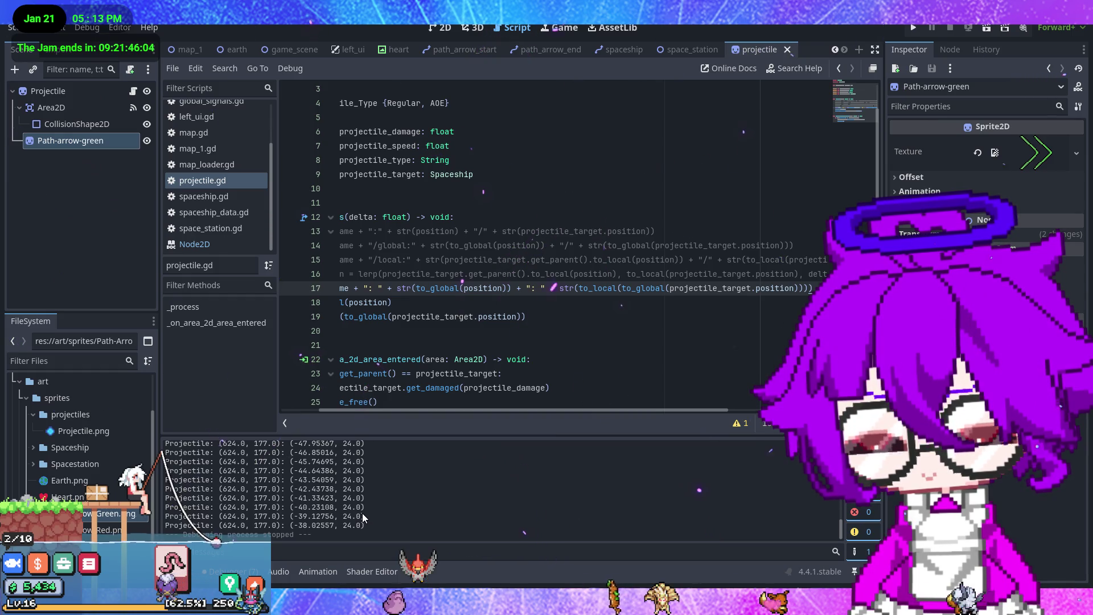
left_click_drag(481, 411, 422, 415)
mouse_move(580, 317)
left_mouse_down()
mouse_move(414, 316)
mouse_move(355, 303)
left_mouse_up()
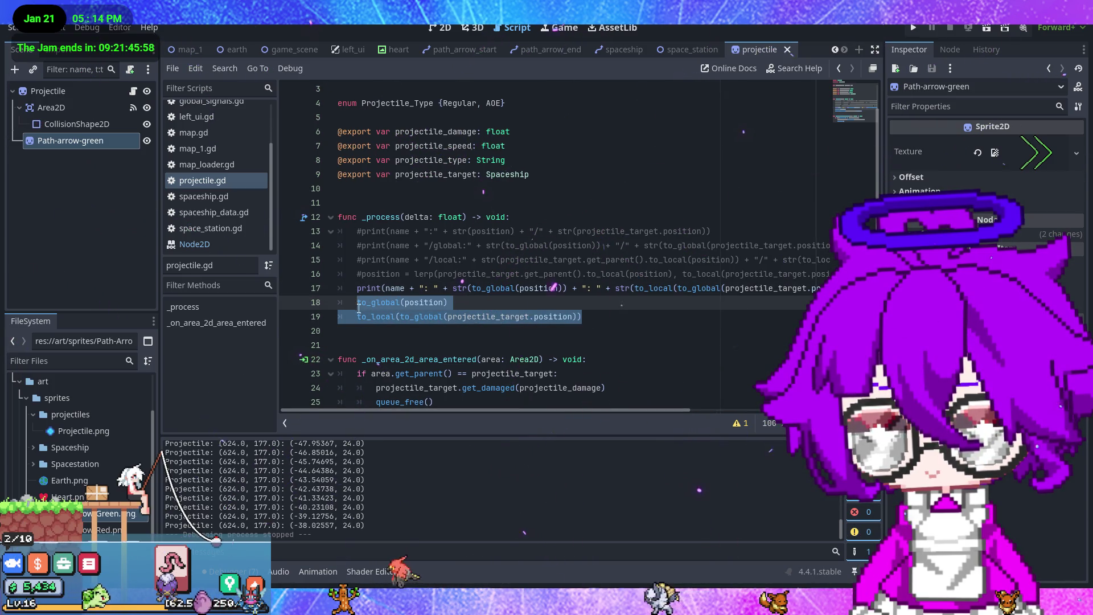
left_click(449, 302)
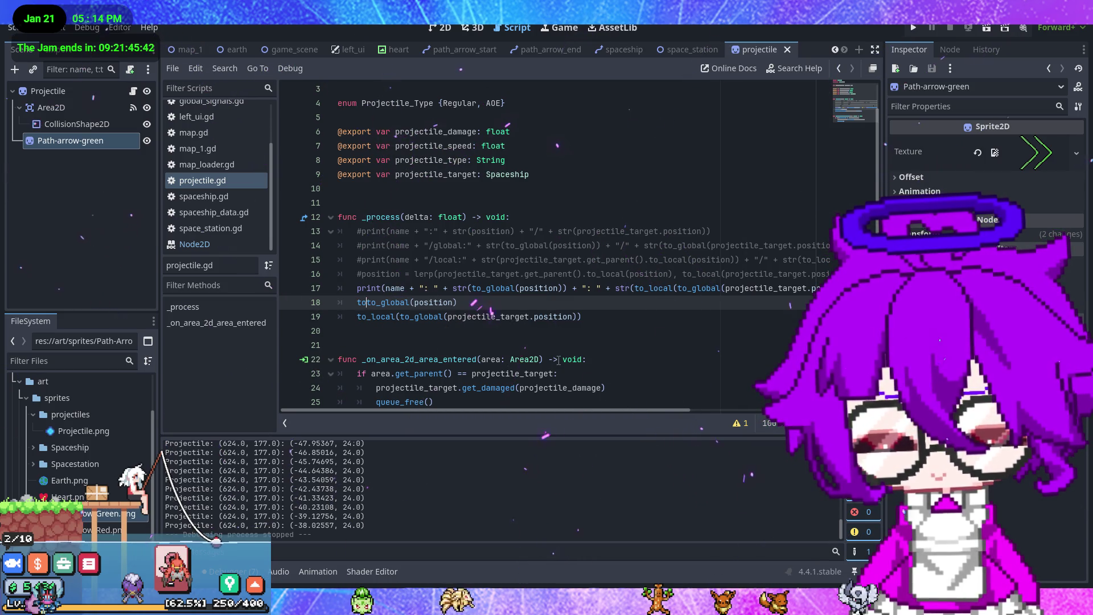
- Complete line 18 as to_local(to_global(position)) using autocomplete and select it
type("_")
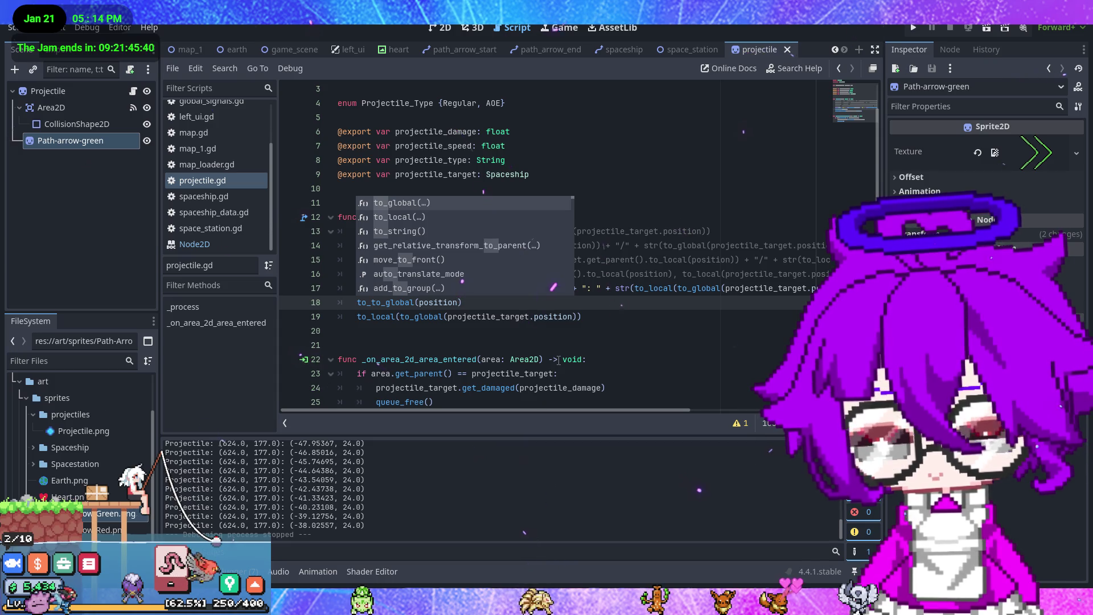
type("local")
key("Return")
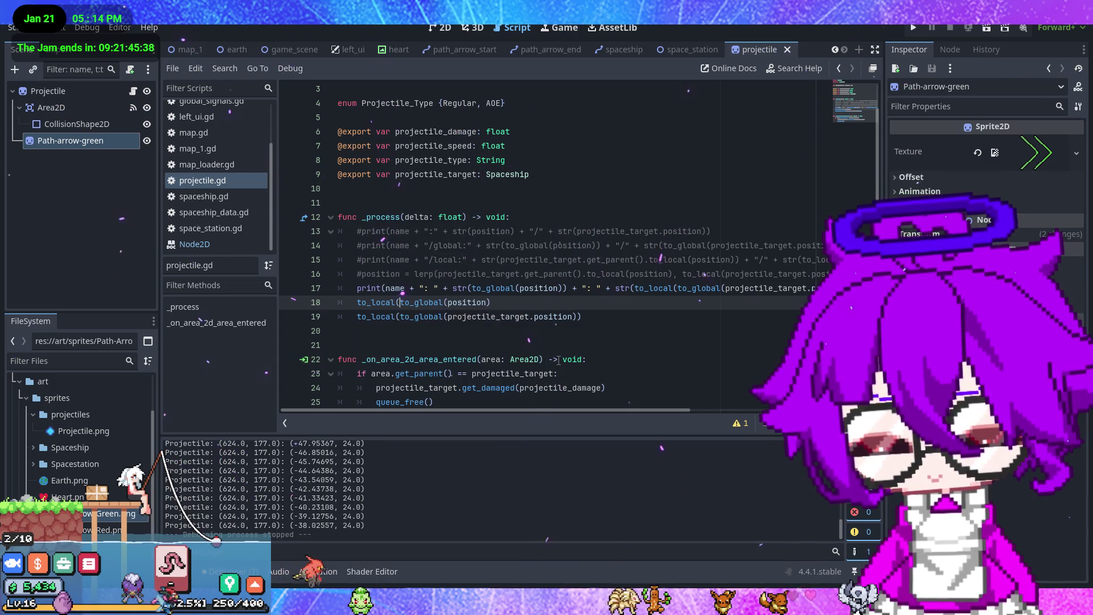
key("End")
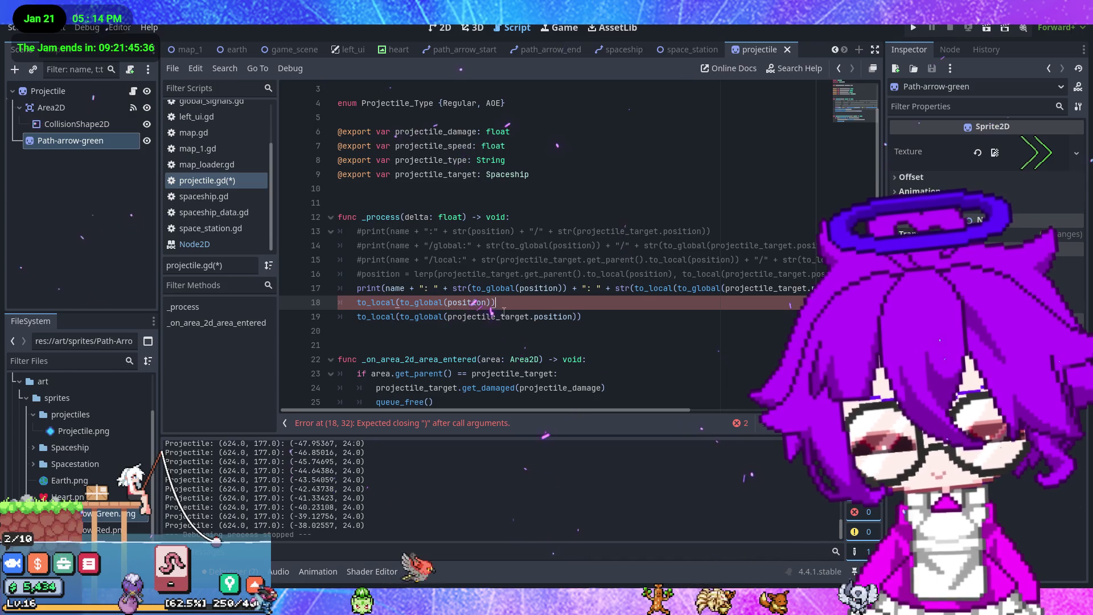
type(")")
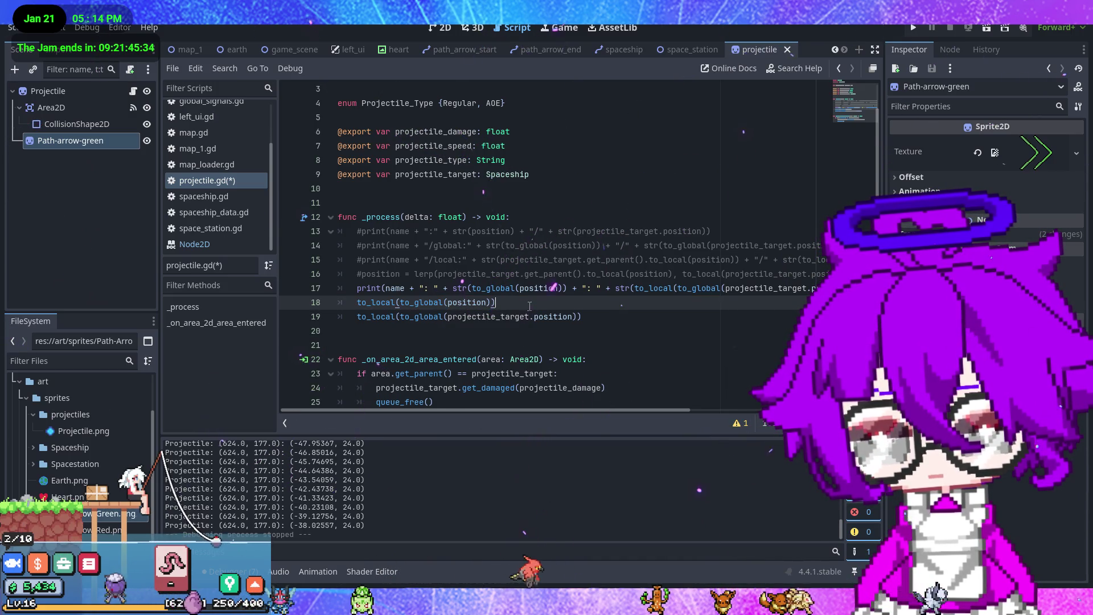
key("shift+Home")
- Put that expression into line 17's print with a "( " + str(position) + " )" label, and save
left_click_drag(563, 288, 472, 288)
key("ctrl+v")
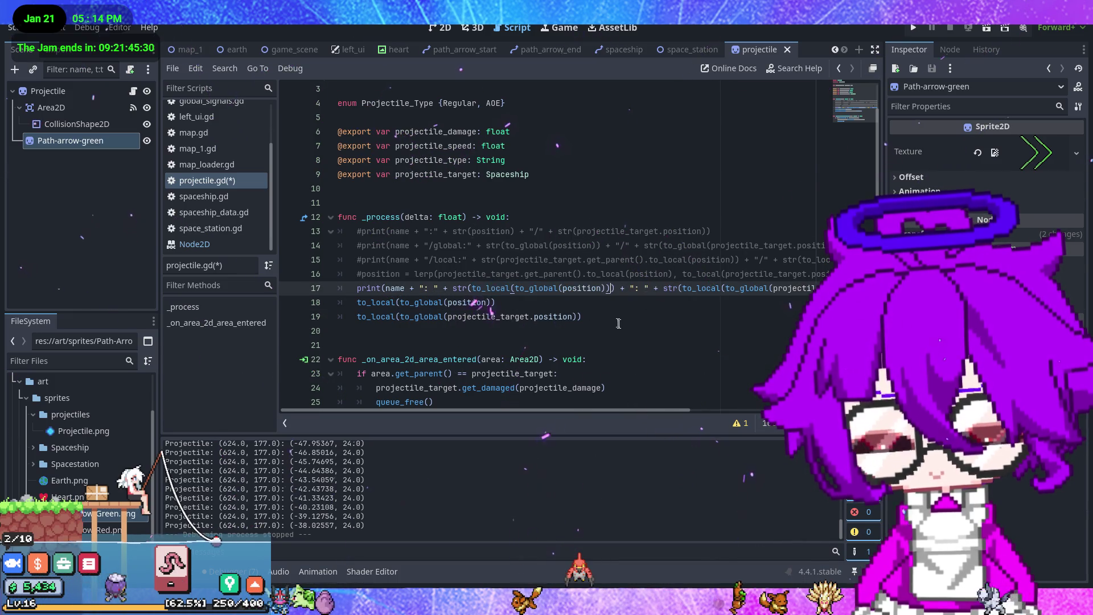
left_click(636, 292)
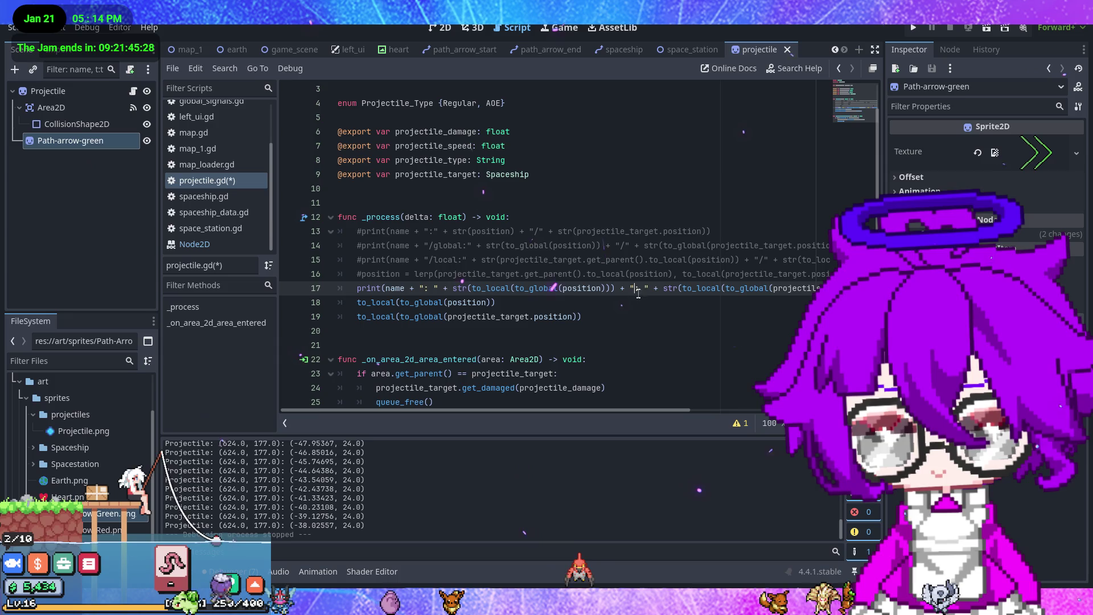
type("(")
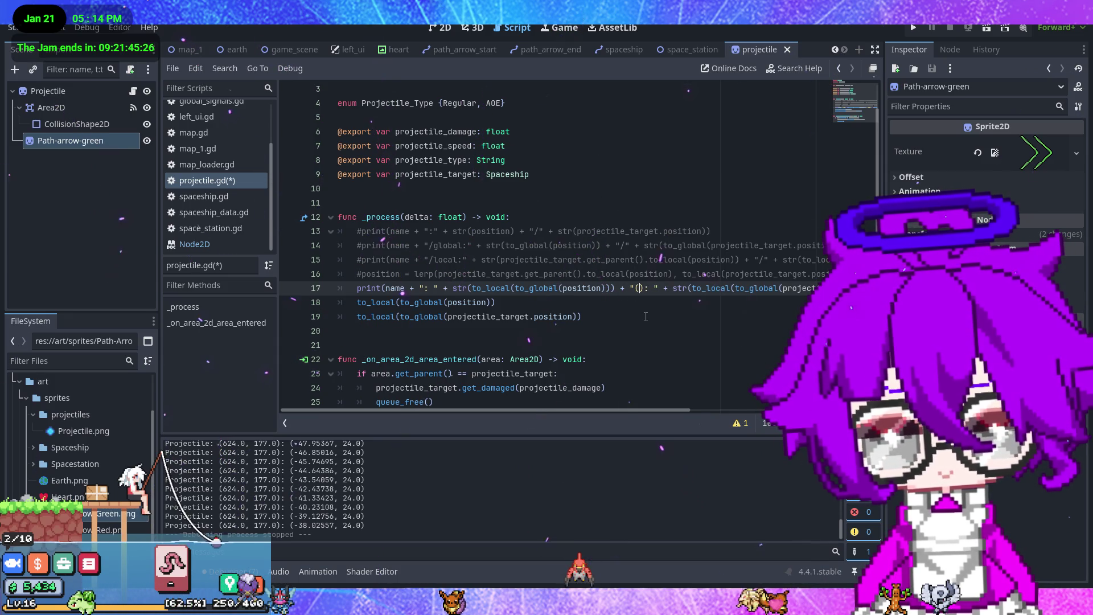
type(" \" + ")
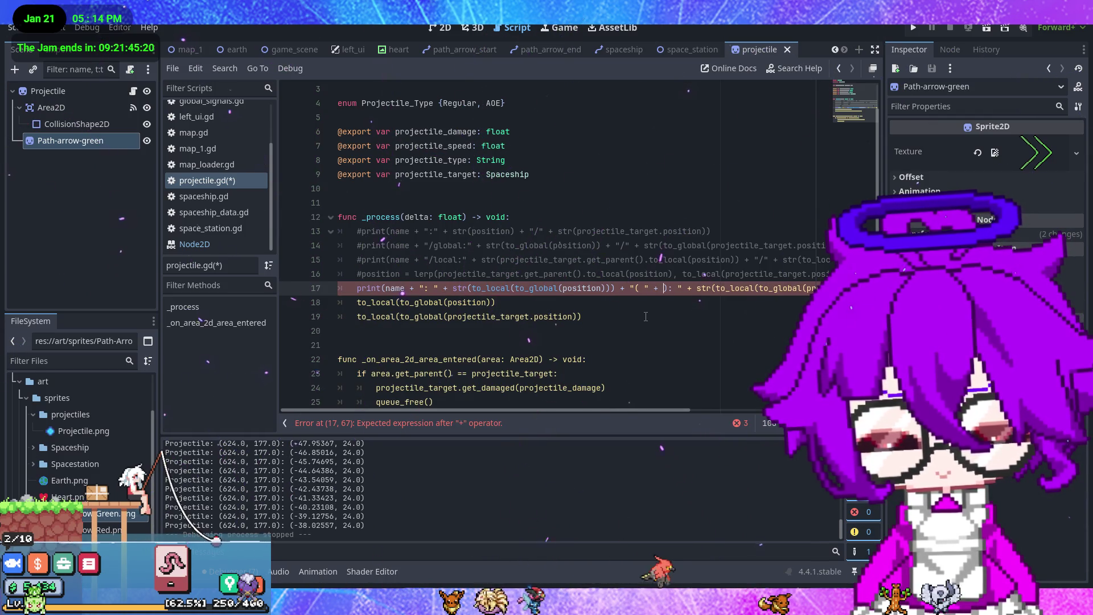
type("str")
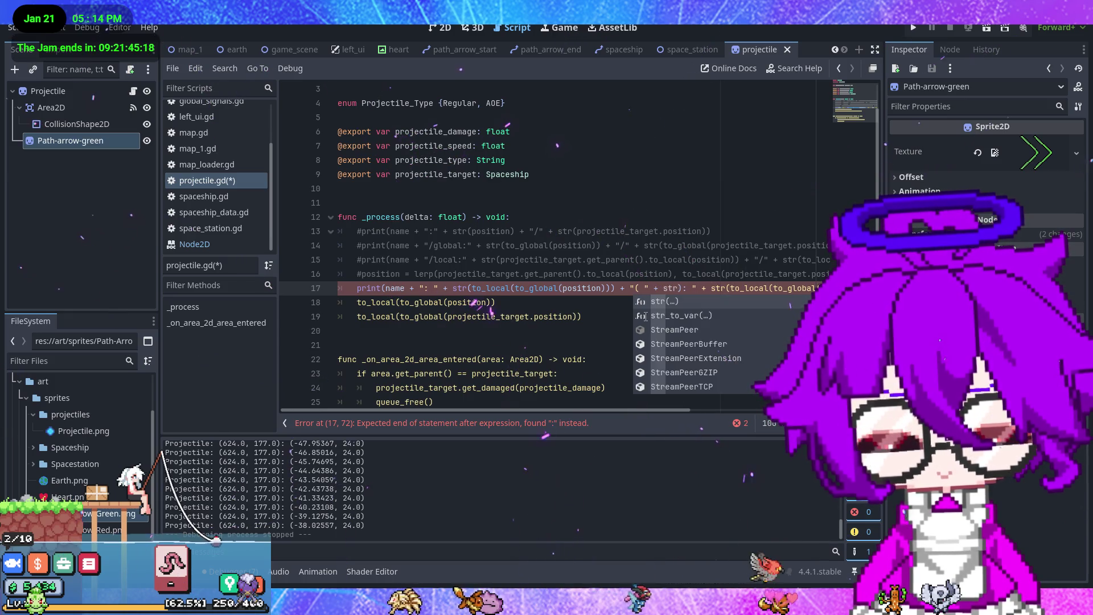
type("(position) + ")
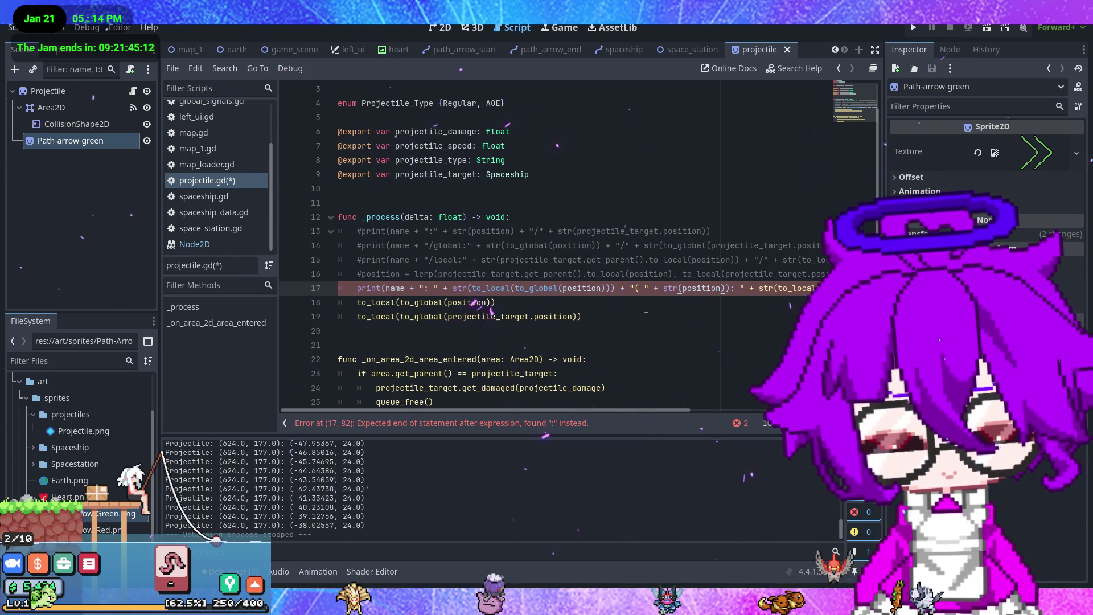
type("\"")
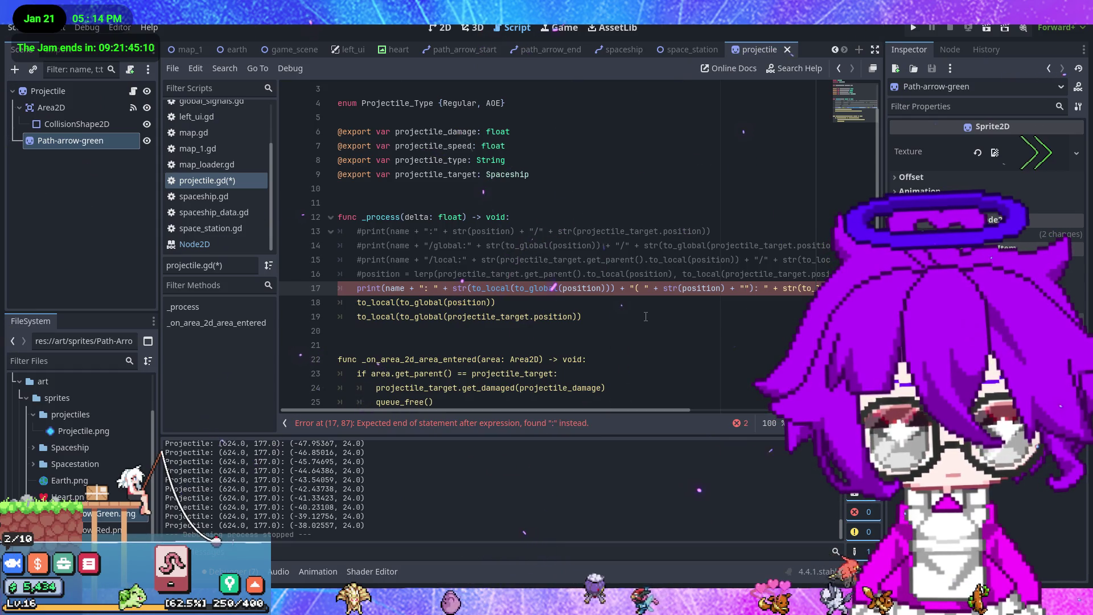
key("Delete")
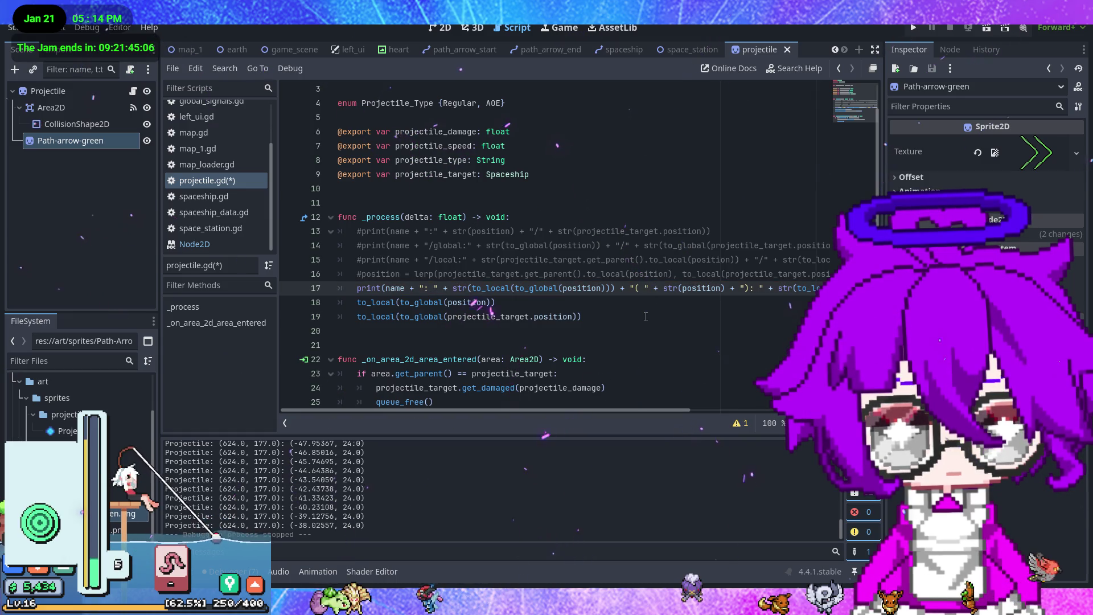
key("ctrl+s")
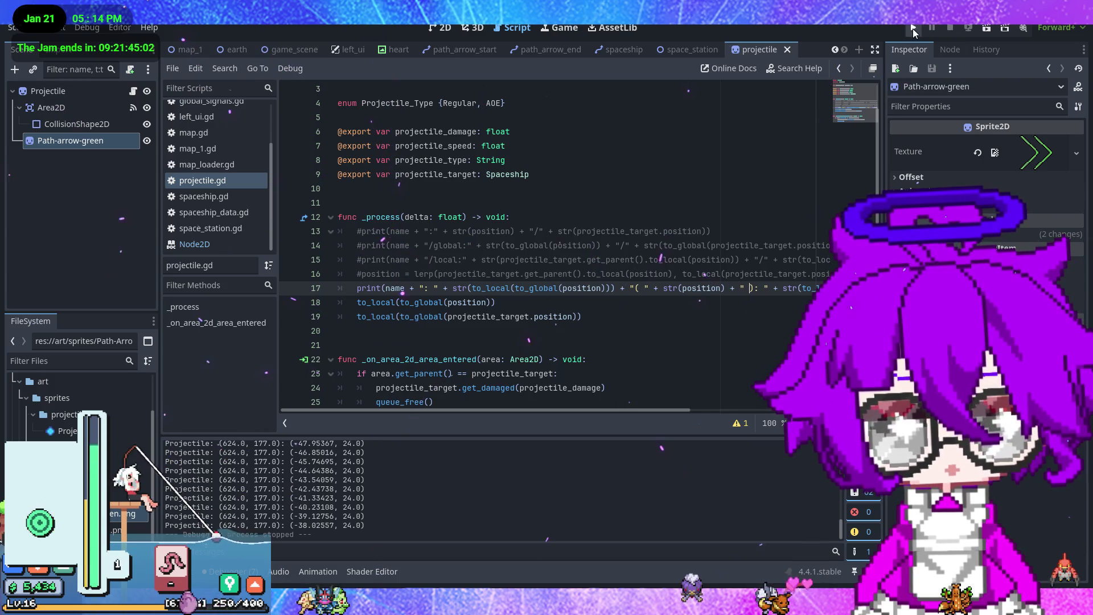
- Run the game twice to check the new print output
key("F5")
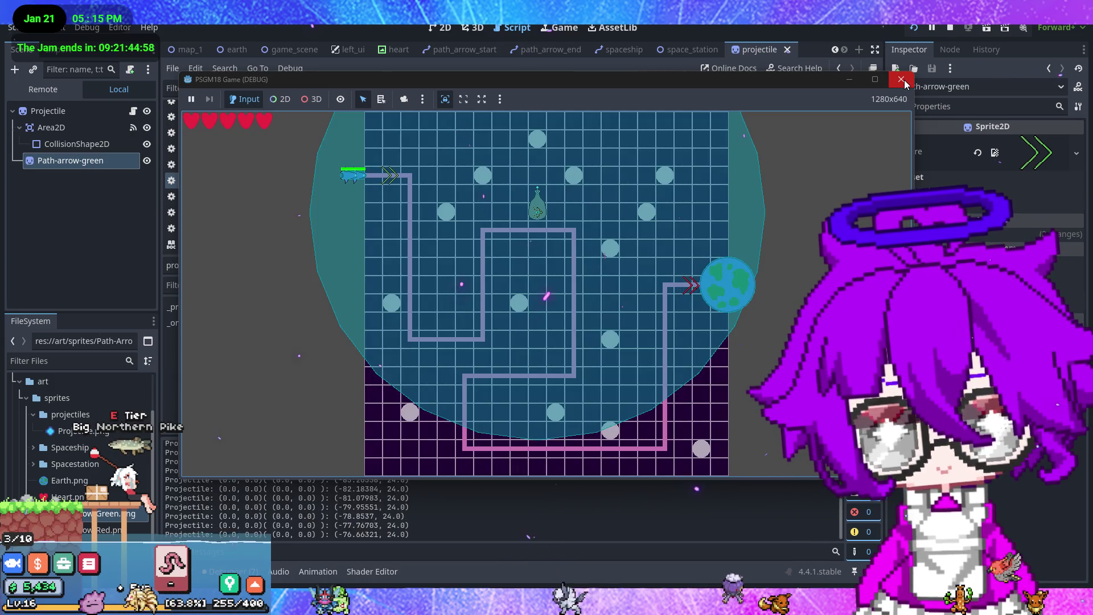
left_click(903, 83)
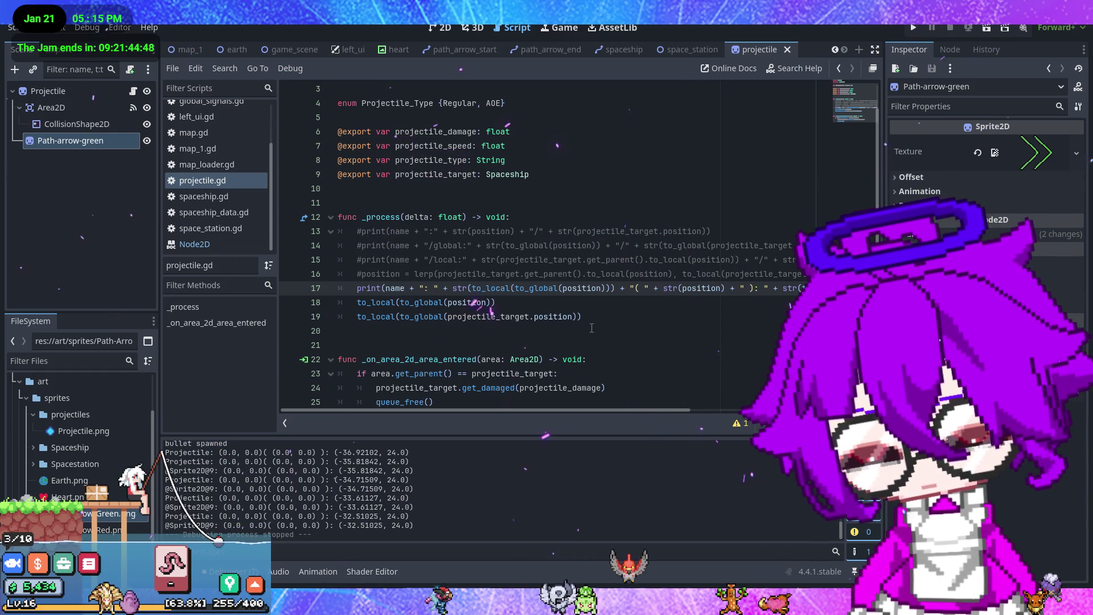
key("F5")
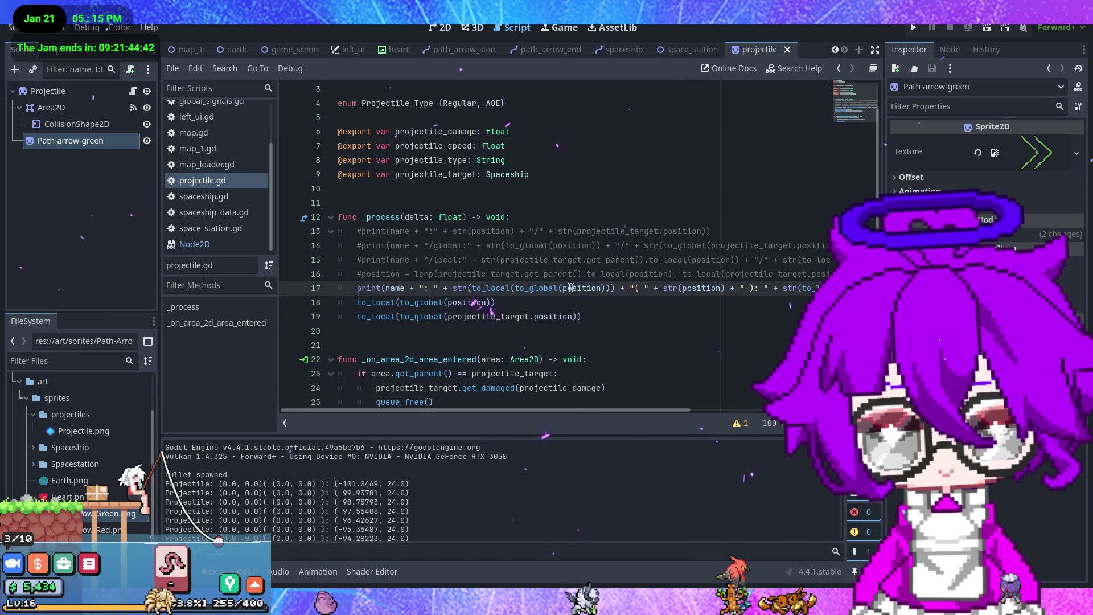
- Trim line 17's print to name, raw position and the target's to_local position, then save
left_click_drag(562, 287, 472, 292)
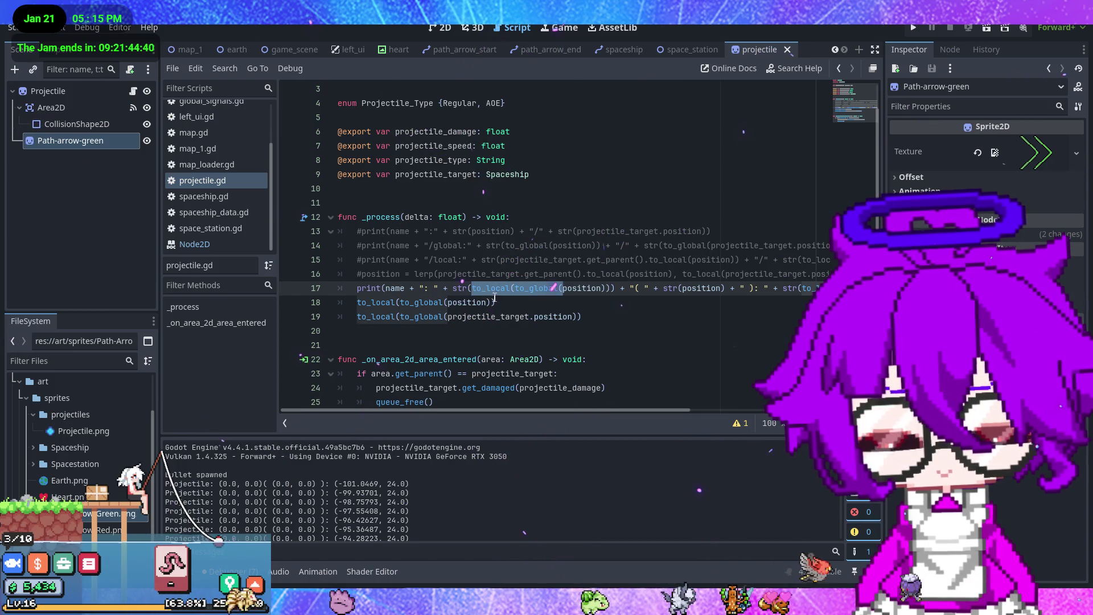
key("BackSpace")
key("BackSpace")
key("BackSpace")
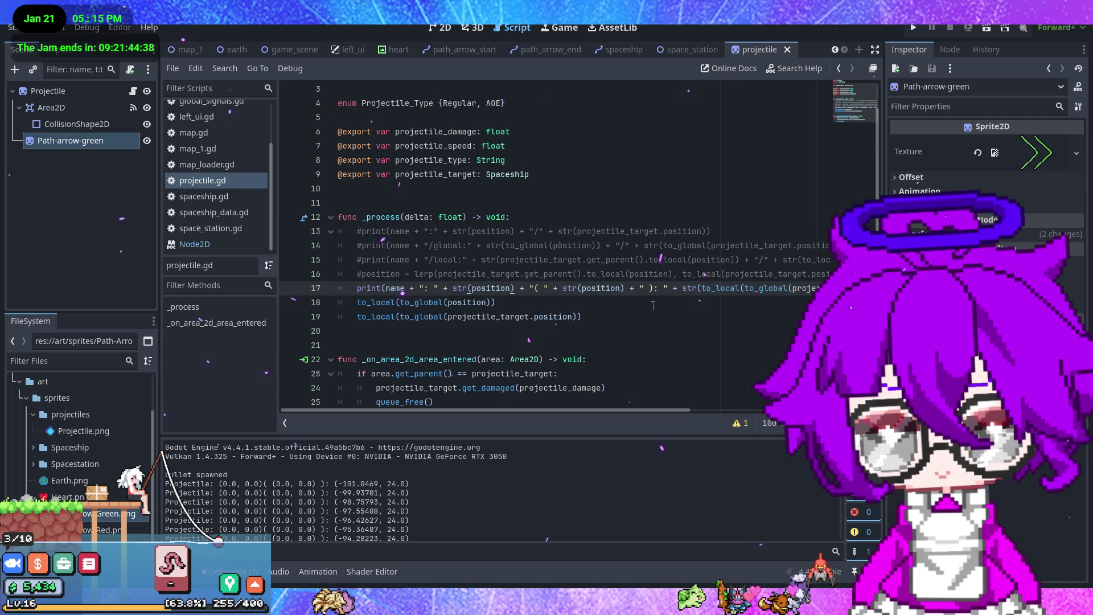
left_click_drag(608, 288, 530, 289)
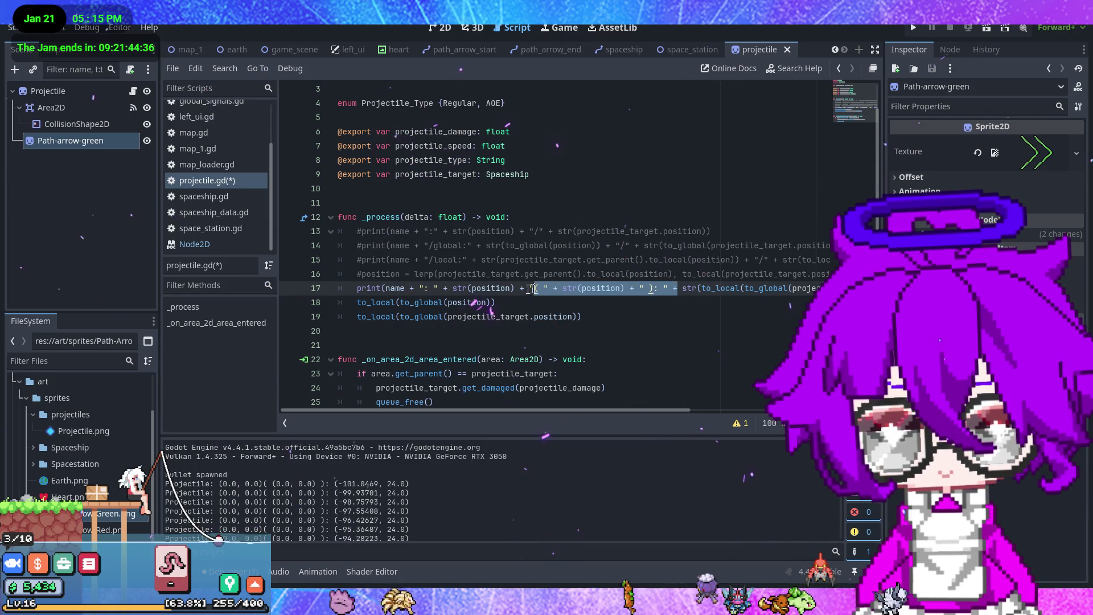
key("BackSpace")
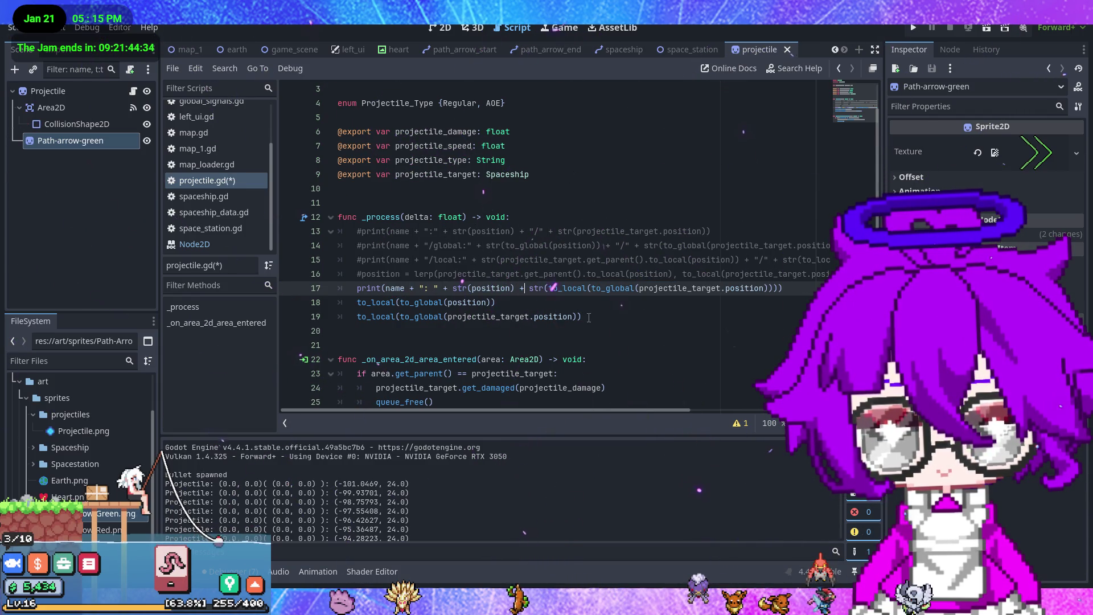
key("ctrl+z")
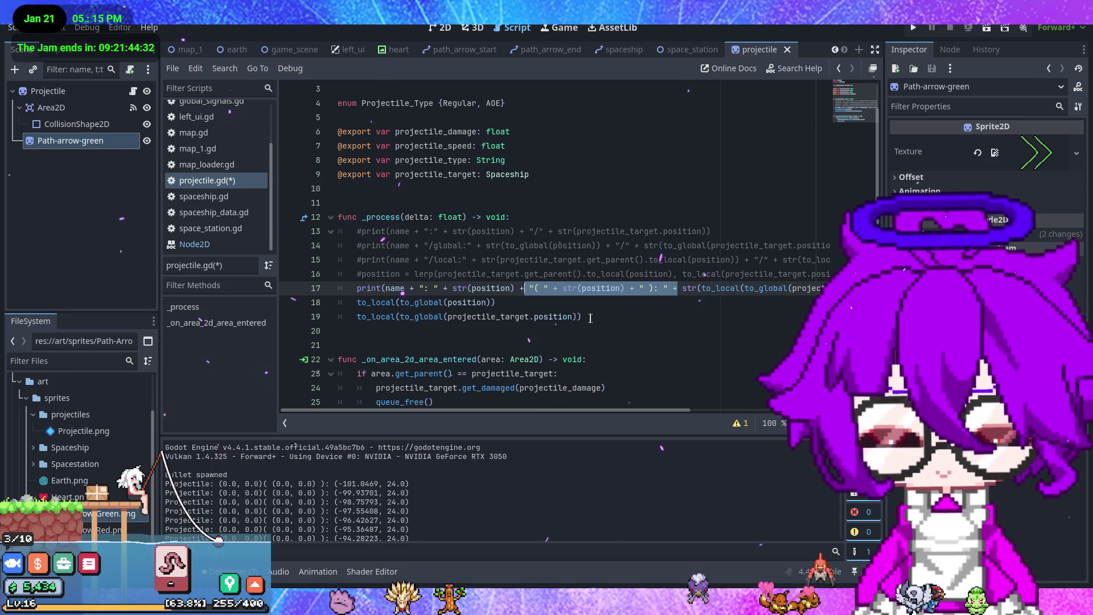
left_click(654, 289)
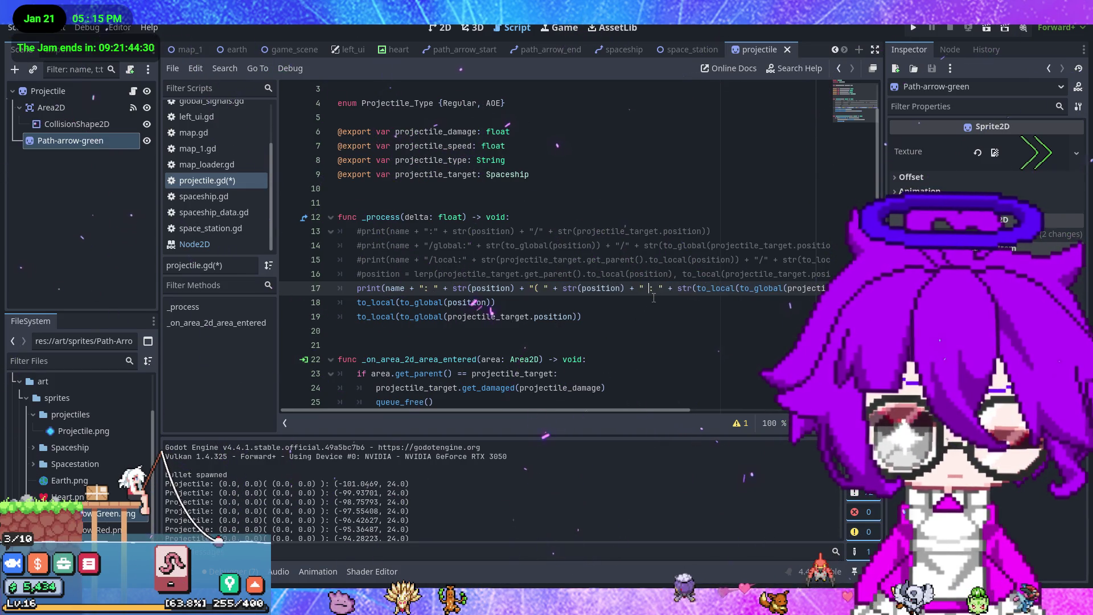
left_click_drag(579, 290, 527, 291)
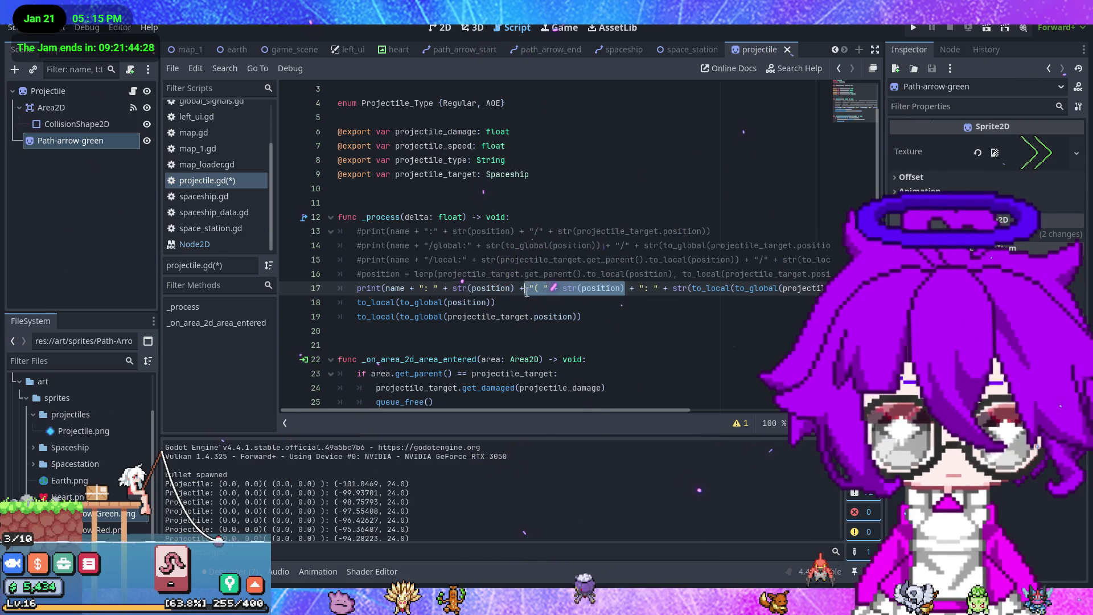
key("BackSpace")
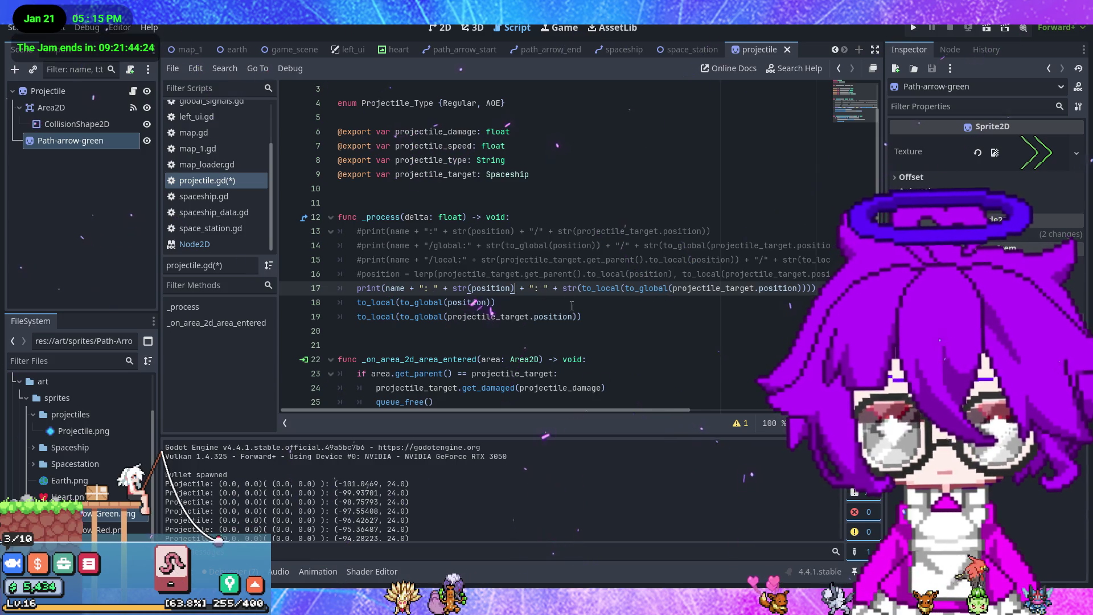
key("ctrl+s")
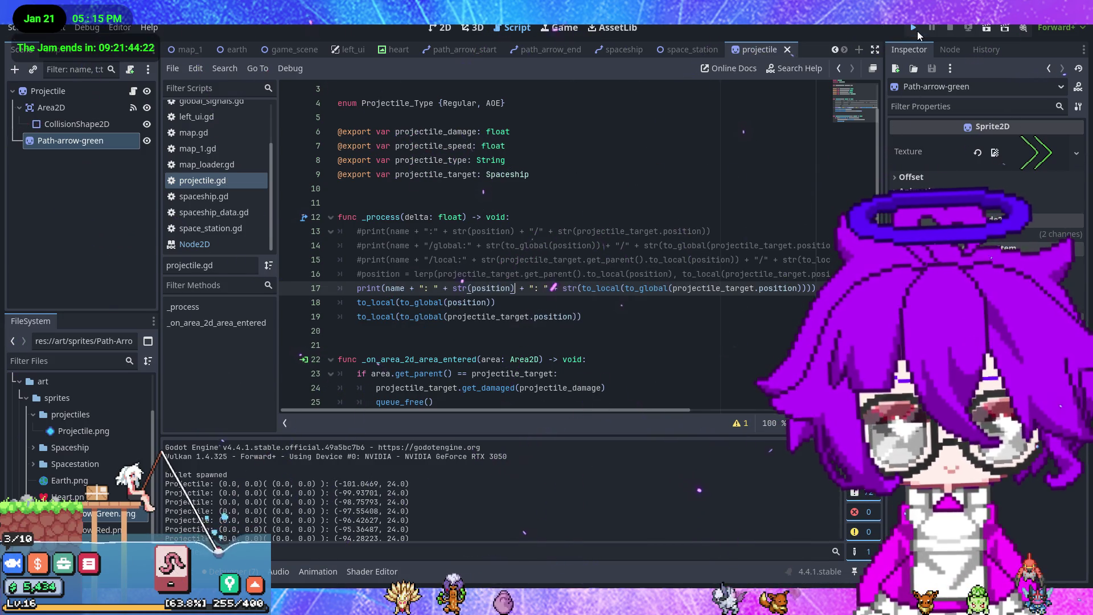
- Run the project, logging projectiles at (0.0, 0.0) with target offsets near (103.0485, 312.0), then close it
left_click(914, 28)
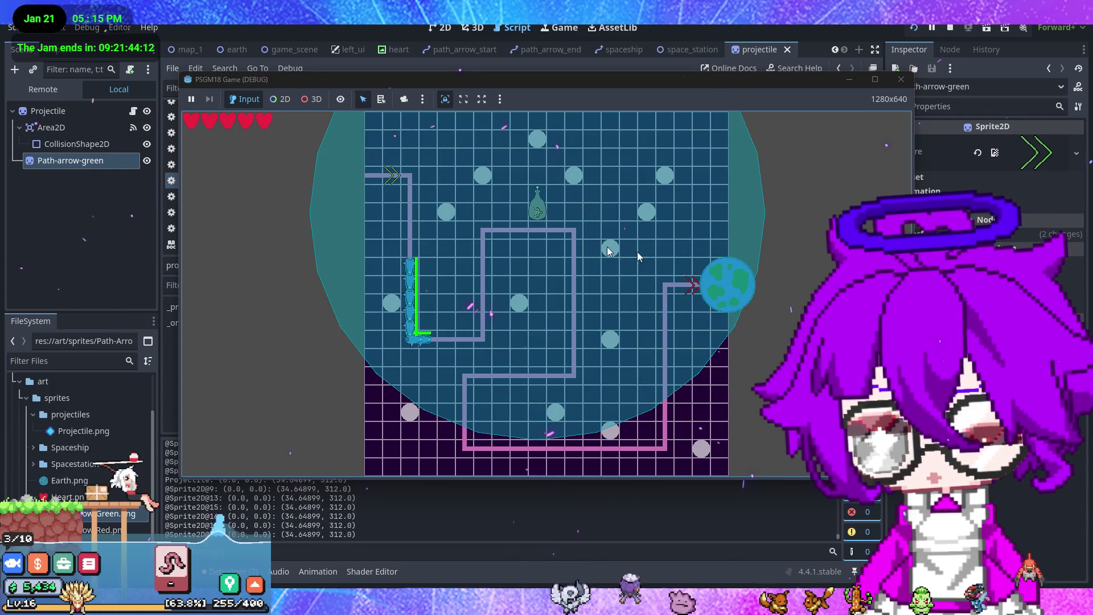
left_click(900, 79)
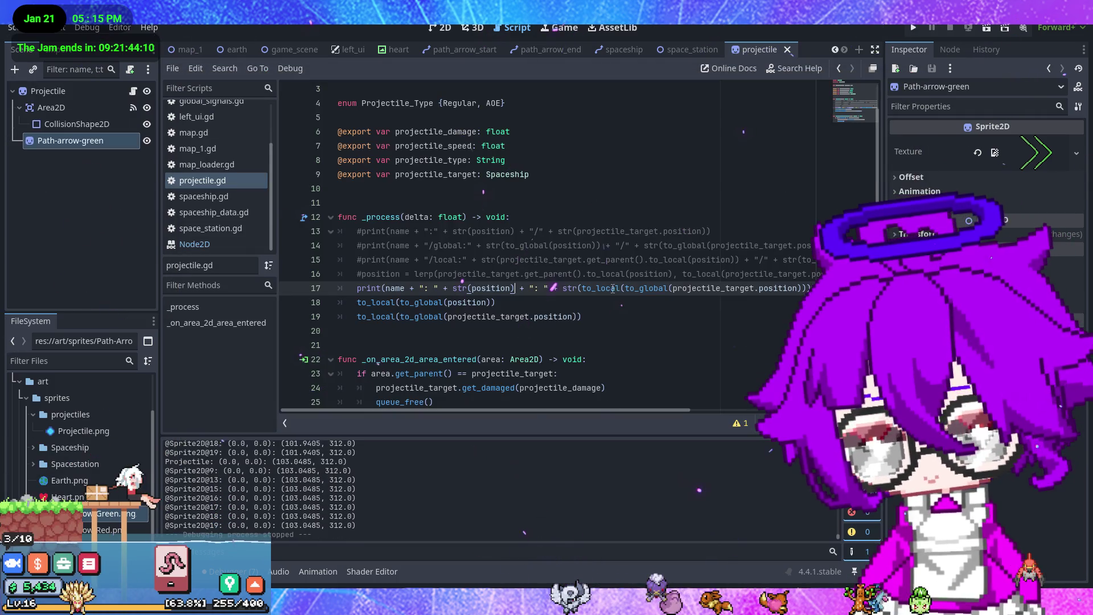
- Prefix line 19 to read get_parent().to_local(to_global(projectile_target.position))
left_click(357, 317)
type("get")
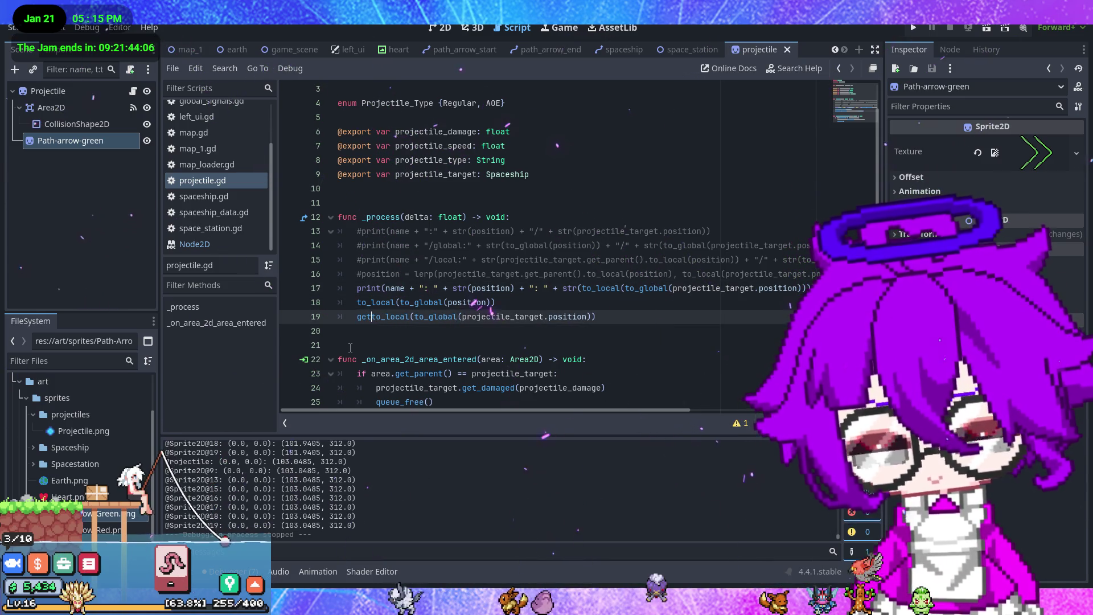
type("_par")
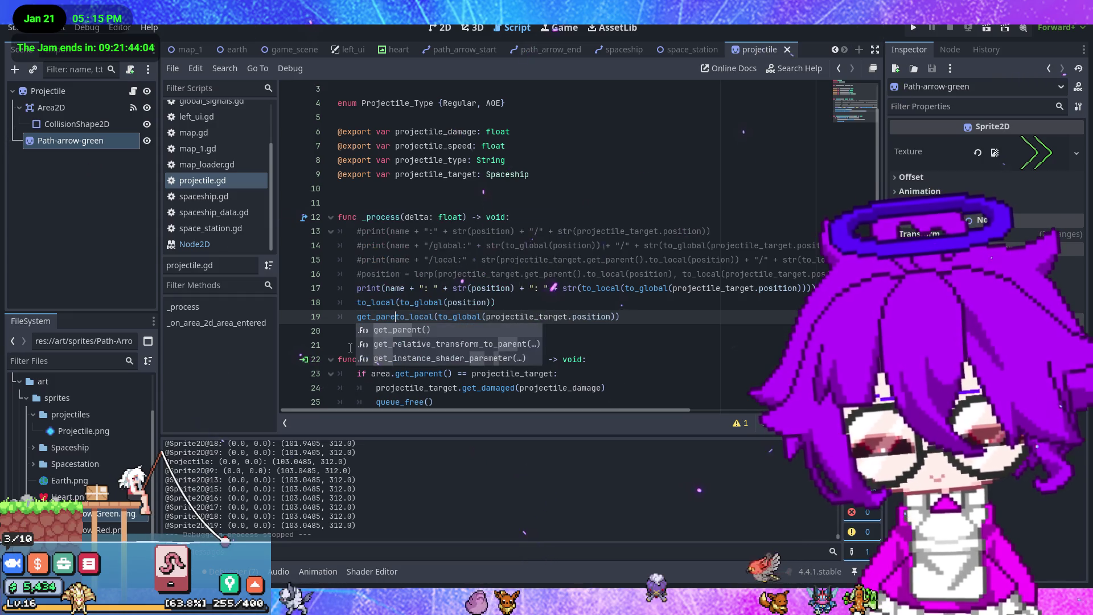
key("Return")
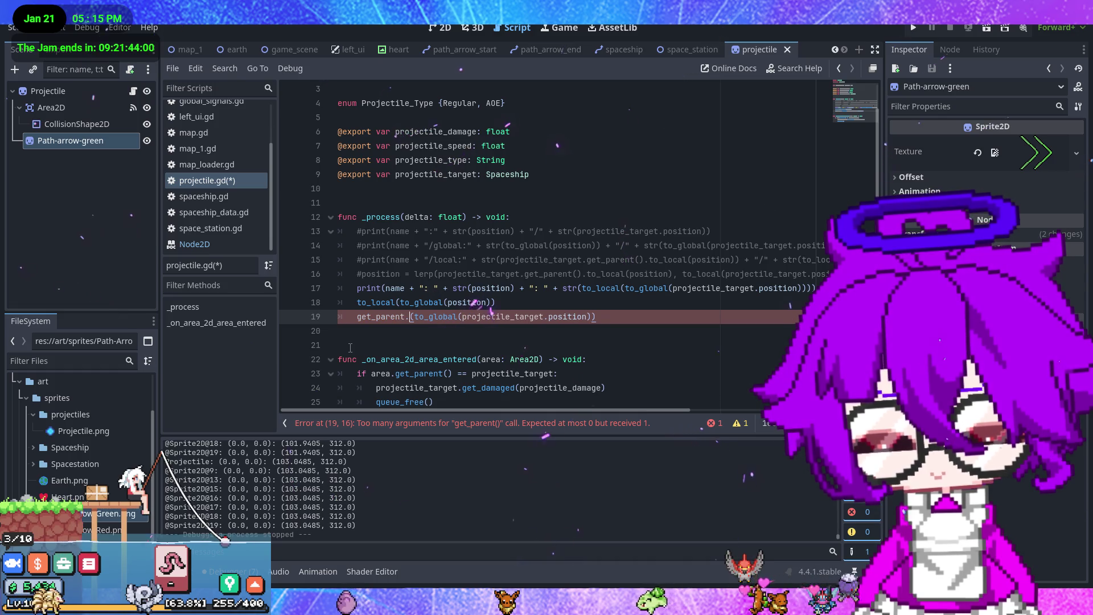
type(".to")
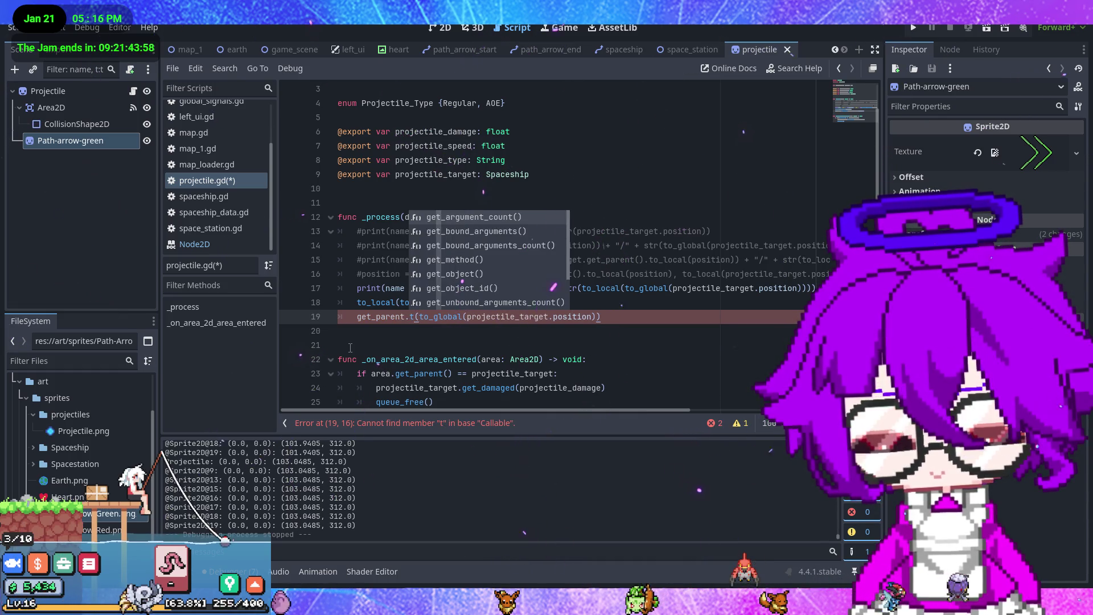
type("_local")
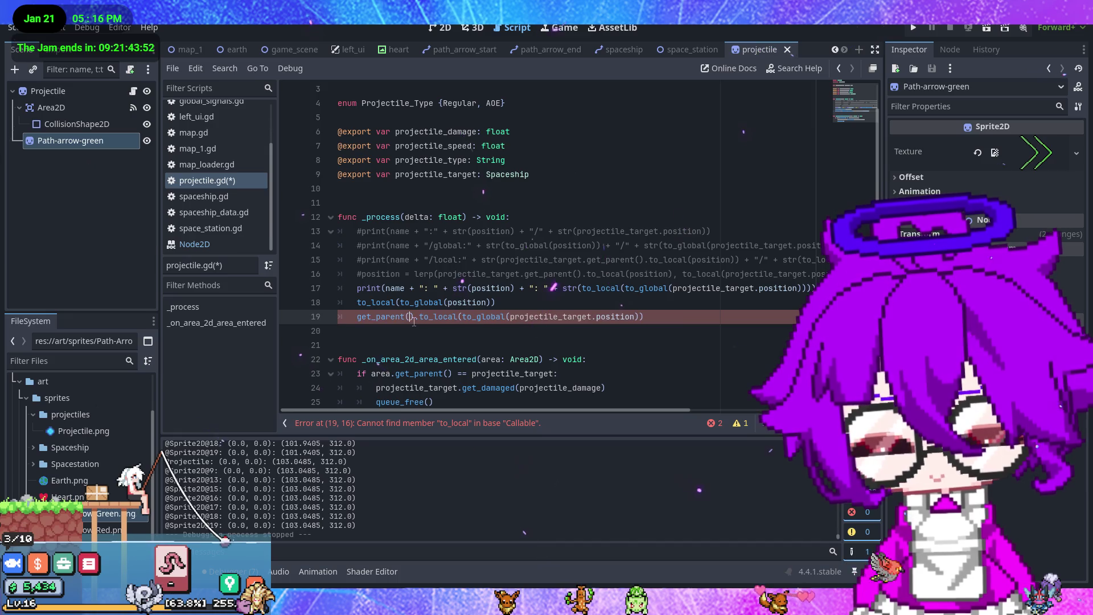
type("(")
- Save projectile.gd and run the game, which logs offsets near (15.0, 241.2156)
key("End")
key("ctrl+s")
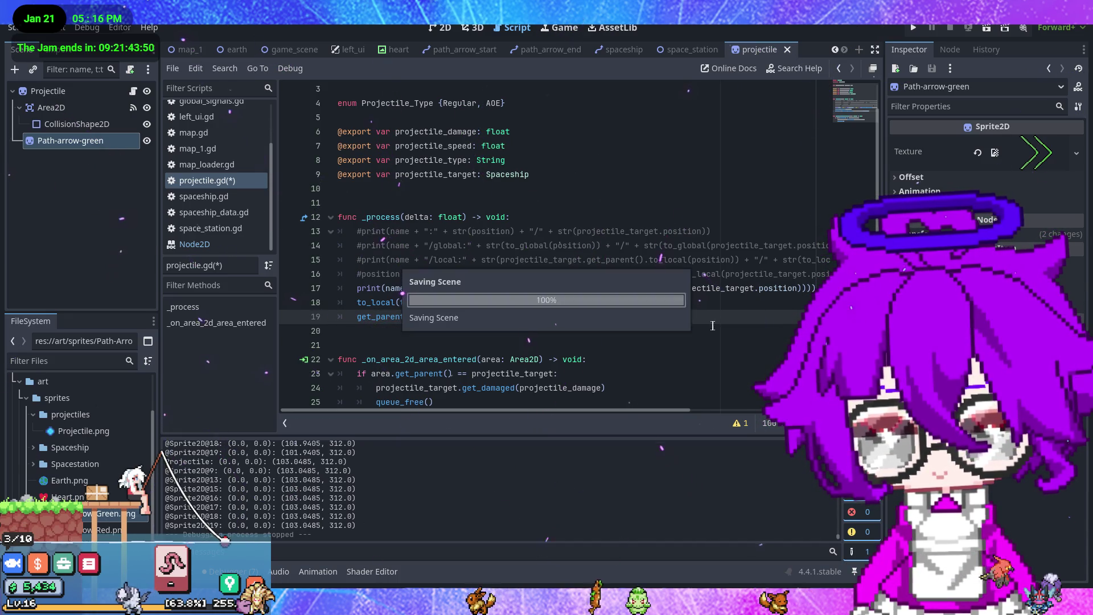
left_click(913, 28)
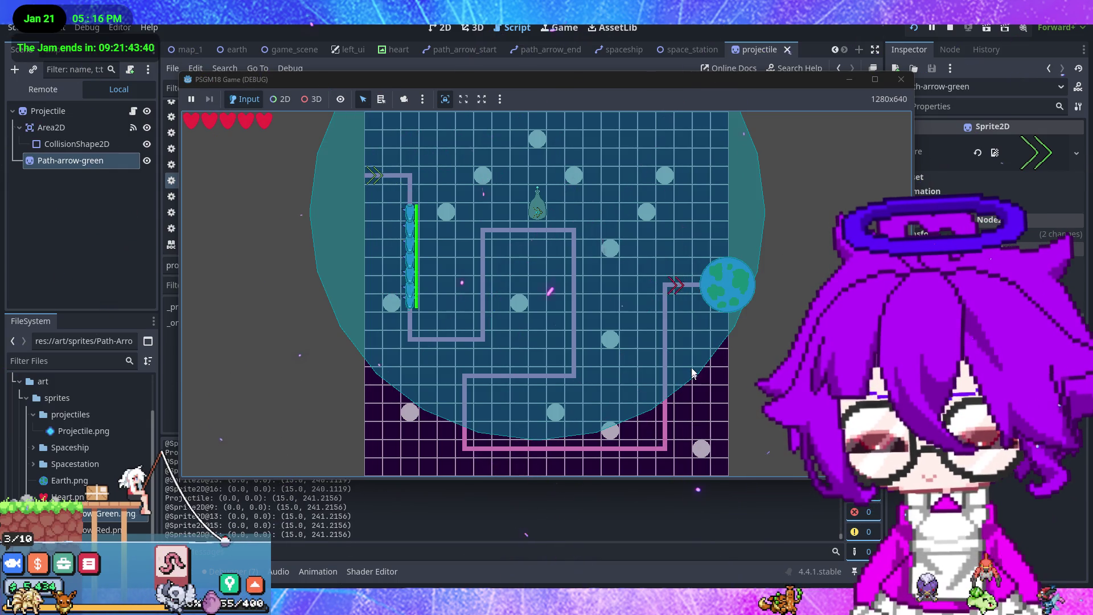
- Stop the running game, leaving target offsets near (61.1272, 312.0) in the log
left_click(900, 79)
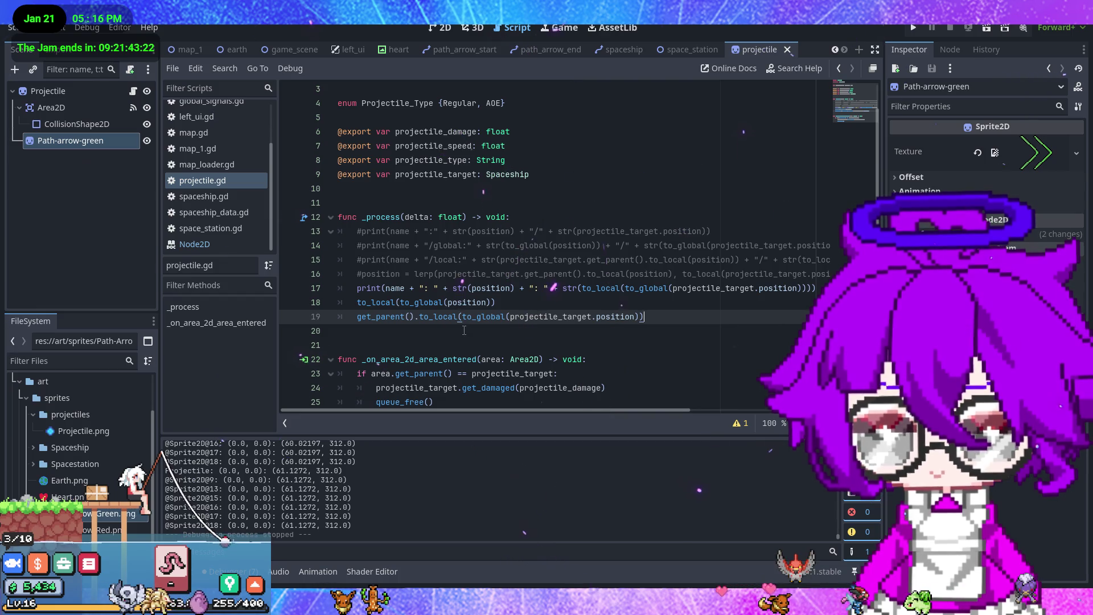
- Strip the to_local(to_global( wrapper and trailing brackets so line 18 reads just position
left_click(446, 302)
key("ctrl+BackSpace")
key("ctrl+BackSpace")
key("ctrl+BackSpace")
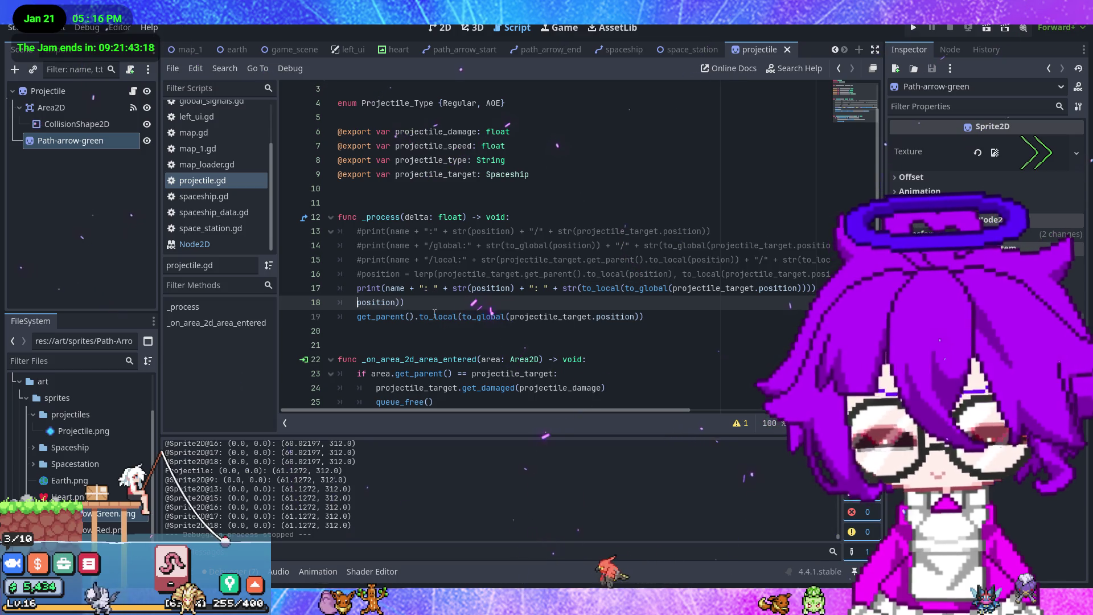
left_click(452, 305)
key("BackSpace")
key("BackSpace")
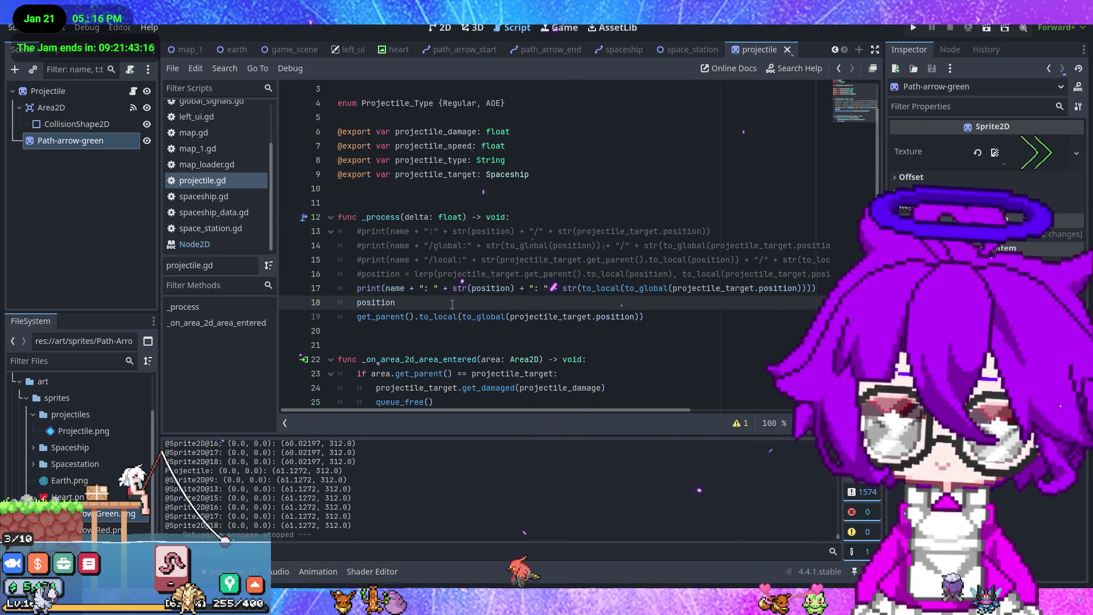
key("Escape")
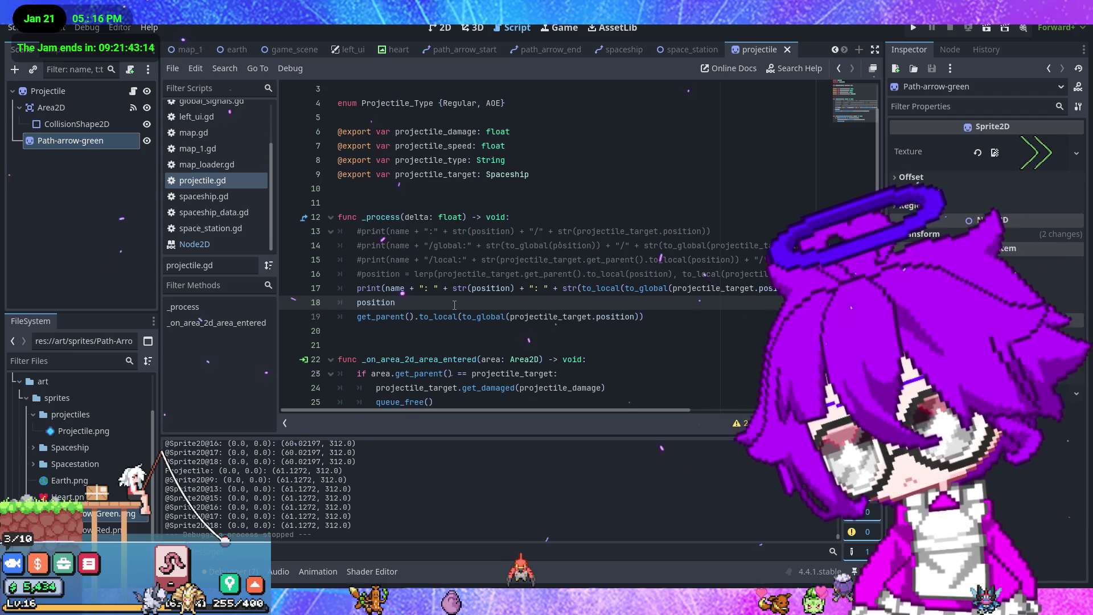
- Search the help for to_local and read the Node2D to_local/to_global docs
left_click(787, 74)
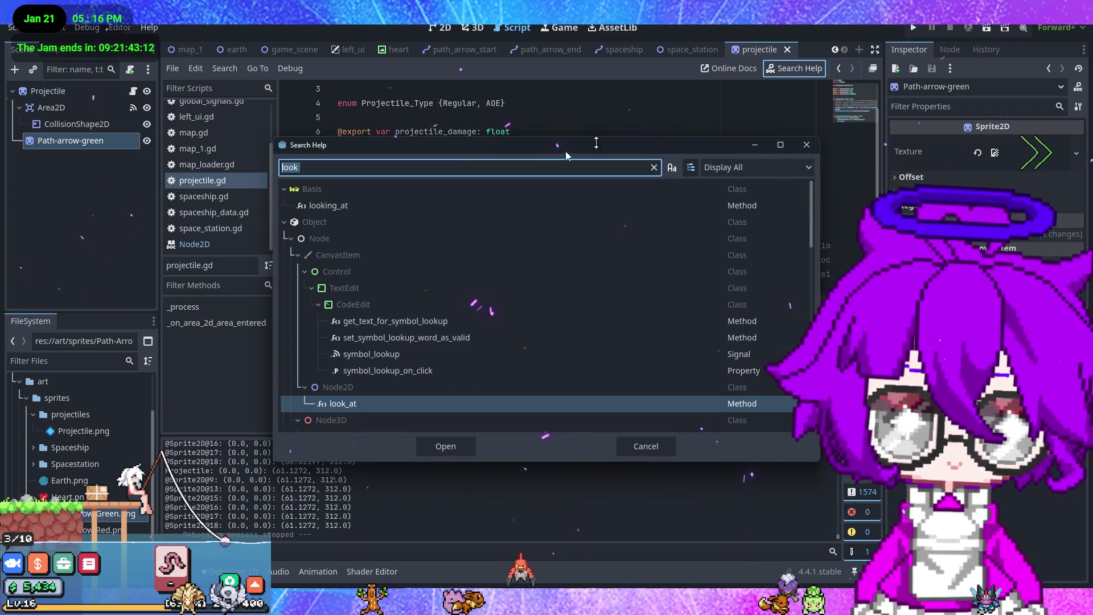
type("to lo")
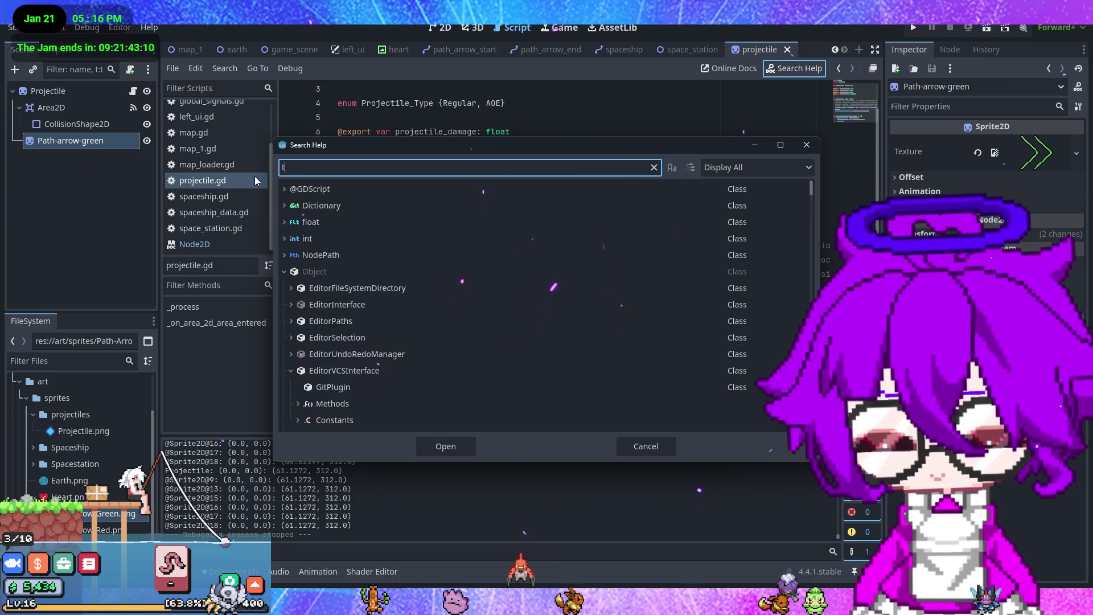
key("BackSpace")
key("BackSpace")
key("BackSpace")
type("_lo")
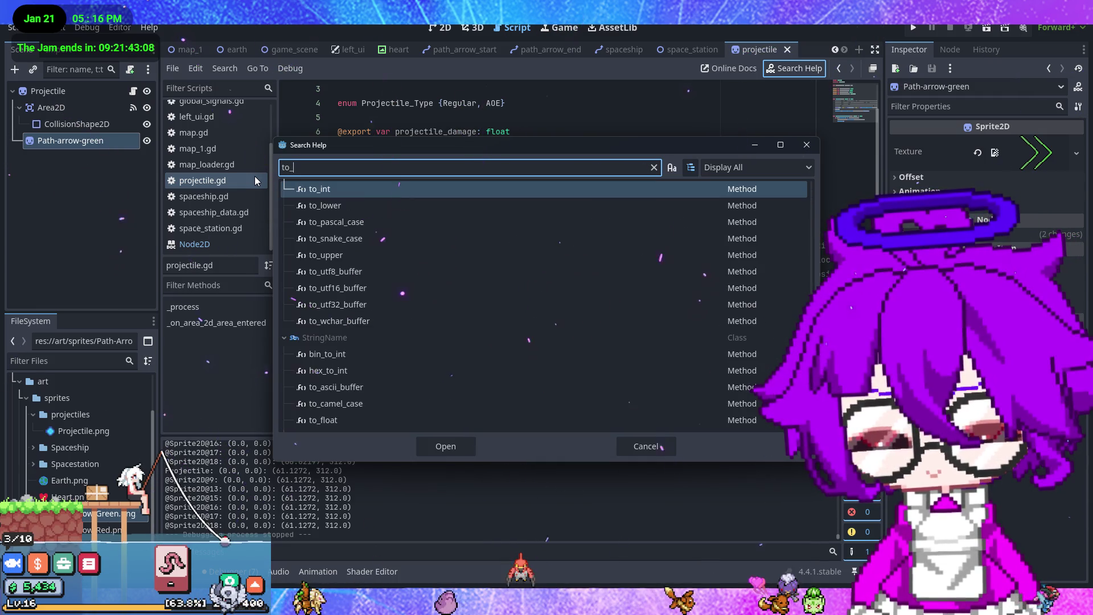
type("ca")
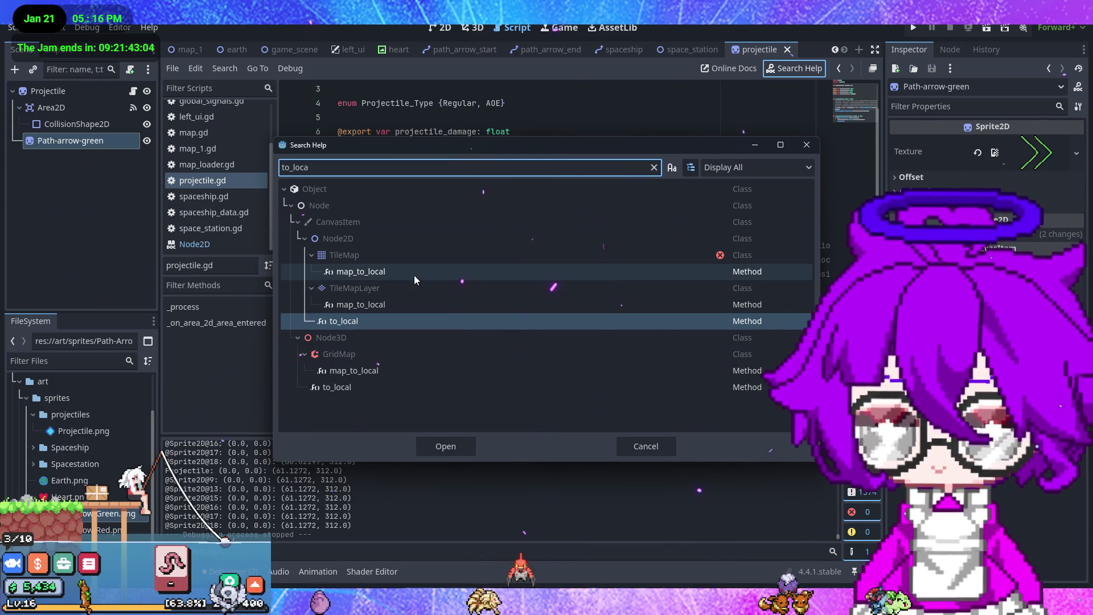
double_click(405, 320)
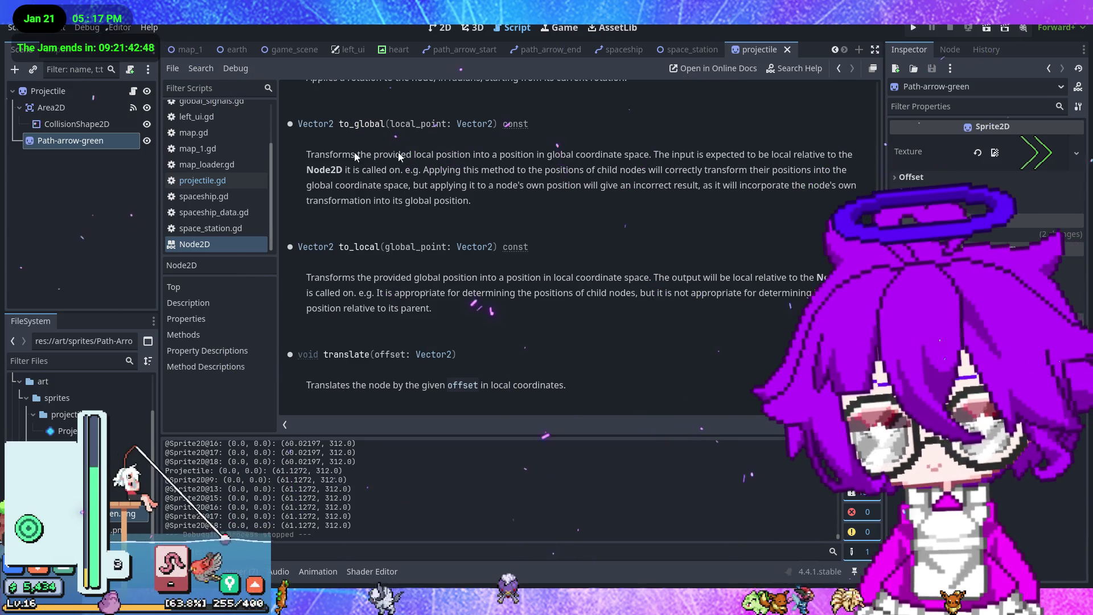
left_click(228, 176)
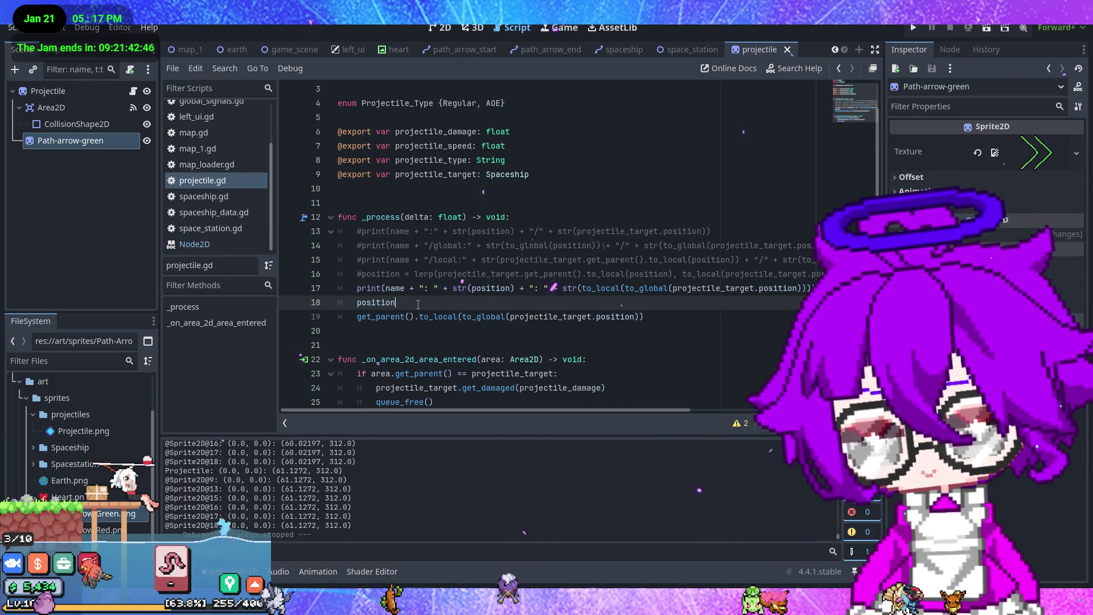
- Restore line 18's to_local(to_global(position)), prefix get_parent()., save and test-run
key("ctrl+z")
left_click(492, 303)
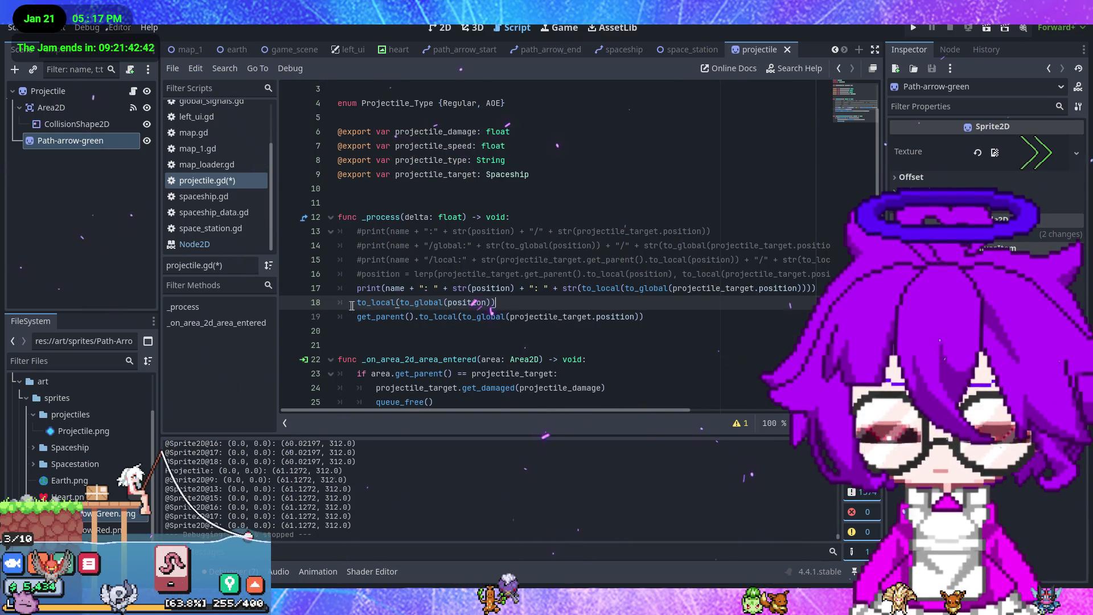
left_click_drag(419, 319, 355, 315)
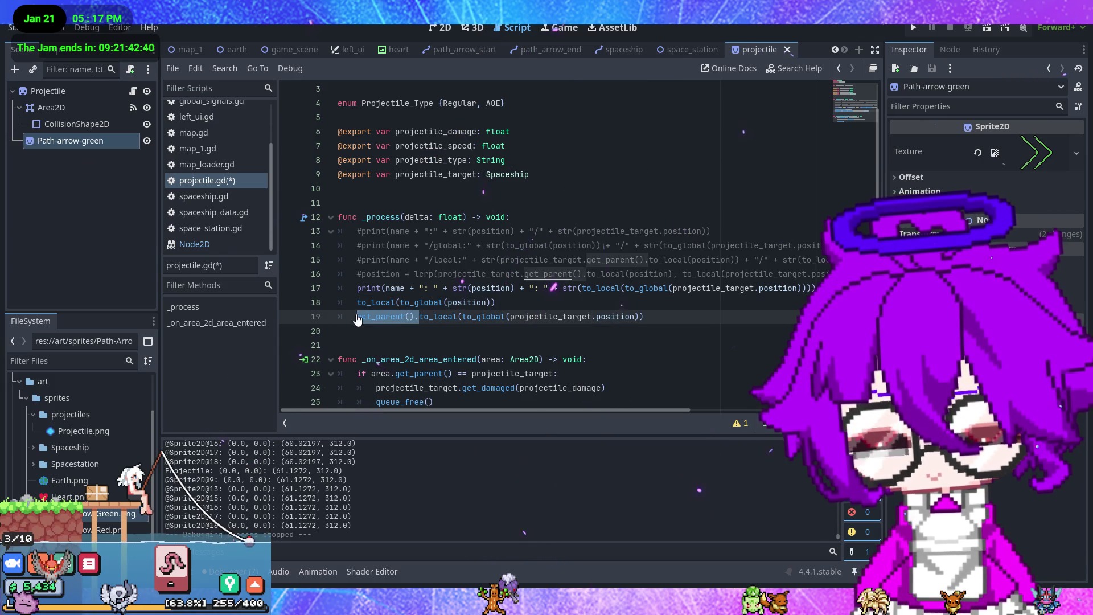
left_click(358, 302)
key("ctrl+s")
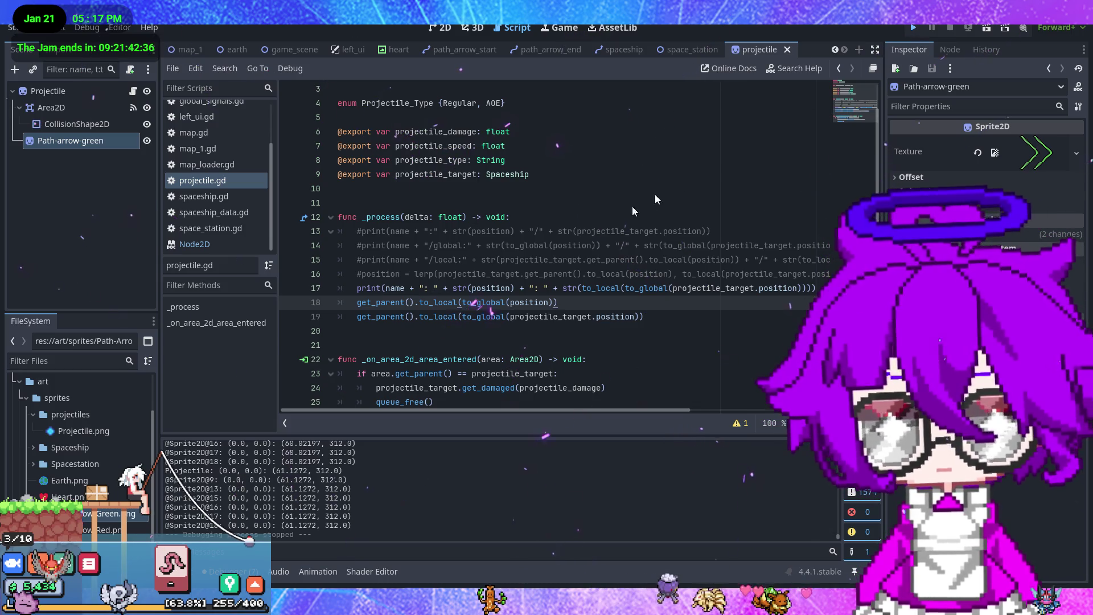
key("F5")
left_click(900, 80)
- Swap both positions in line 17's print for their get_parent().to_local(to_global(...)) versions, then run
key("shift+Home")
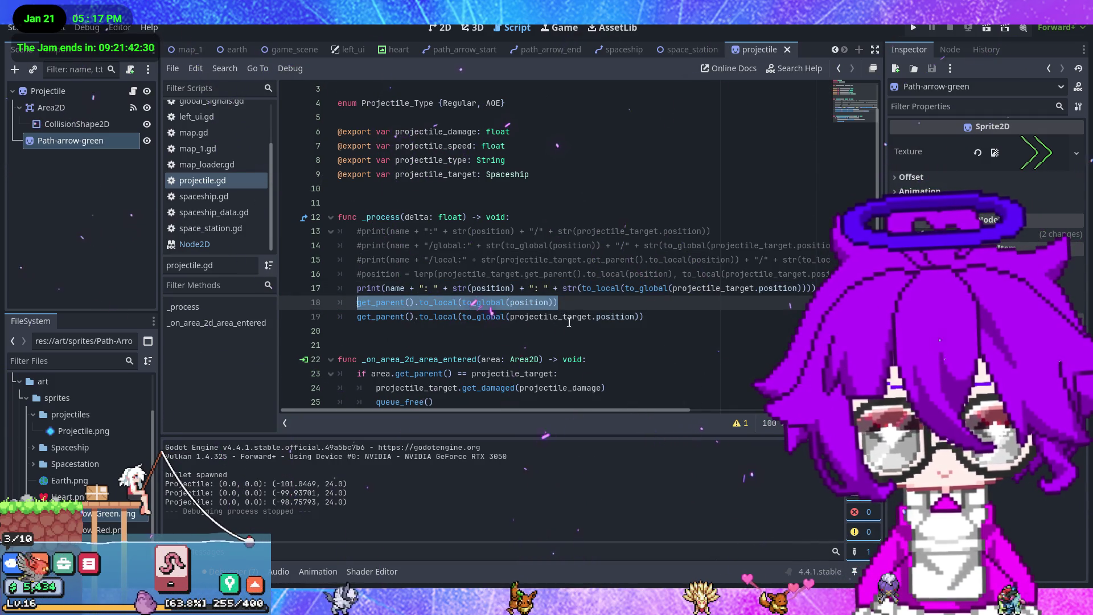
left_click(626, 316)
left_click_drag(644, 316, 357, 321)
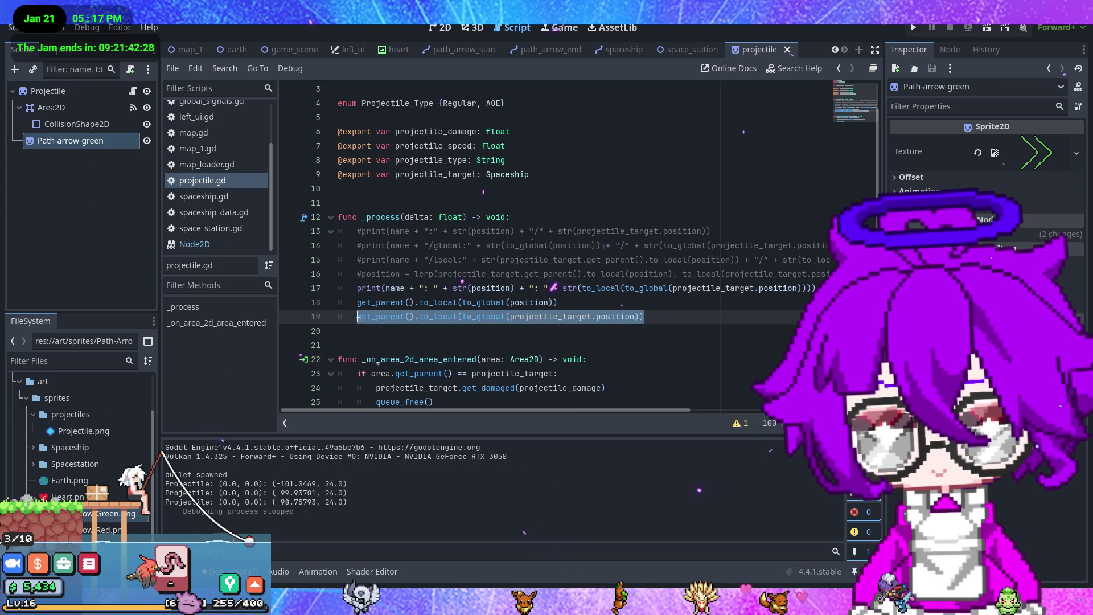
key("ctrl+c")
left_click_drag(580, 288, 806, 288)
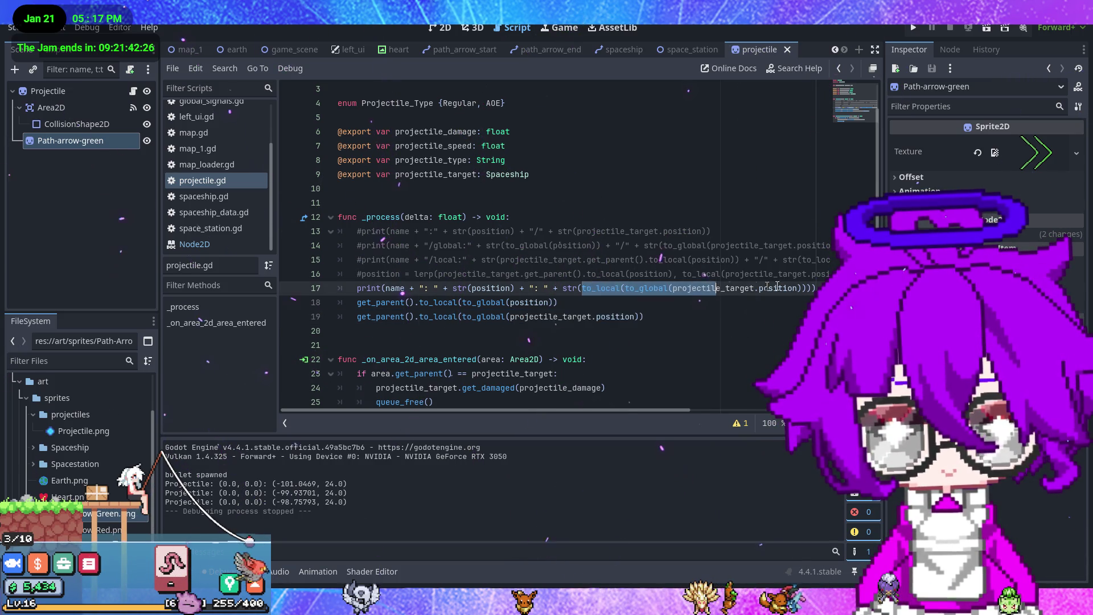
key("ctrl+v")
left_click_drag(511, 303, 358, 304)
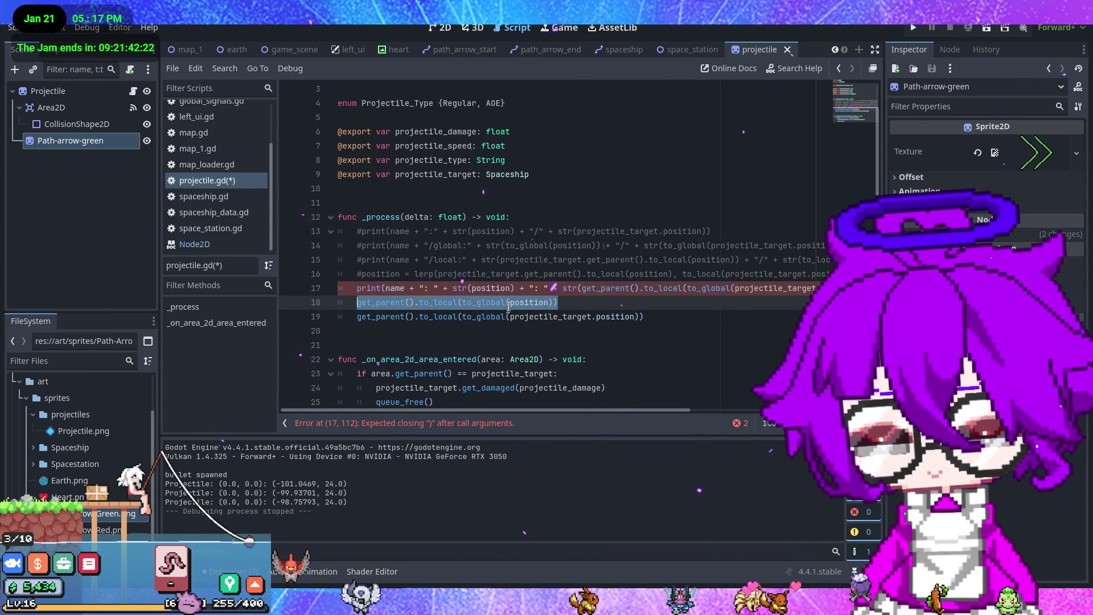
left_click(505, 288)
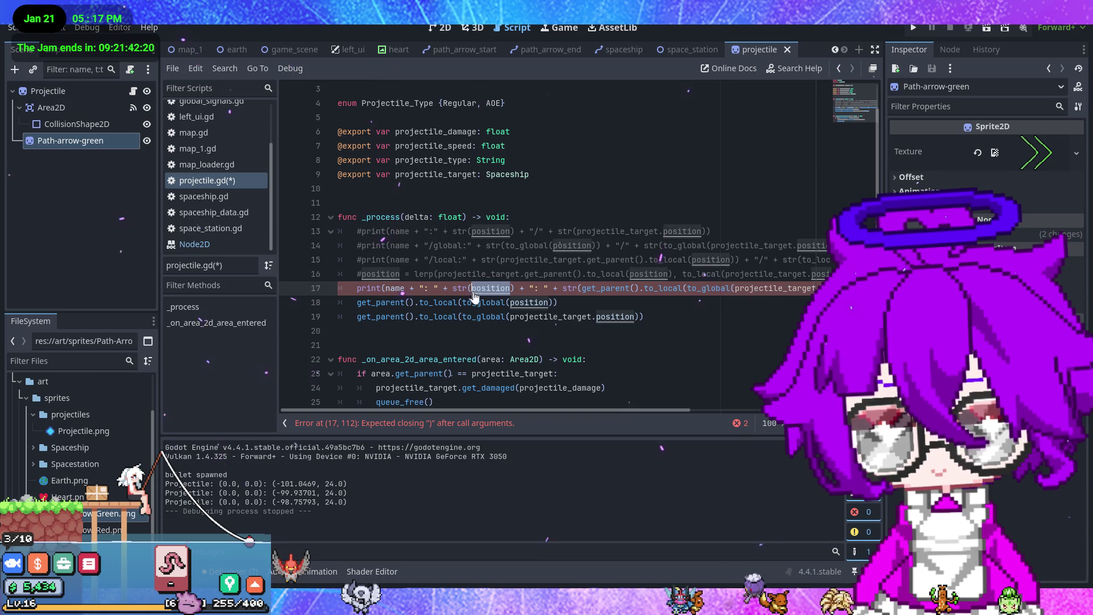
key("ctrl+v")
left_click_drag(574, 411, 761, 406)
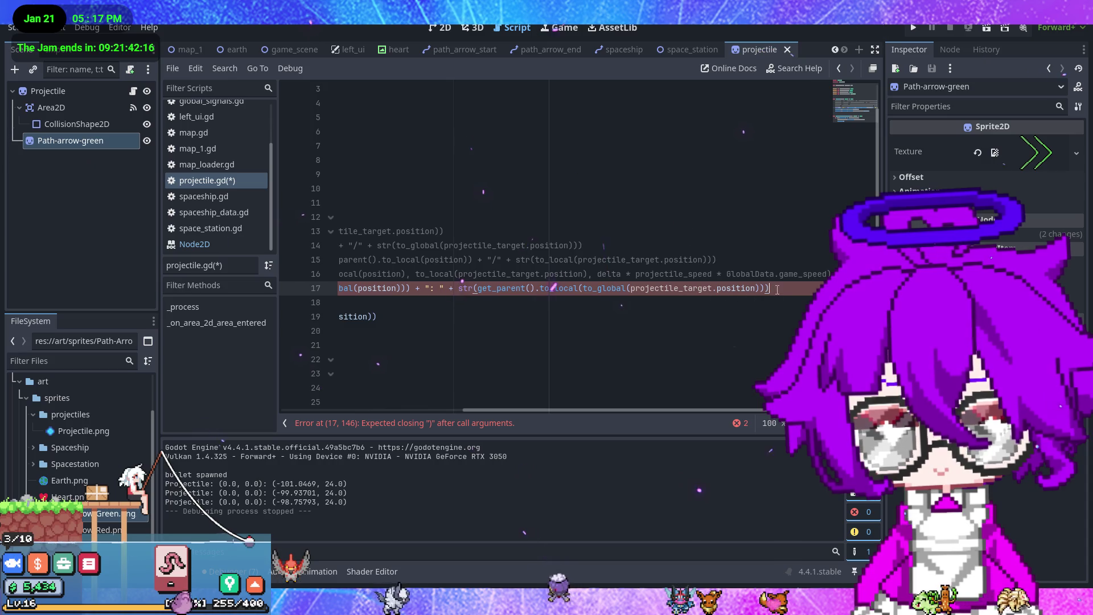
type(")")
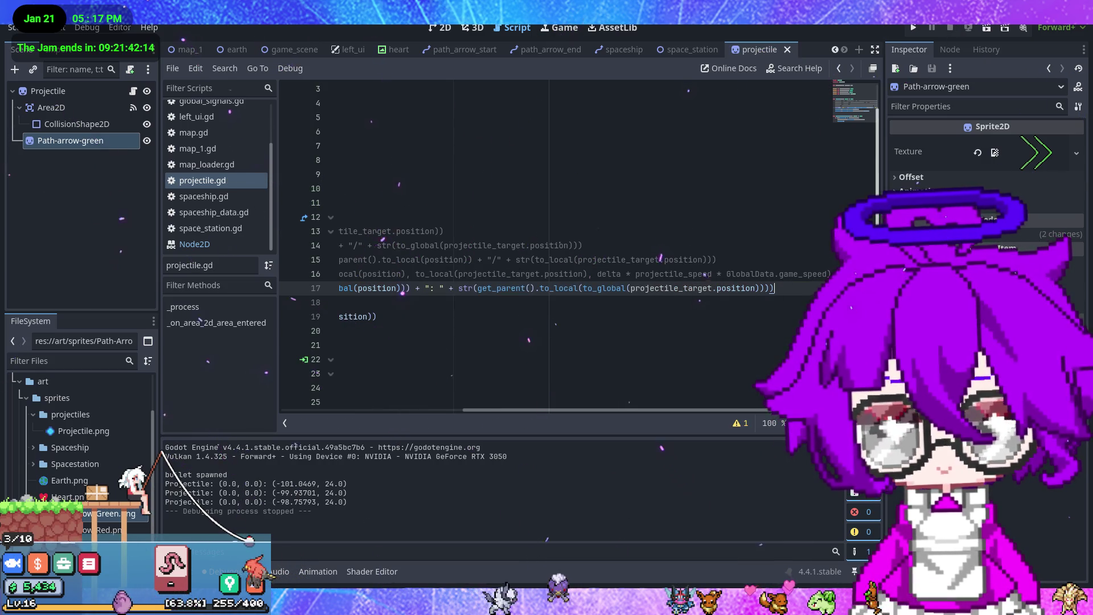
left_click(917, 29)
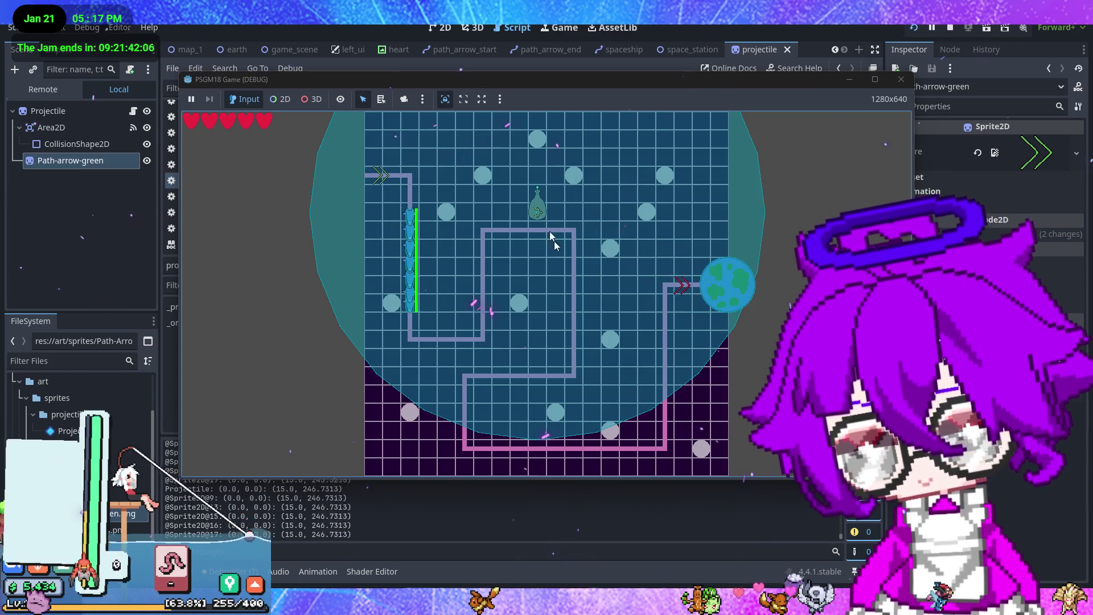
- Stop the running game and return to the Node2D to_global/to_local documentation
left_click(901, 79)
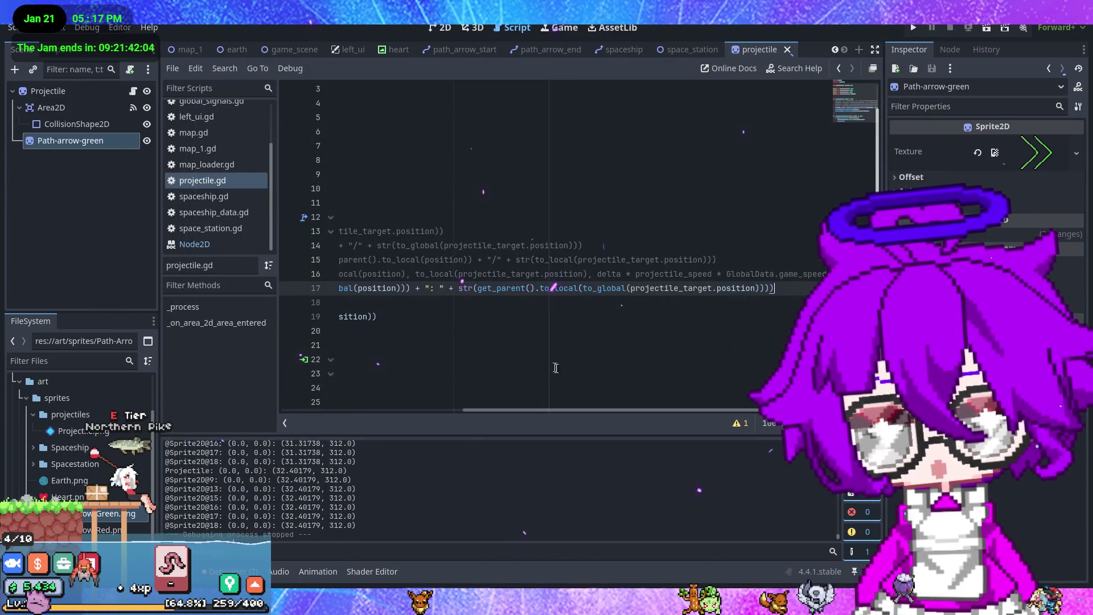
left_click(210, 244)
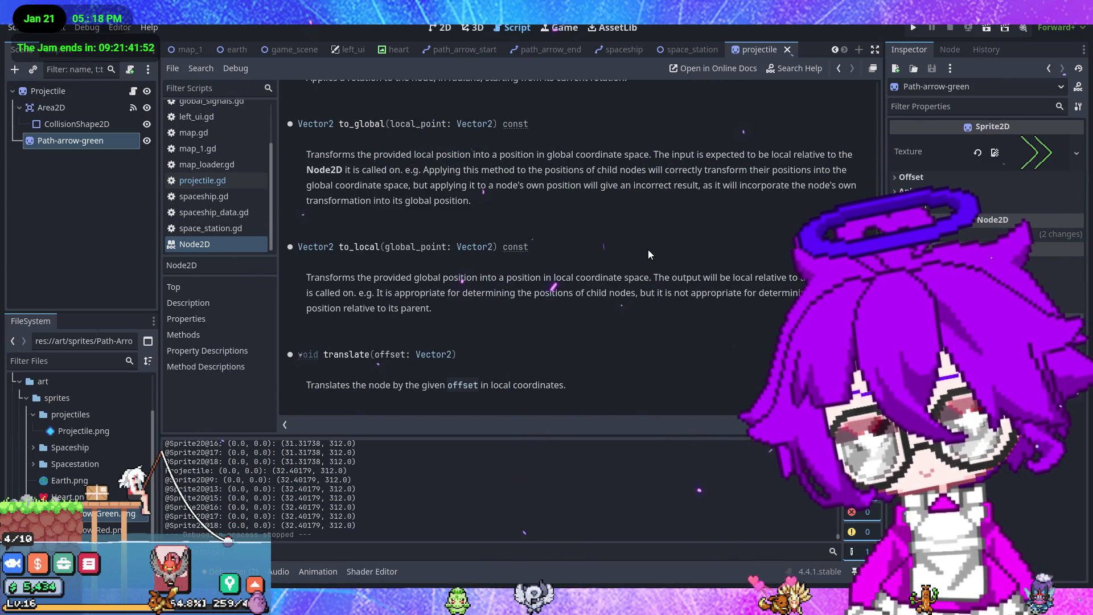
- Reload the current project from the Project menu and run the game again
left_click(50, 27)
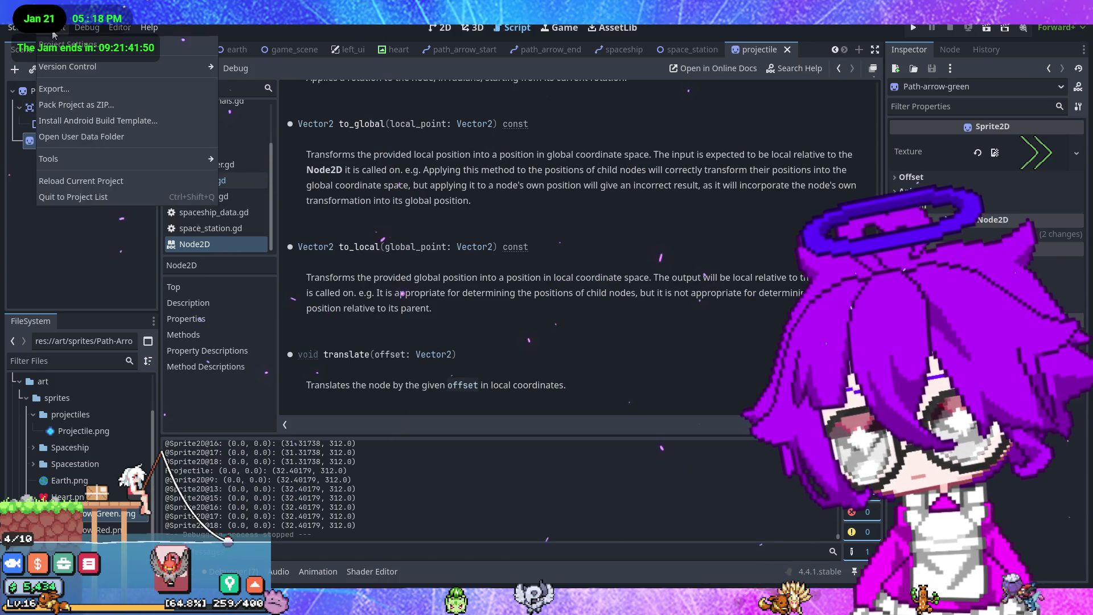
left_click(86, 178)
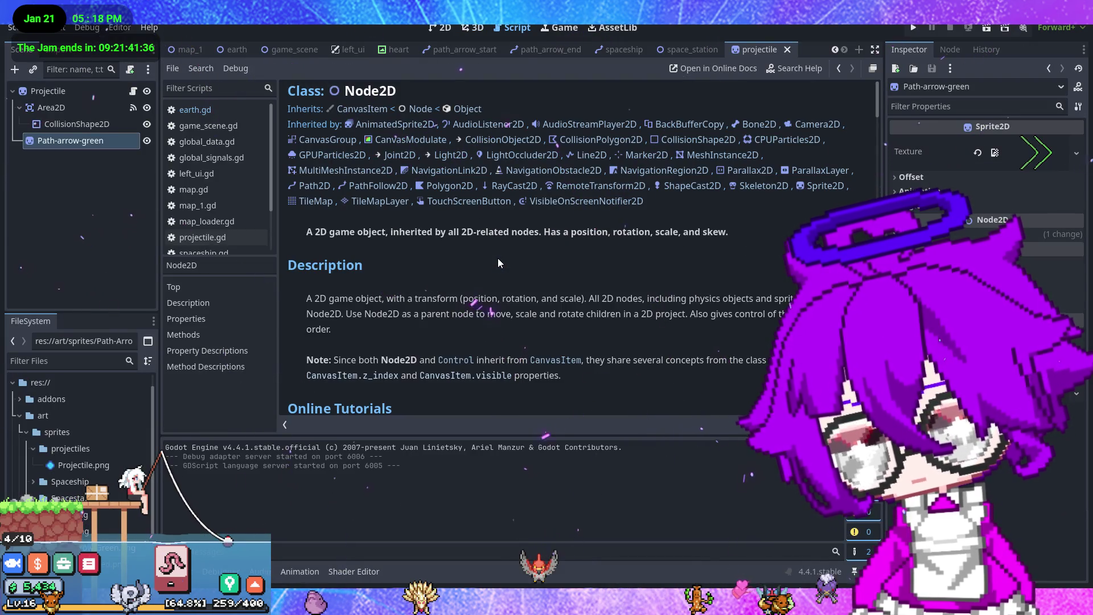
left_click(914, 28)
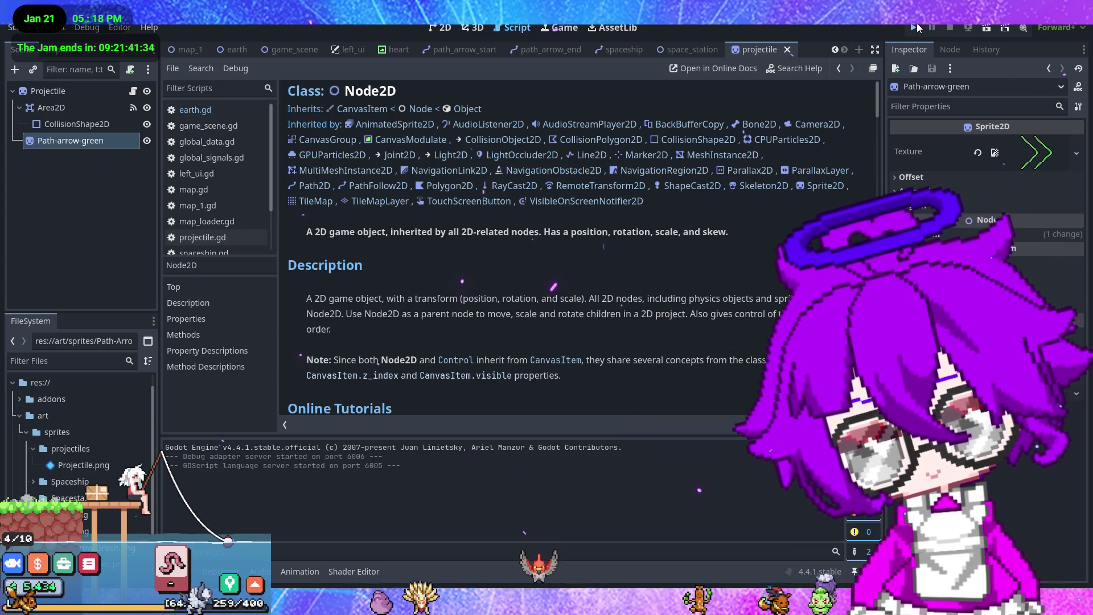